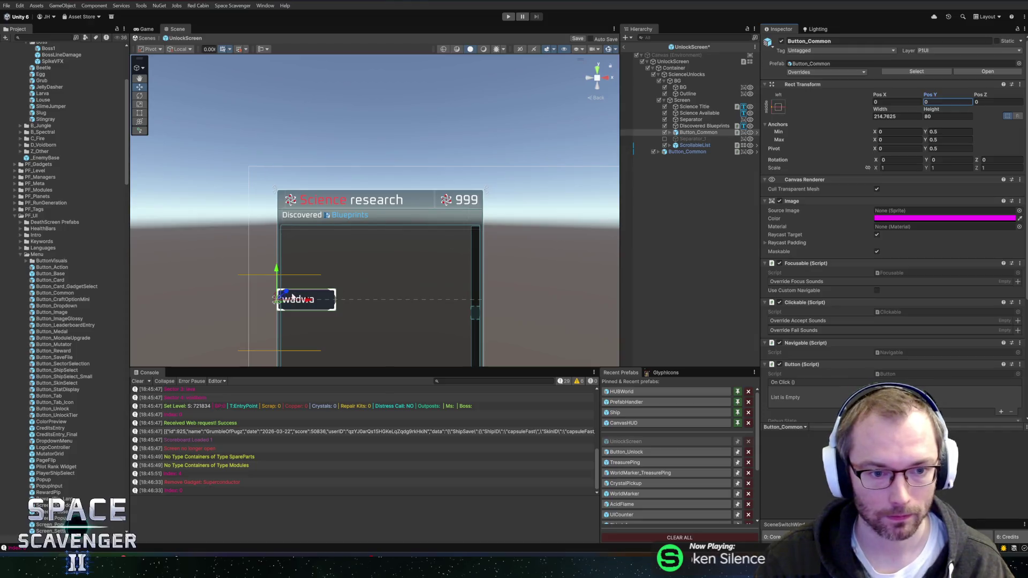
# Anchor and pivot Button_Common to the panel's top-right and set its height to 40
pyautogui.scroll(2, 373, 210)
pyautogui.click(778, 107)
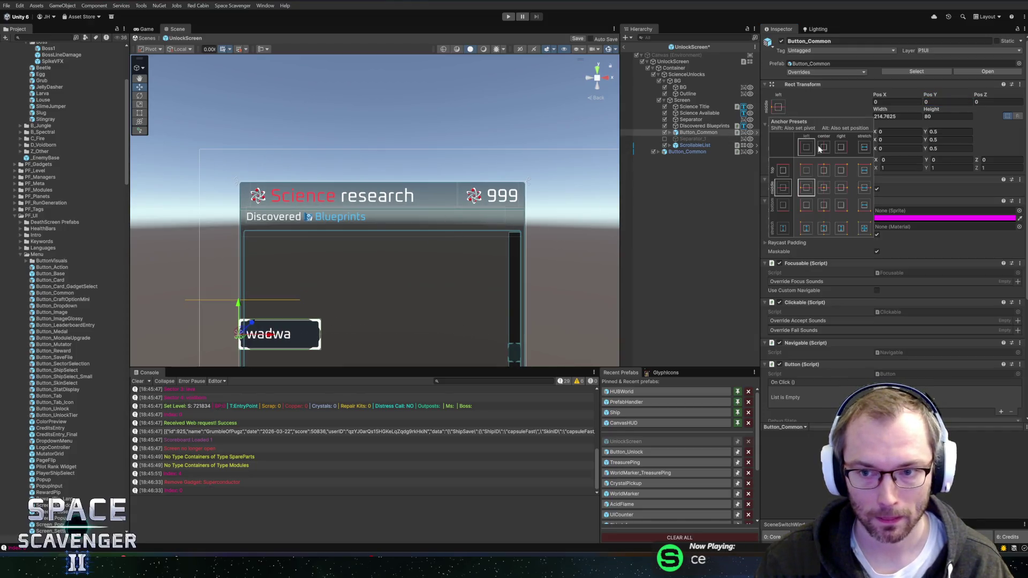
pyautogui.keyDown('alt'); pyautogui.keyDown('shift'); pyautogui.click(844, 168); pyautogui.keyUp('shift'); pyautogui.keyUp('alt')
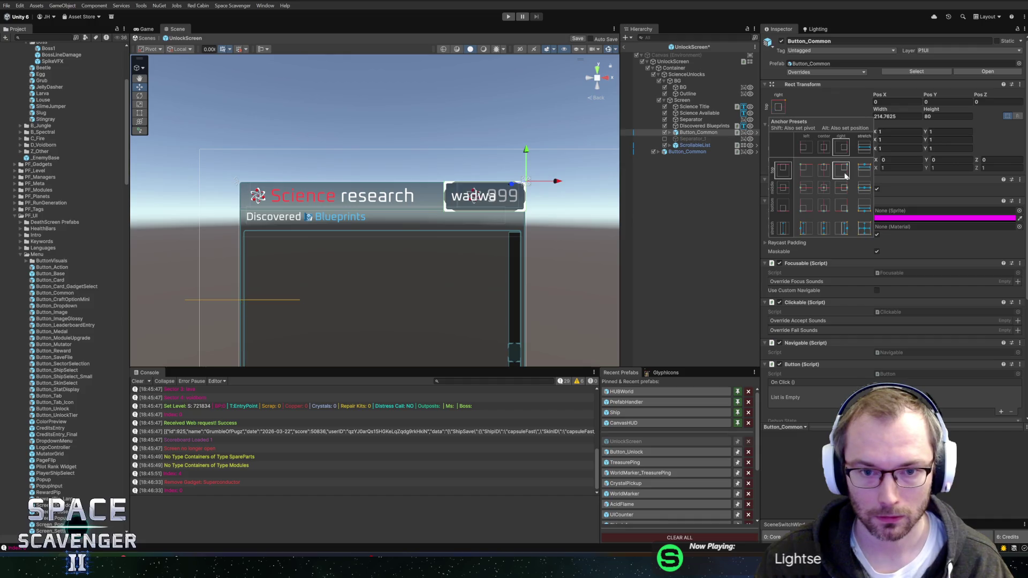
pyautogui.click(935, 110)
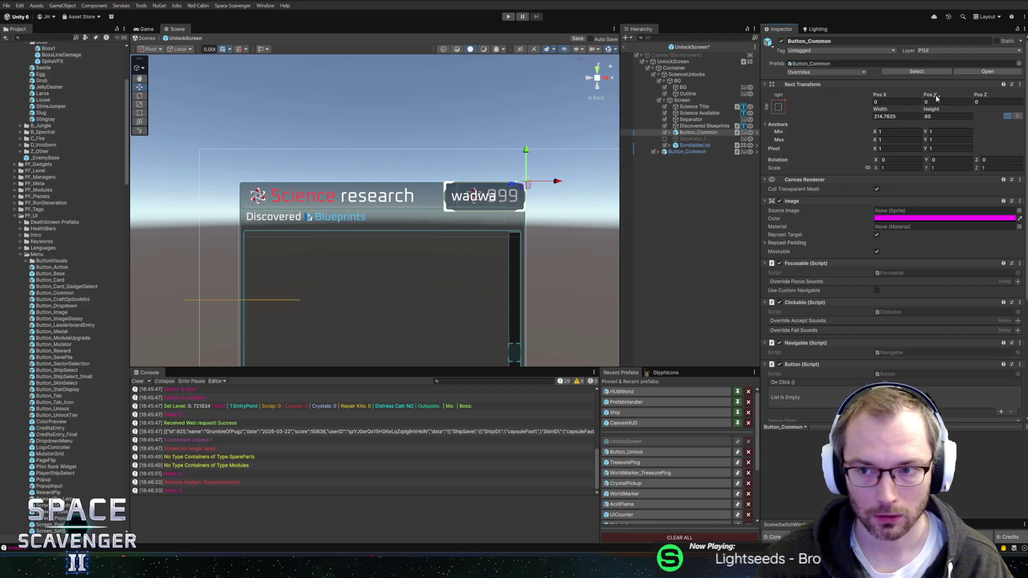
pyautogui.moveTo(930, 95); pyautogui.dragTo(888, 95)
pyautogui.scroll(3, 462, 218)
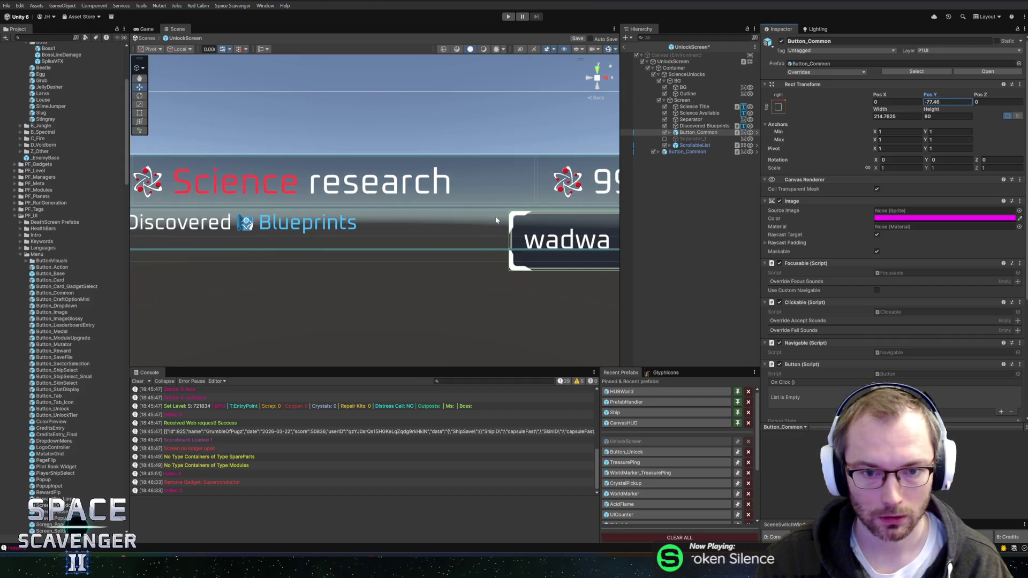
pyautogui.scroll(2, 450, 246)
pyautogui.click(936, 117)
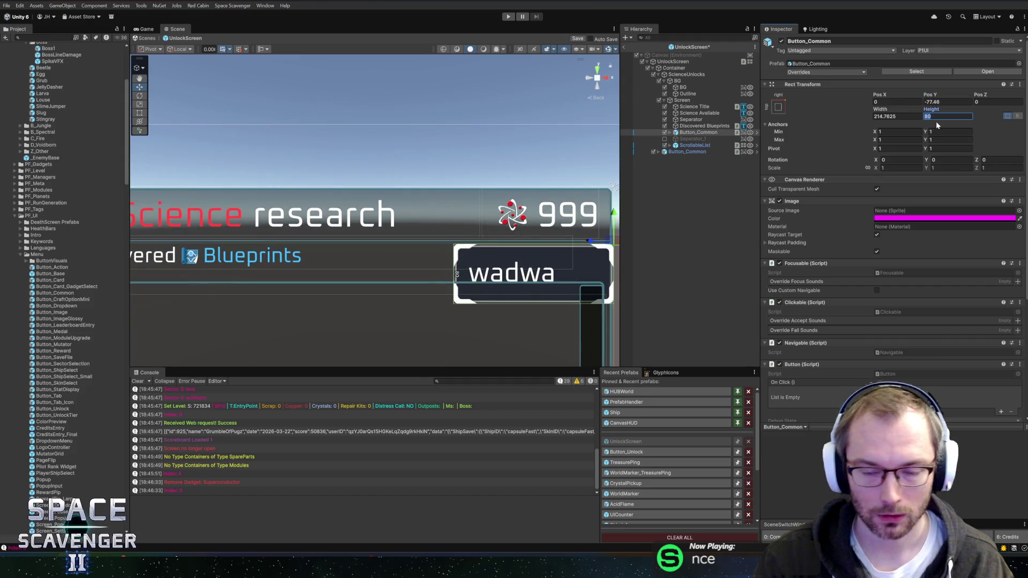
pyautogui.write('40')
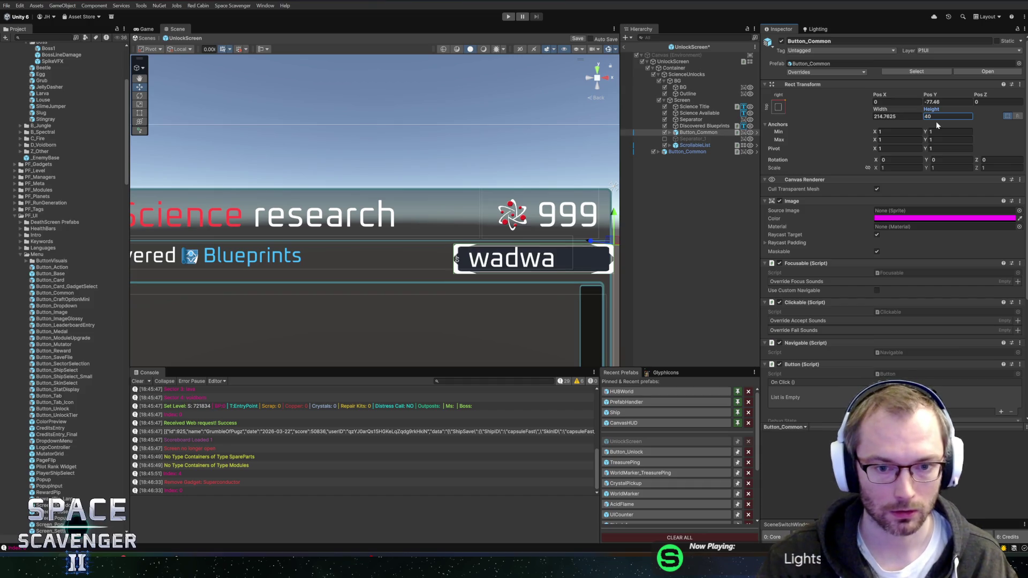
# Position the button at X -15, Y -80, just below the 999 counter
pyautogui.click(669, 132)
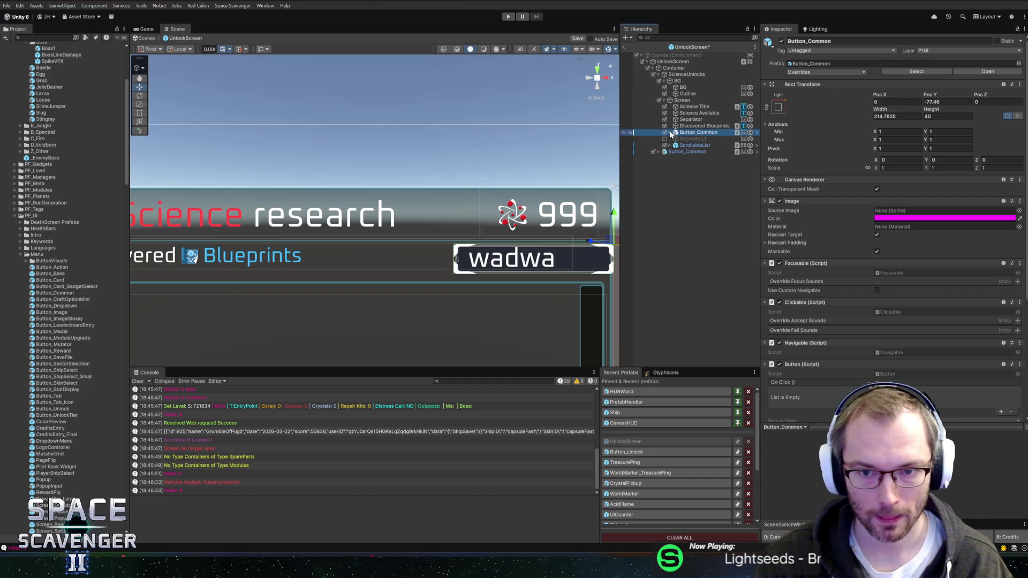
pyautogui.click(882, 108)
pyautogui.click(897, 101)
pyautogui.write('-20')
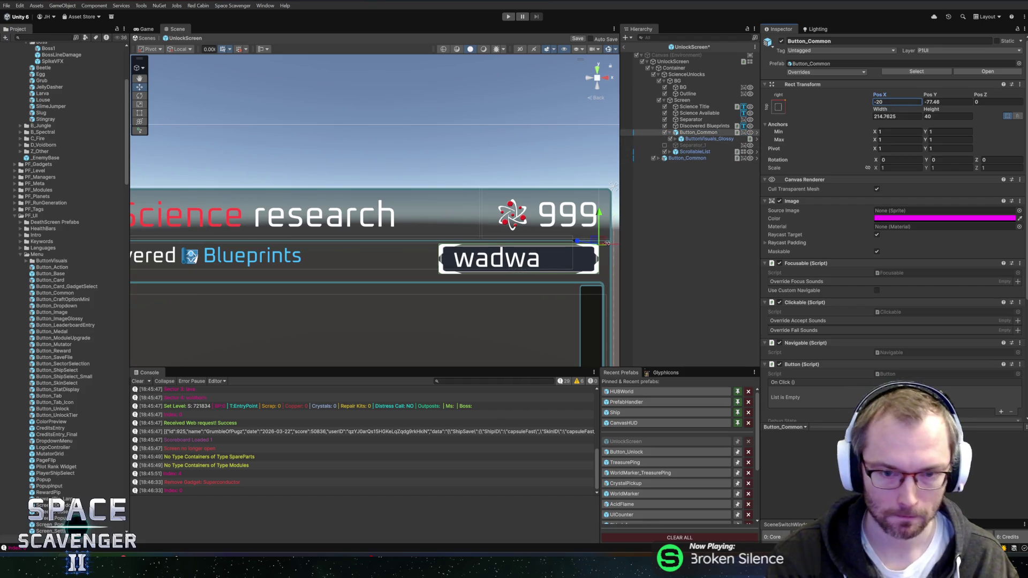
pyautogui.press('BackSpace')
pyautogui.press('BackSpace')
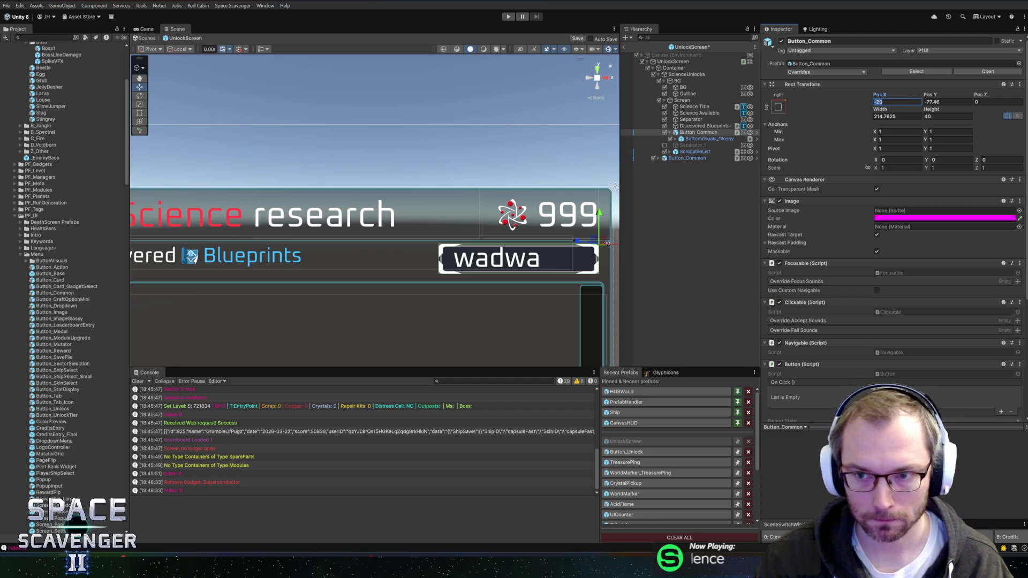
pyautogui.write('15')
pyautogui.press('Return')
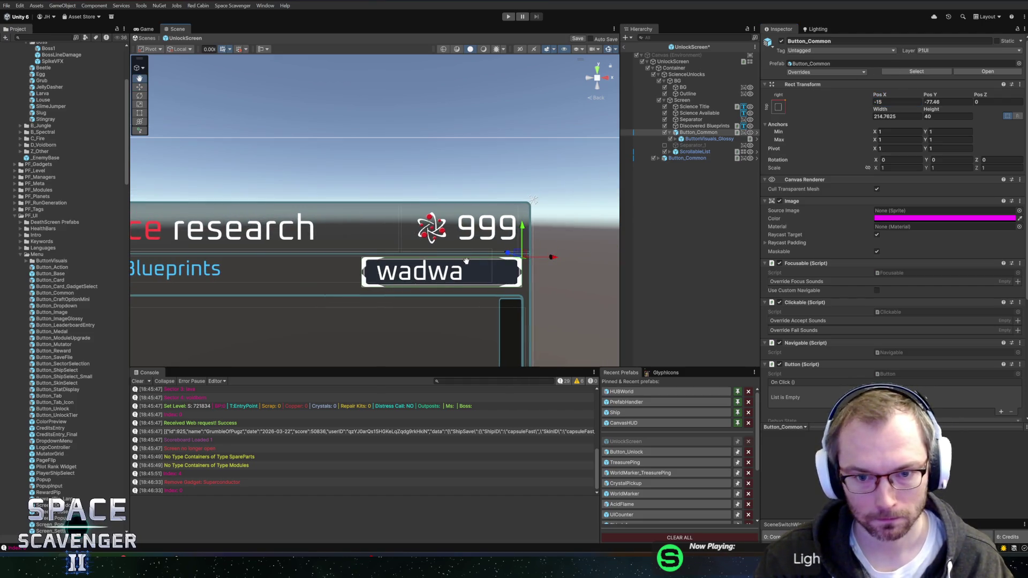
pyautogui.click(934, 102)
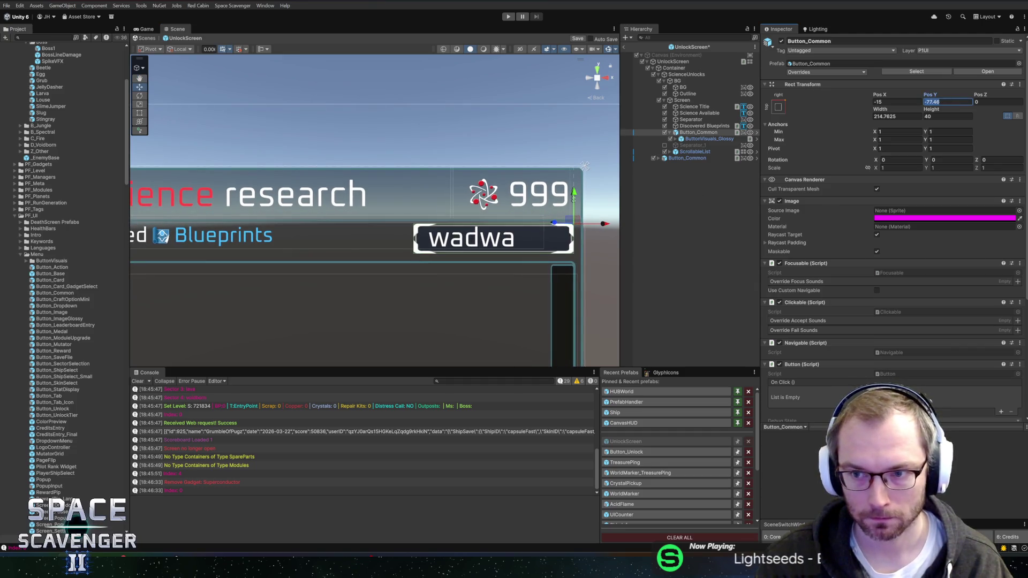
pyautogui.write('-80')
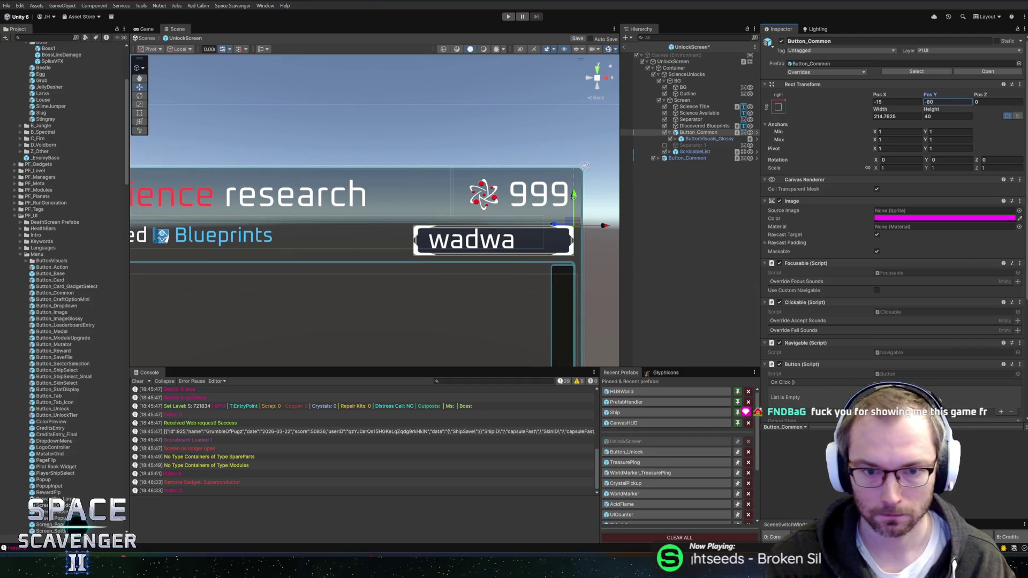
pyautogui.press('Return')
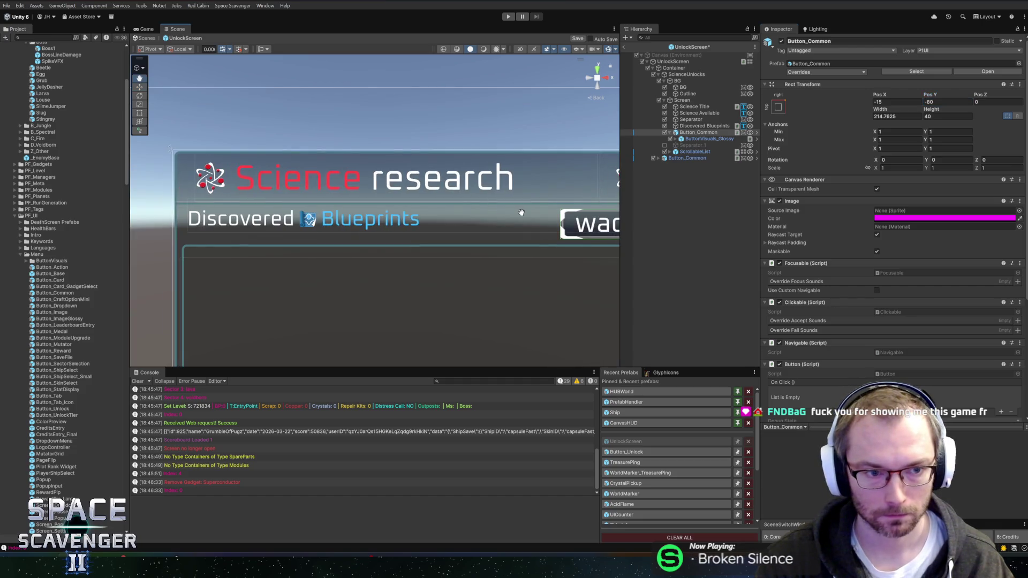
pyautogui.click(699, 126)
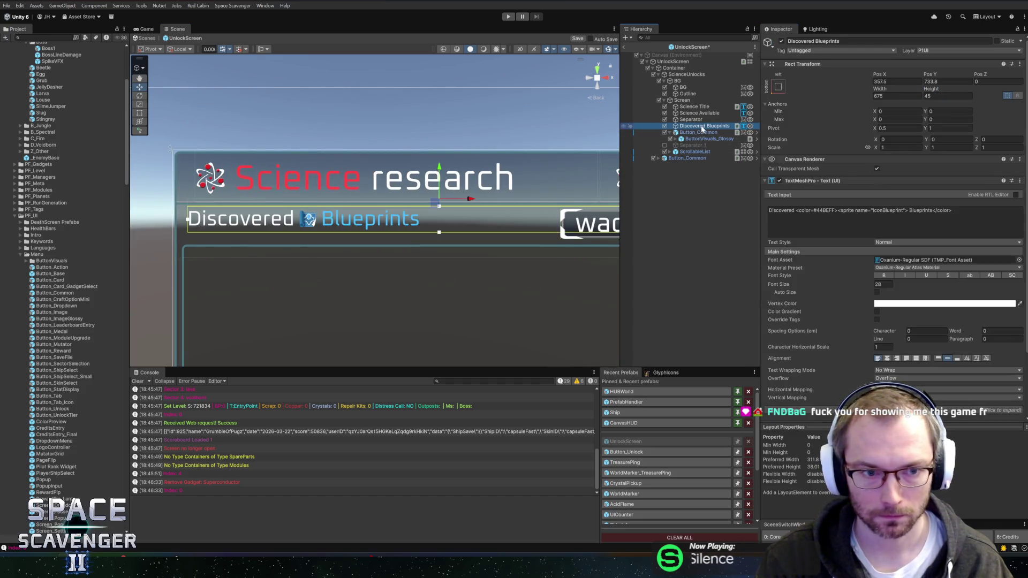
# Change the Discovered Blueprints TextMeshPro font size from 28 to 32
pyautogui.doubleClick(883, 284)
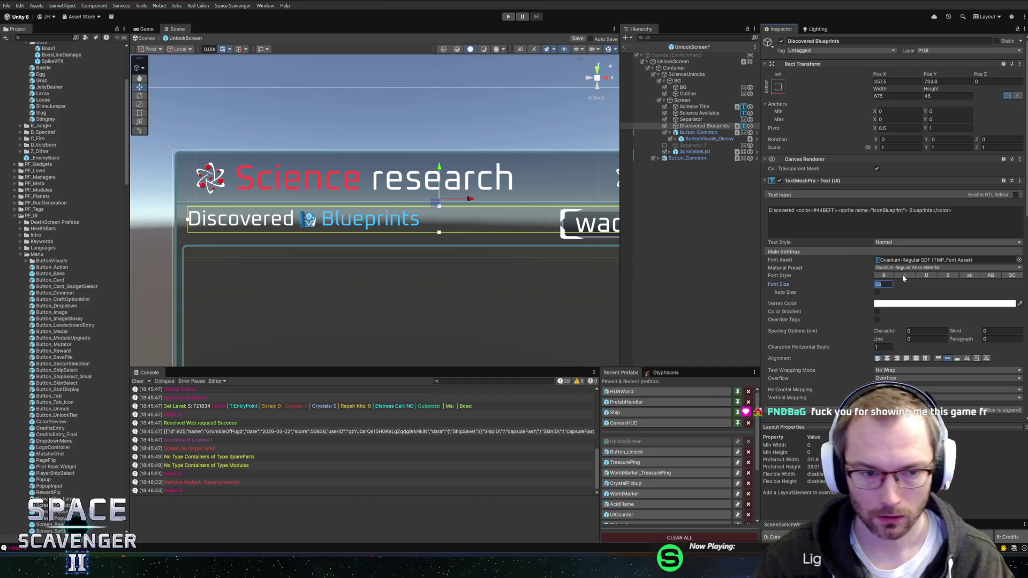
pyautogui.write('32')
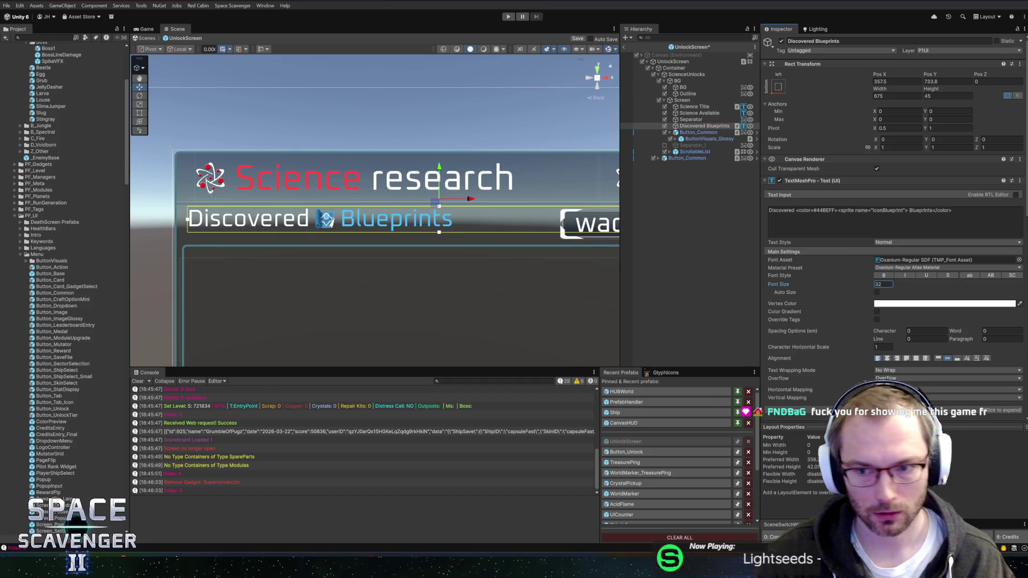
pyautogui.press('Return')
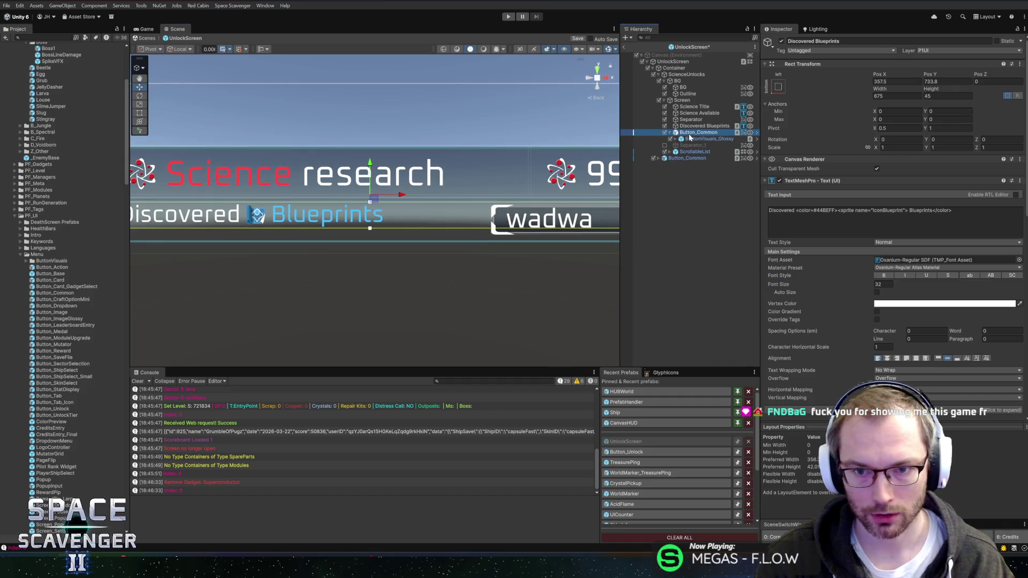
pyautogui.click(691, 139)
pyautogui.press('Right')
pyautogui.press('Down')
pyautogui.press('Down')
pyautogui.press('Down')
pyautogui.press('Down')
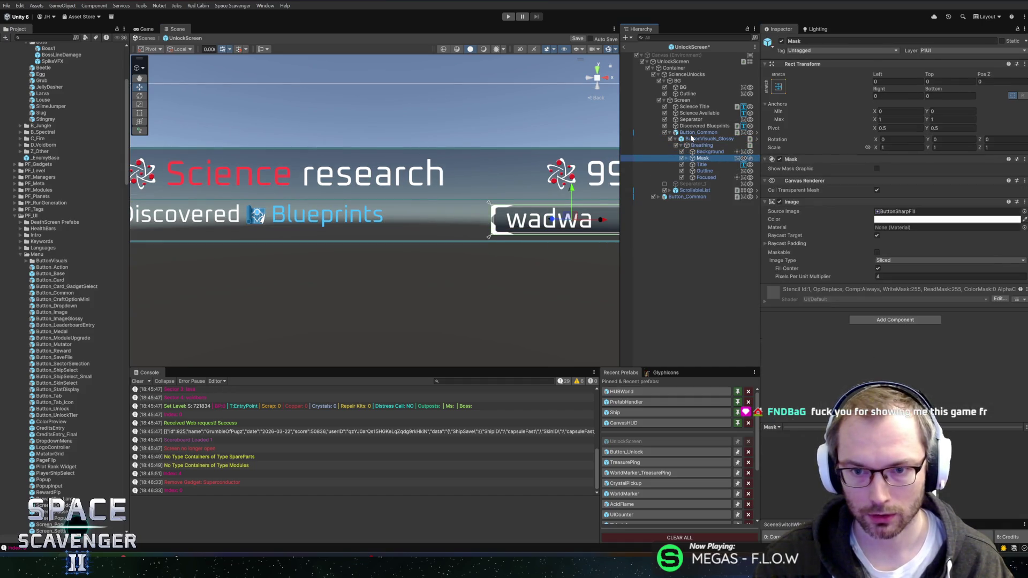
# Give the wadwa label font size 32 and centre it in its button
pyautogui.doubleClick(890, 284)
pyautogui.write('32')
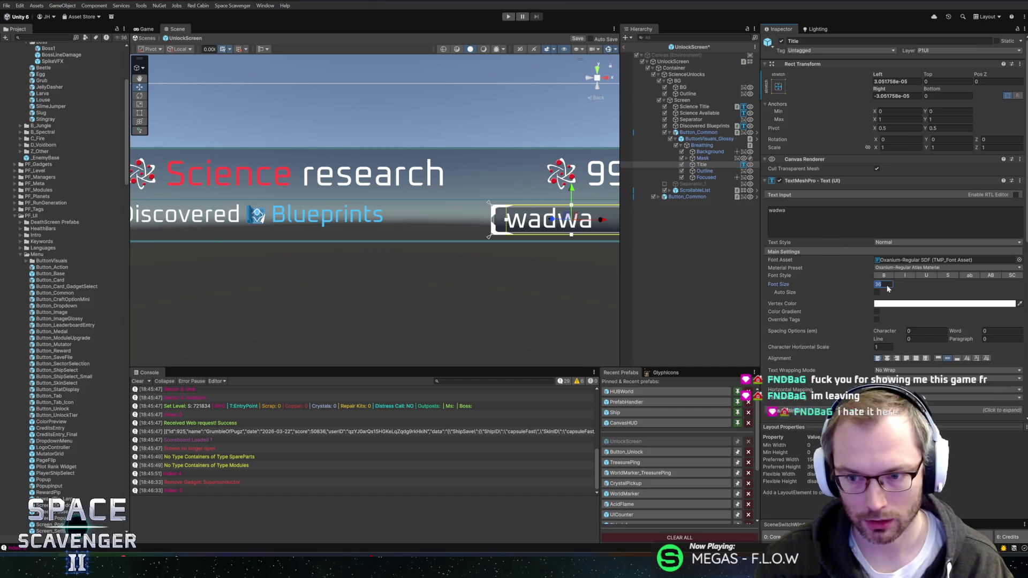
pyautogui.moveTo(499, 252); pyautogui.dragTo(431, 271)
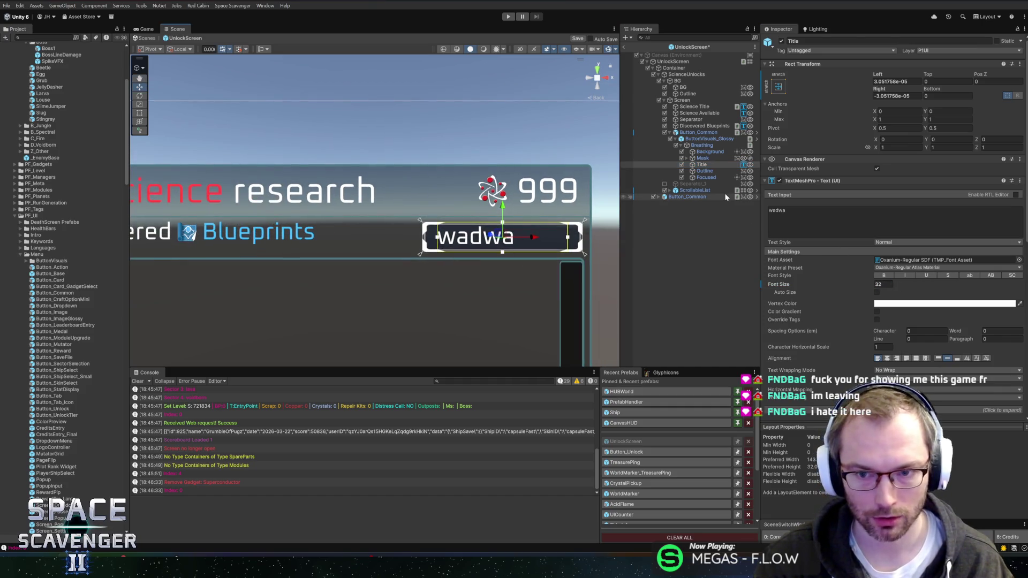
pyautogui.click(887, 358)
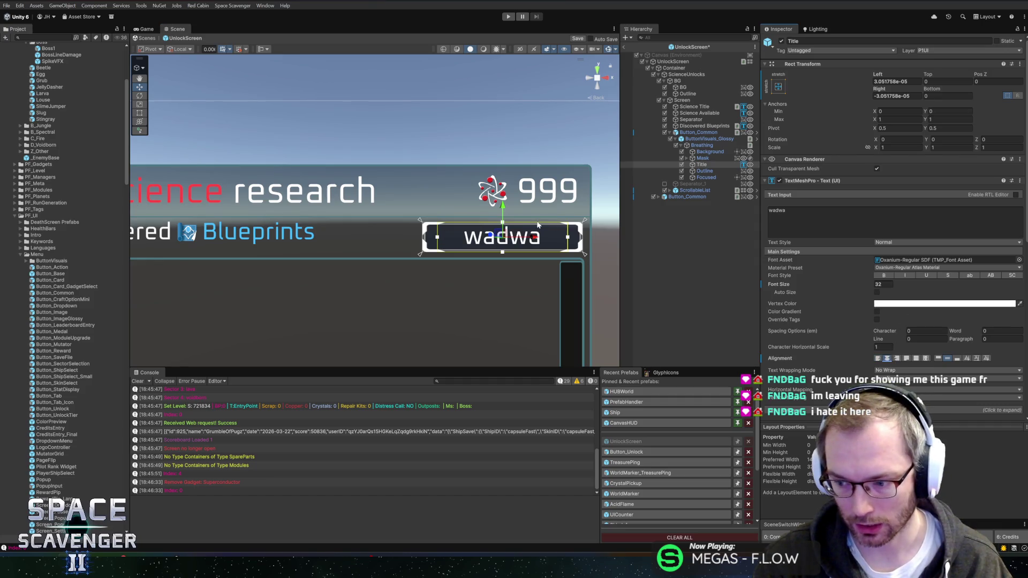
# Save the UnlockScreen prefab with Ctrl+S
pyautogui.hotkey('ctrl', 's')
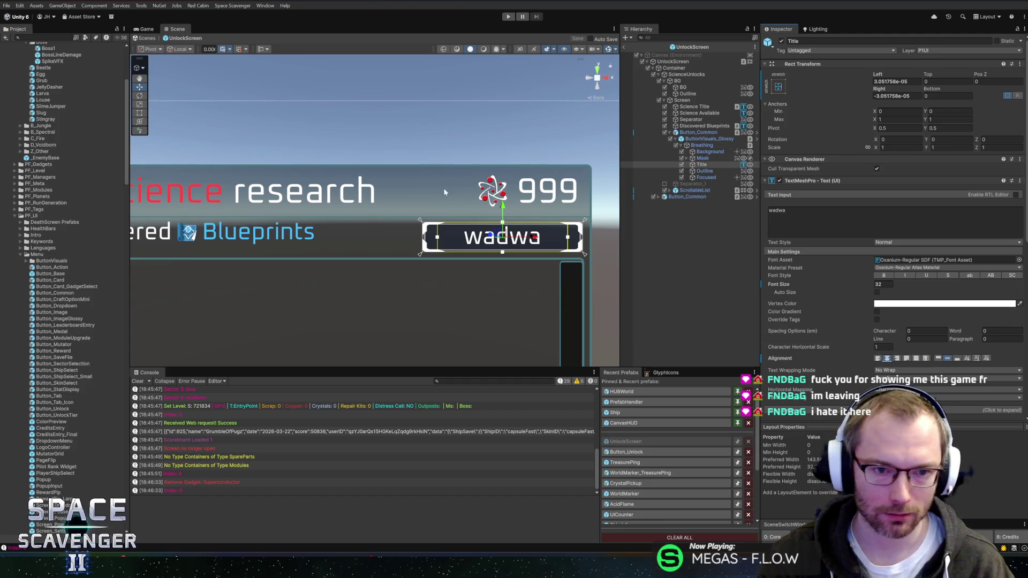
pyautogui.scroll(-3, 450, 187)
pyautogui.scroll(3, 499, 188)
pyautogui.scroll(3, 498, 189)
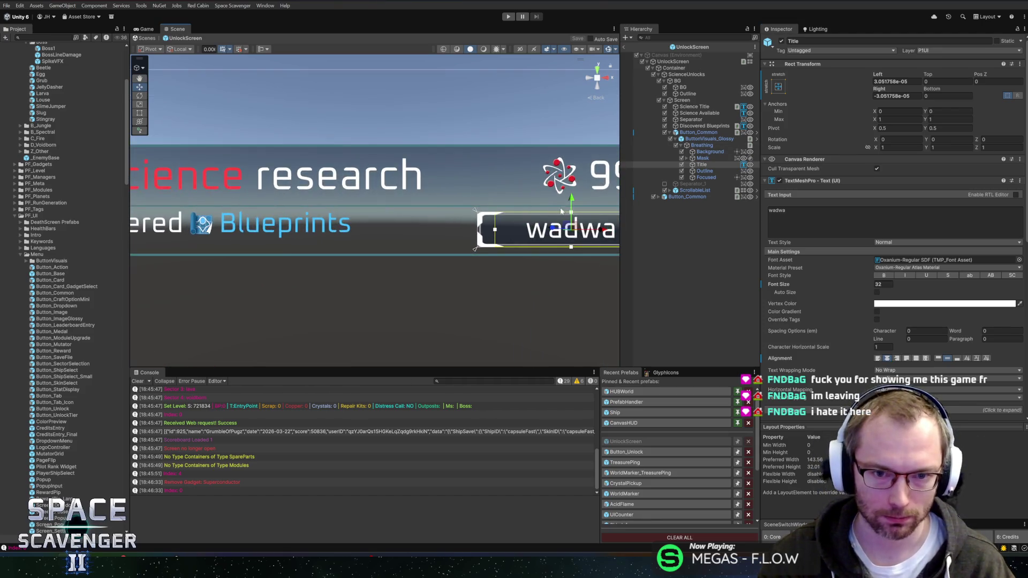
pyautogui.scroll(-2, 461, 214)
pyautogui.scroll(3, 433, 232)
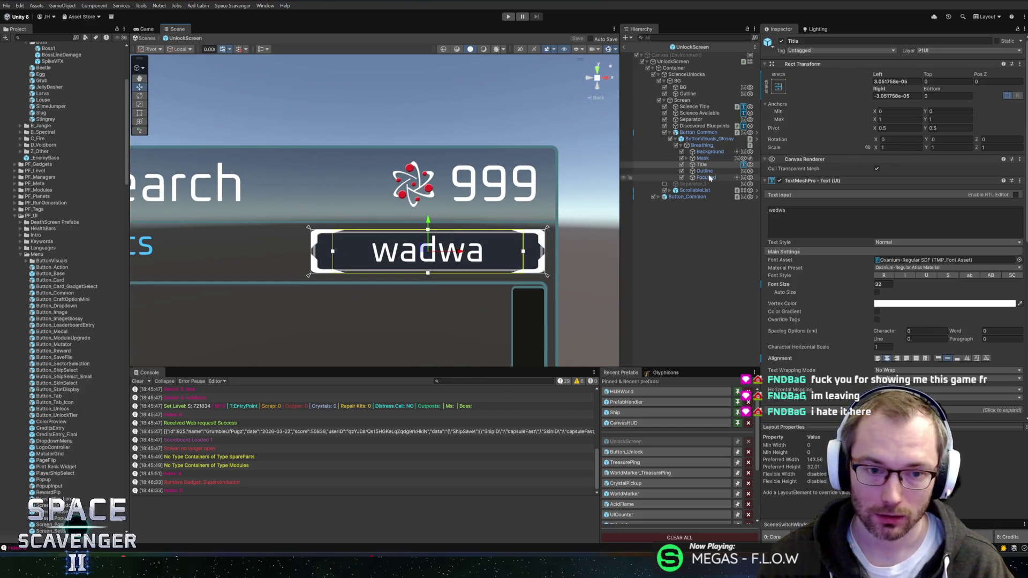
pyautogui.click(698, 159)
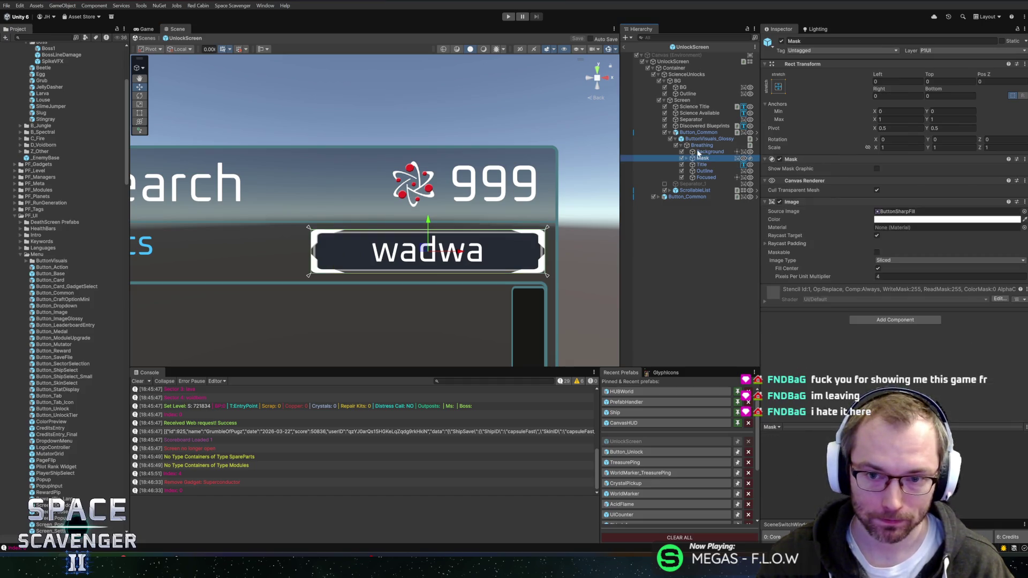
# Select Button_Common in the hierarchy and frame the panel's right side
pyautogui.click(699, 152)
pyautogui.click(701, 146)
pyautogui.click(705, 140)
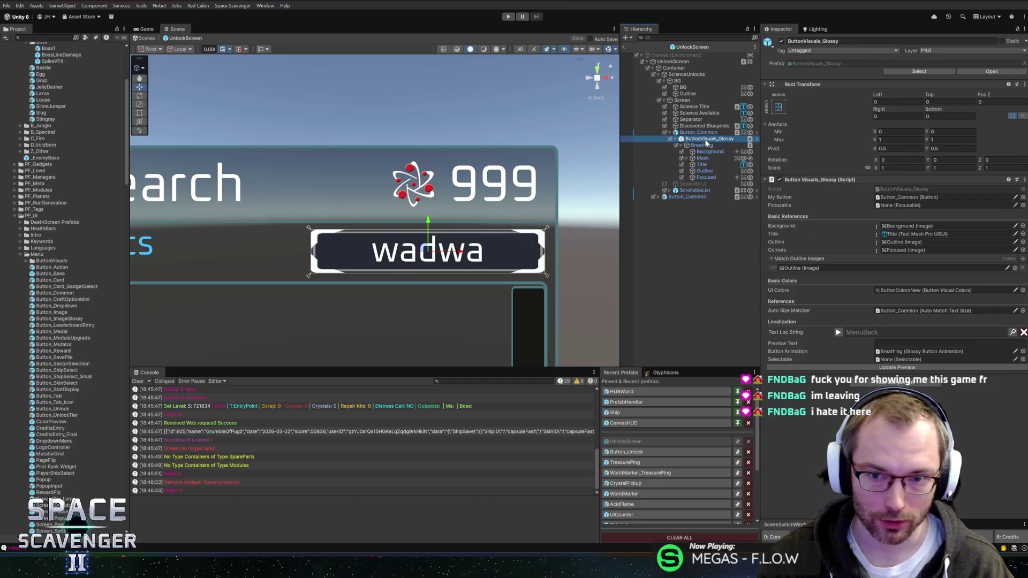
pyautogui.click(708, 133)
pyautogui.scroll(-2, 294, 273)
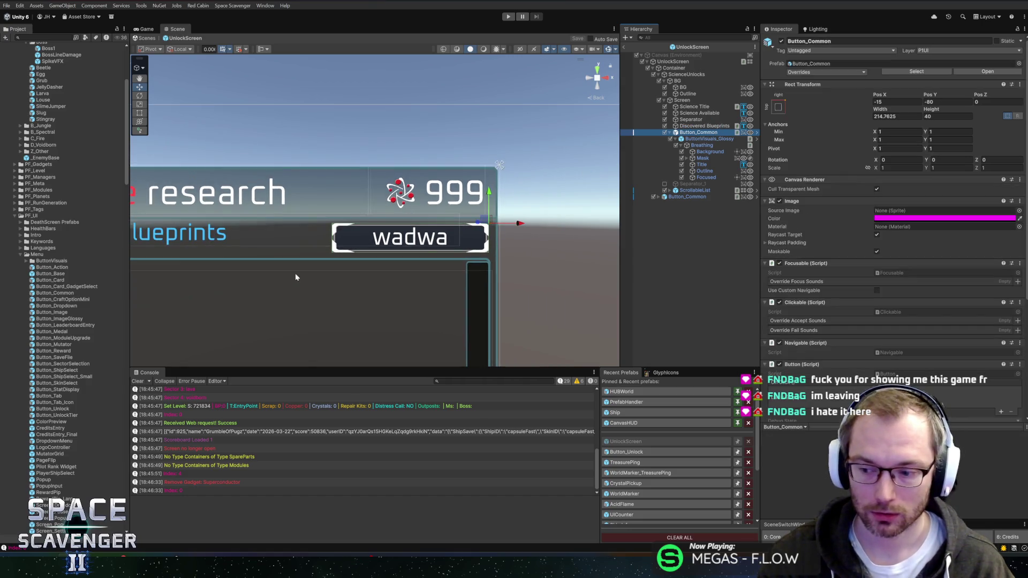
pyautogui.moveTo(359, 247)
pyautogui.mouseDown()
pyautogui.moveTo(465, 260)
pyautogui.moveTo(439, 242)
pyautogui.mouseUp()
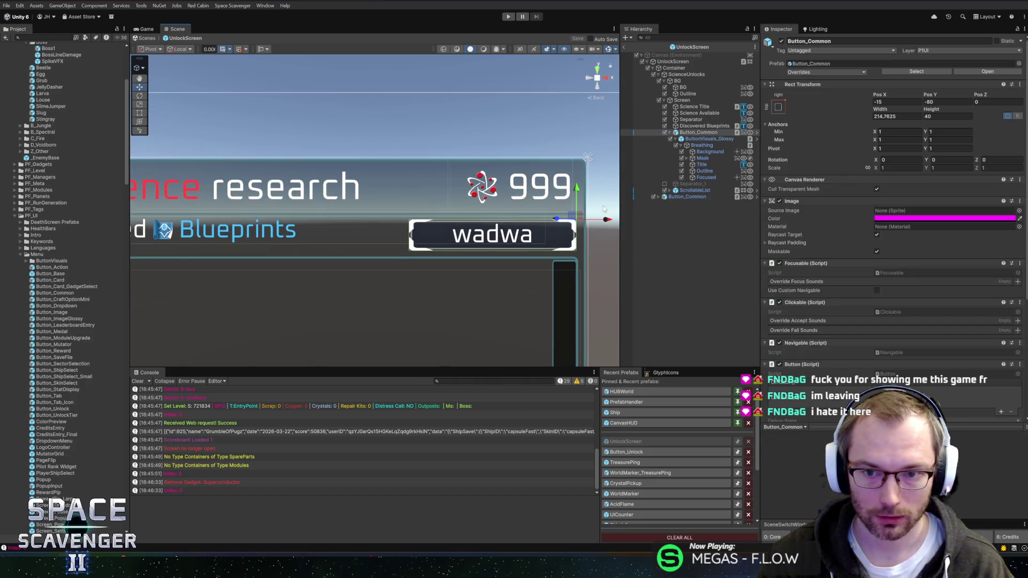
# Expand Breathing and Mask, inspect GlossyBG, then view Outline's image settings
pyautogui.click(682, 146)
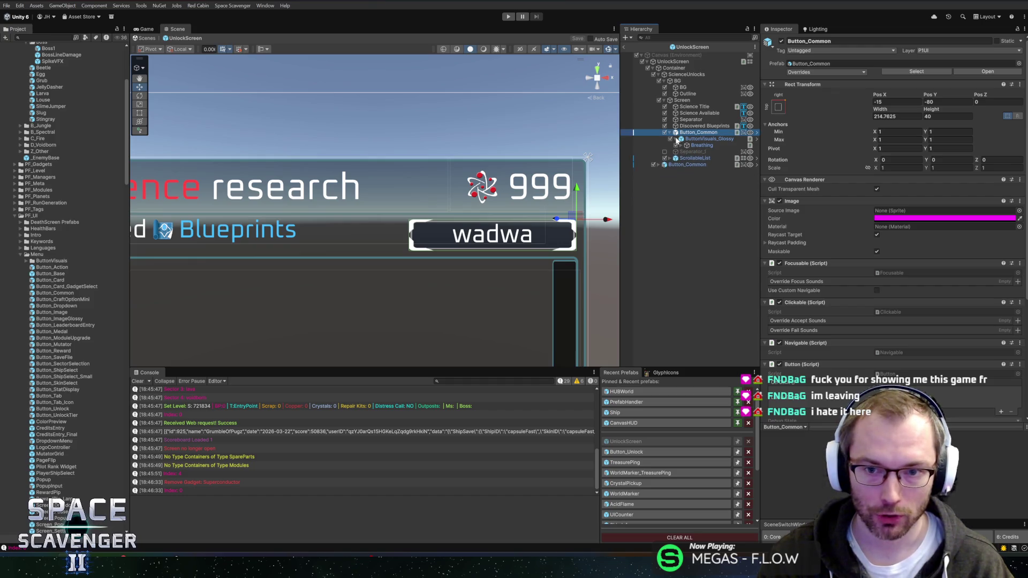
pyautogui.click(699, 145)
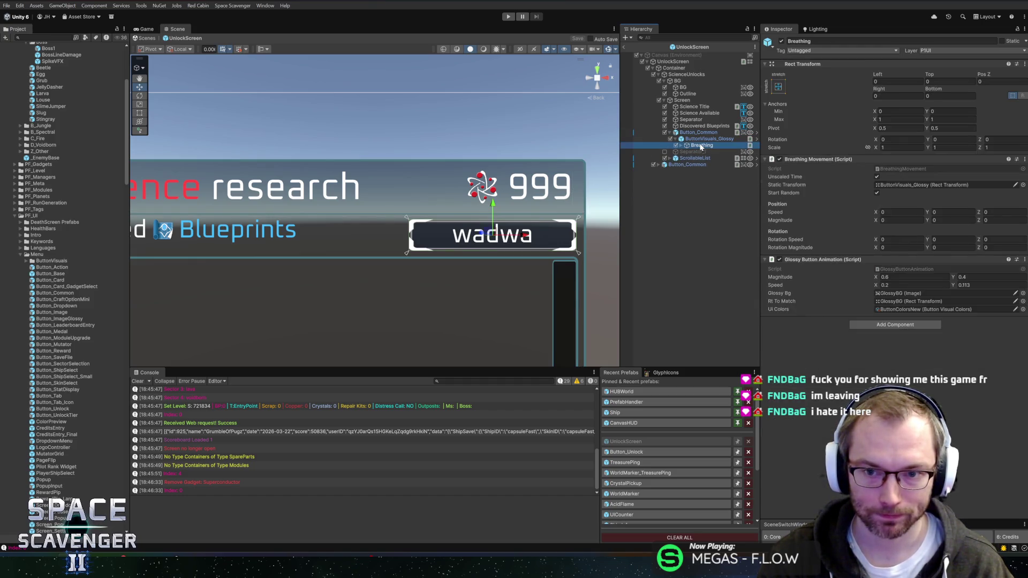
pyautogui.press('Right')
pyautogui.press('Down')
pyautogui.press('Down')
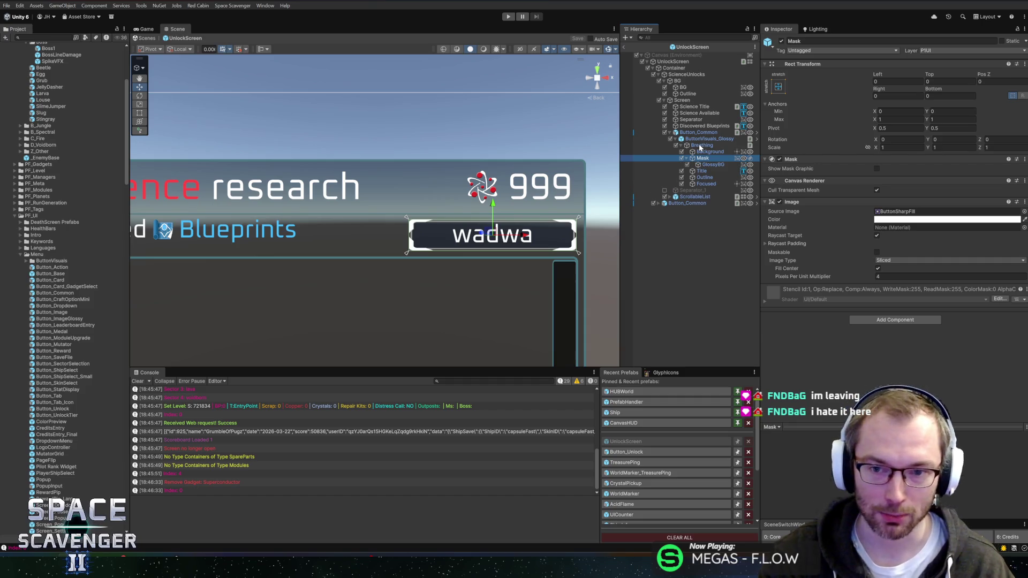
pyautogui.press('Right')
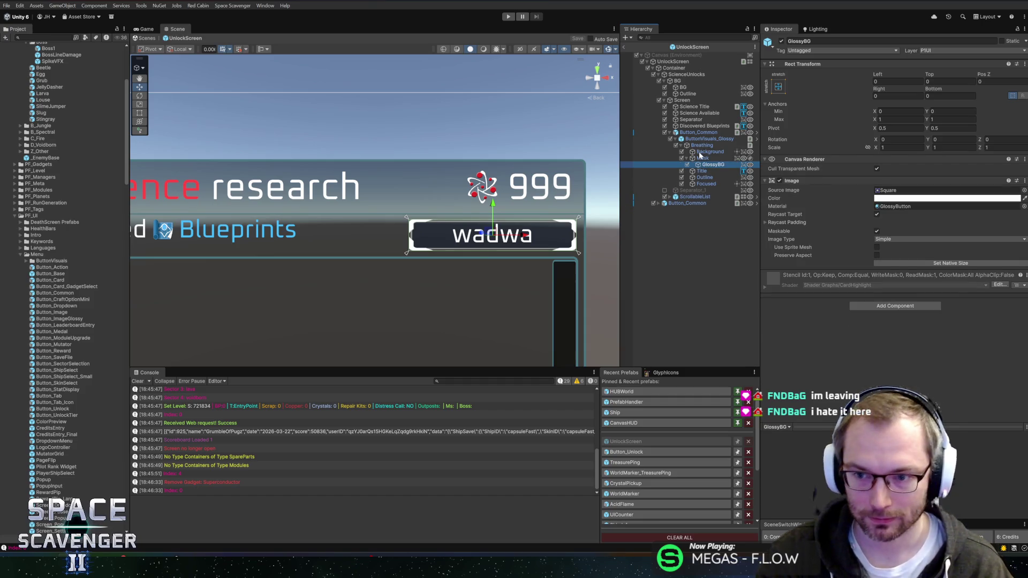
pyautogui.press('Down')
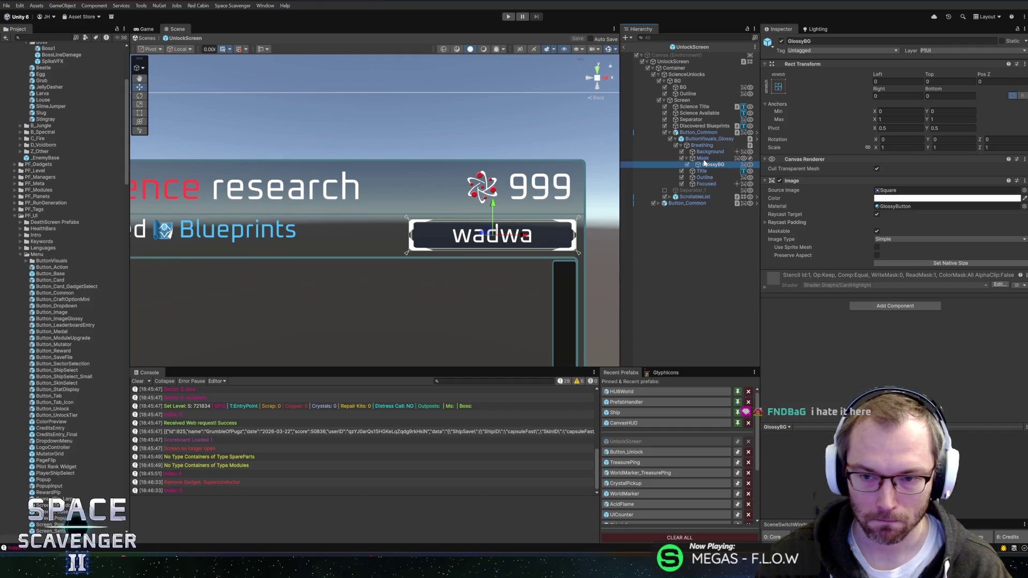
pyautogui.press('Left')
pyautogui.press('Left')
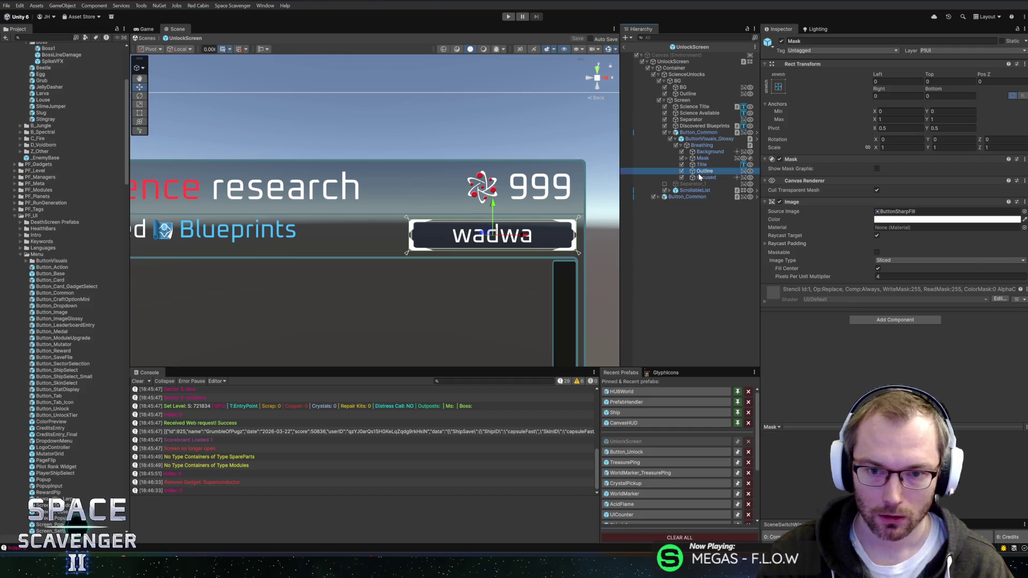
pyautogui.click(704, 171)
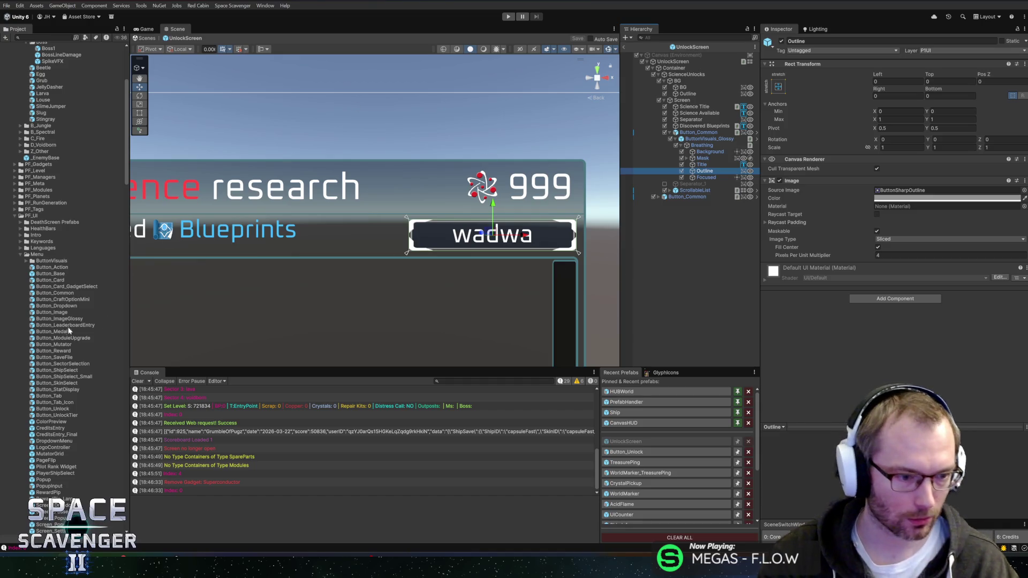
# Filter the Project assets by 'callout' to list CalloutText, InputCallout and similar prefabs
pyautogui.scroll(-5, 59, 340)
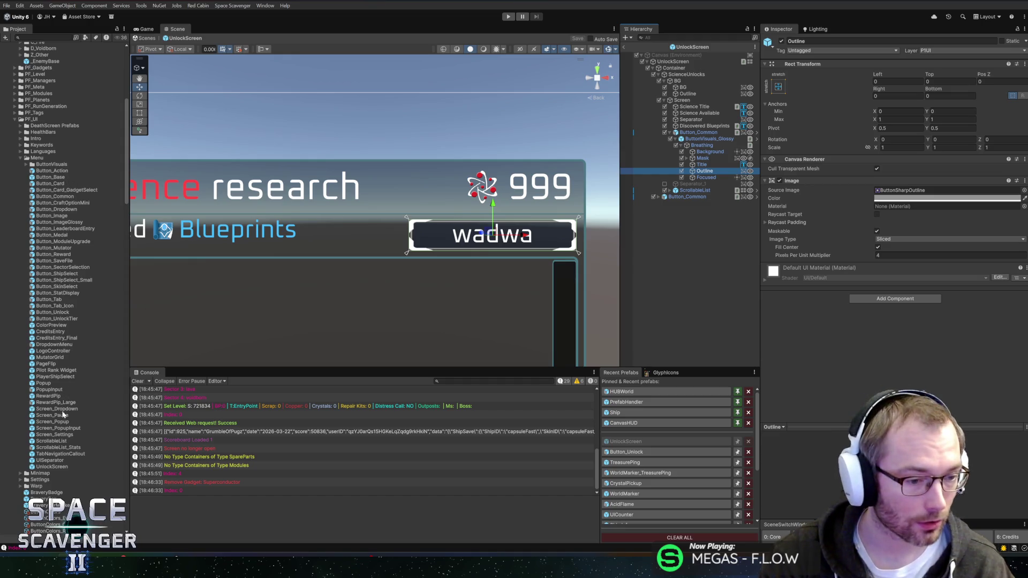
pyautogui.click(42, 38)
pyautogui.write('d')
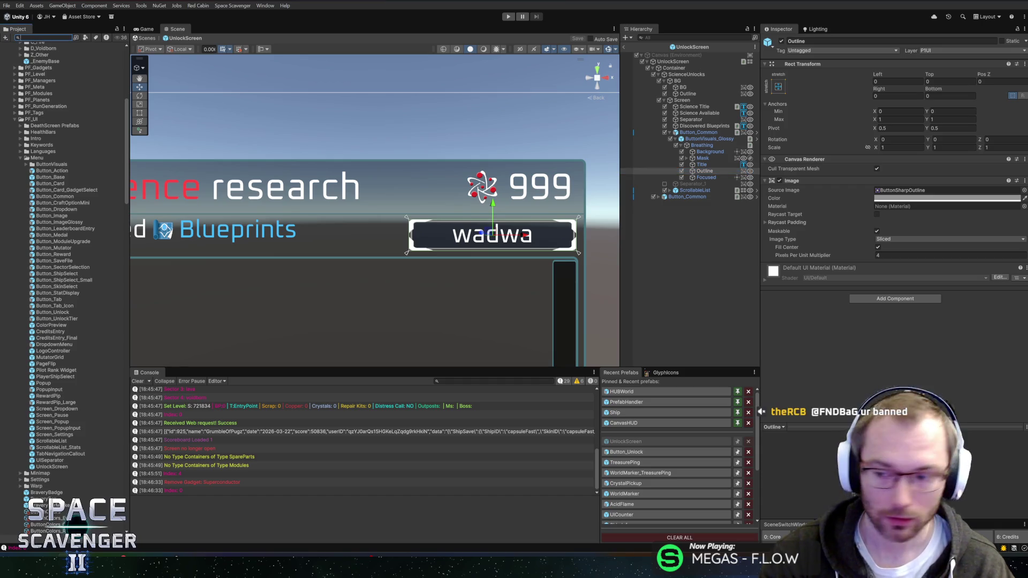
pyautogui.write('out')
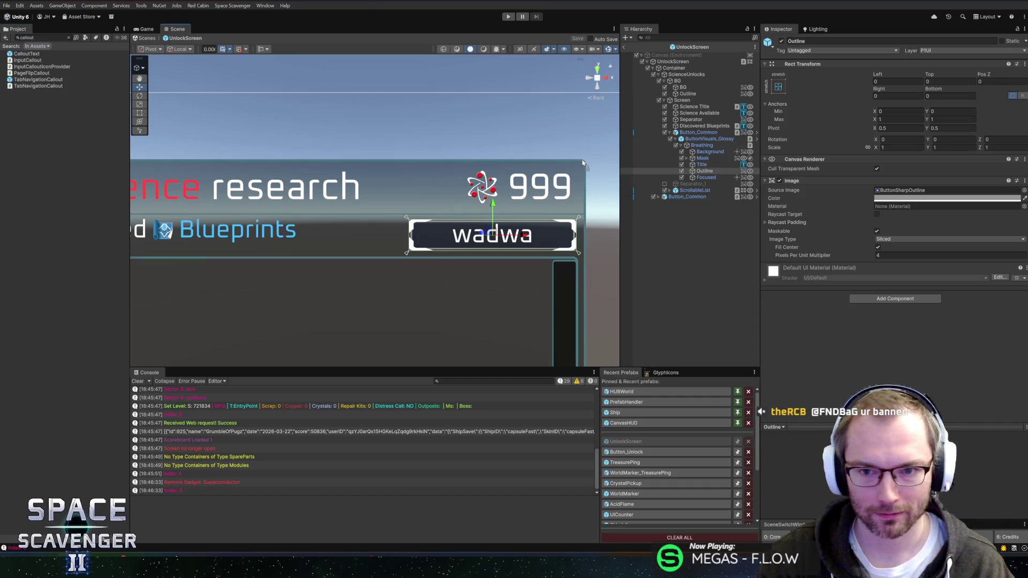
pyautogui.click(662, 171)
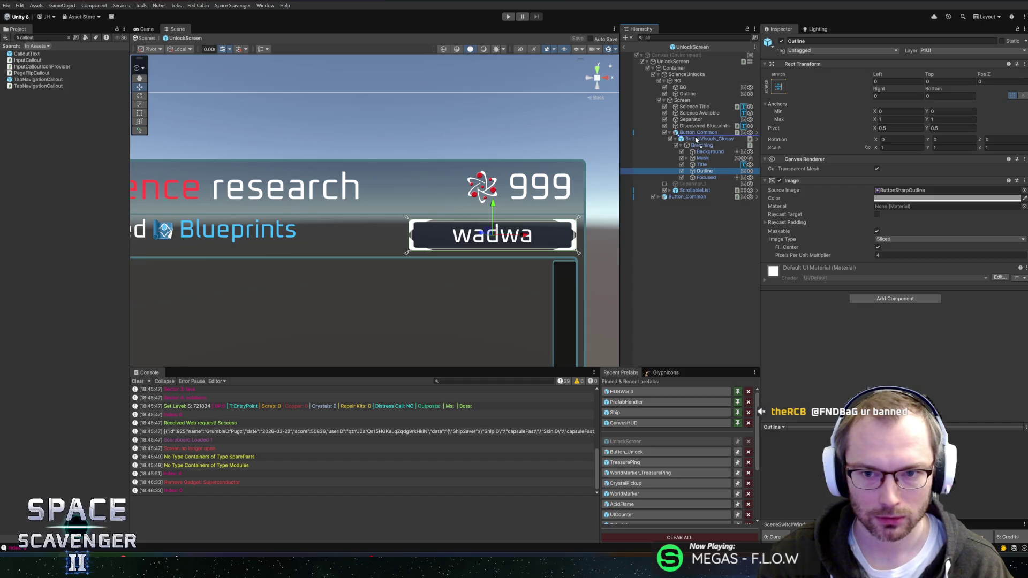
# Add a CalloutText prefab under Breathing and zero its X, Y and Z position
pyautogui.moveTo(696, 139); pyautogui.dragTo(699, 142)
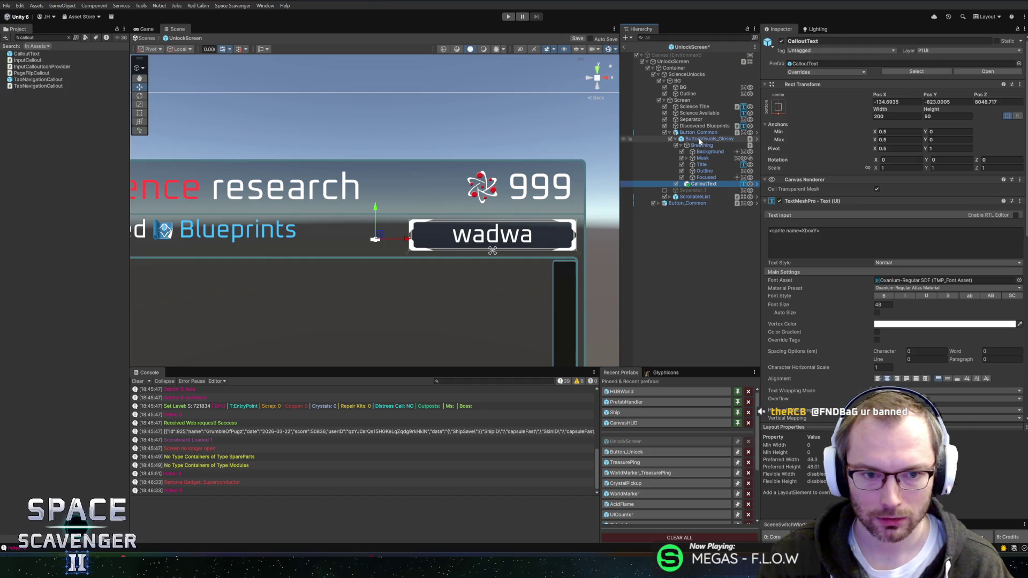
pyautogui.click(987, 103)
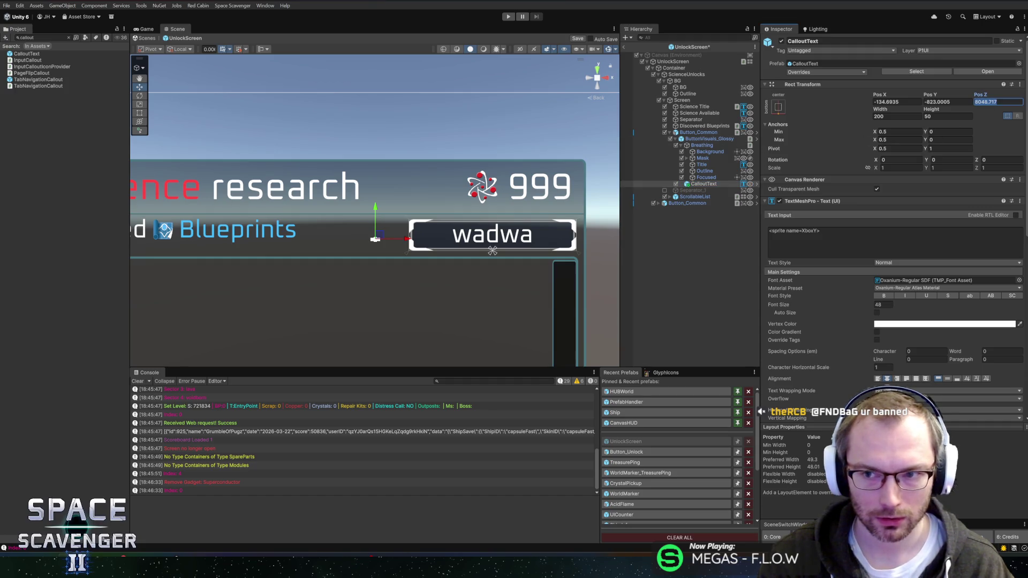
pyautogui.write('0')
pyautogui.click(943, 102)
pyautogui.write('0')
pyautogui.click(892, 102)
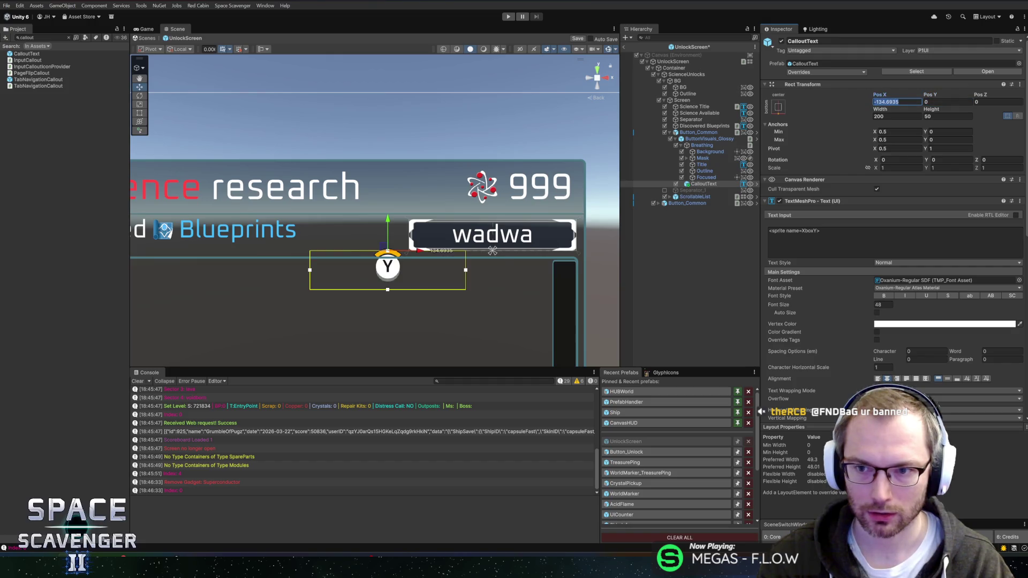
pyautogui.write('0')
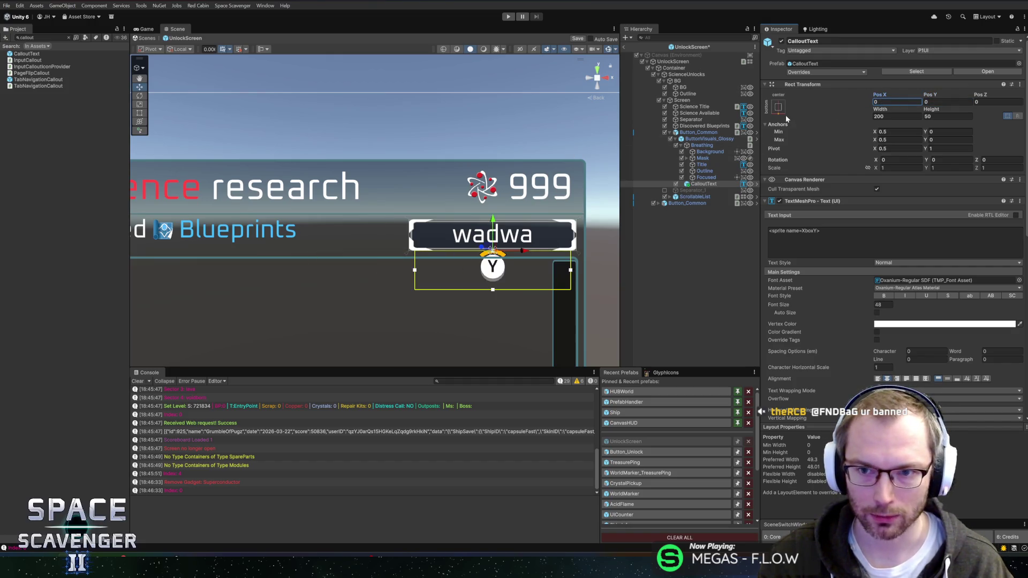
# Anchor the callout middle-left and set its horizontal pivot to 1
pyautogui.click(780, 110)
pyautogui.click(806, 190)
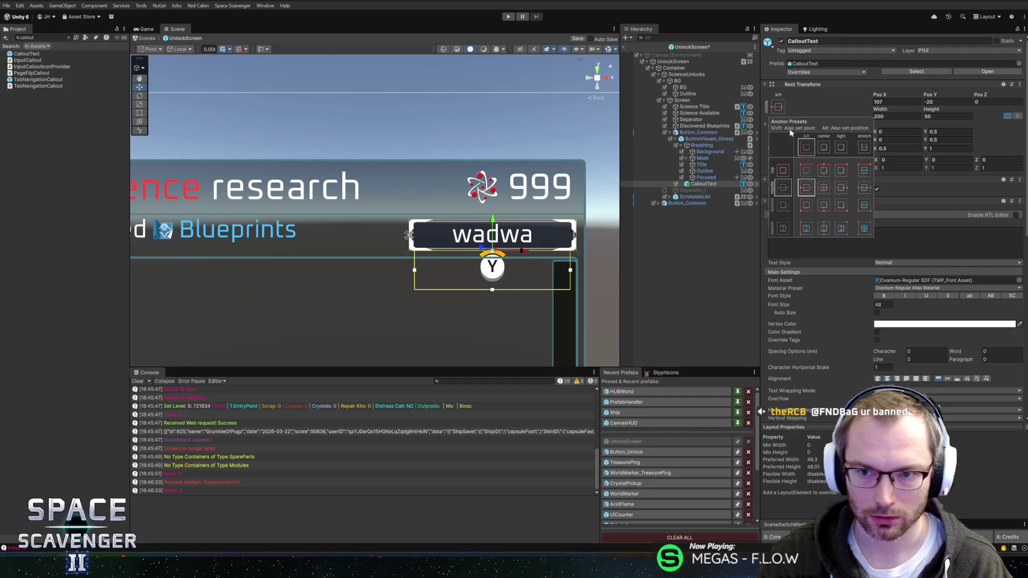
pyautogui.click(779, 108)
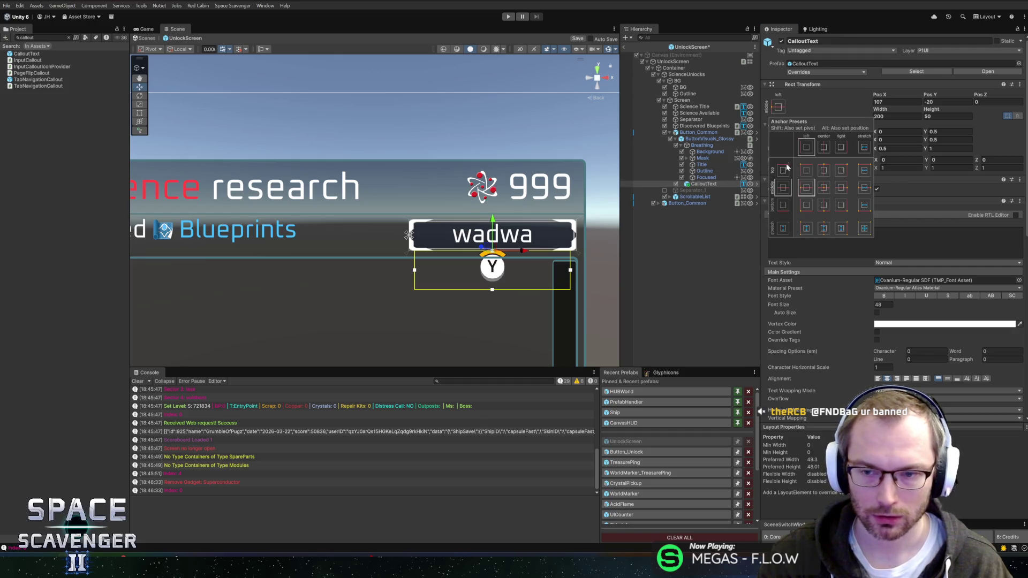
pyautogui.keyDown('alt'); pyautogui.keyDown('shift'); pyautogui.click(805, 189); pyautogui.keyUp('shift'); pyautogui.keyUp('alt')
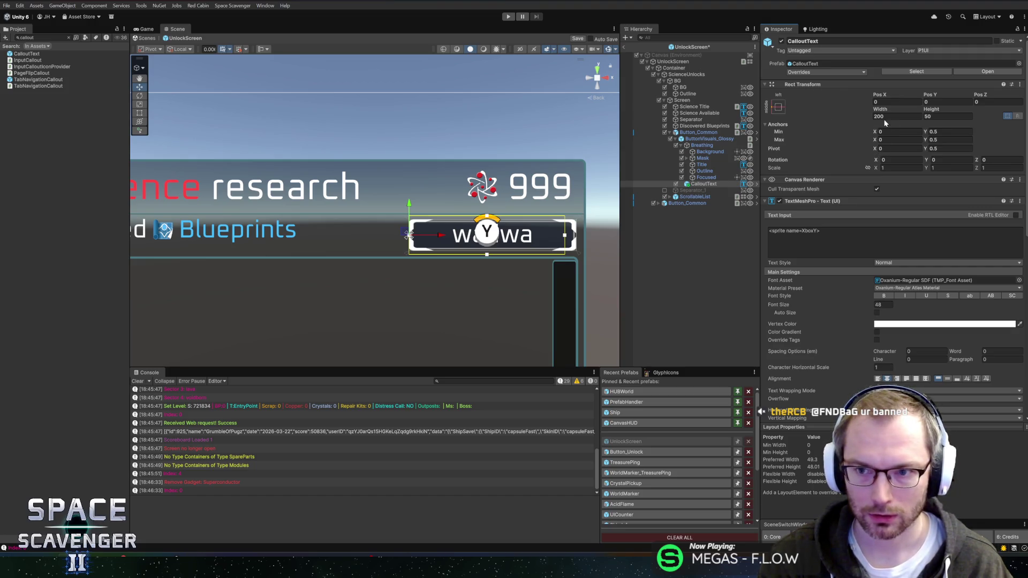
pyautogui.click(900, 148)
pyautogui.write('1')
pyautogui.click(897, 101)
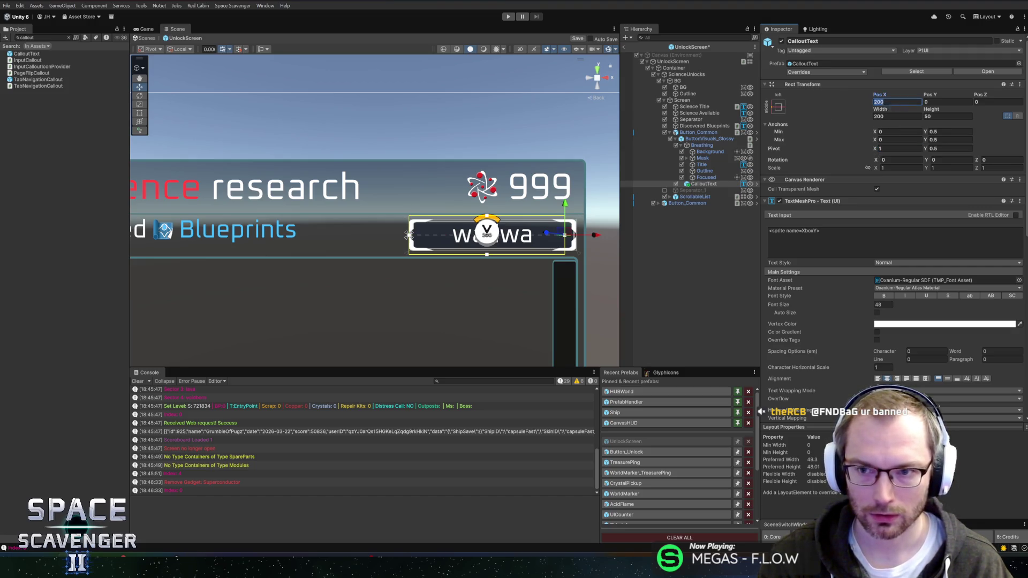
pyautogui.click(899, 131)
pyautogui.write('1')
pyautogui.click(899, 140)
pyautogui.write('1')
# Set the callout's horizontal anchors to 0 and its Pos X to 15
pyautogui.click(896, 102)
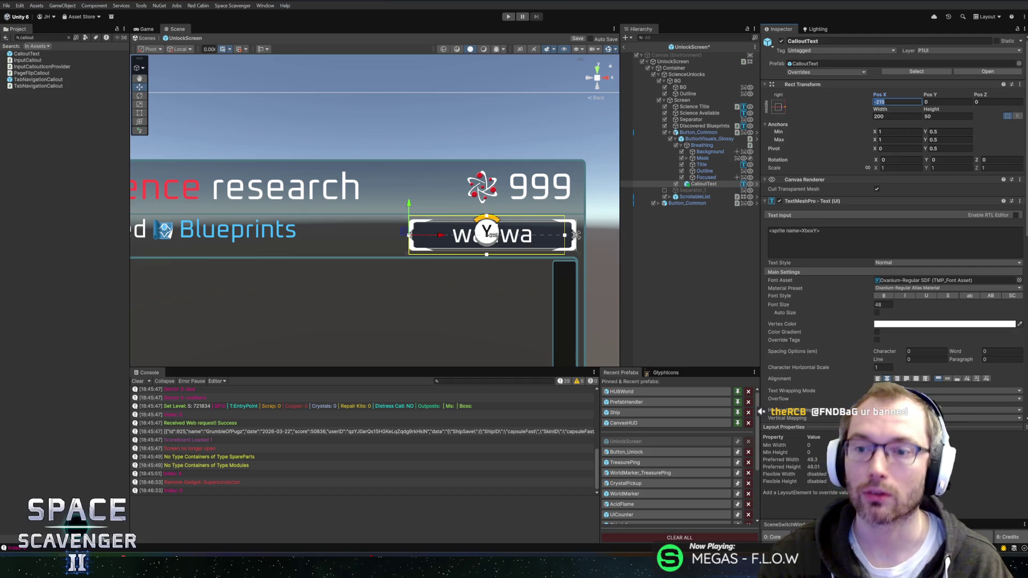
pyautogui.click(899, 148)
pyautogui.write('1')
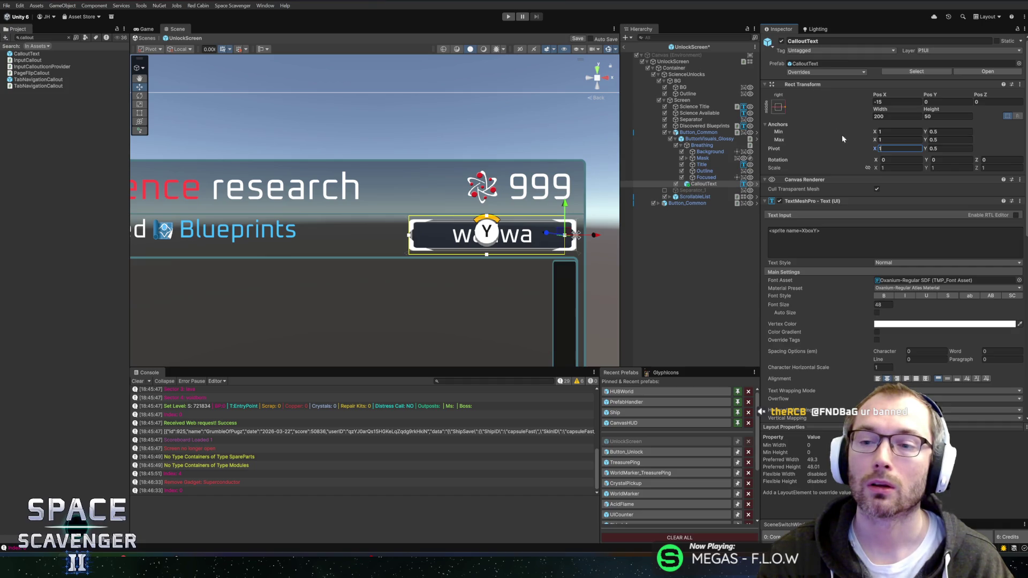
pyautogui.click(900, 131)
pyautogui.write('0')
pyautogui.press('Tab')
pyautogui.press('Tab')
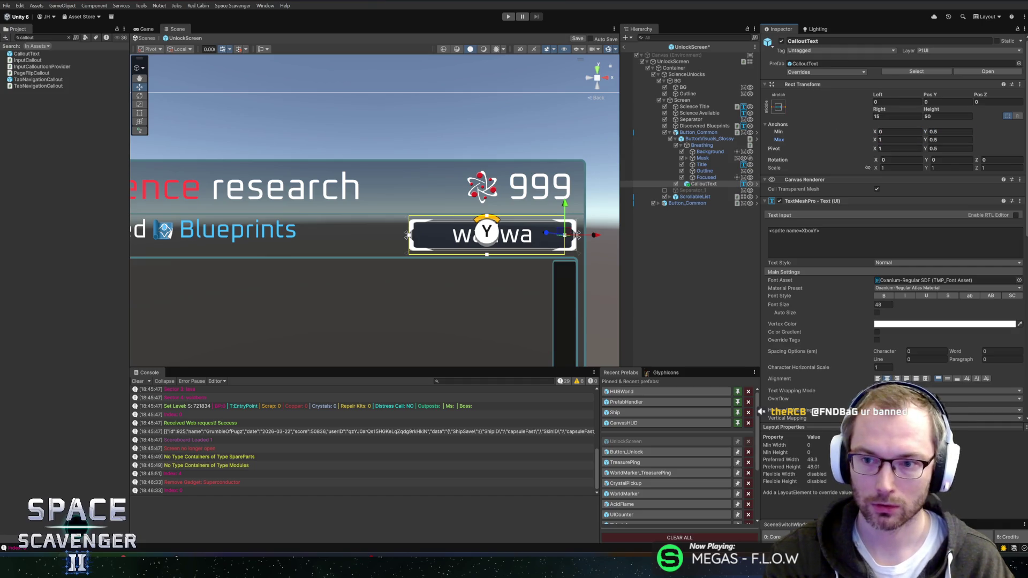
pyautogui.write('0')
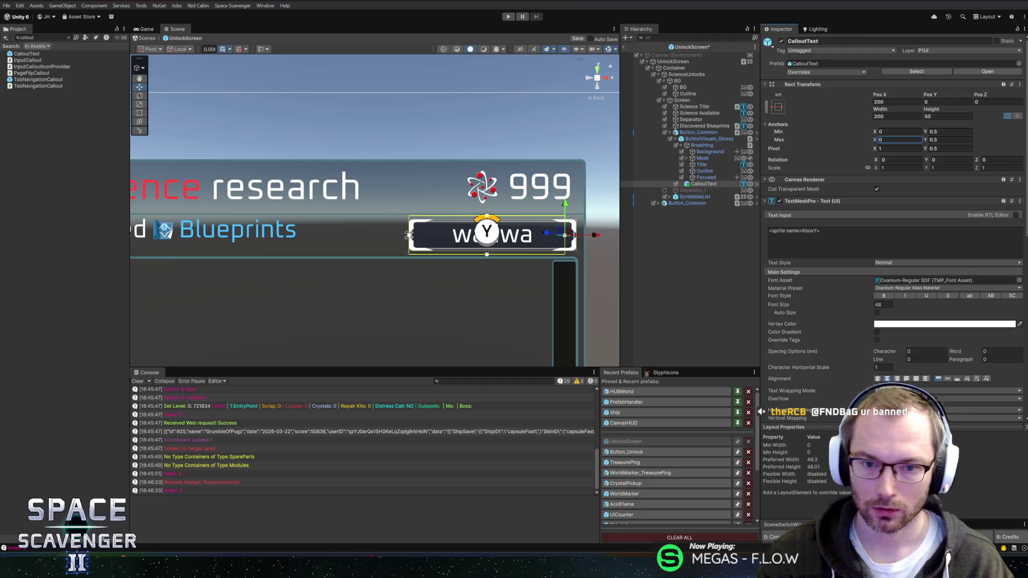
pyautogui.click(897, 101)
pyautogui.write('0')
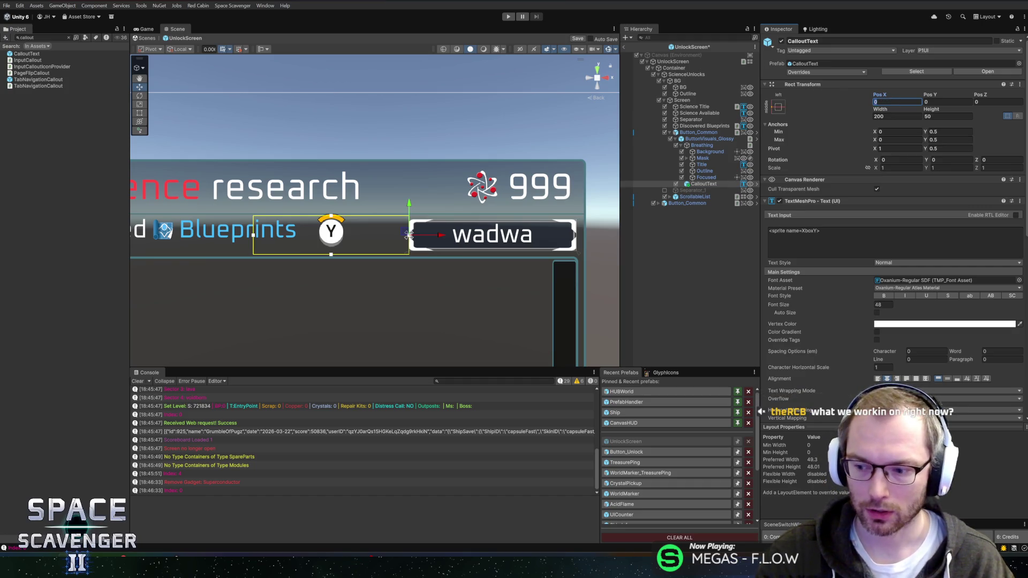
pyautogui.write('15')
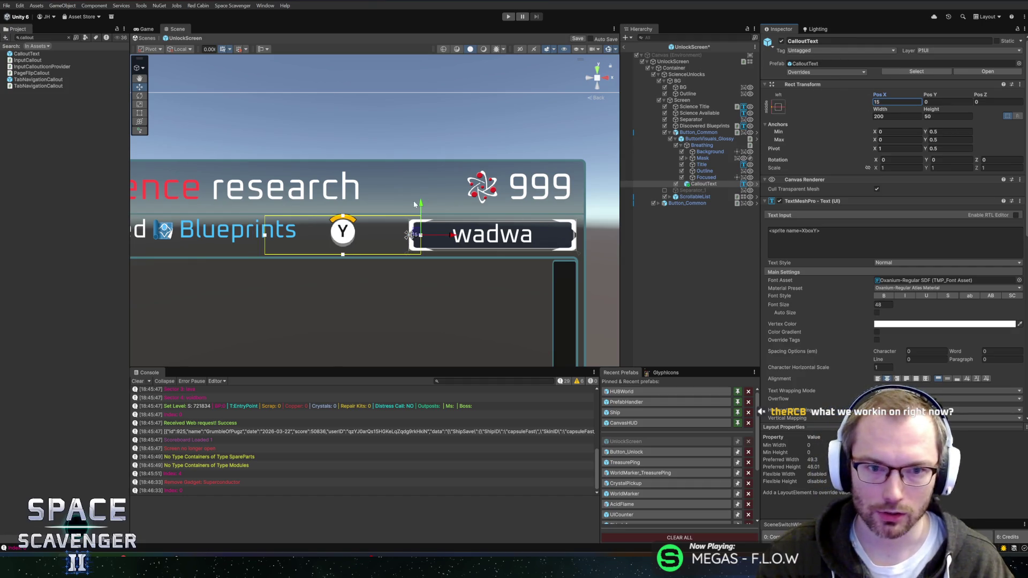
# Shrink CalloutText to width 44.2, set font size 32, centre it vertically, and save
pyautogui.scroll(-5, 576, 201)
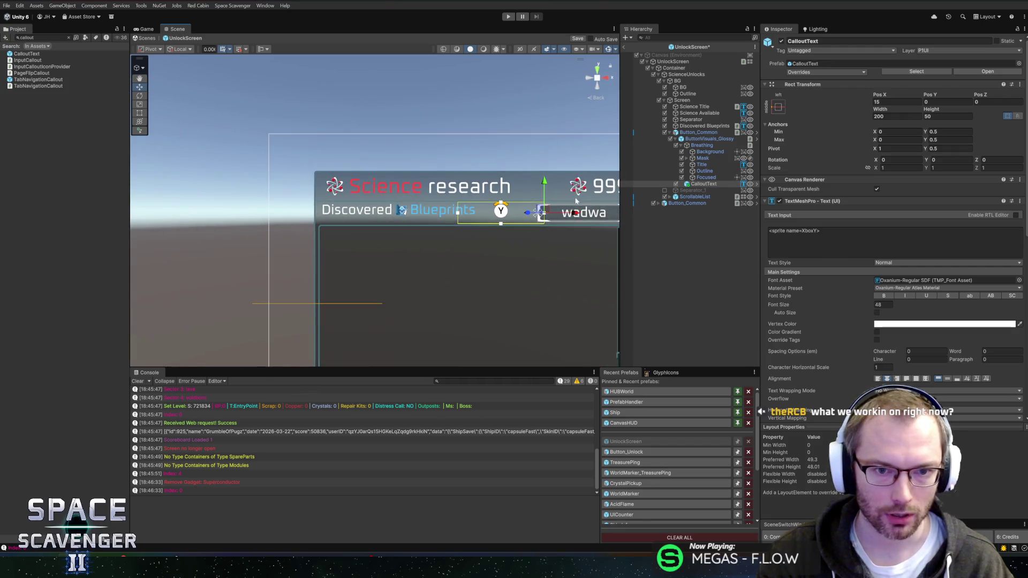
pyautogui.scroll(5, 576, 200)
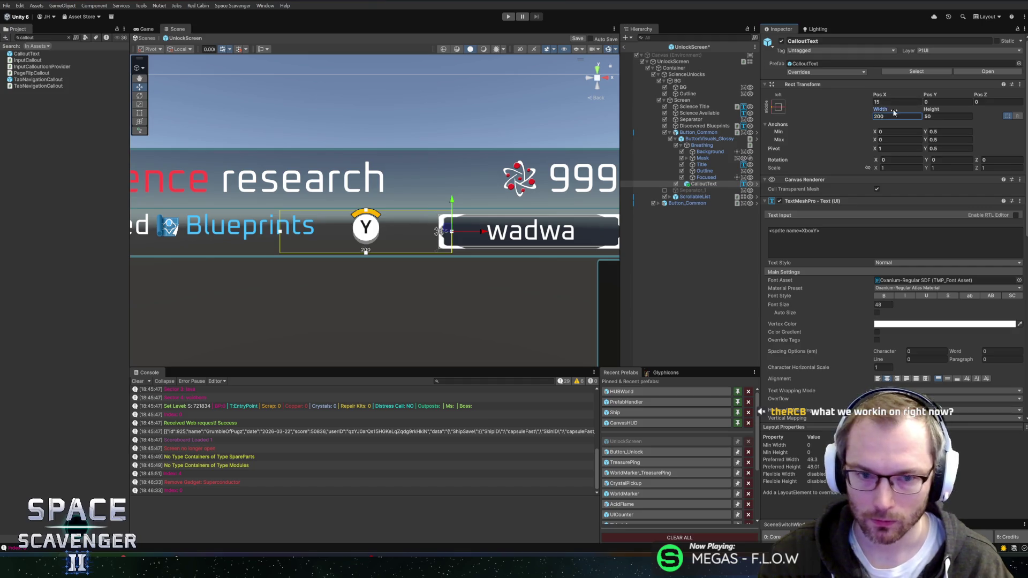
pyautogui.moveTo(880, 109); pyautogui.dragTo(708, 124)
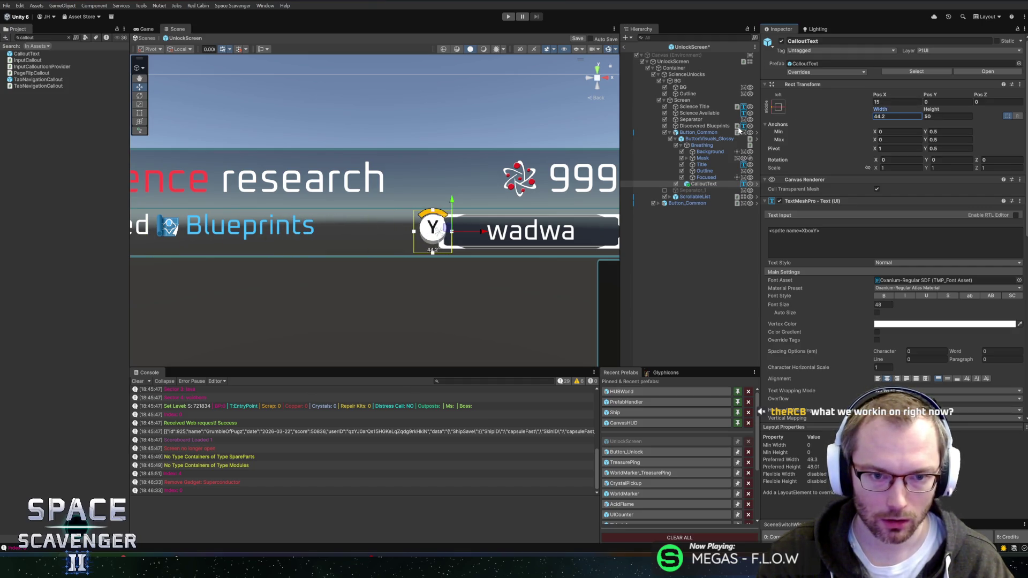
pyautogui.click(889, 306)
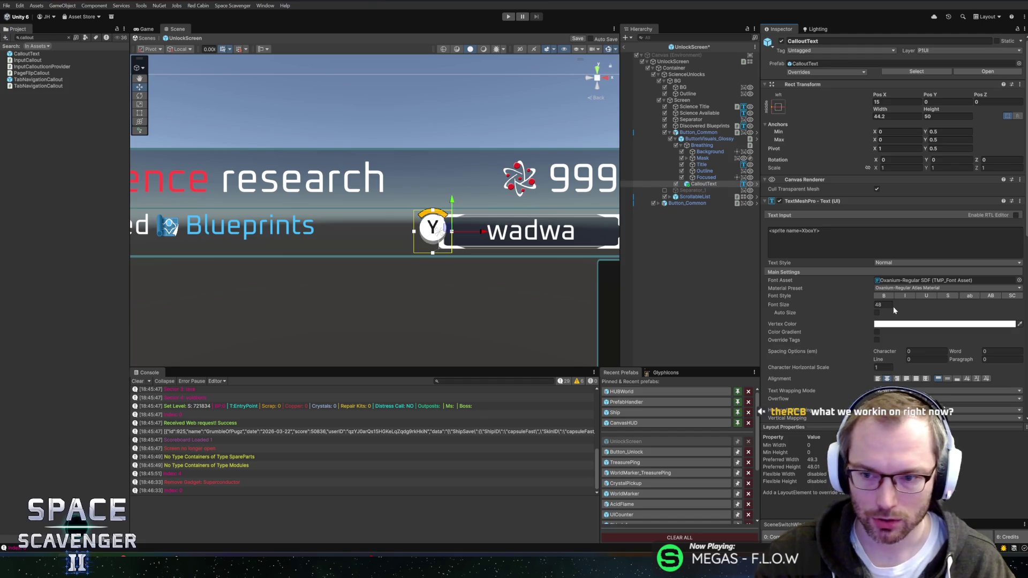
pyautogui.click(888, 306)
pyautogui.write('32')
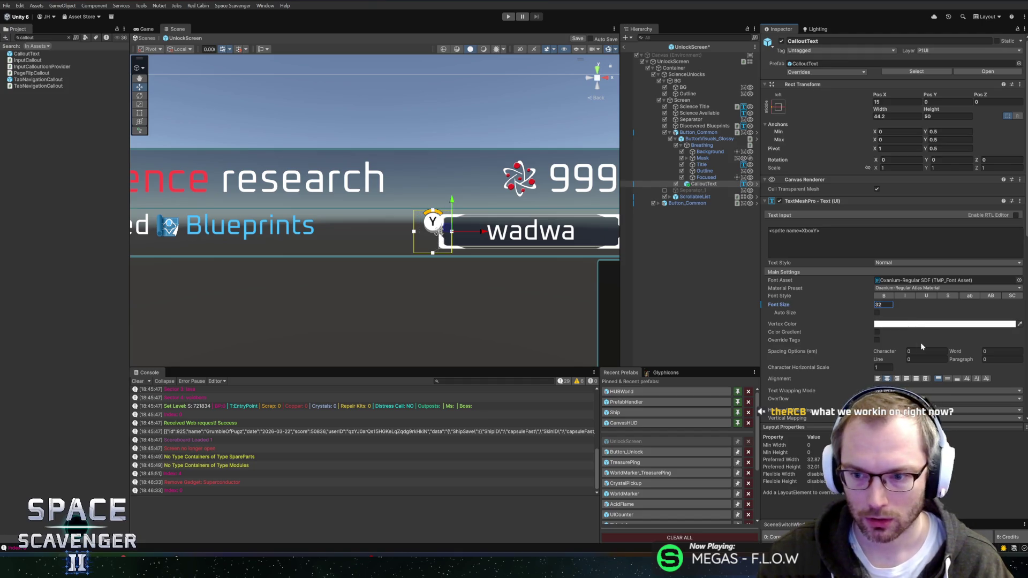
pyautogui.click(948, 380)
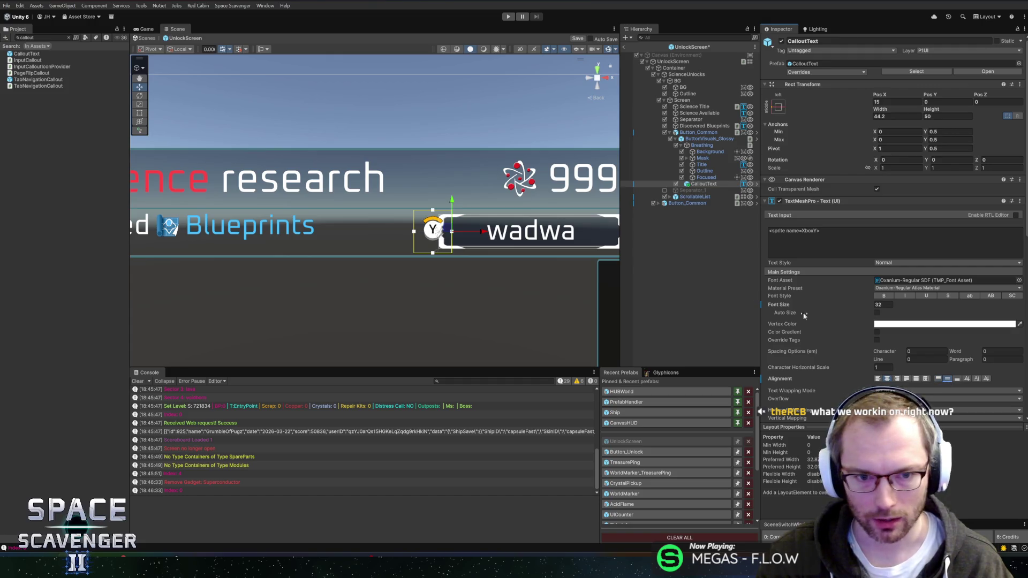
pyautogui.hotkey('ctrl', 's')
# Reduce the CalloutText box height from 50 to 40
pyautogui.scroll(5, 535, 204)
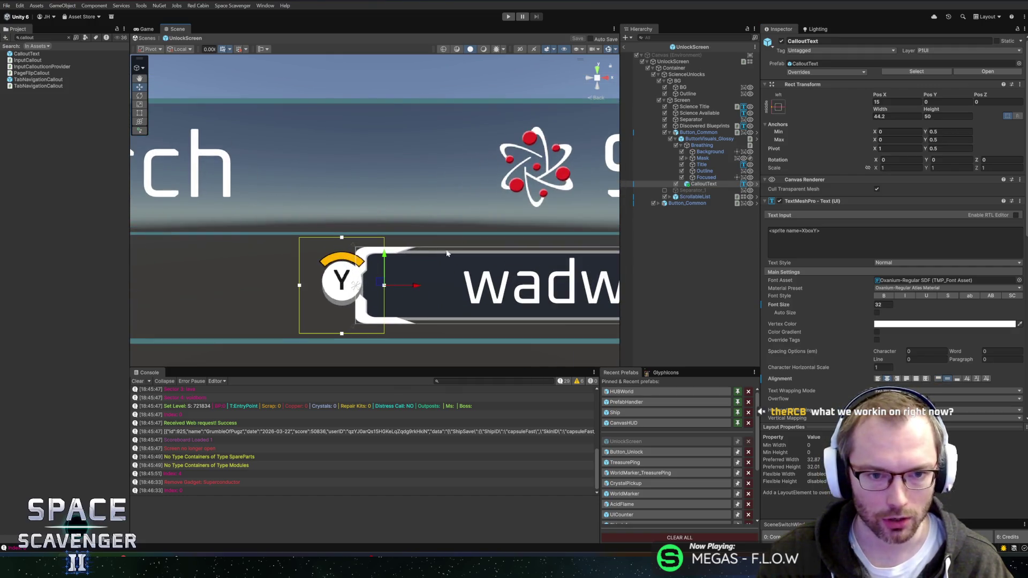
pyautogui.moveTo(486, 191); pyautogui.dragTo(540, 154)
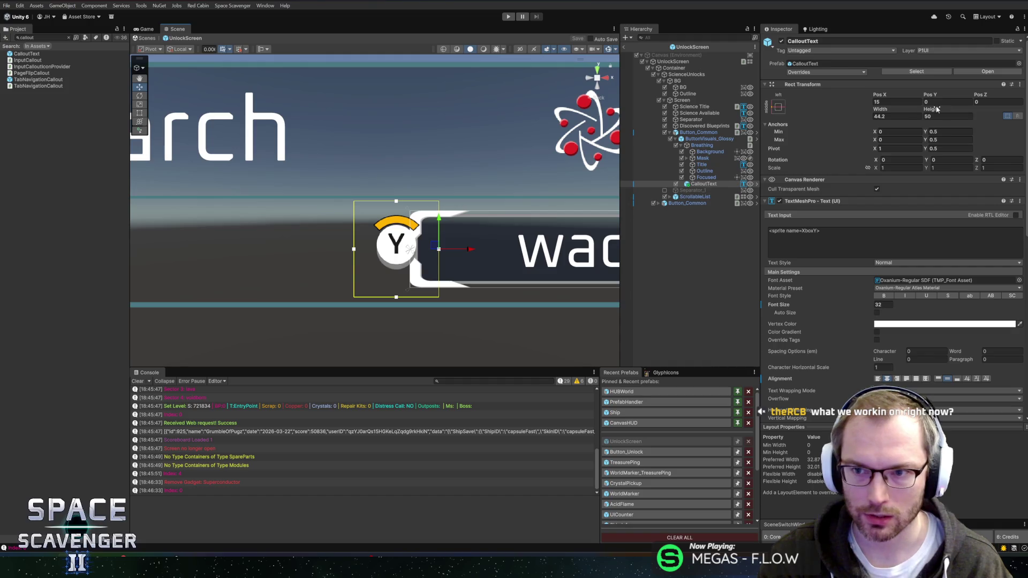
pyautogui.moveTo(937, 109)
pyautogui.mouseDown()
pyautogui.moveTo(912, 113)
pyautogui.moveTo(928, 124)
pyautogui.mouseUp()
pyautogui.write('40')
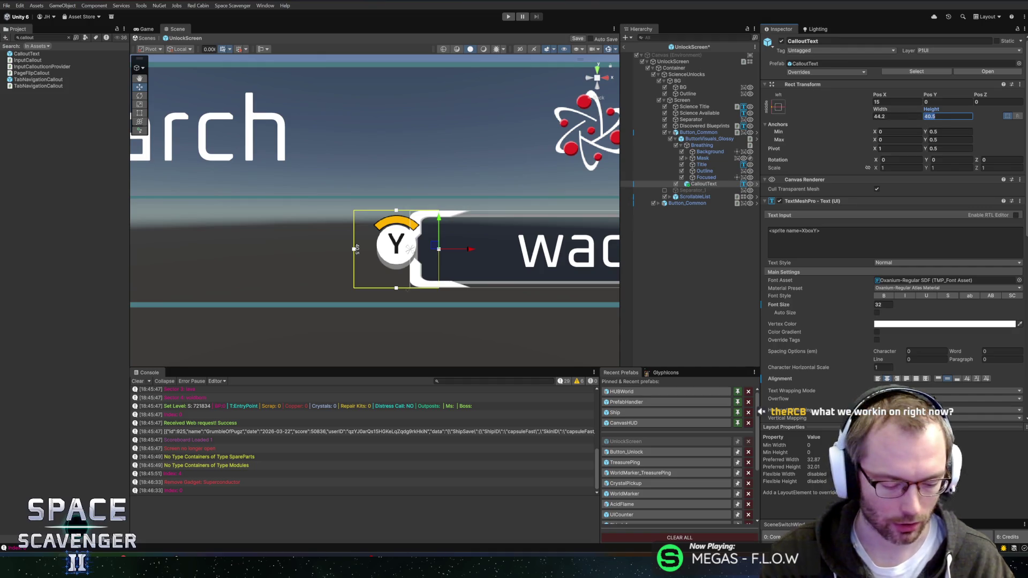
pyautogui.scroll(-2, 377, 229)
pyautogui.scroll(-3, 380, 229)
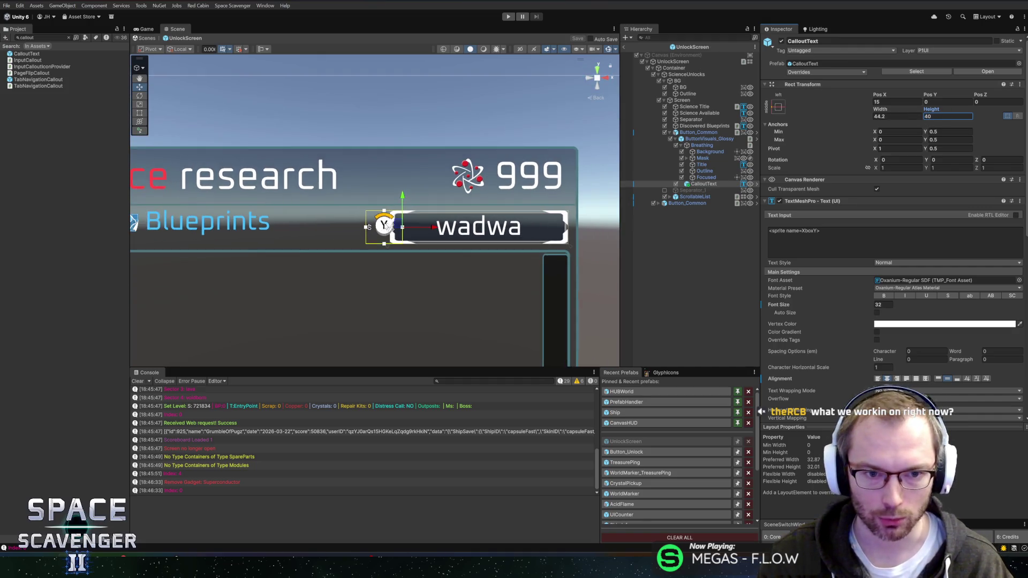
pyautogui.scroll(2, 322, 224)
pyautogui.scroll(-3, 322, 224)
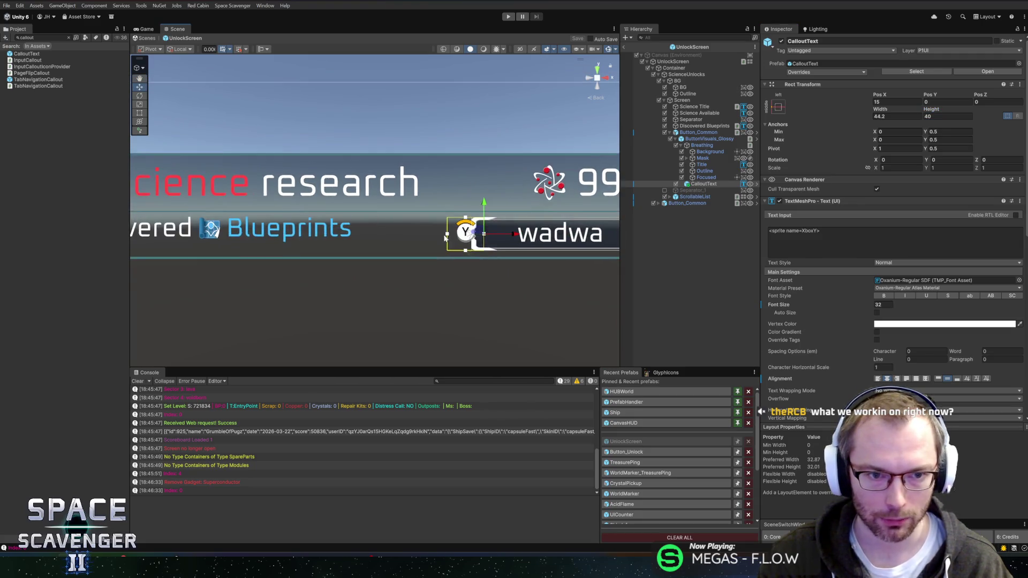
pyautogui.scroll(3, 428, 246)
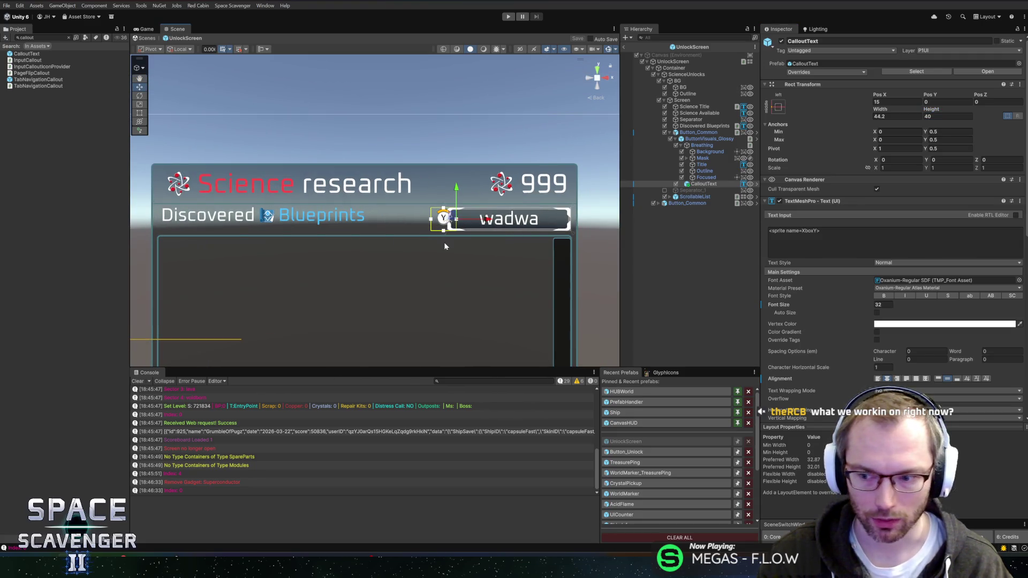
pyautogui.moveTo(492, 250)
pyautogui.mouseDown()
pyautogui.moveTo(517, 255)
pyautogui.moveTo(512, 165)
pyautogui.moveTo(503, 241)
pyautogui.moveTo(508, 185)
pyautogui.mouseUp()
pyautogui.scroll(2, 502, 241)
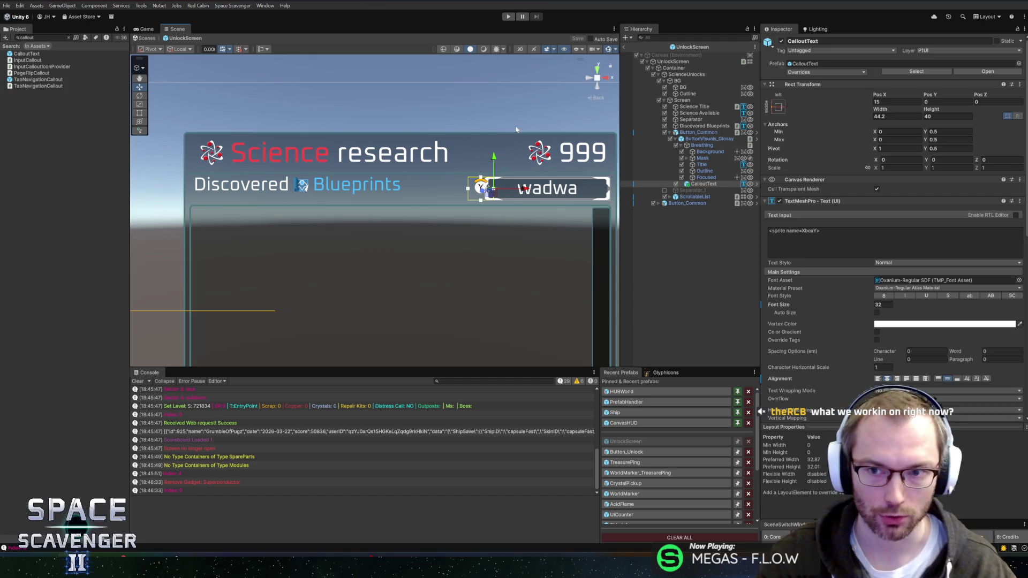
pyautogui.scroll(-2, 500, 222)
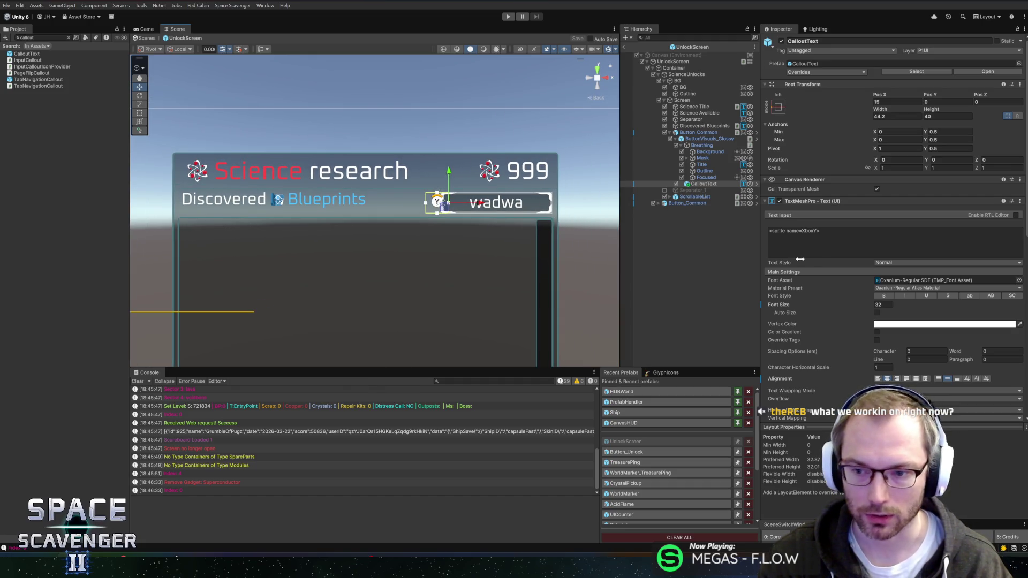
pyautogui.scroll(-10, 839, 342)
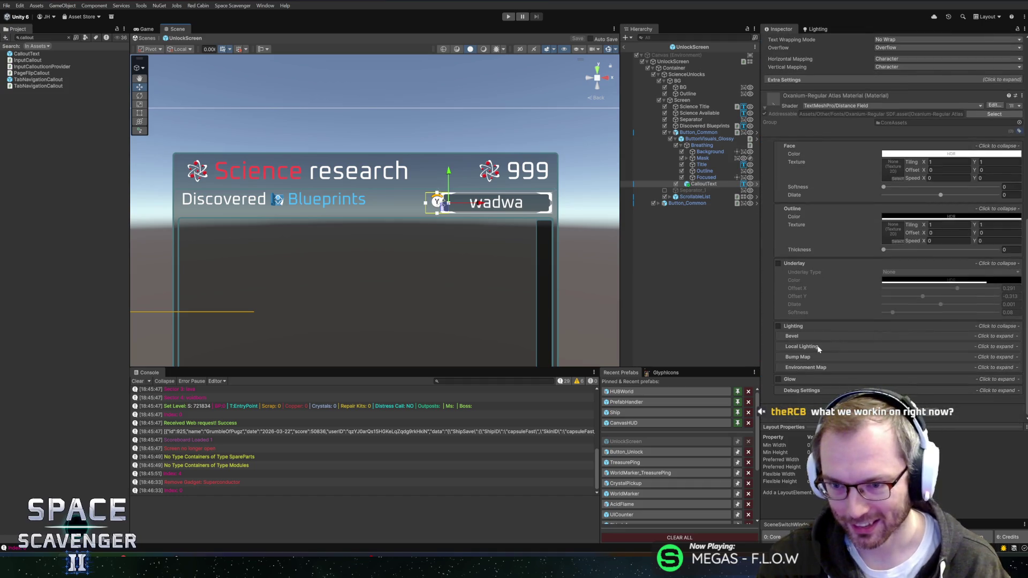
pyautogui.scroll(15, 824, 337)
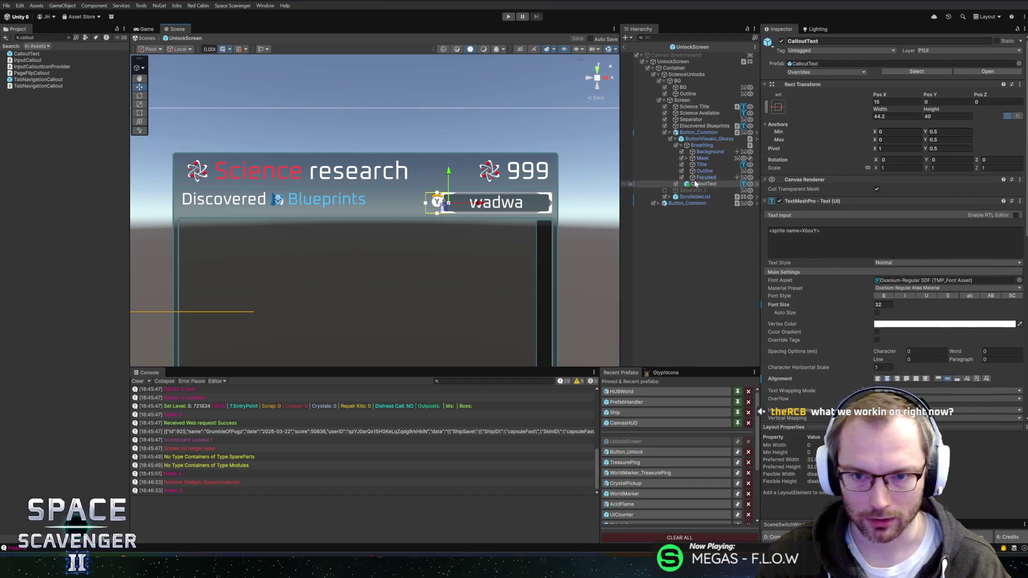
# Assign UnlockScreen as the RC Screen of Button_Common's Input Callout
pyautogui.click(701, 139)
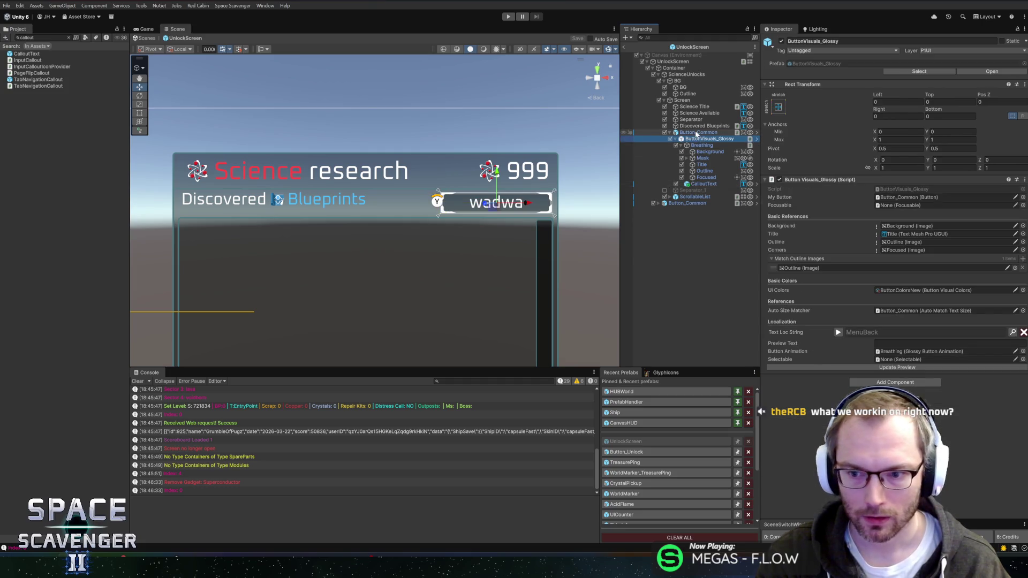
pyautogui.click(697, 133)
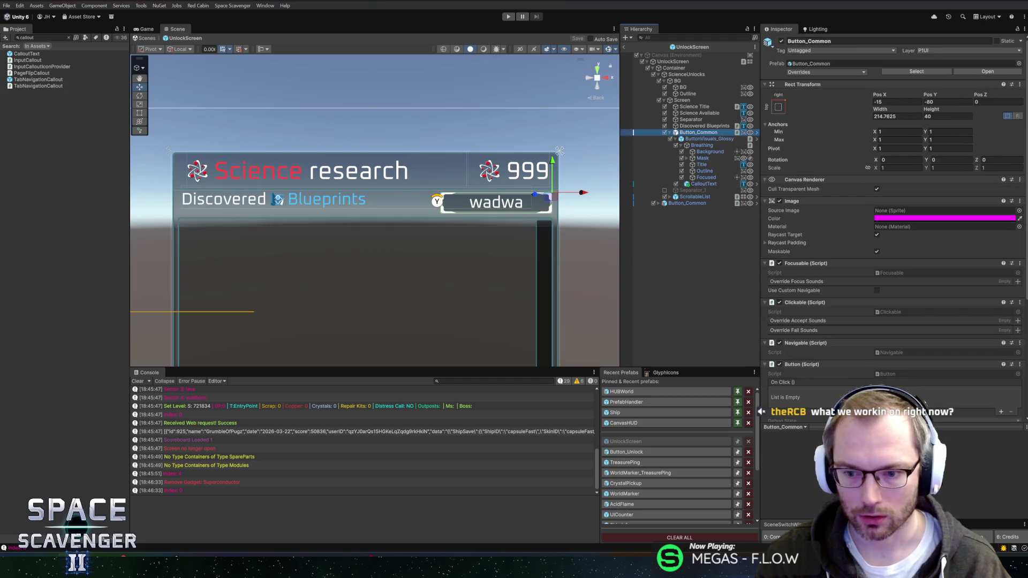
pyautogui.scroll(-3, 874, 375)
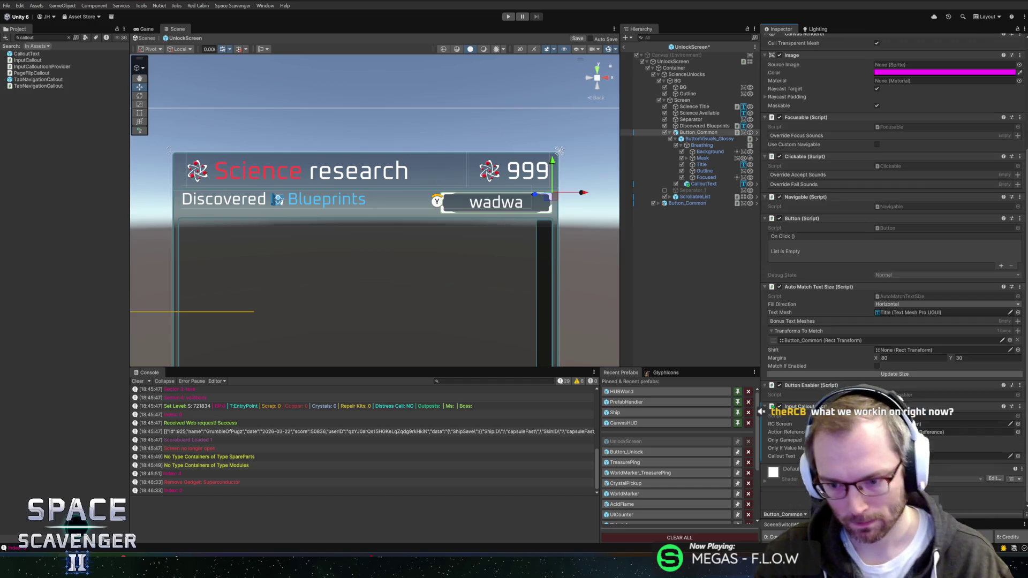
pyautogui.scroll(-3, 894, 267)
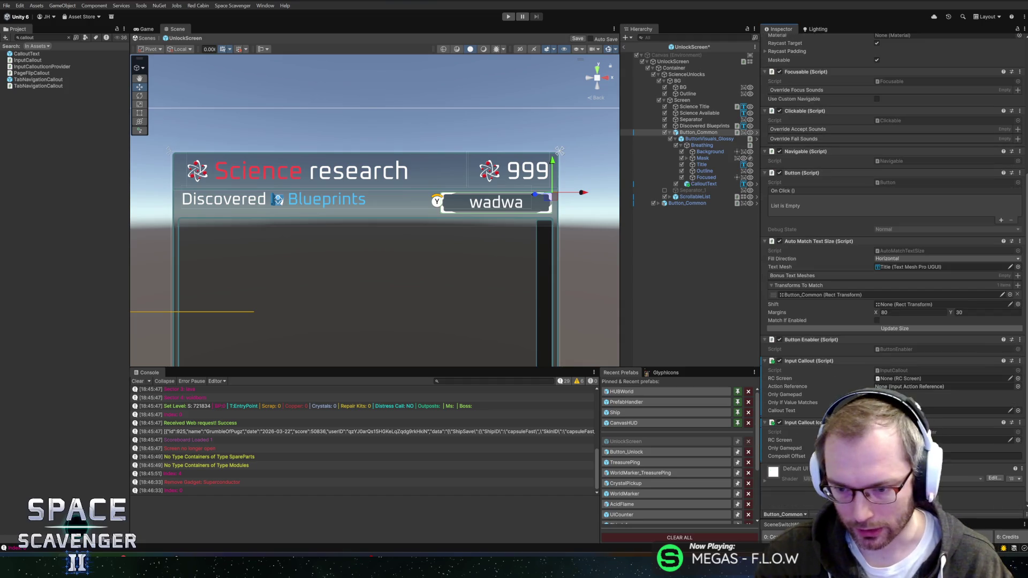
pyautogui.moveTo(672, 62)
pyautogui.mouseDown()
pyautogui.moveTo(696, 64)
pyautogui.moveTo(974, 440)
pyautogui.moveTo(803, 267)
pyautogui.moveTo(910, 387)
pyautogui.mouseUp()
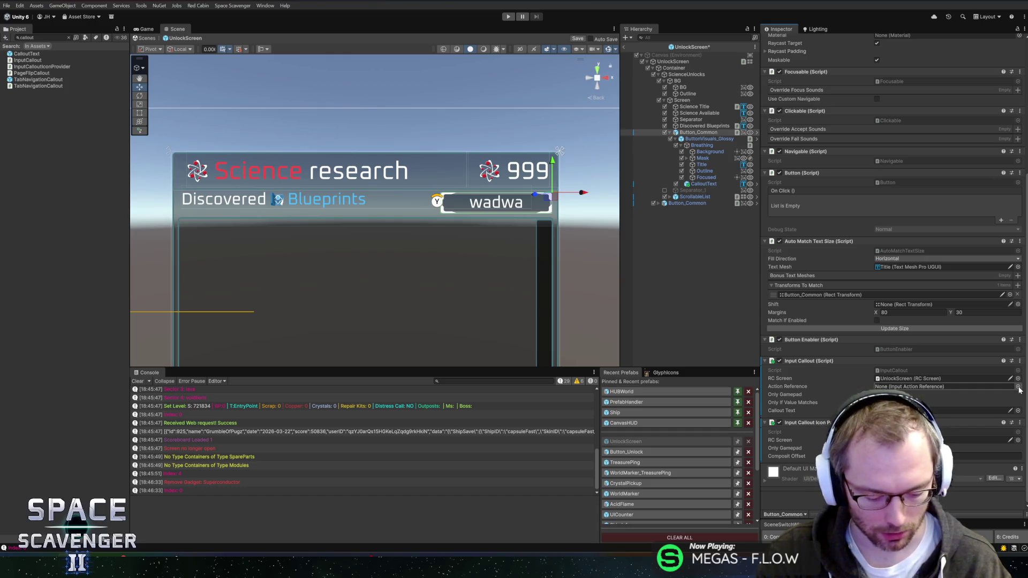
# Set the Action Reference to North, link CalloutText as Callout Text, and save
pyautogui.click(1018, 386)
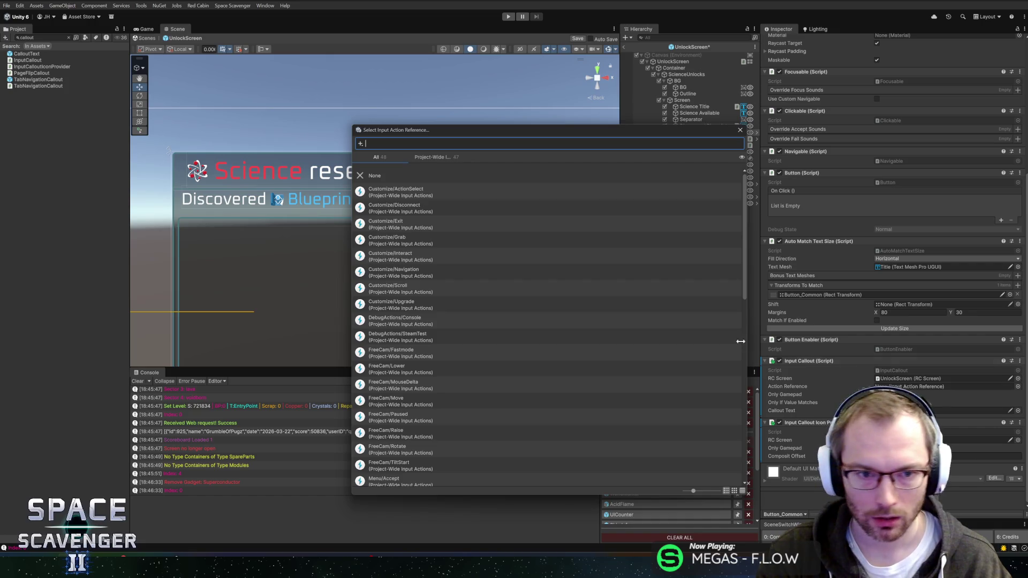
pyautogui.write('north')
pyautogui.doubleClick(428, 193)
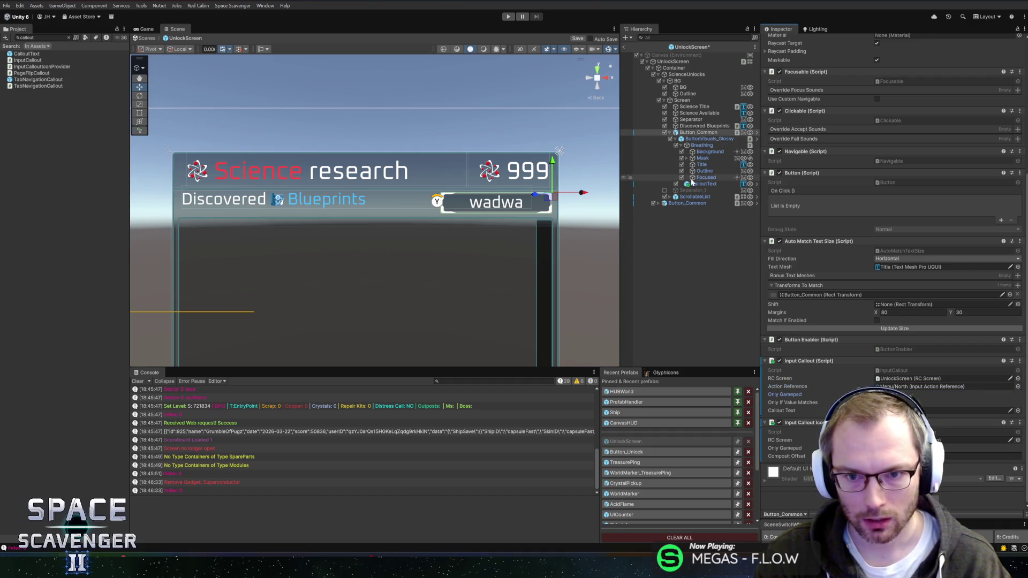
pyautogui.moveTo(703, 183); pyautogui.dragTo(958, 410)
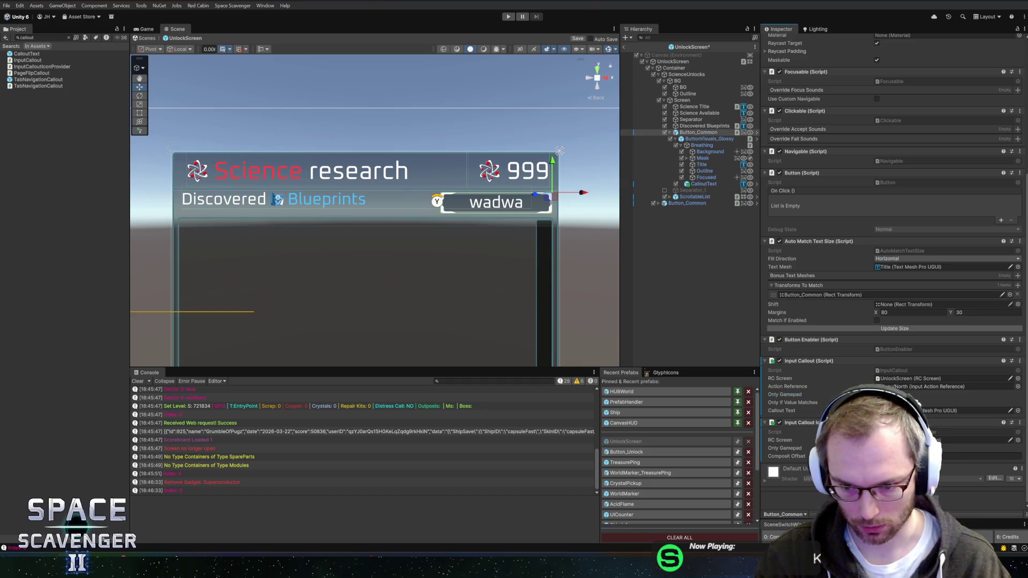
pyautogui.hotkey('ctrl', 's')
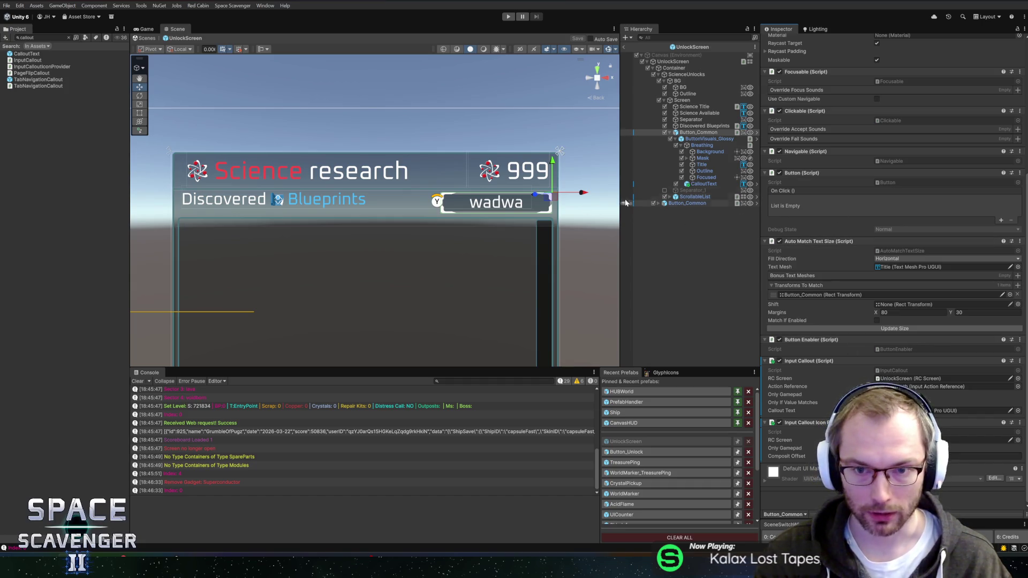
# Open UnlockScreen.cs in Rider via the Unlock Screen component's Edit Script option
pyautogui.scroll(5, 830, 198)
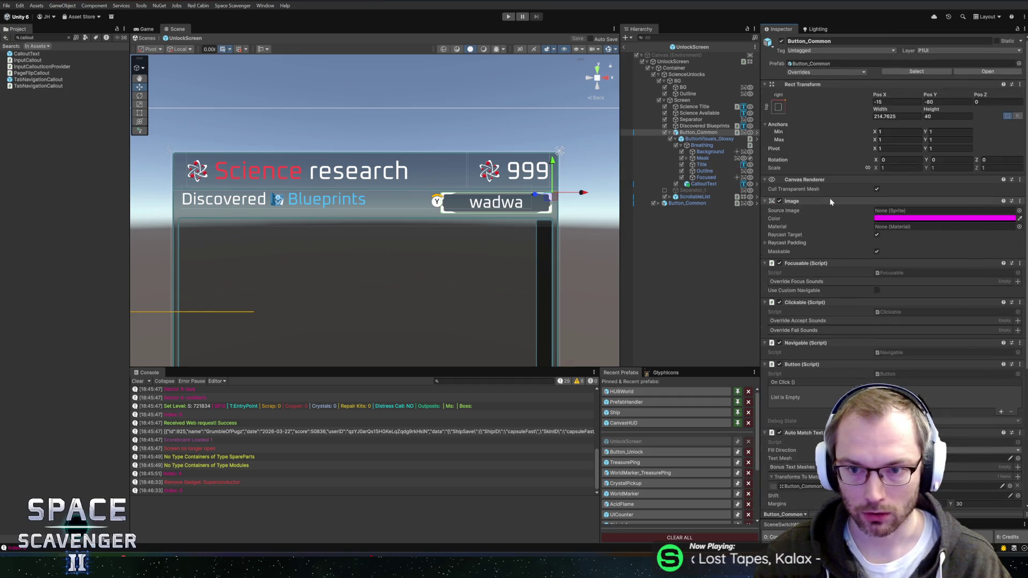
pyautogui.scroll(-4, 831, 201)
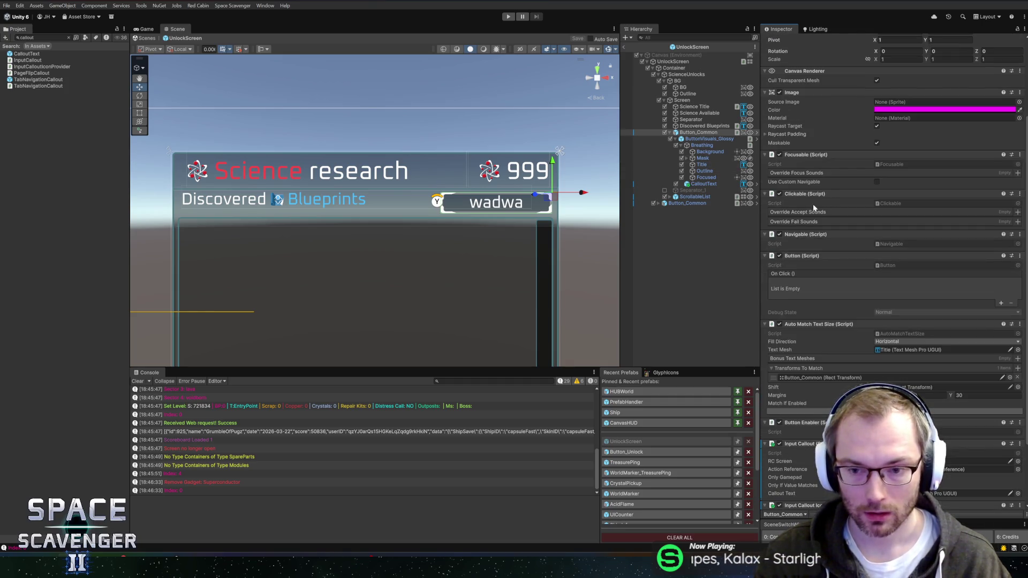
pyautogui.click(673, 62)
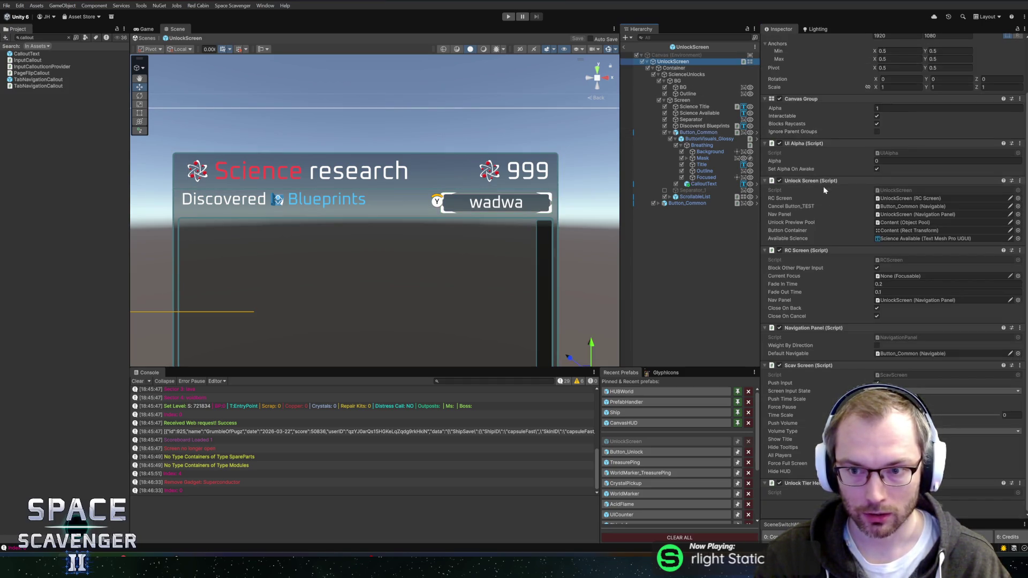
pyautogui.rightClick(823, 182)
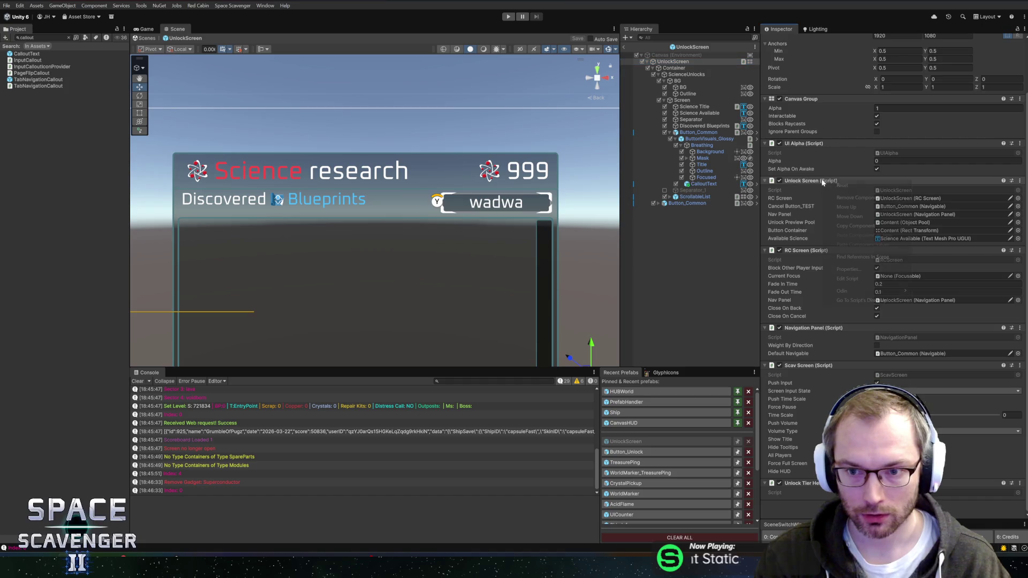
pyautogui.click(847, 278)
pyautogui.scroll(-10, 535, 214)
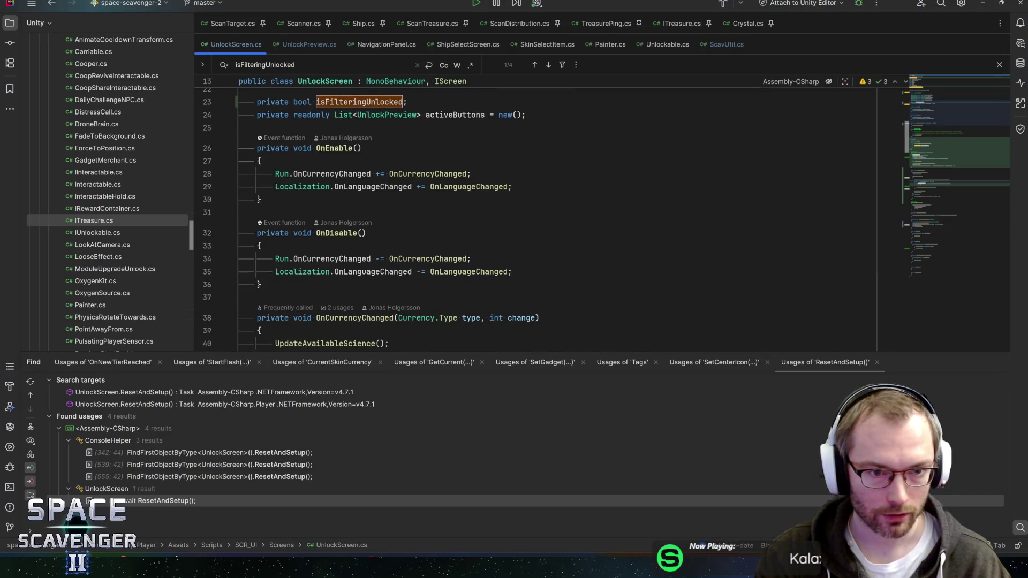
# Browse UnlockScreen.cs from OnCurrencyChanged down to the FilterUnlocked call in Update
pyautogui.click(312, 150)
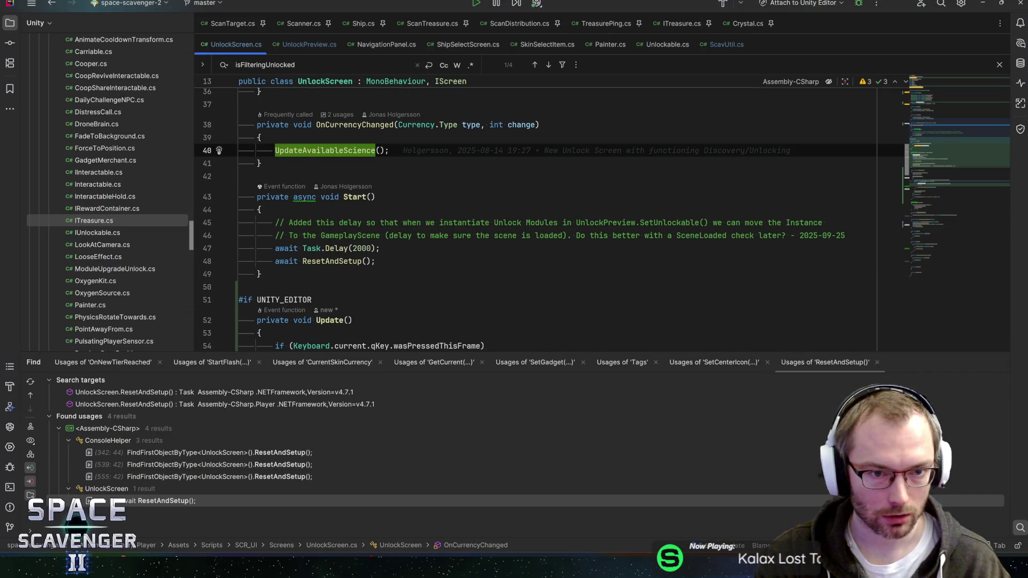
pyautogui.scroll(-3, 535, 214)
pyautogui.click(293, 230)
pyautogui.press('Down')
pyautogui.press('Down')
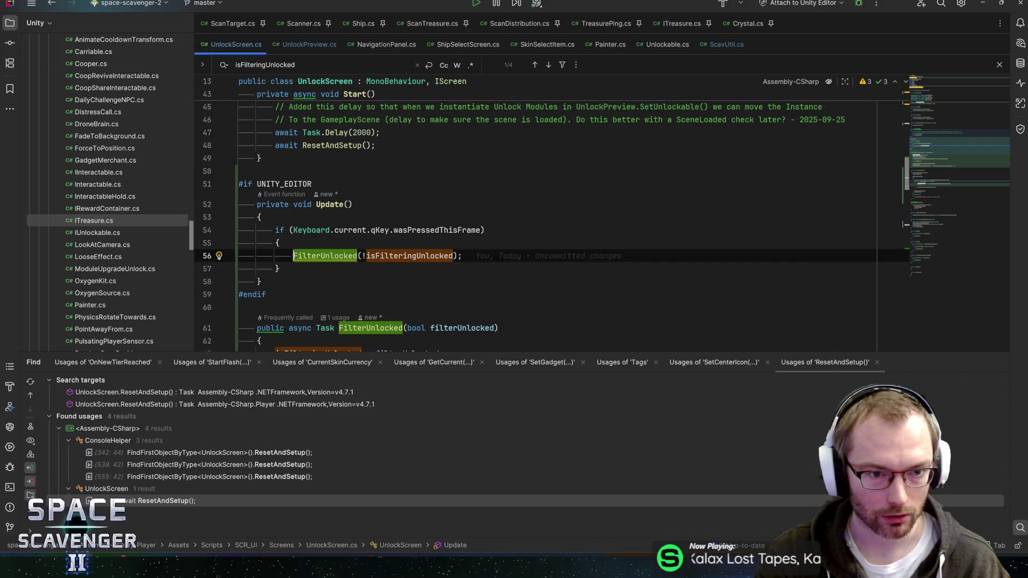
pyautogui.scroll(15, 535, 214)
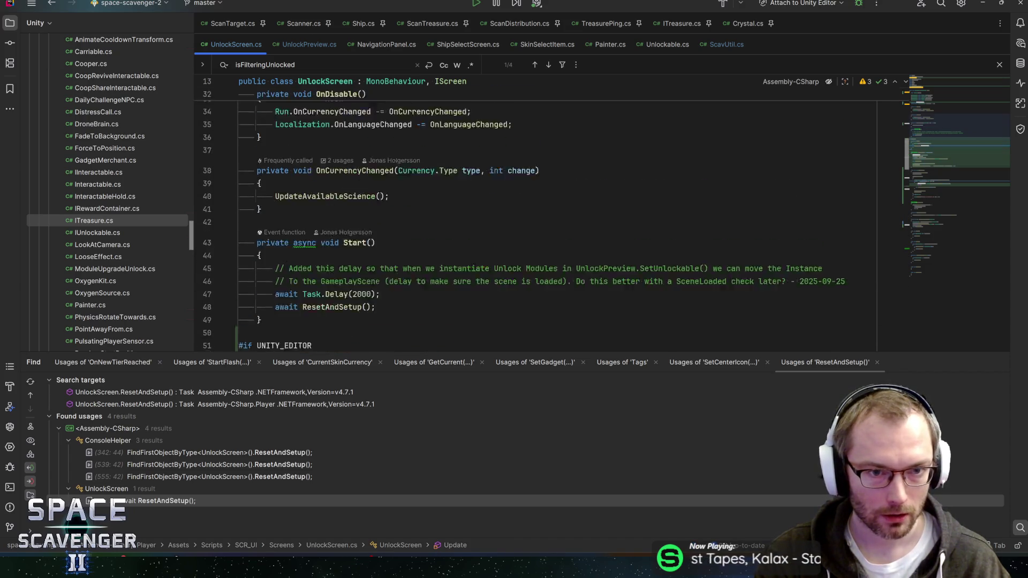
pyautogui.scroll(-2, 536, 214)
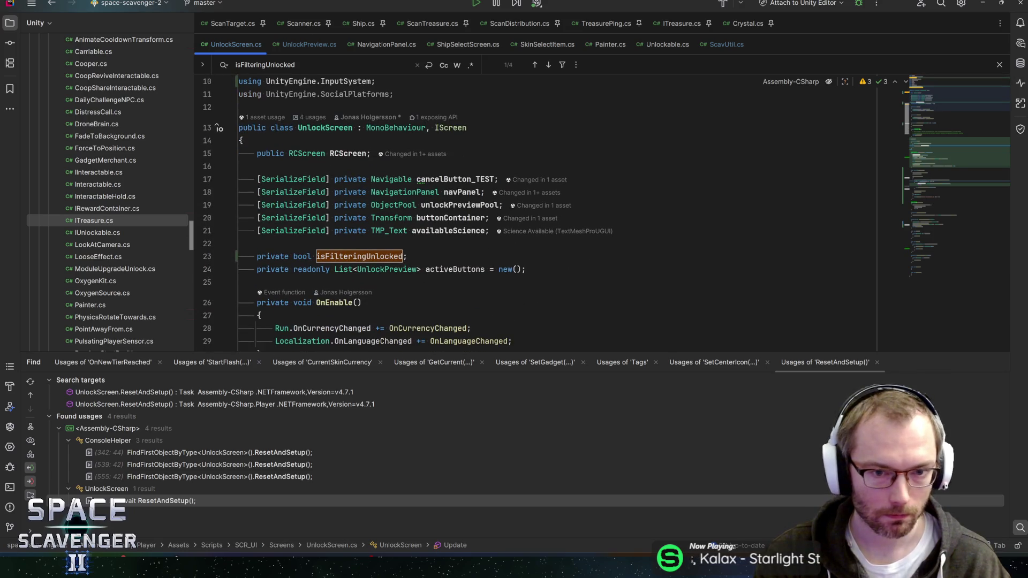
# Add a [SerializeField] private Button filterButton field below availableScience and save the file
pyautogui.click(486, 230)
pyautogui.press('Return')
pyautogui.write('serioa')
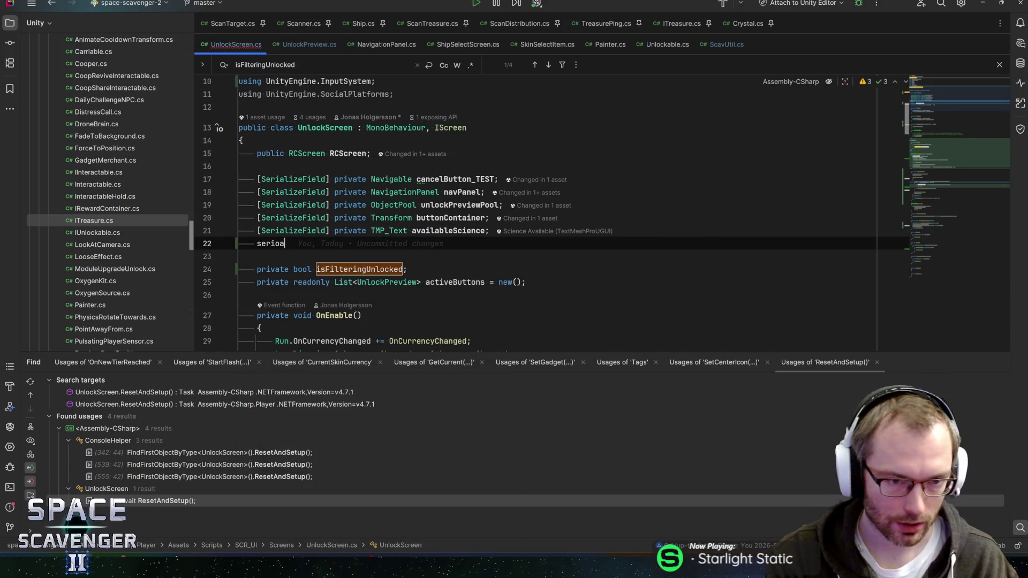
pyautogui.press('BackSpace')
pyautogui.press('BackSpace')
pyautogui.write('al')
pyautogui.press('Return')
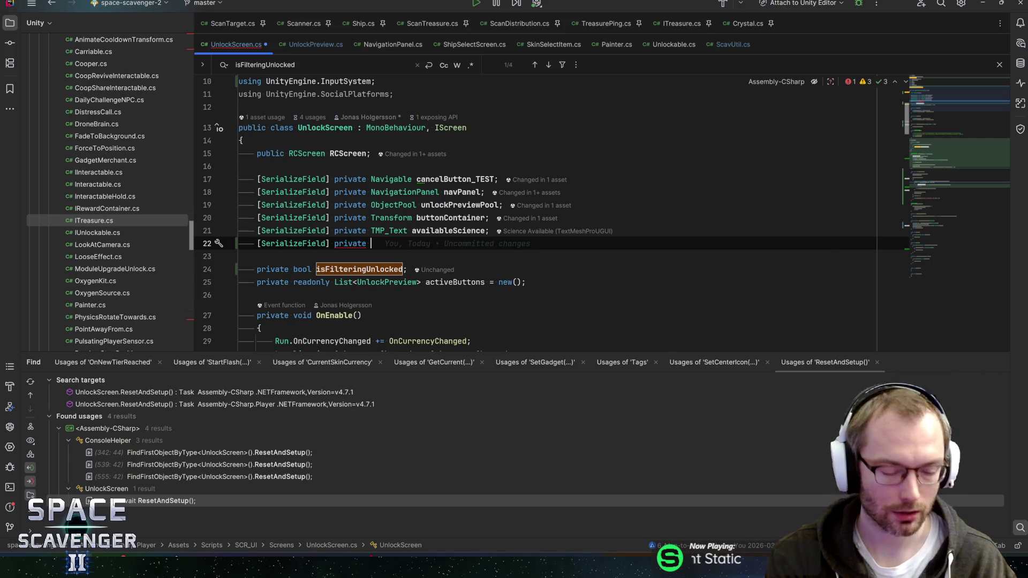
pyautogui.write('Button filt')
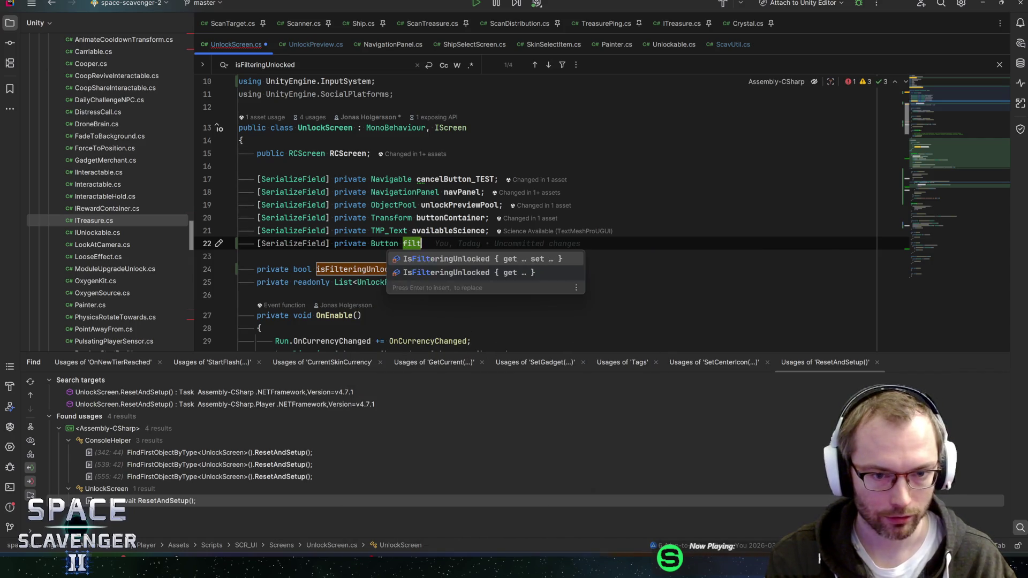
pyautogui.write('erButton;')
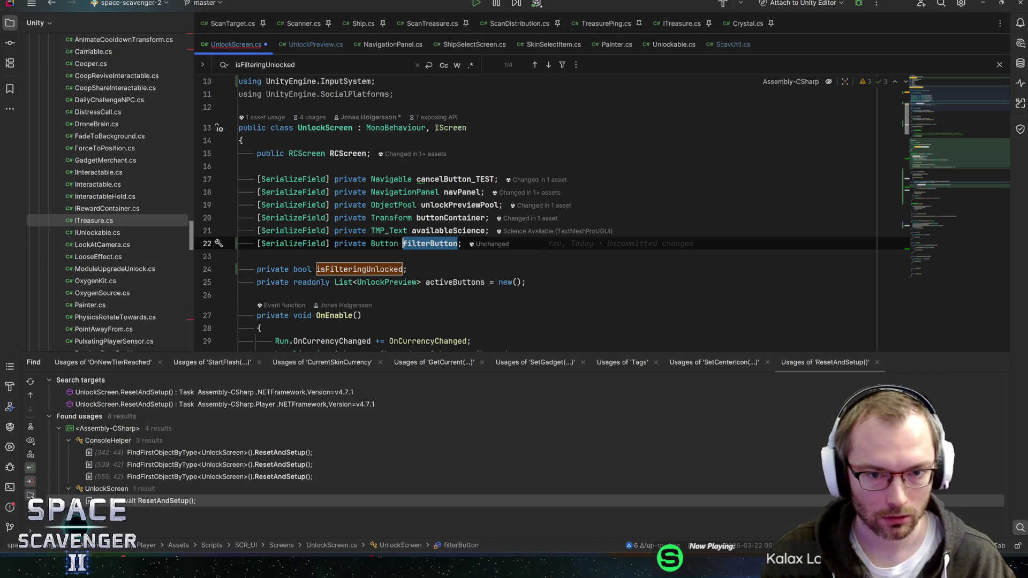
pyautogui.hotkey('ctrl', 's')
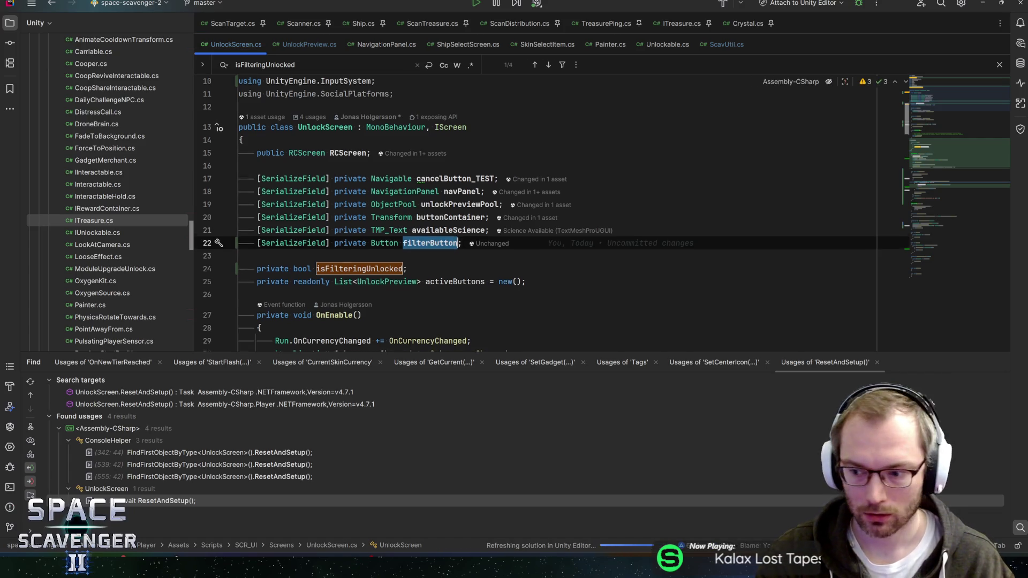
# Select the filterButton name and scroll through the file via the minimap
pyautogui.scroll(-4, 535, 214)
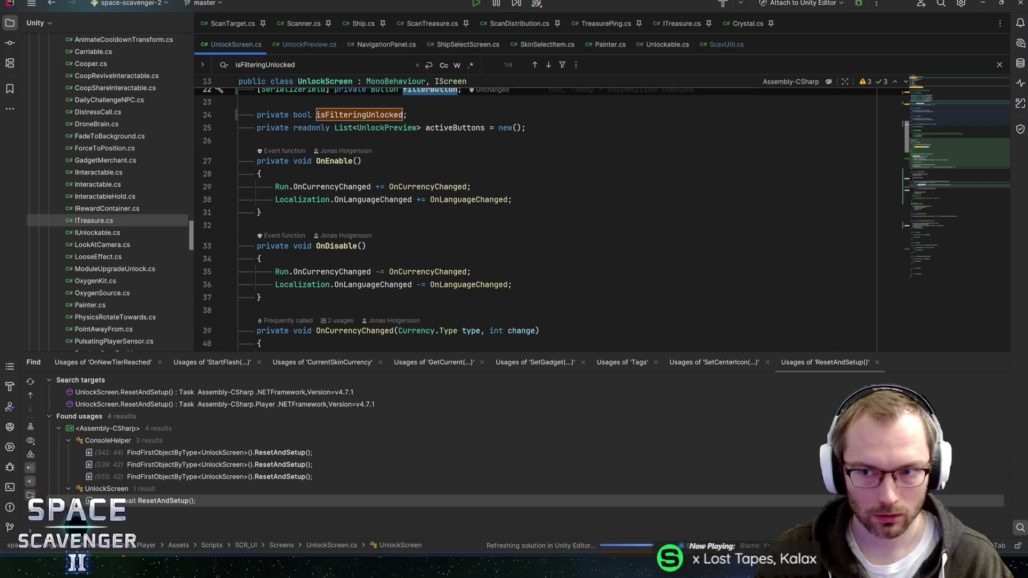
pyautogui.scroll(4, 535, 214)
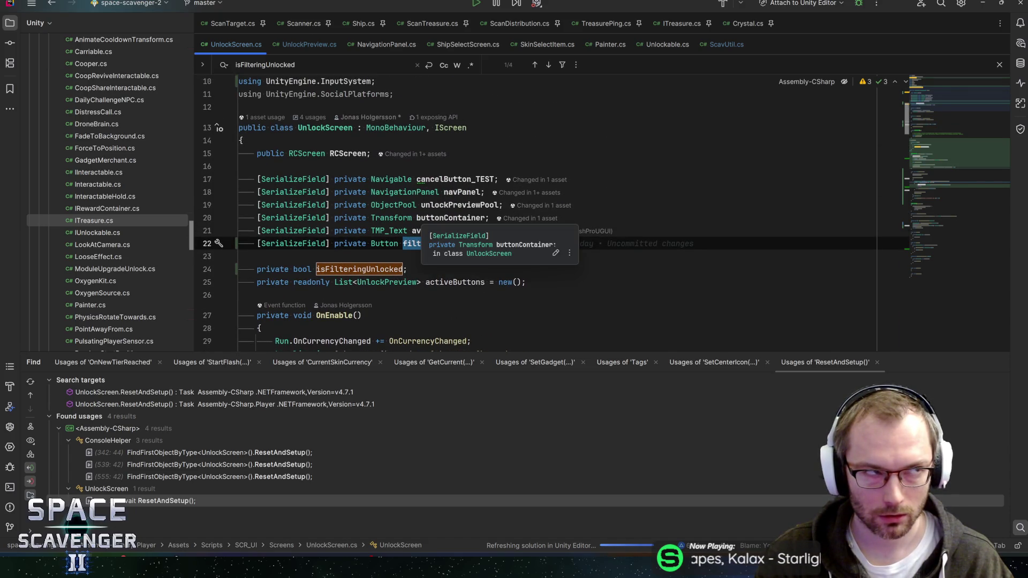
pyautogui.click(415, 245)
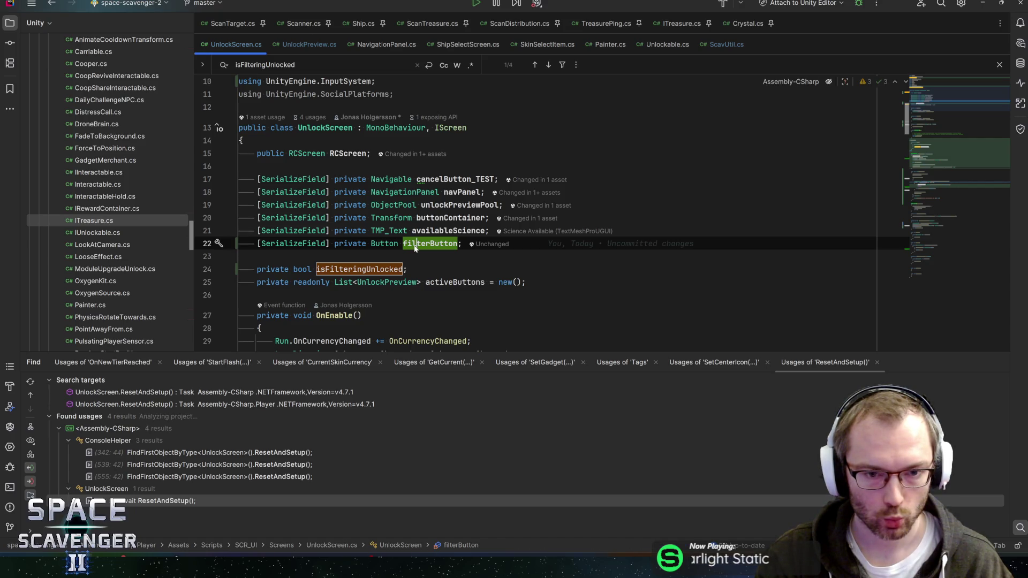
pyautogui.press('End')
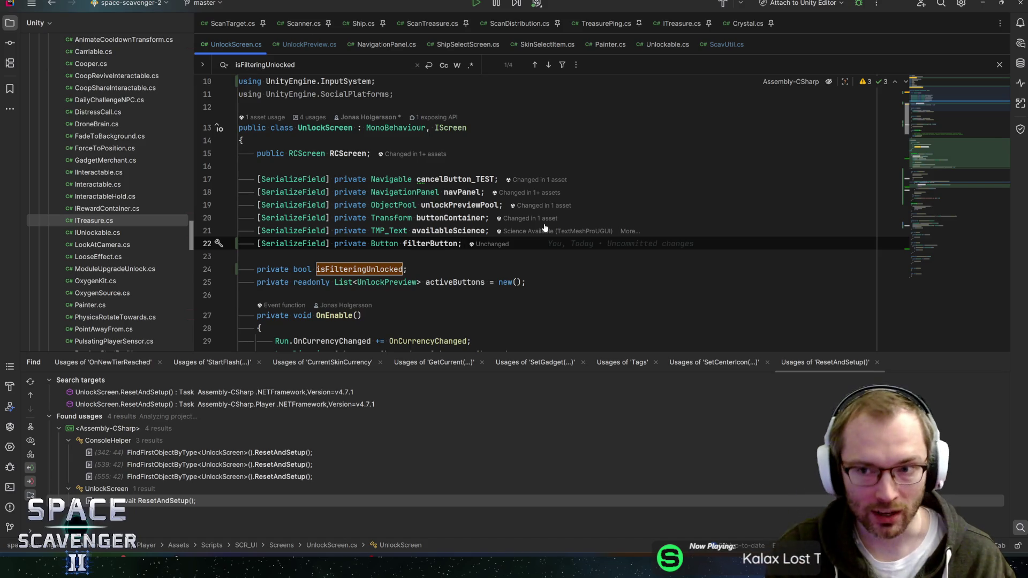
pyautogui.moveTo(466, 220)
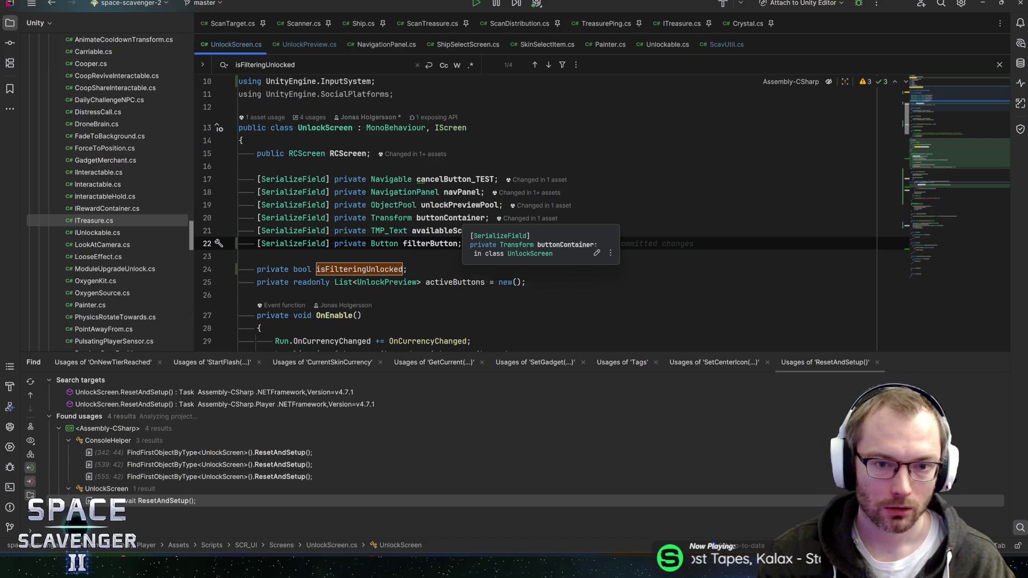
pyautogui.click(411, 243)
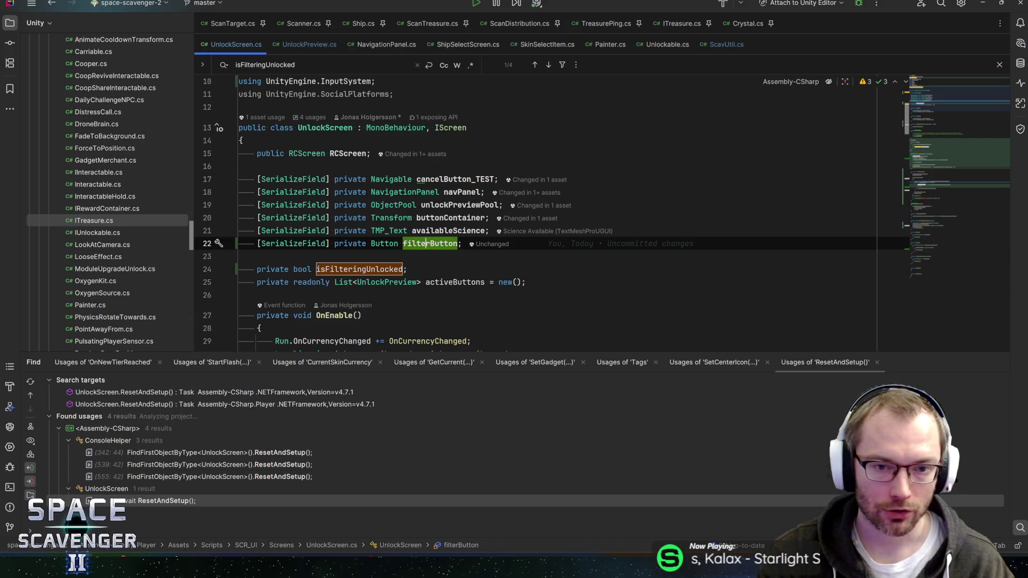
pyautogui.doubleClick(428, 244)
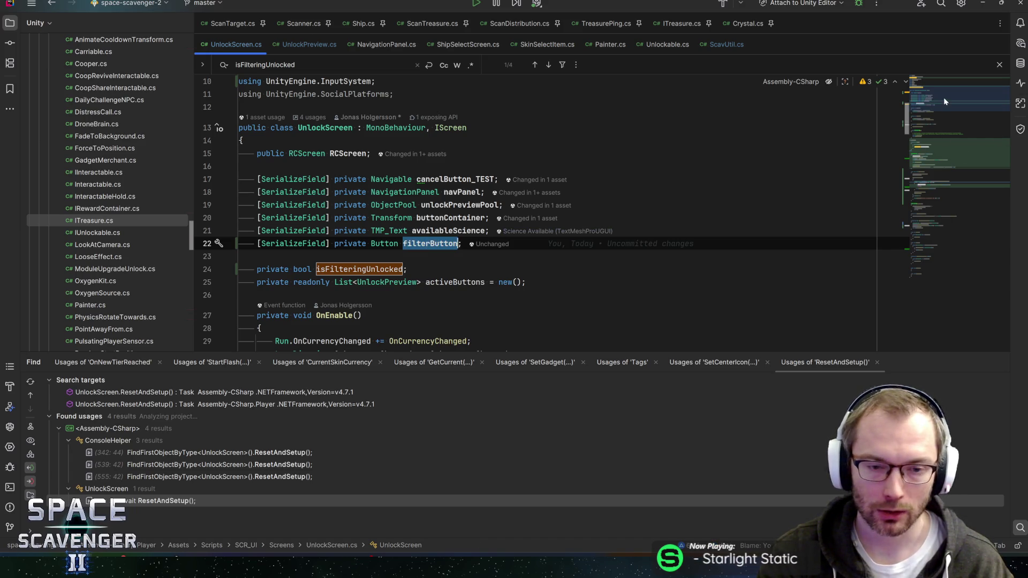
pyautogui.moveTo(944, 99)
pyautogui.mouseDown()
pyautogui.moveTo(956, 128)
pyautogui.moveTo(957, 107)
pyautogui.mouseUp()
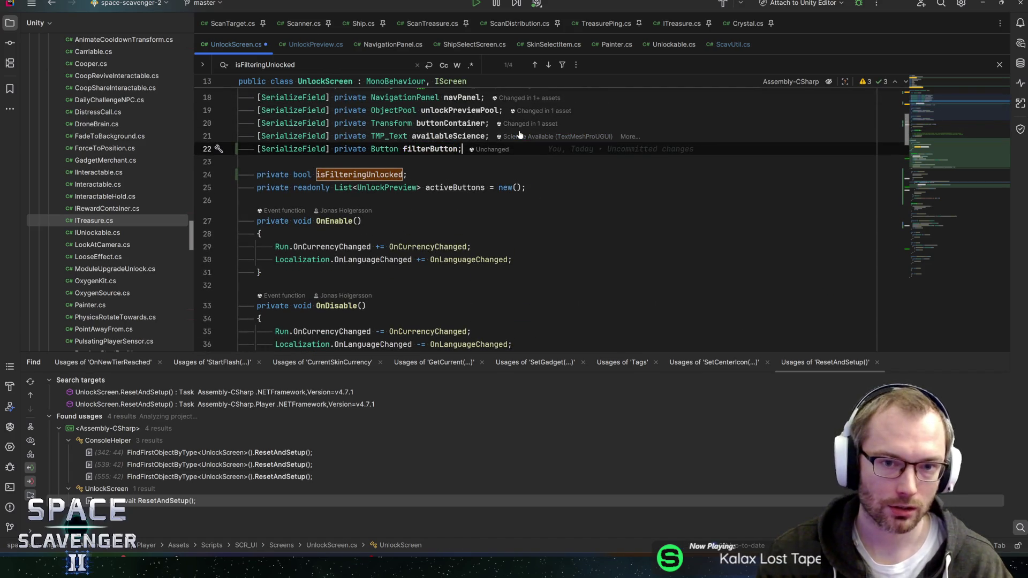
# Try a private bool isFiltering field below filterButton, then delete that line
pyautogui.hotkey('shift', 'Return')
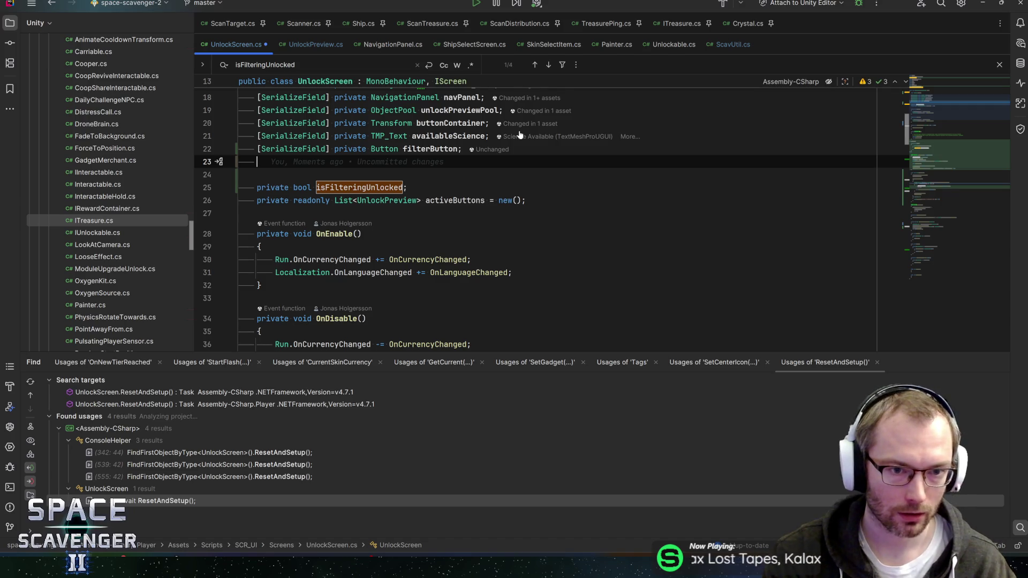
pyautogui.press('Down')
pyautogui.write('priva')
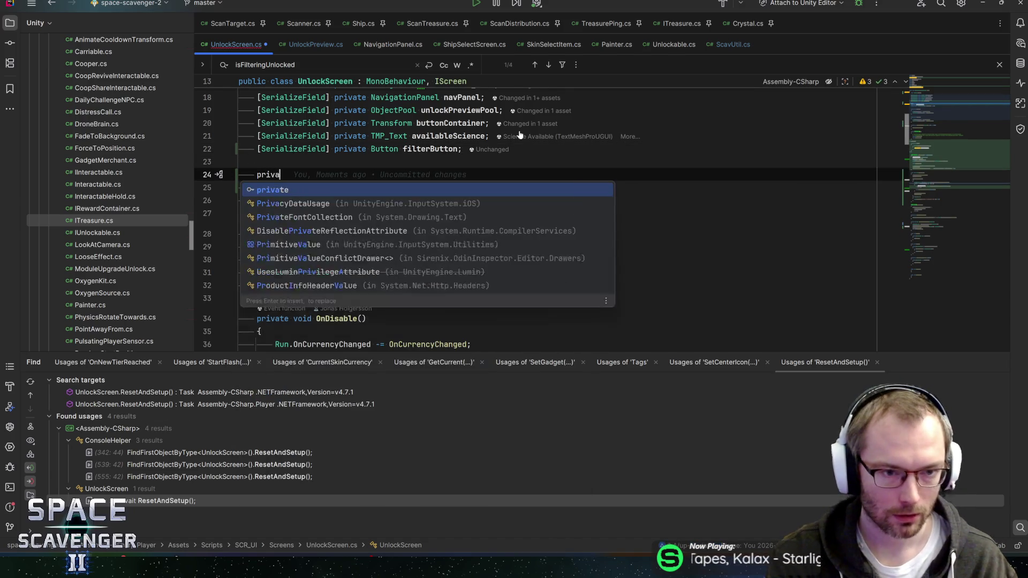
pyautogui.press('Return')
pyautogui.write('bool ')
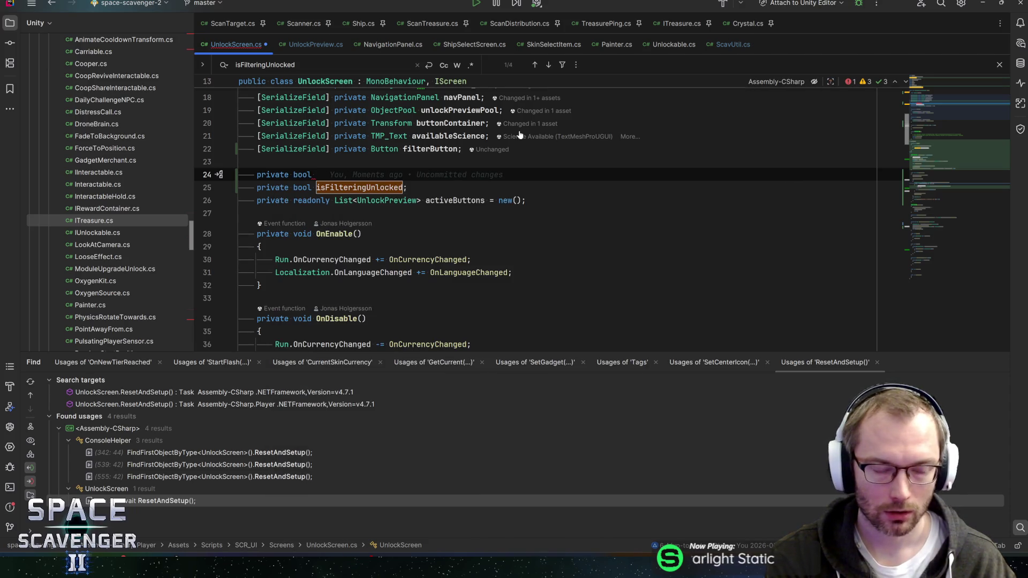
pyautogui.write('isFiltering')
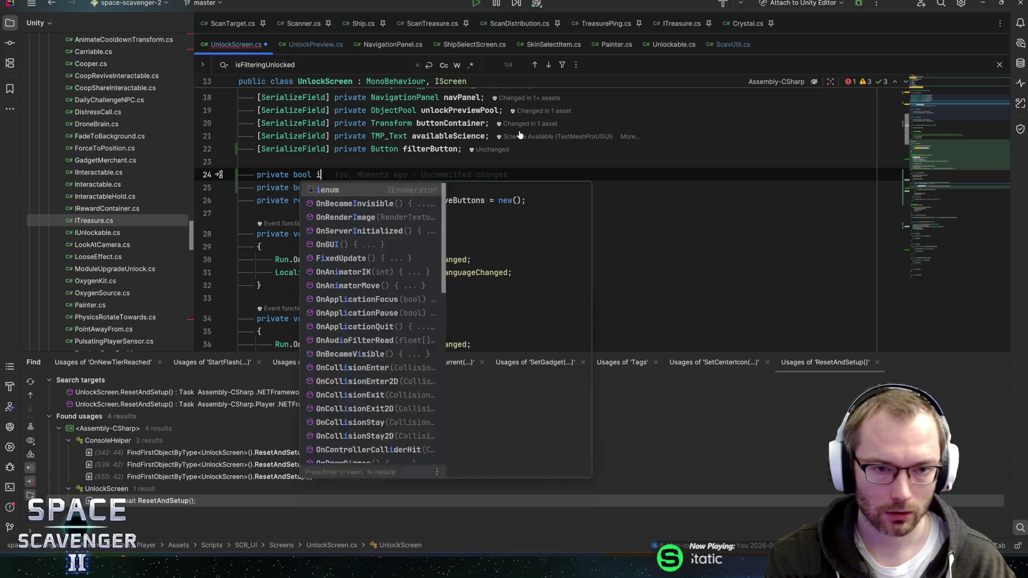
pyautogui.press('Escape')
pyautogui.press('Escape')
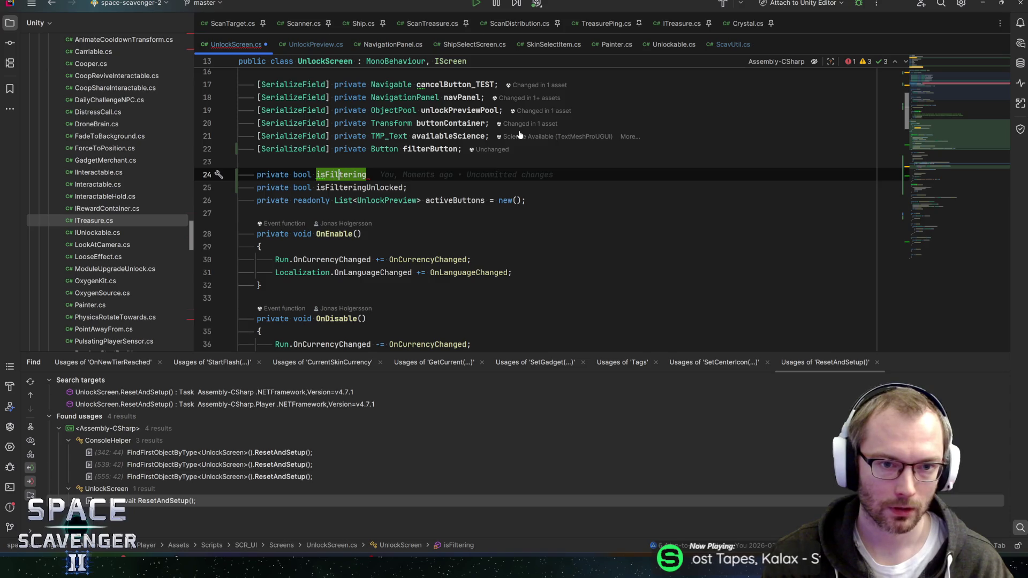
pyautogui.write('Acti')
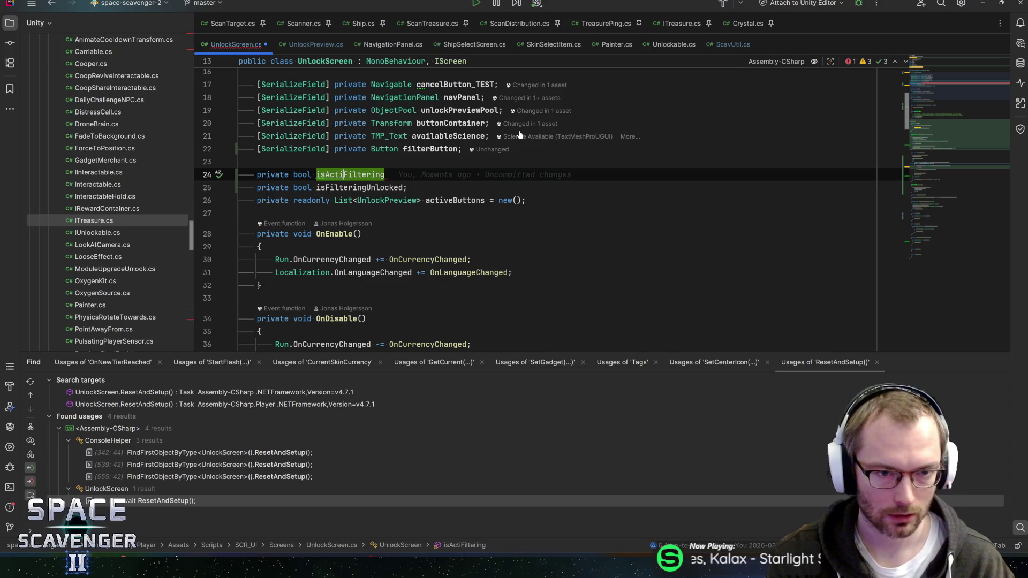
pyautogui.press('BackSpace')
pyautogui.press('BackSpace')
pyautogui.press('BackSpace')
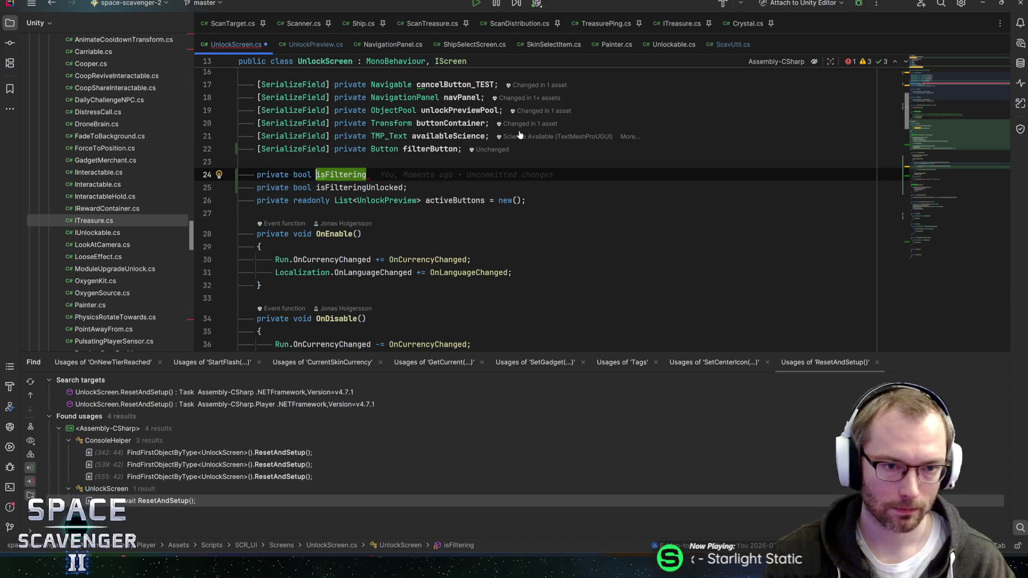
pyautogui.hotkey('ctrl', 'y')
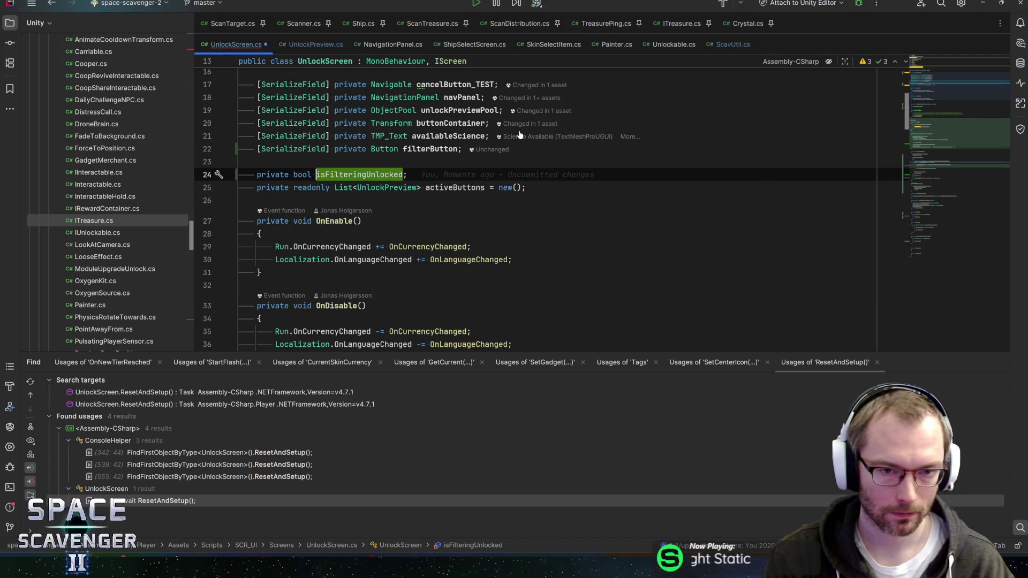
# Declare [SerializeField] private ButtonEnabler filterButtonEnabler; directly below filterButton
pyautogui.press('Up')
pyautogui.press('Up')
pyautogui.press('End')
pyautogui.press('Return')
pyautogui.write('[SerializeField] private l')
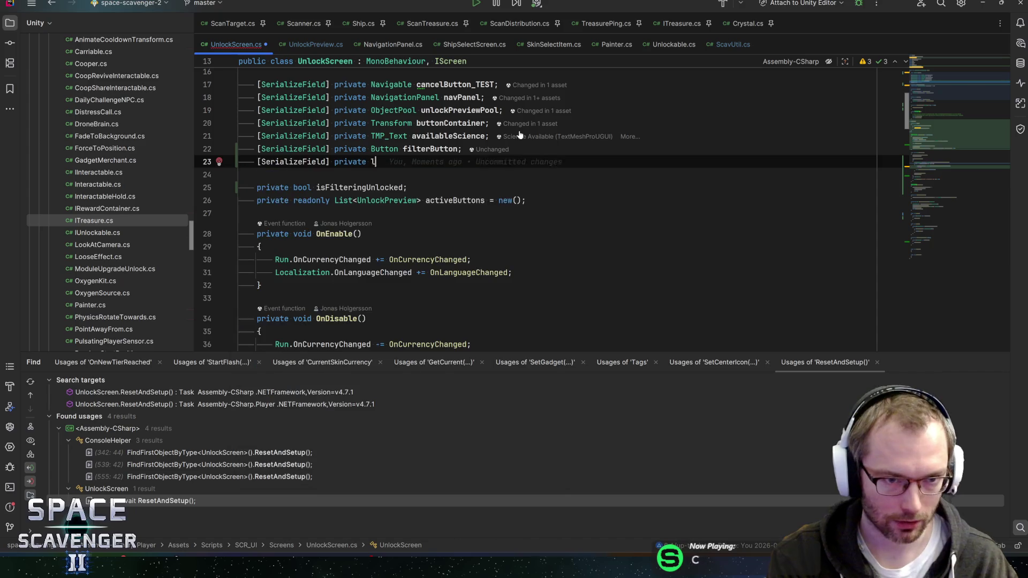
pyautogui.press('BackSpace')
pyautogui.write('Bu')
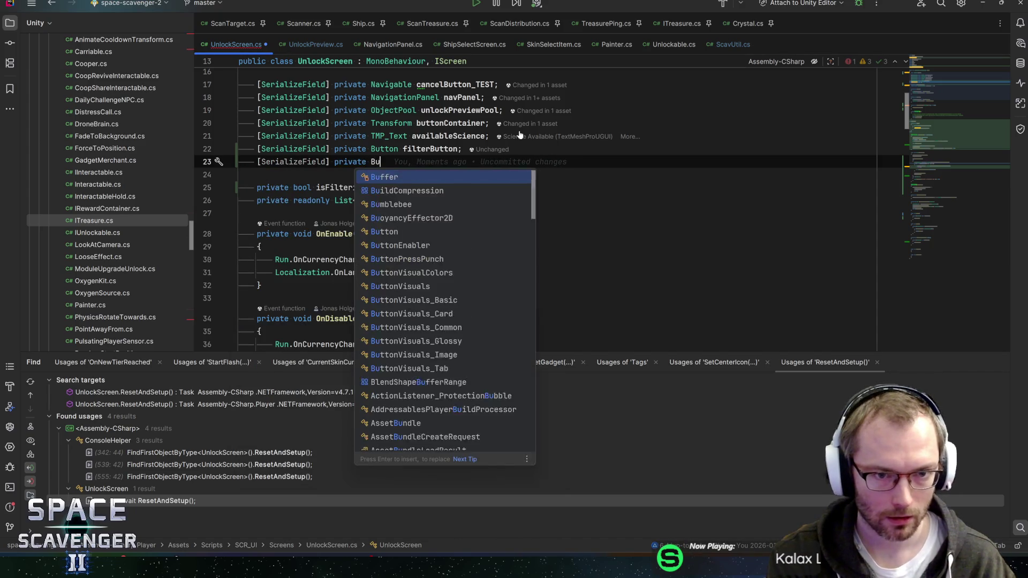
pyautogui.write('ttonEna')
pyautogui.press('Return')
pyautogui.write('filt')
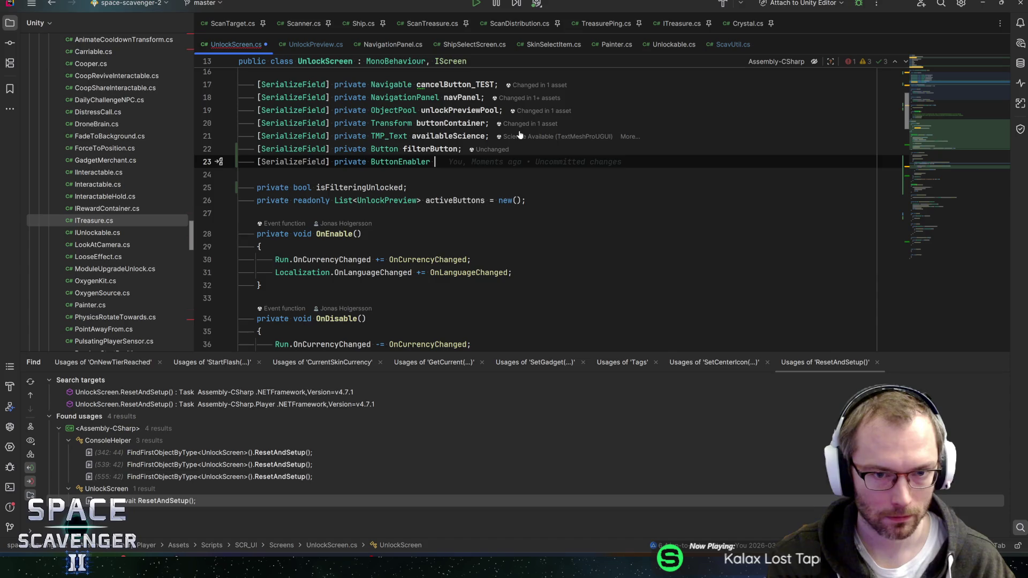
pyautogui.write('erButtonEnab')
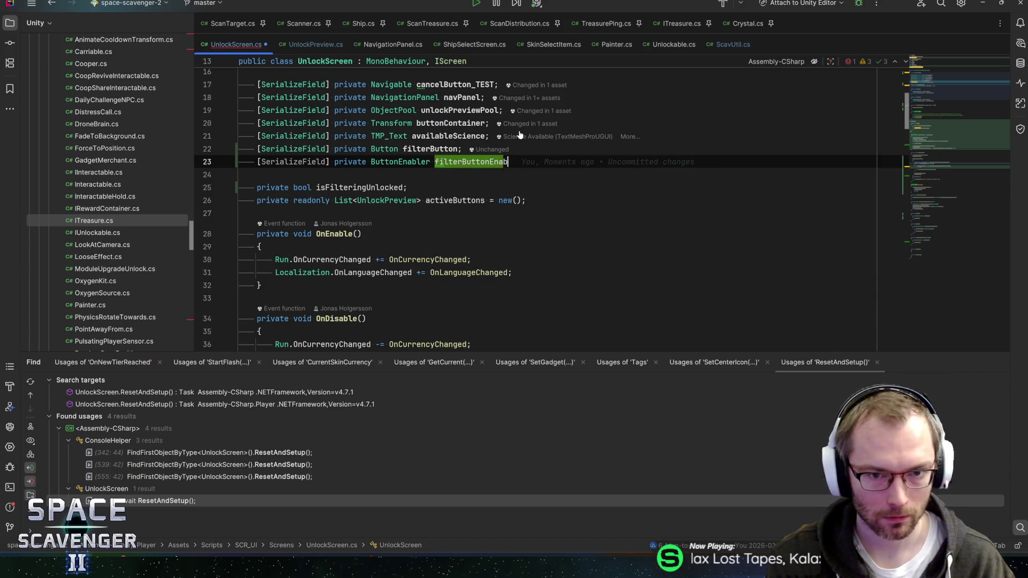
pyautogui.write('ler;')
pyautogui.press('Down')
pyautogui.press('Down')
pyautogui.press('Down')
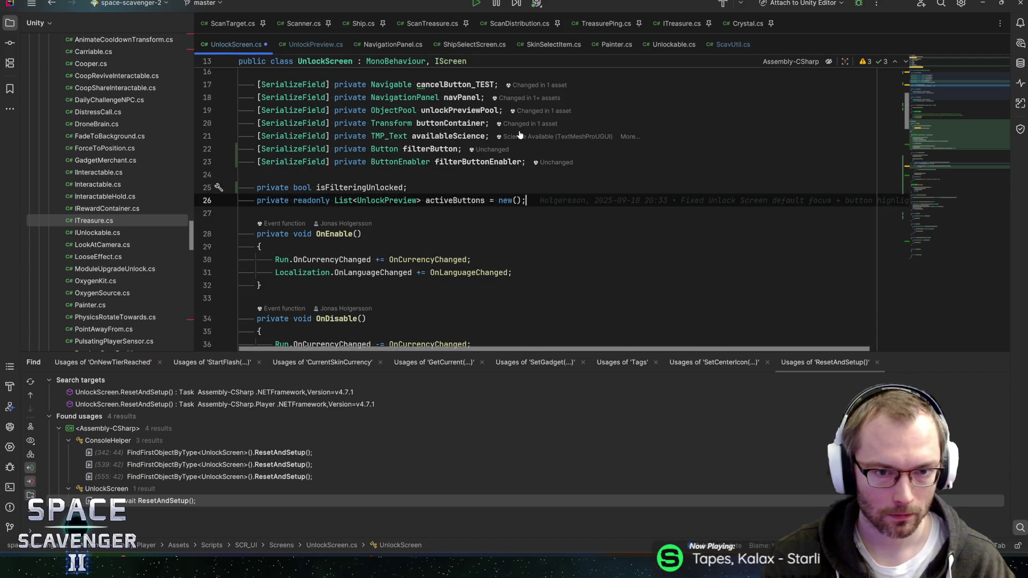
# Add a readonly Token filteringToken = new("List is Filtering") after activeButtons and save
pyautogui.press('Return')
pyautogui.write('tok')
pyautogui.press('Return')
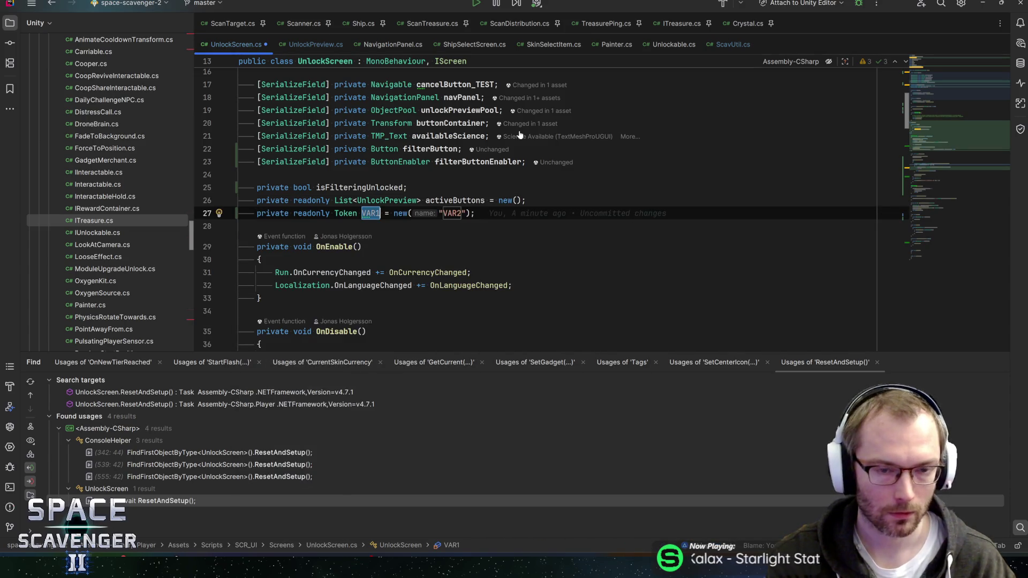
pyautogui.write('filtering')
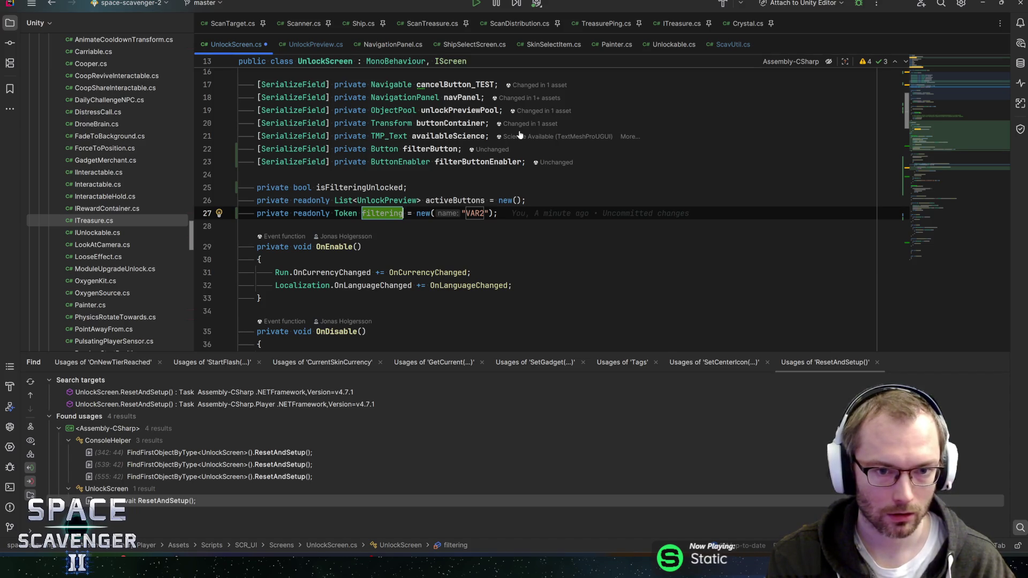
pyautogui.write('Token')
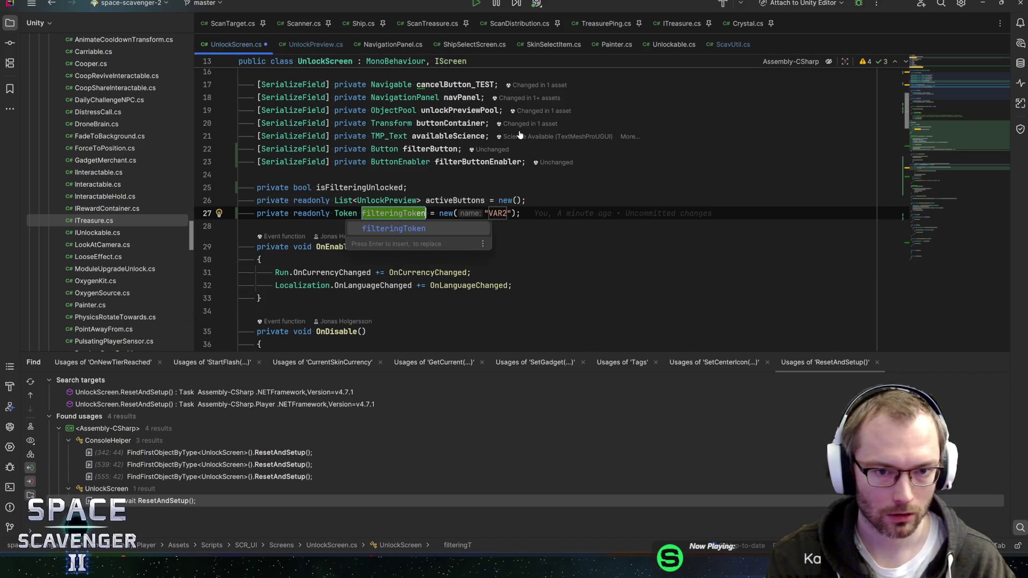
pyautogui.press('Return')
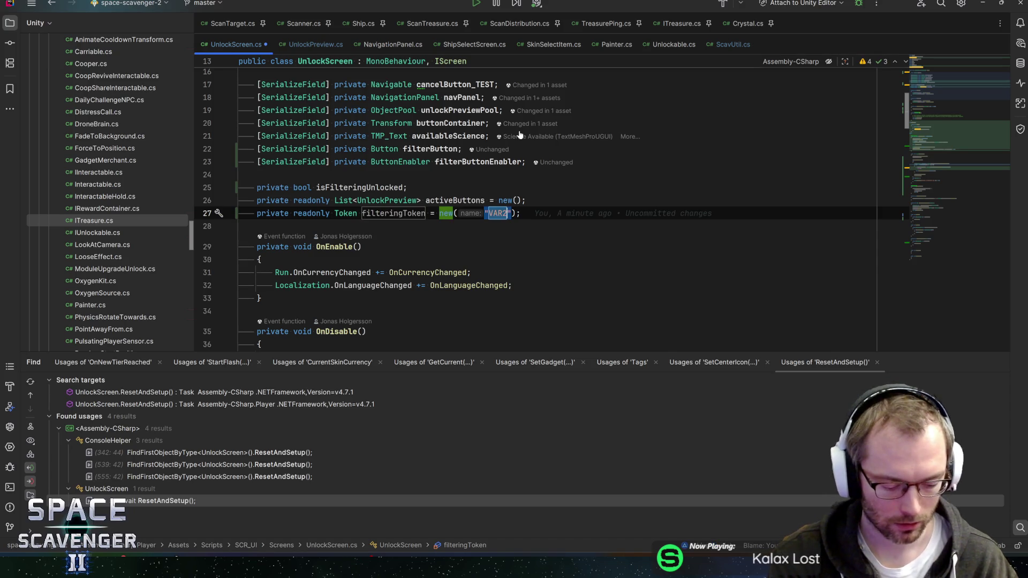
pyautogui.write('List is Filteri')
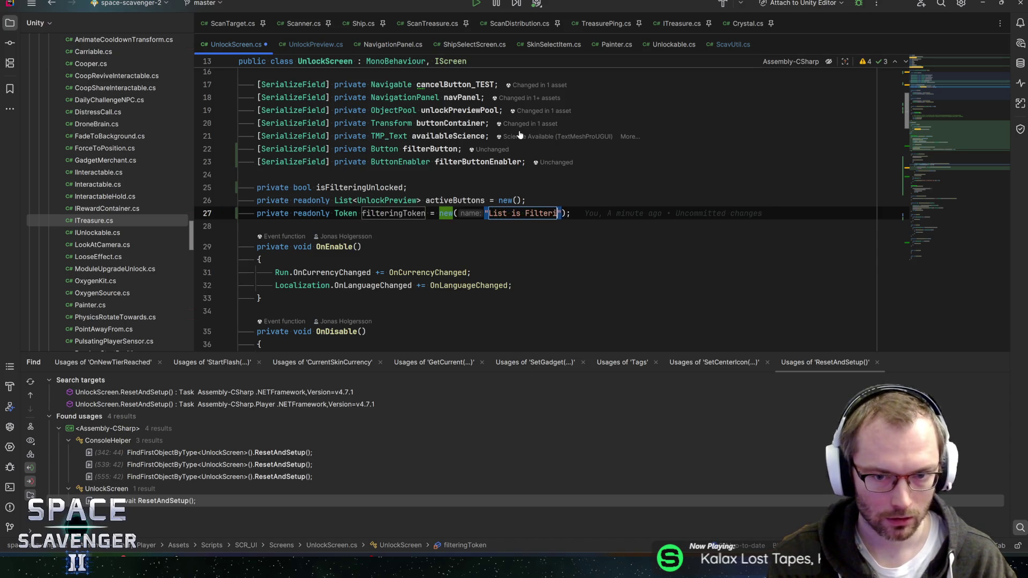
pyautogui.write('ng')
pyautogui.press('Return')
pyautogui.hotkey('ctrl', 's')
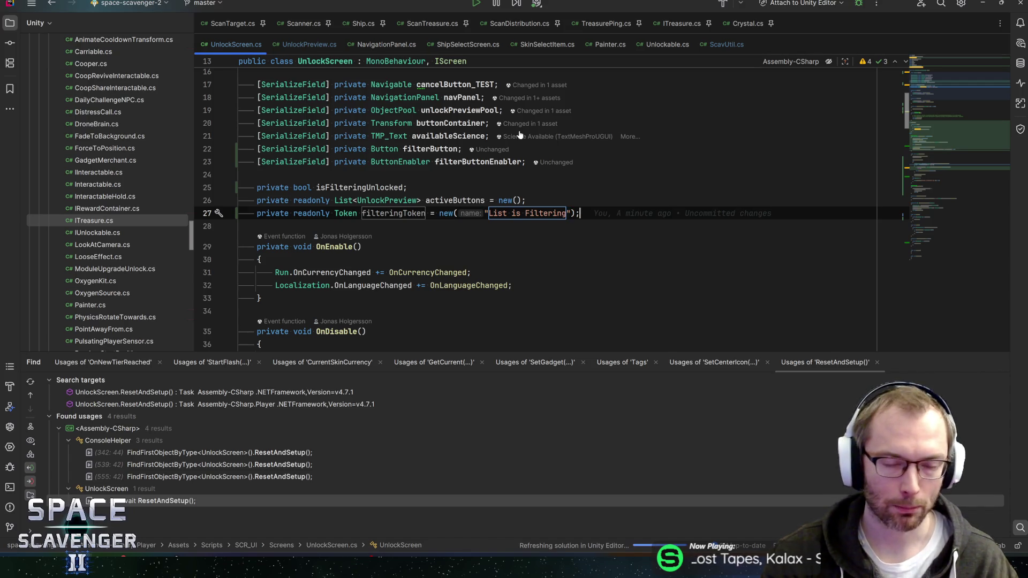
pyautogui.hotkey('shift', 'Tab')
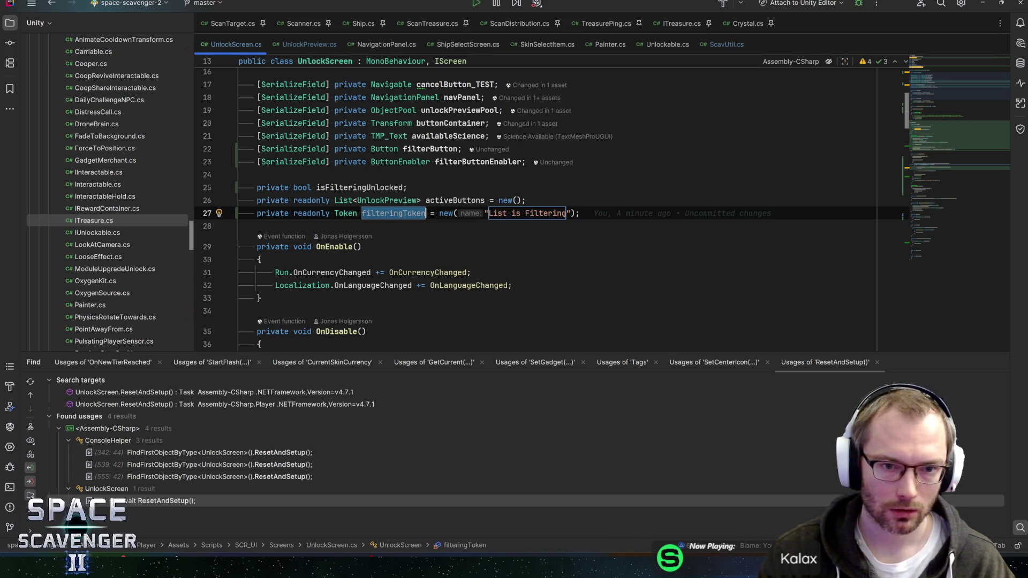
pyautogui.click(239, 226)
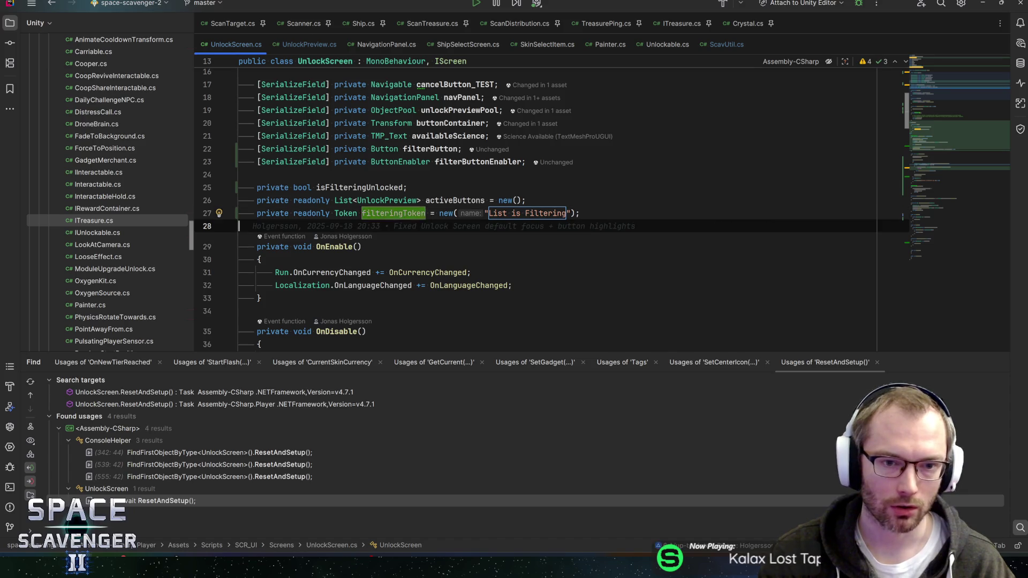
# In OnEnable, subscribe with filterButton.OnClicked += OnFilterClicked;
pyautogui.scroll(-4, 535, 209)
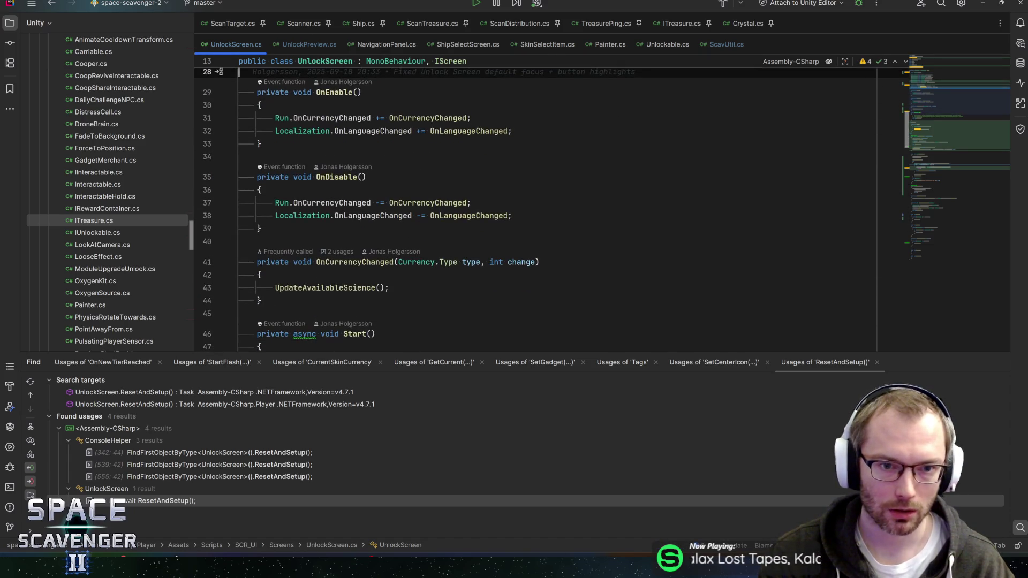
pyautogui.scroll(1, 535, 209)
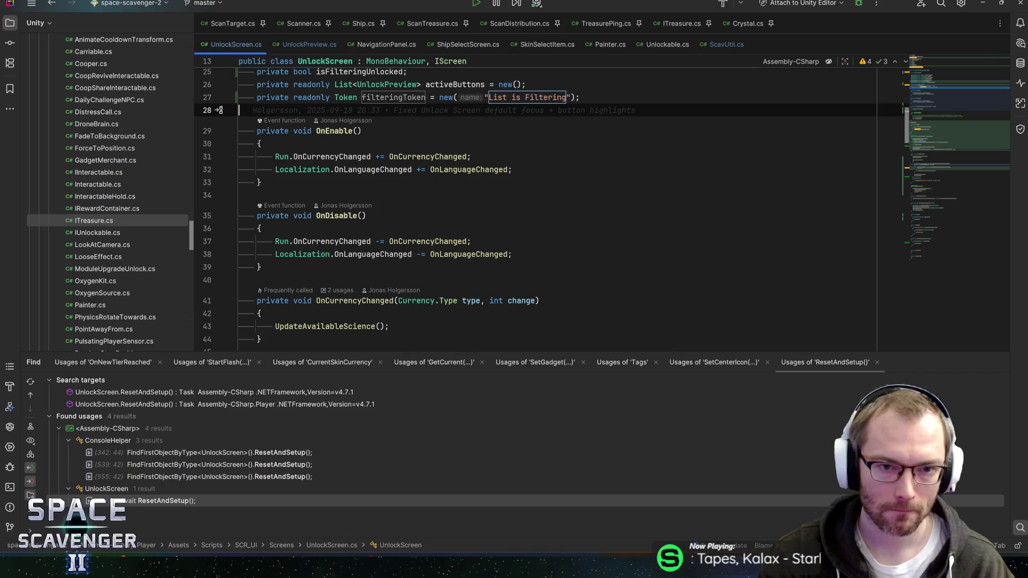
pyautogui.scroll(3, 536, 209)
pyautogui.click(514, 286)
pyautogui.press('Return')
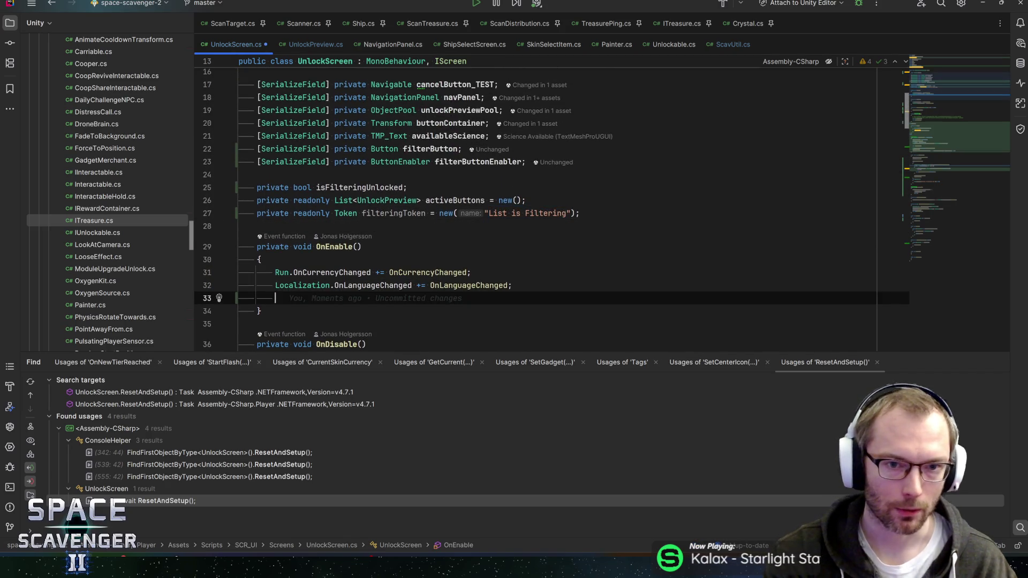
pyautogui.write('filterButton.oncl')
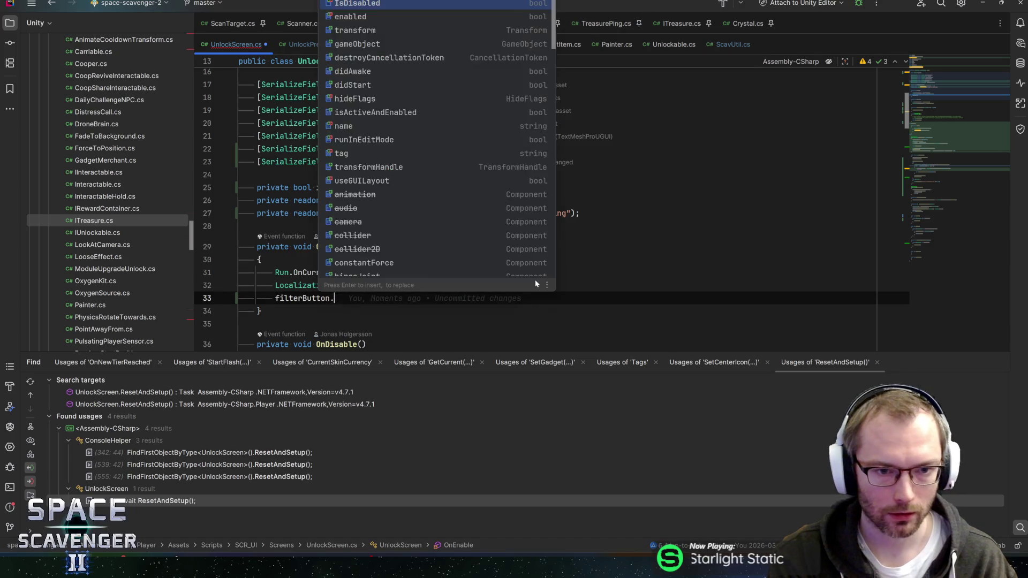
pyautogui.press('Down')
pyautogui.press('Return')
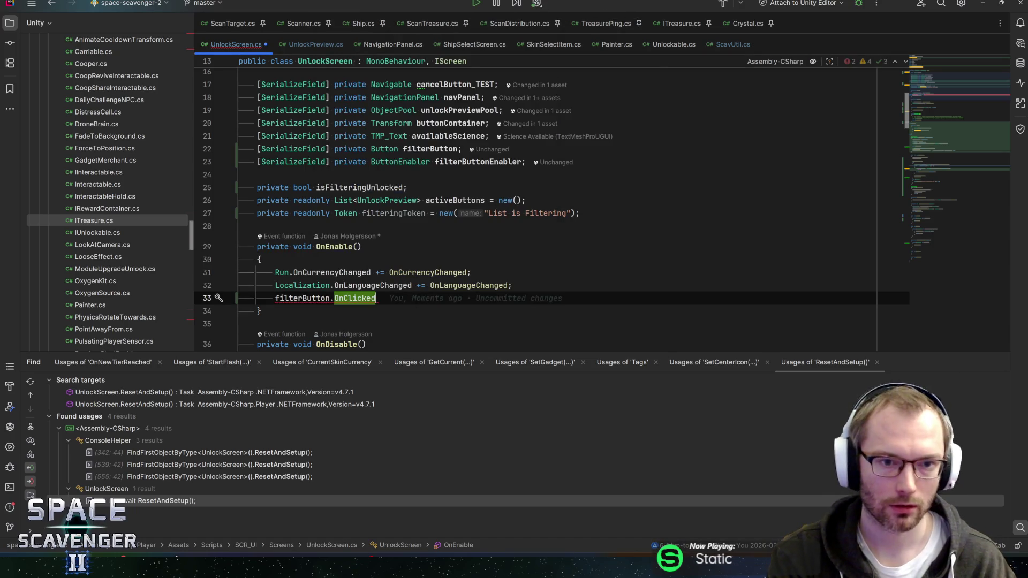
pyautogui.write(' += On')
pyautogui.press('Escape')
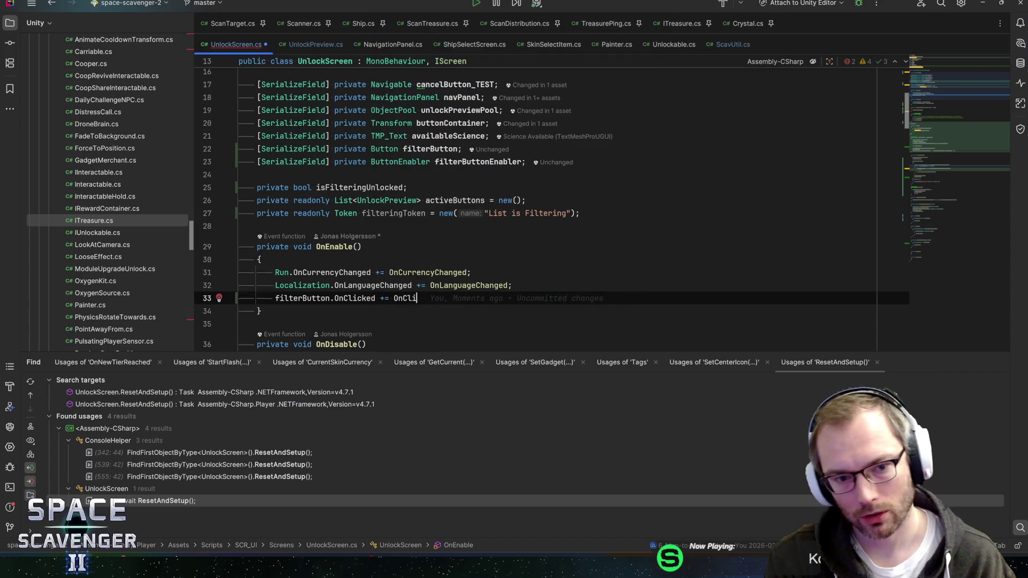
pyautogui.write('Clicked_')
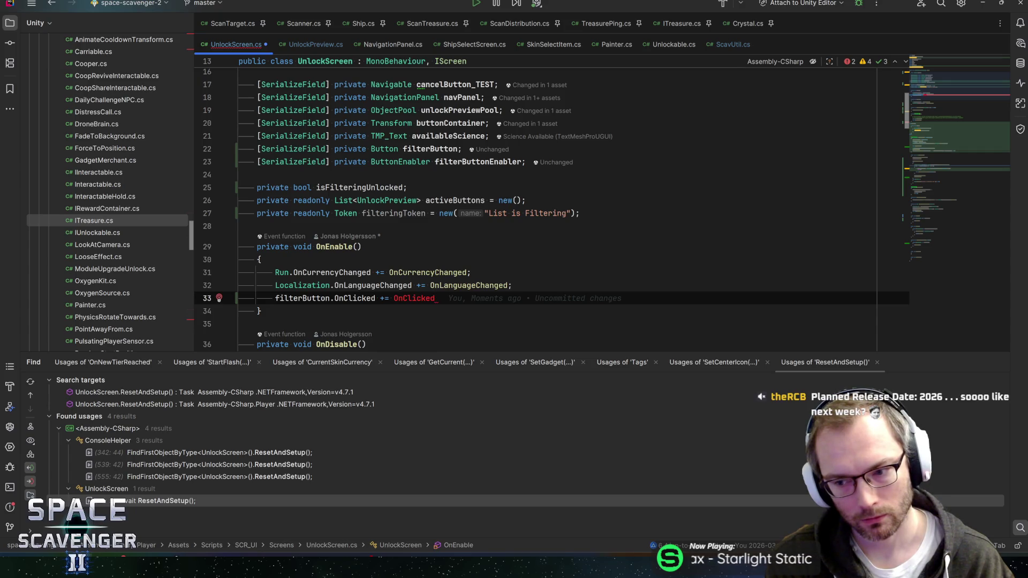
pyautogui.press('BackSpace')
pyautogui.press('BackSpace')
pyautogui.press('BackSpace')
pyautogui.write('Filt')
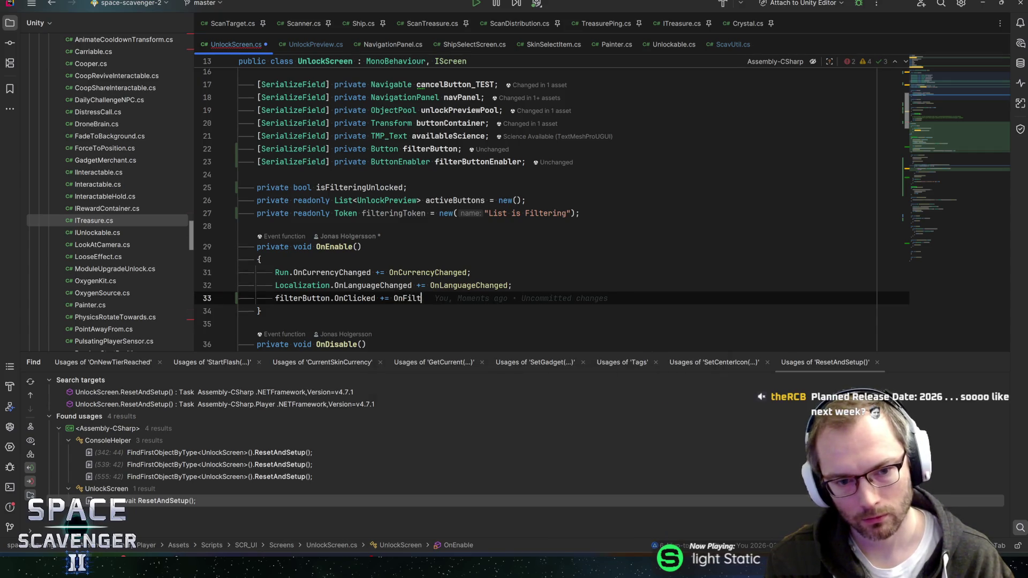
pyautogui.write('erClicked;')
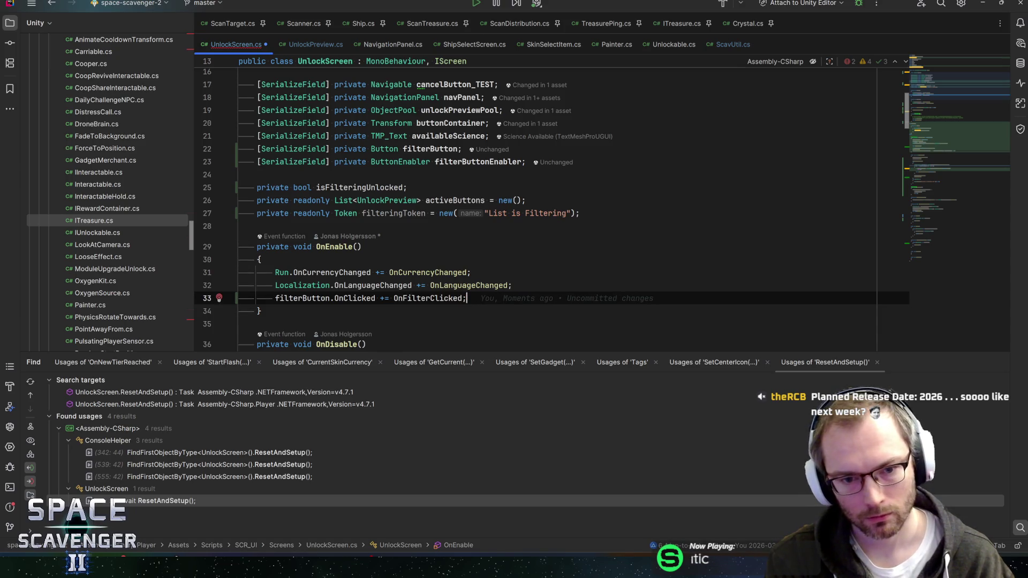
# Copy that line into OnDisable as the matching unsubscription and save UnlockScreen.cs
pyautogui.moveTo(275, 298); pyautogui.dragTo(375, 298)
pyautogui.hotkey('ctrl', 'c')
pyautogui.scroll(-4, 535, 214)
pyautogui.click(513, 228)
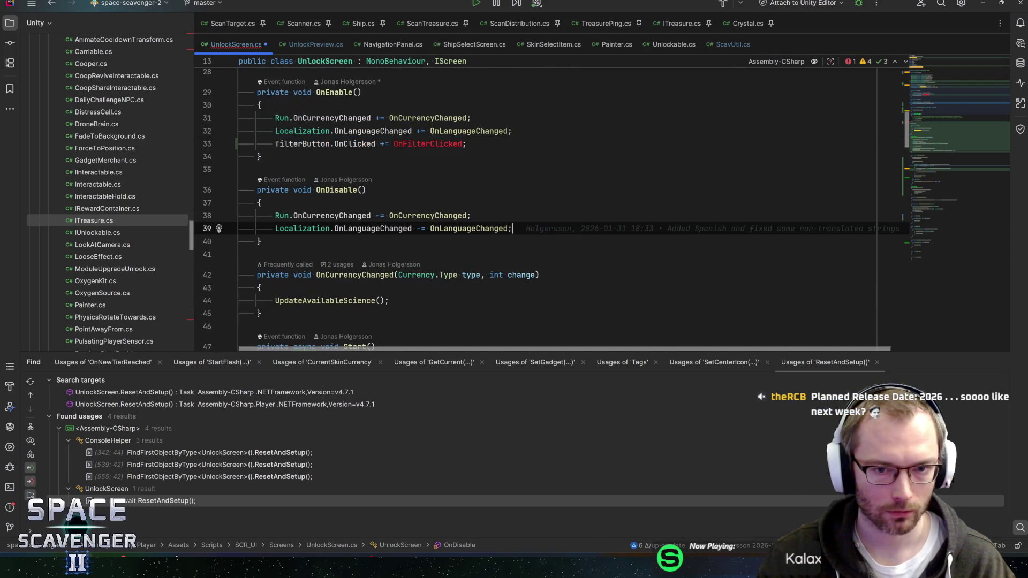
pyautogui.press('Return')
pyautogui.hotkey('ctrl', 'v')
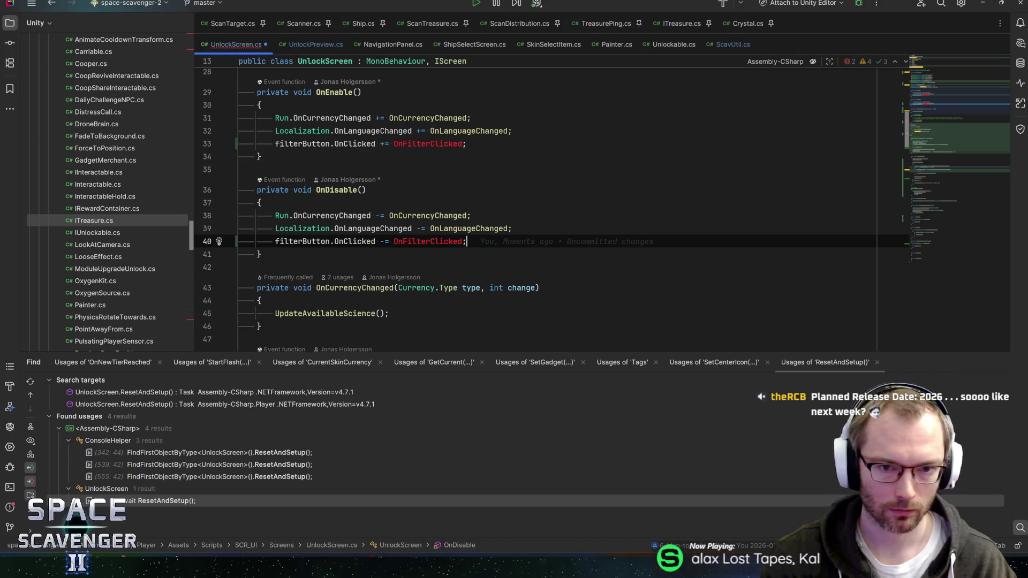
pyautogui.hotkey('ctrl', 's')
pyautogui.scroll(-5, 535, 209)
pyautogui.scroll(-5, 535, 209)
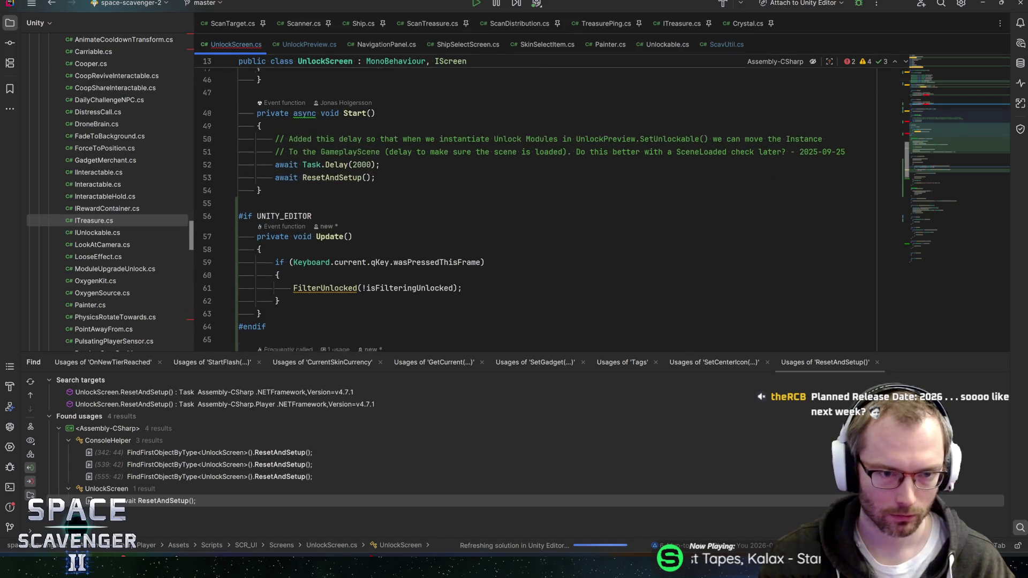
# Insert a Divider separator comment above FilterUnlocked using the div template
pyautogui.press('Return')
pyautogui.scroll(-3, 535, 214)
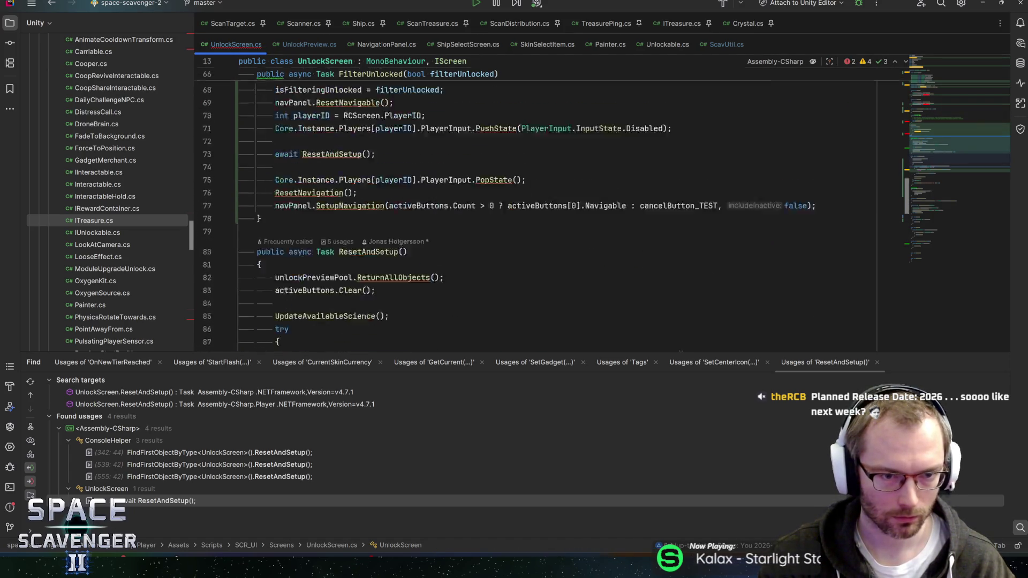
pyautogui.scroll(3, 535, 214)
pyautogui.write('div')
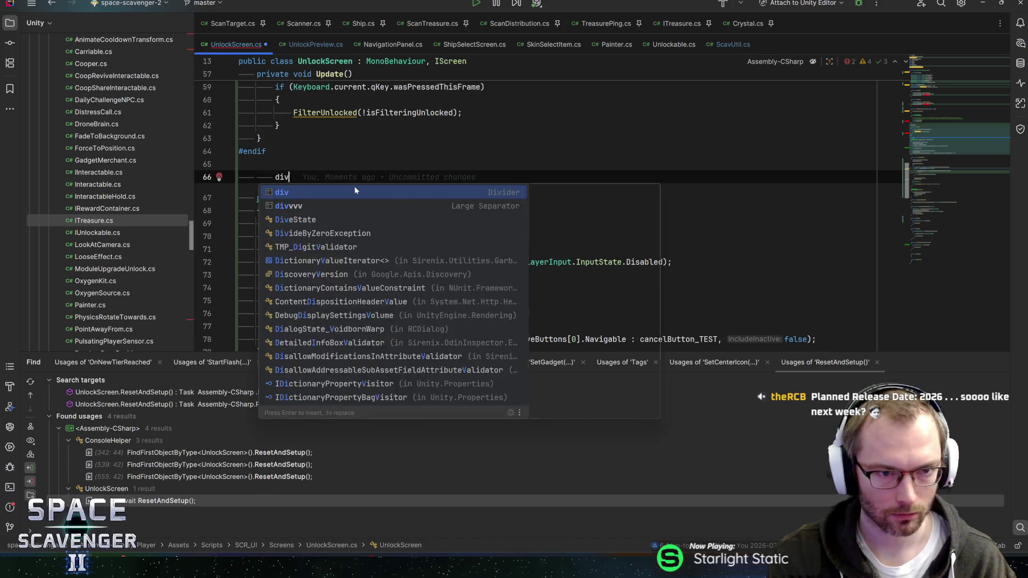
pyautogui.press('Tab')
pyautogui.press('Return')
pyautogui.press('Return')
pyautogui.press('Return')
pyautogui.press('Up')
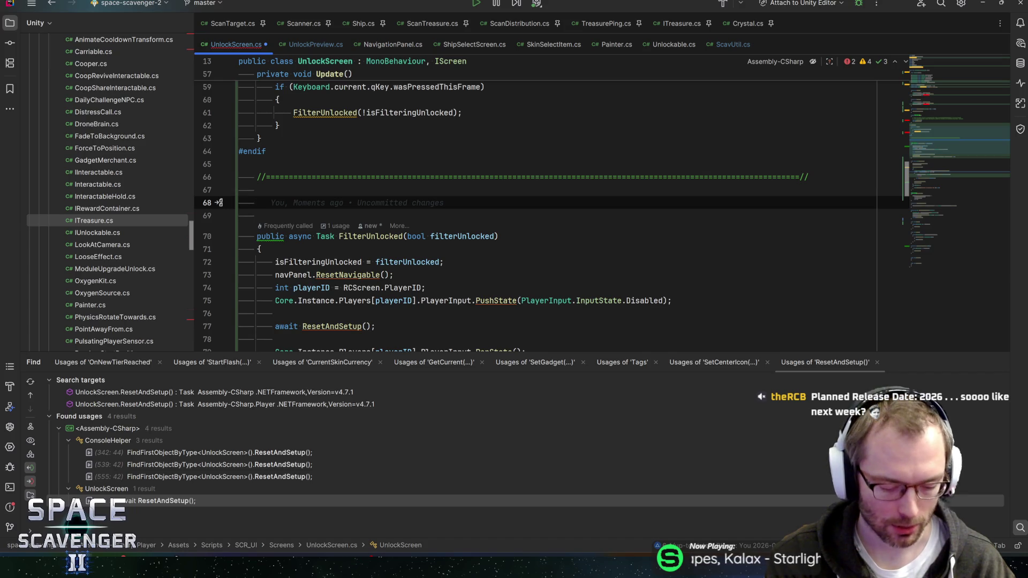
# Write an empty private void OnFilterClicked(Button button) method below the separator
pyautogui.write('private vo')
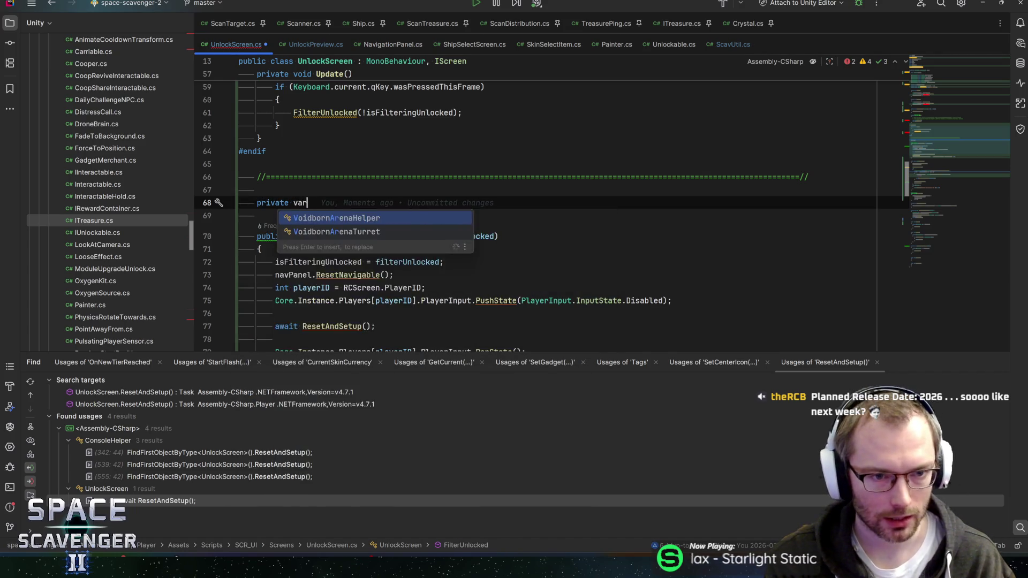
pyautogui.write('oid')
pyautogui.press('Return')
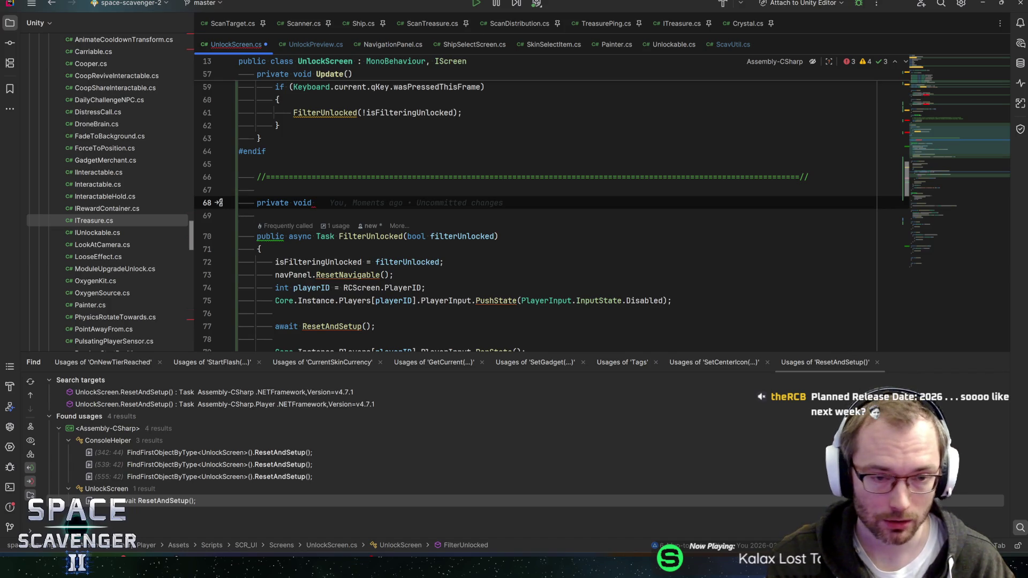
pyautogui.write('OnFilterClicked(){')
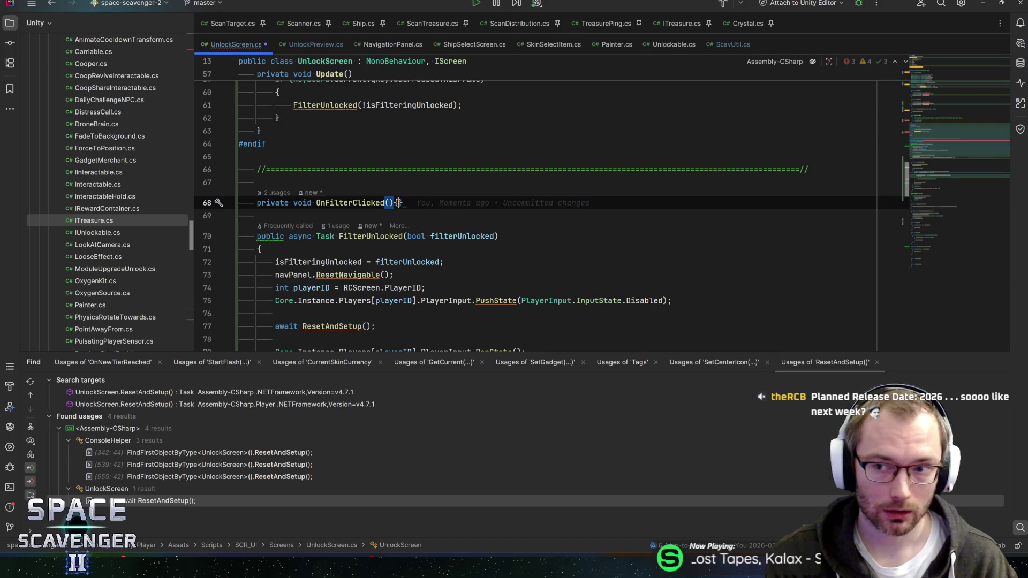
pyautogui.press('Return')
pyautogui.write('{')
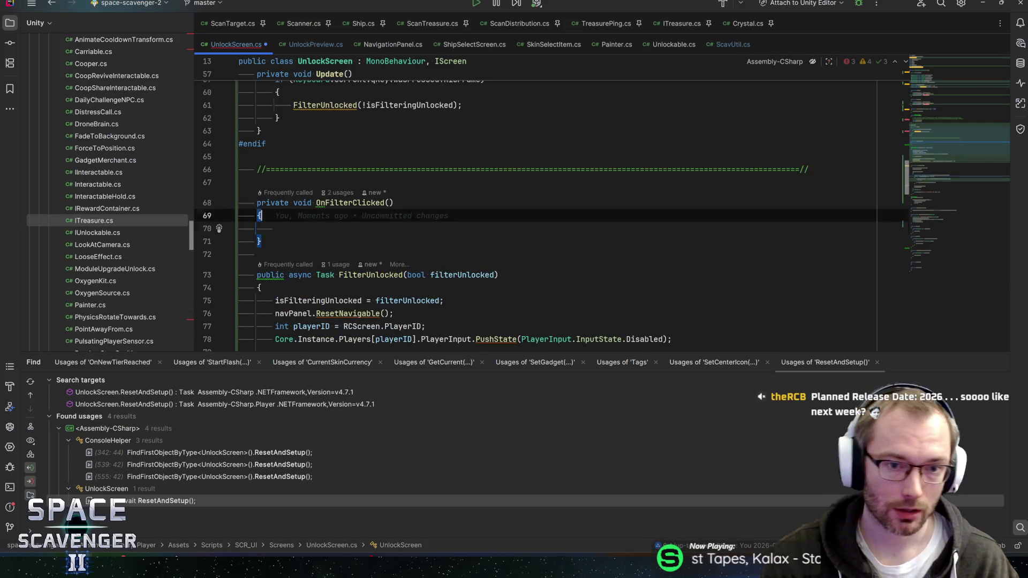
pyautogui.press('Return')
pyautogui.write('Button but')
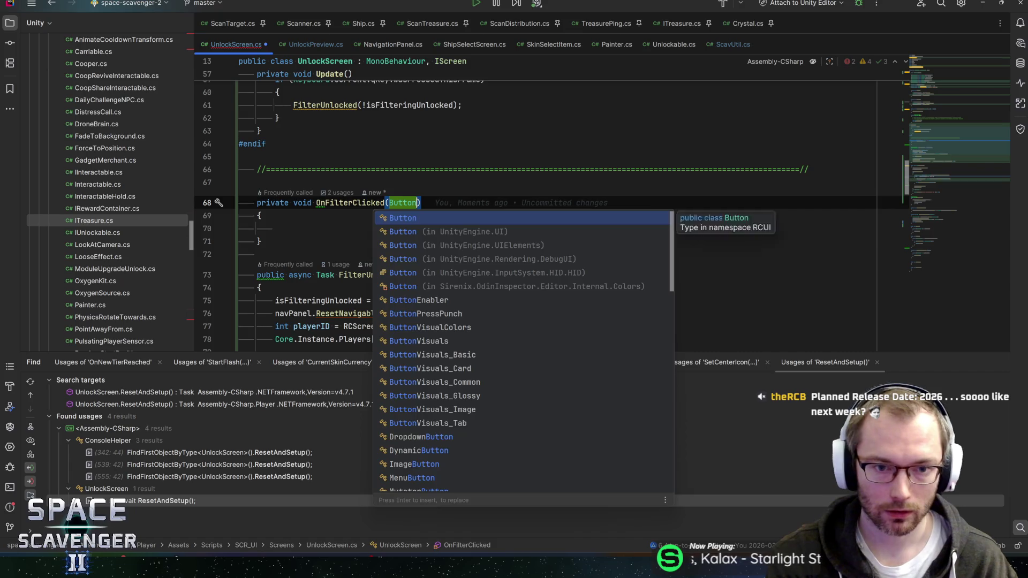
pyautogui.write('ton')
pyautogui.press('Escape')
pyautogui.click(276, 228)
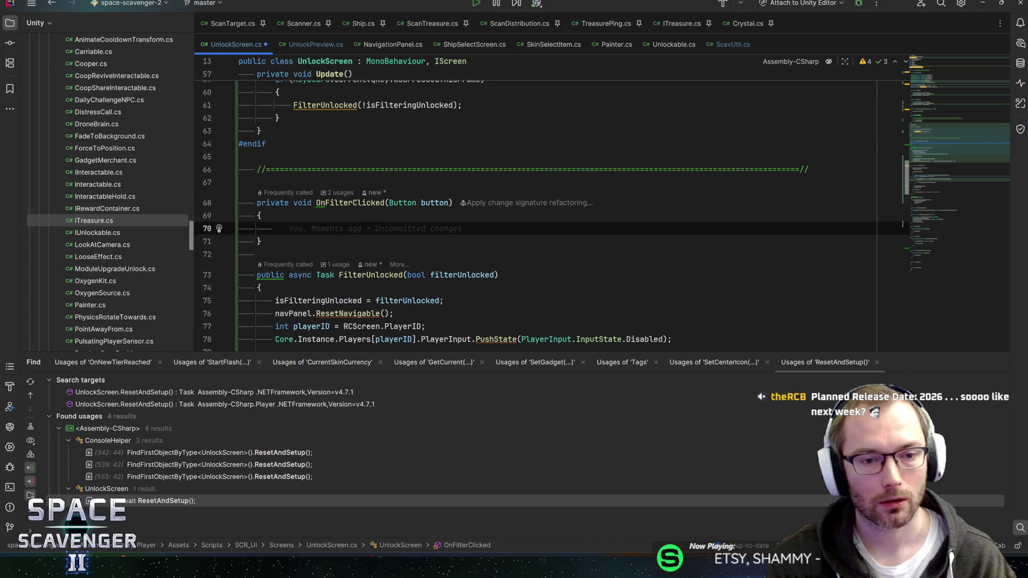
# Copy the FilterUnlocked call from Update into OnFilterClicked, keeping it in Update, and save
pyautogui.scroll(1, 551, 209)
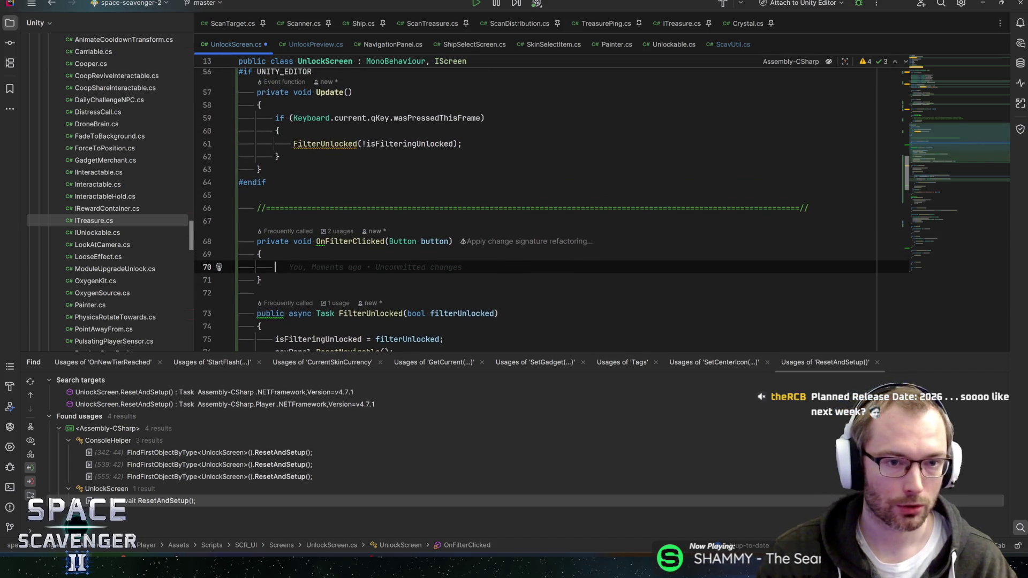
pyautogui.click(293, 143)
pyautogui.hotkey('shift', 'End')
pyautogui.hotkey('ctrl', 'x')
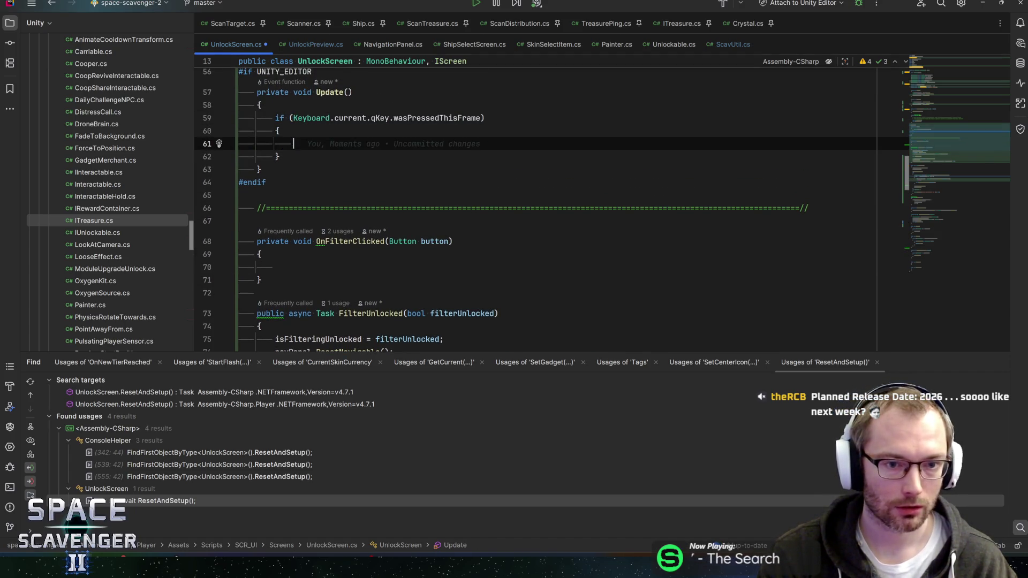
pyautogui.click(276, 267)
pyautogui.hotkey('ctrl', 'v')
pyautogui.click(293, 144)
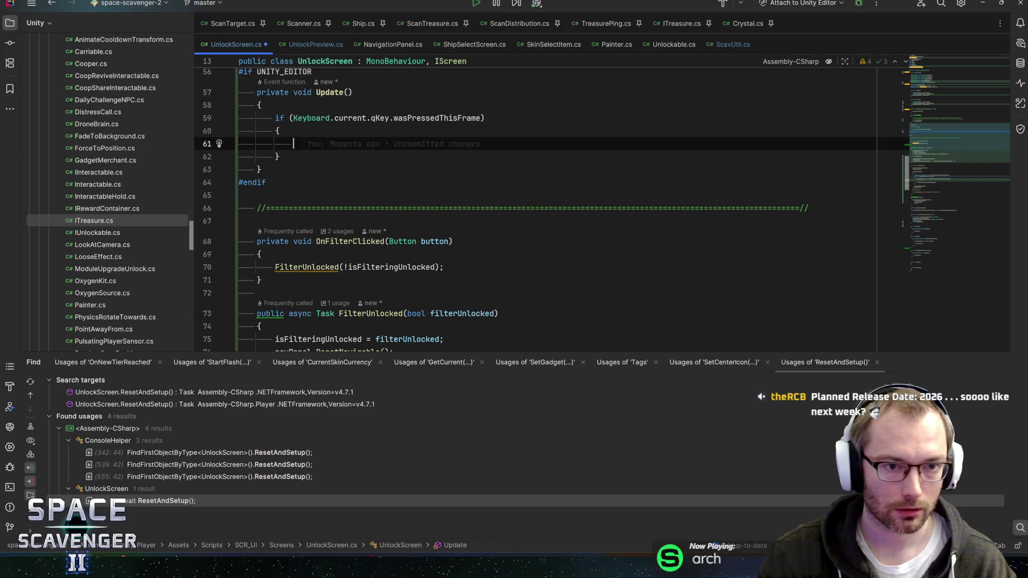
pyautogui.hotkey('ctrl', 'v')
pyautogui.press('Down')
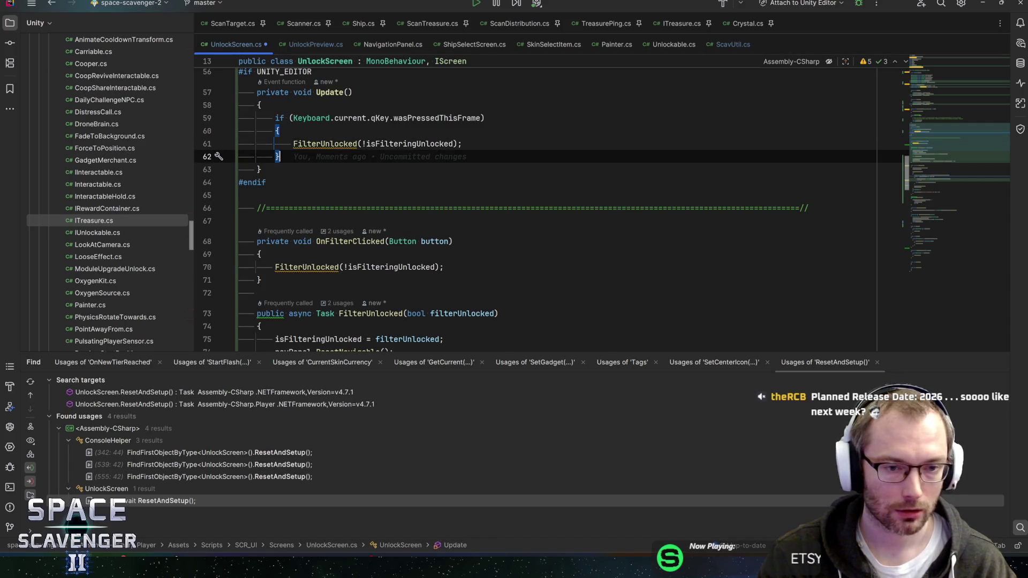
pyautogui.hotkey('ctrl', 's')
# Go to the end of the FilterUnlocked(!isFilteringUnlocked) call in OnFilterClicked
pyautogui.press('Down')
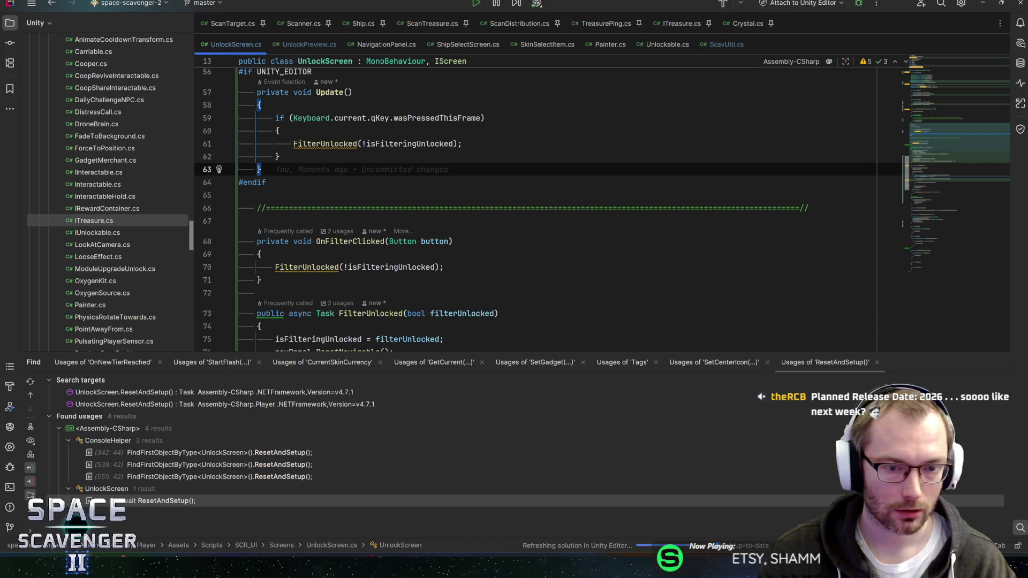
pyautogui.press('Down')
pyautogui.press('Down')
pyautogui.press('Down')
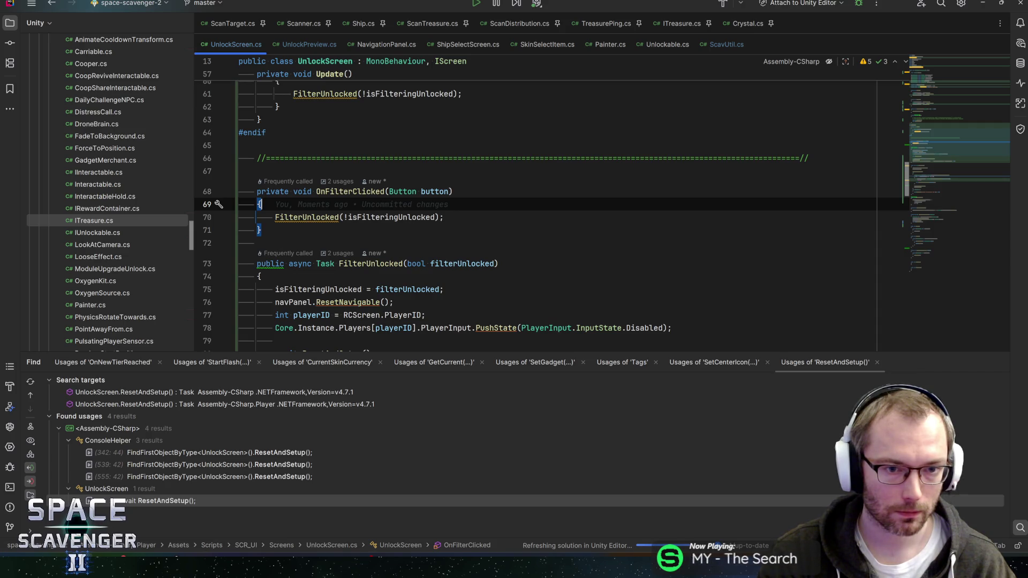
pyautogui.doubleClick(303, 191)
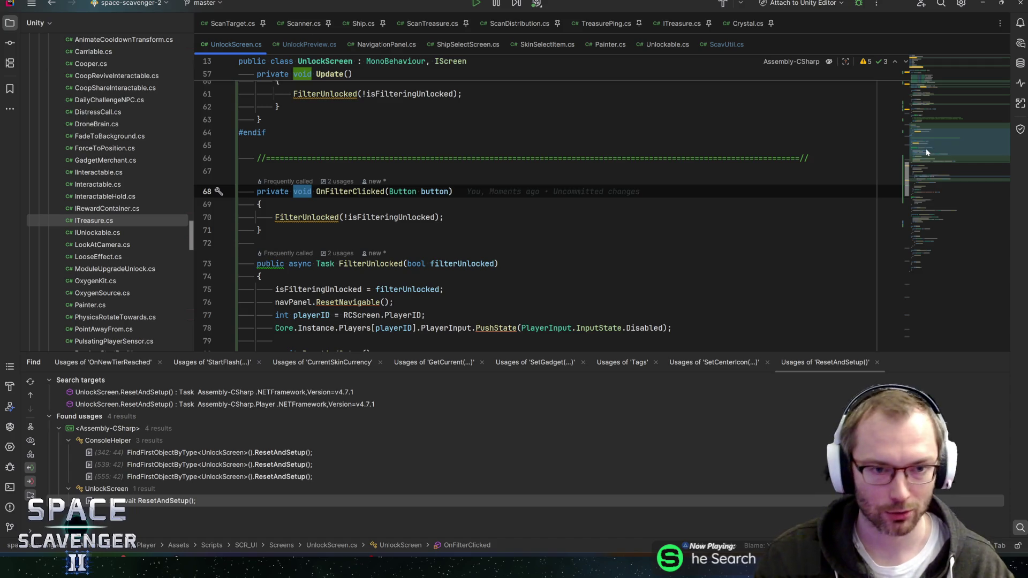
pyautogui.press('Down')
pyautogui.press('Down')
pyautogui.press('End')
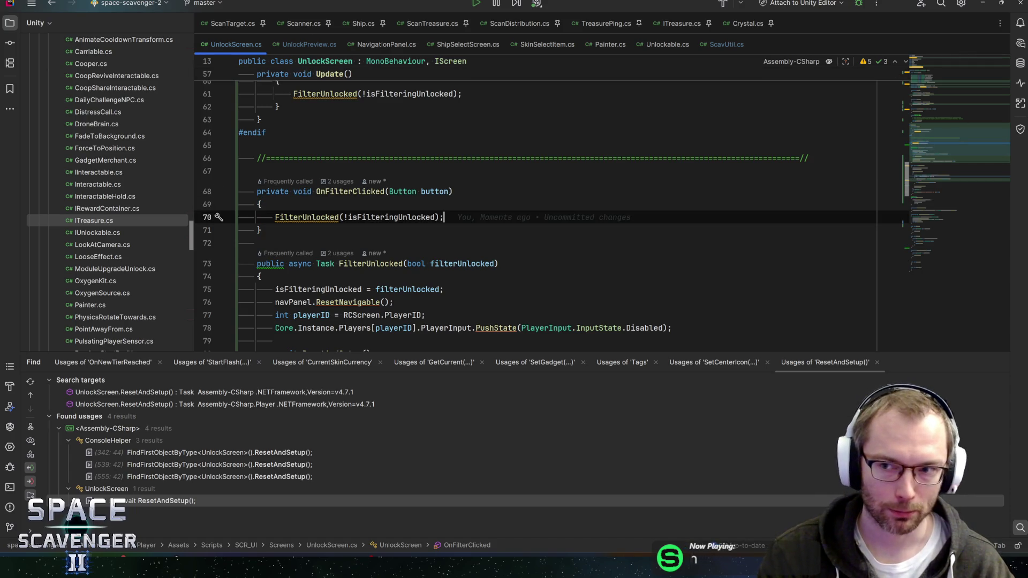
pyautogui.scroll(4, 536, 214)
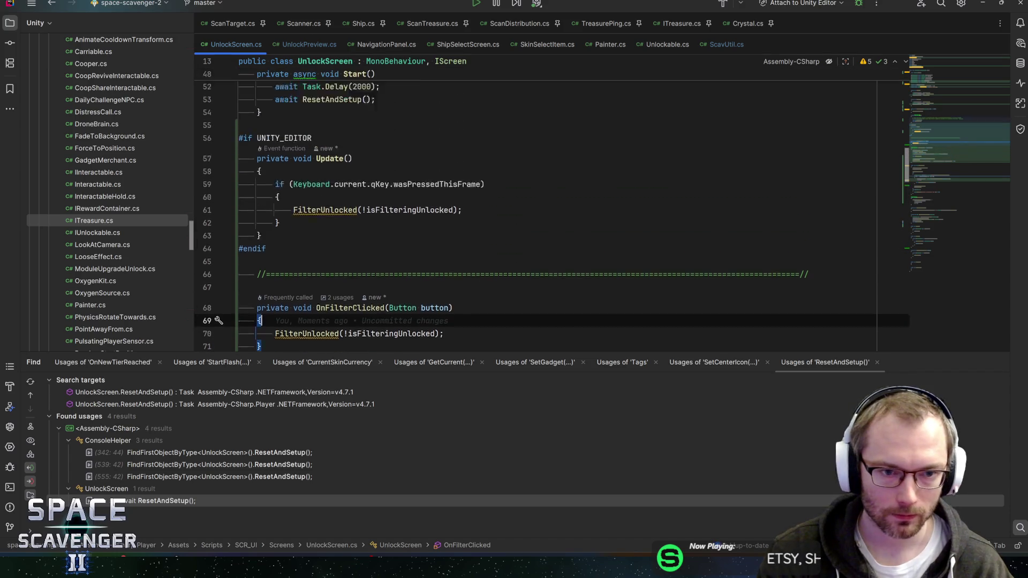
# Delete the System.Linq and UnityEngine.SocialPlatforms using directives and save
pyautogui.scroll(15, 962, 143)
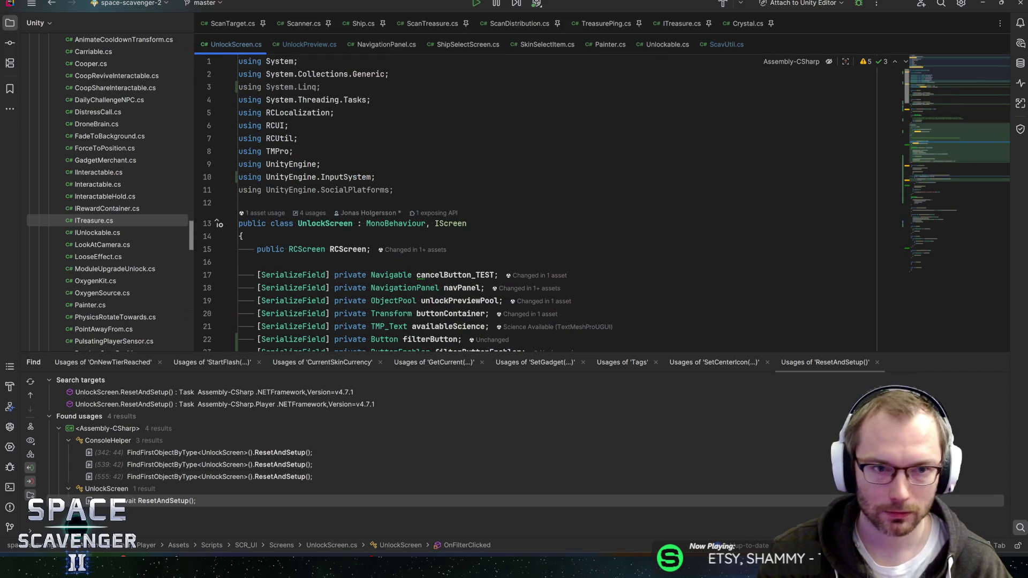
pyautogui.click(321, 86)
pyautogui.press('Down')
pyautogui.press('Down')
pyautogui.press('Down')
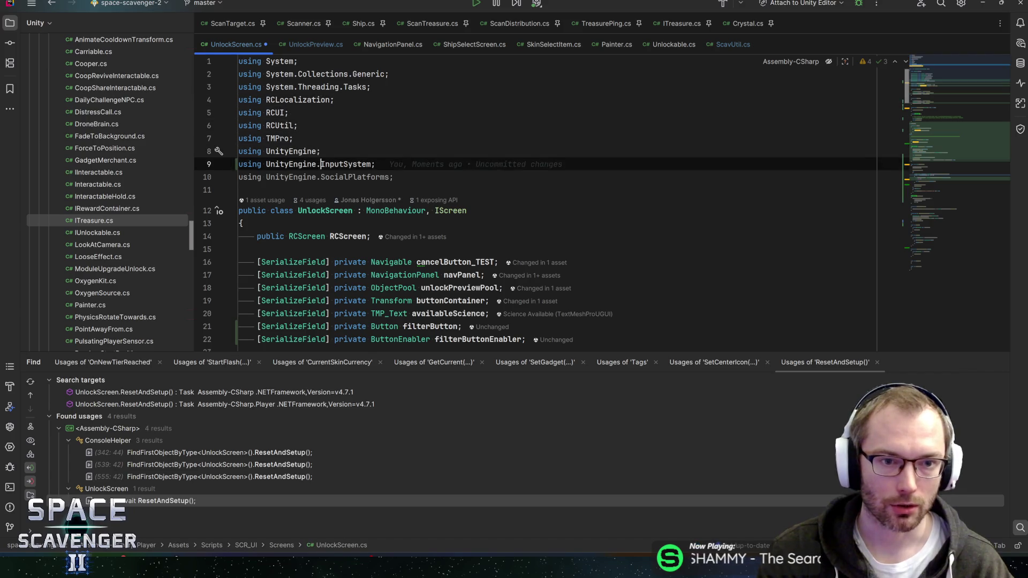
pyautogui.press('End')
pyautogui.hotkey('shift', 'Home')
pyautogui.press('BackSpace')
pyautogui.press('BackSpace')
pyautogui.hotkey('ctrl', 's')
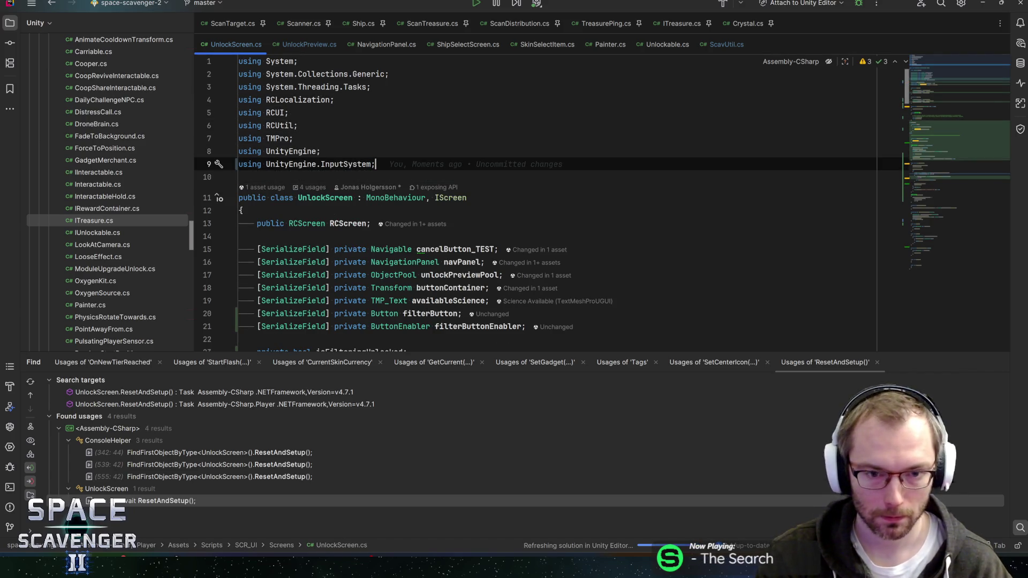
# Scroll back down past OnEnable to the FilterUnlocked call in OnFilterClicked
pyautogui.scroll(-3, 535, 204)
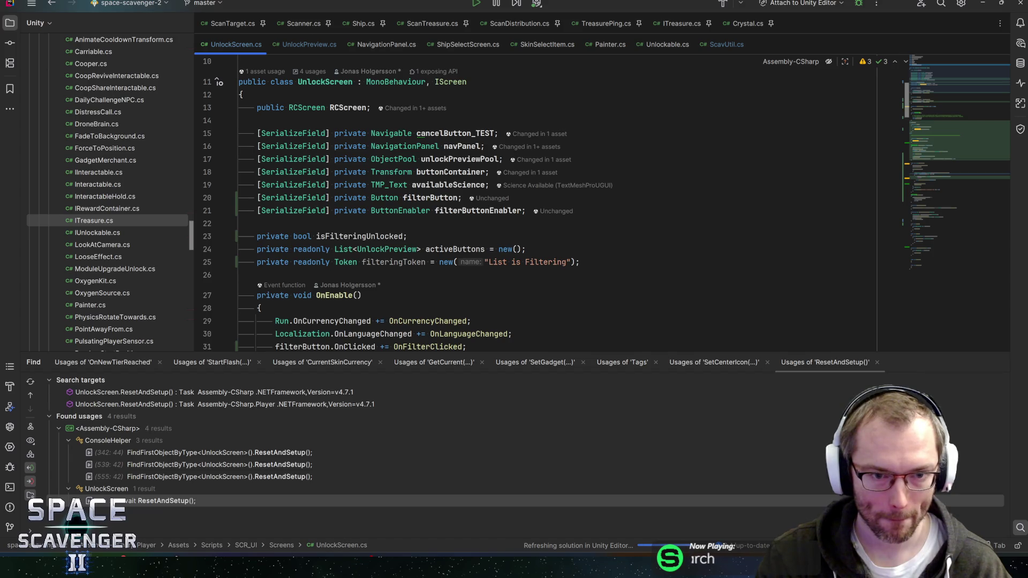
pyautogui.scroll(-2, 536, 204)
pyautogui.click(588, 244)
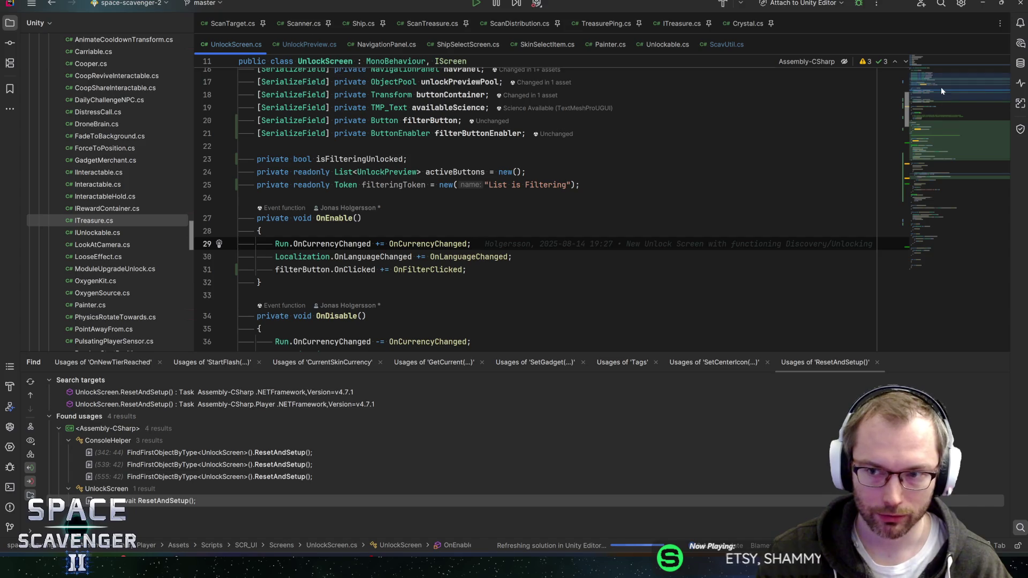
pyautogui.scroll(-6, 946, 115)
pyautogui.scroll(-3, 945, 117)
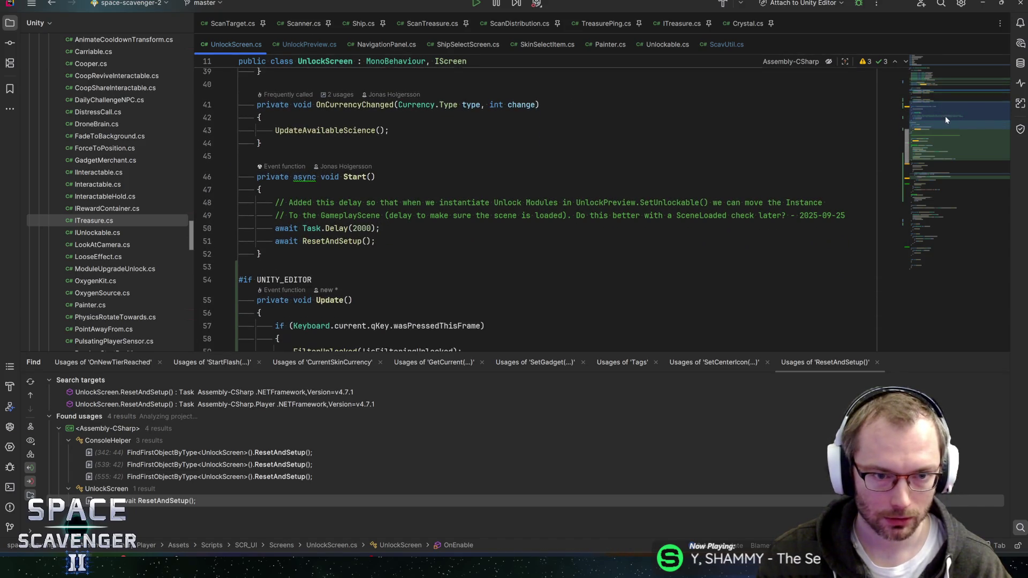
pyautogui.moveTo(948, 120); pyautogui.dragTo(971, 139)
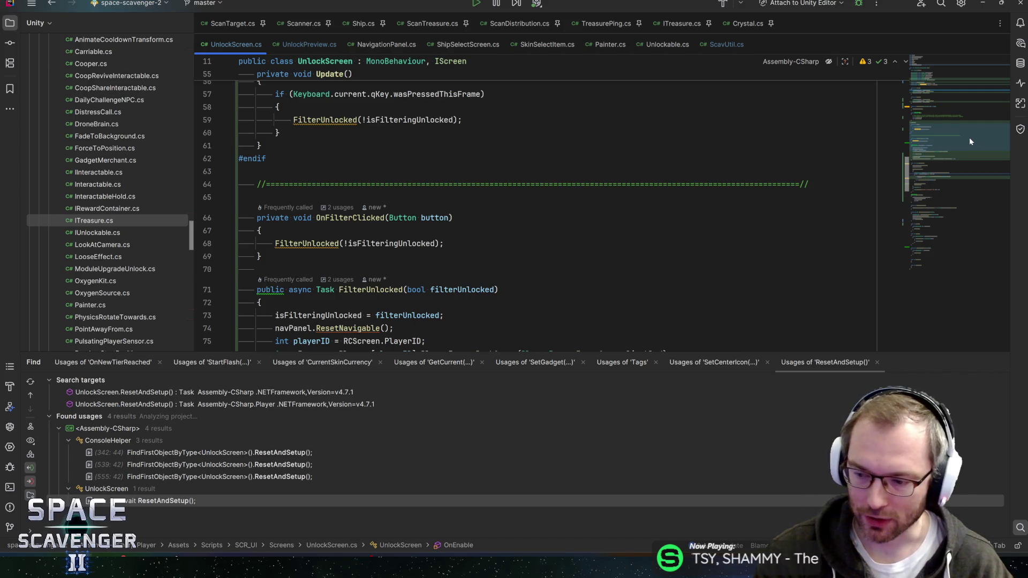
pyautogui.click(444, 243)
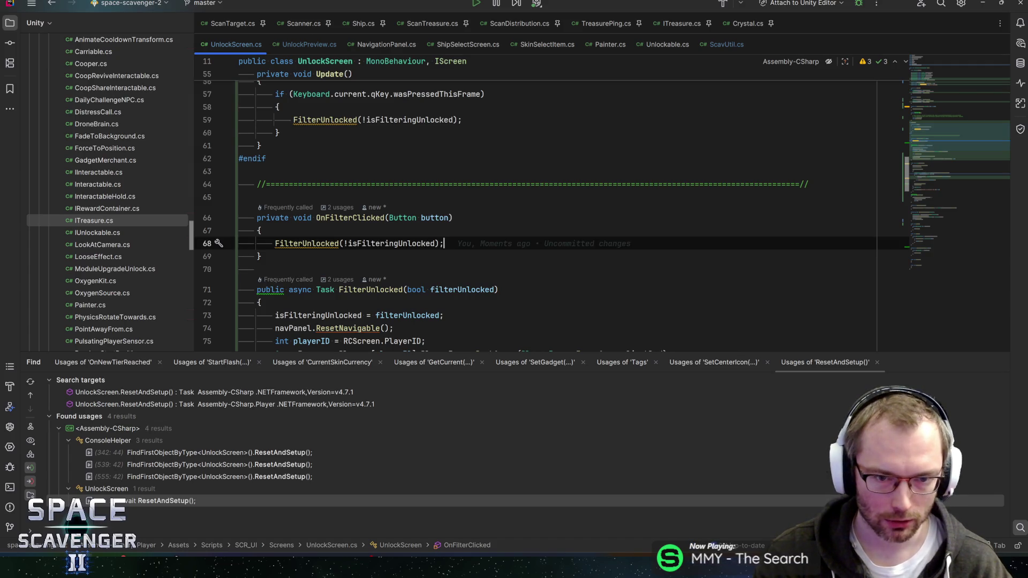
# Open a new first line in FilterUnlocked and insert filterButtonEnabler from completion
pyautogui.scroll(2, 551, 209)
pyautogui.scroll(-4, 551, 208)
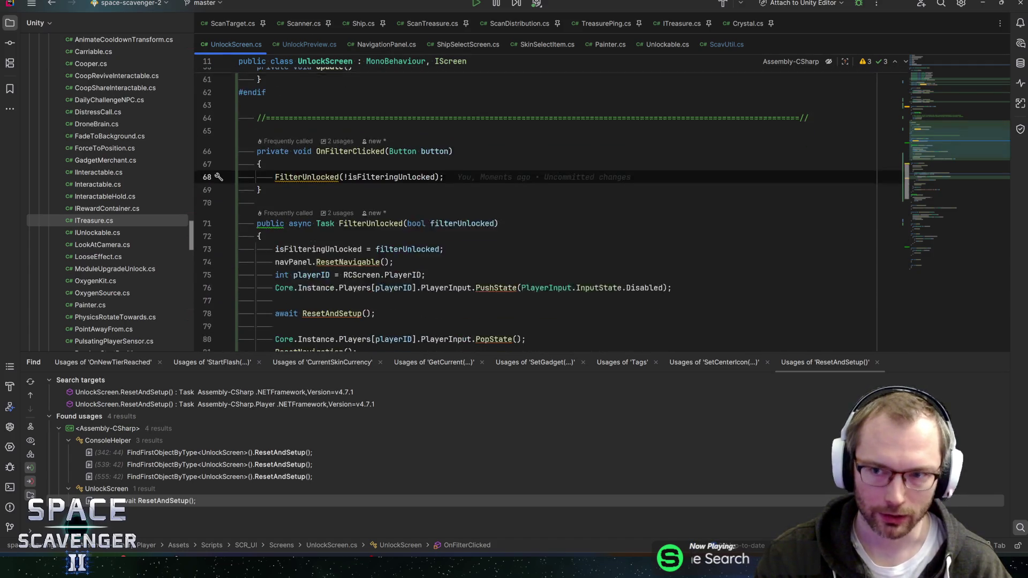
pyautogui.scroll(2, 551, 209)
pyautogui.press('Up')
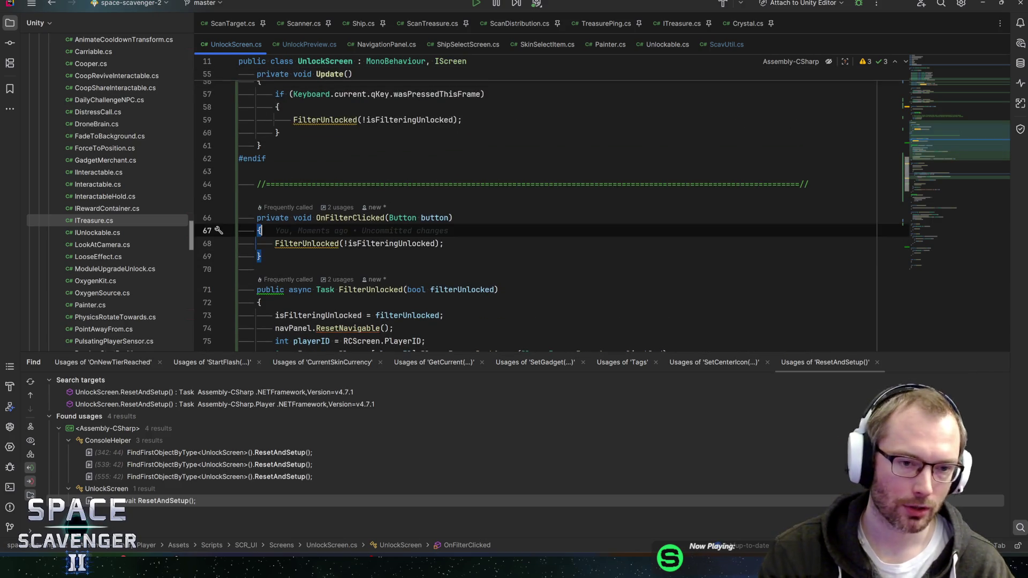
pyautogui.scroll(-3, 552, 209)
pyautogui.click(262, 264)
pyautogui.press('Return')
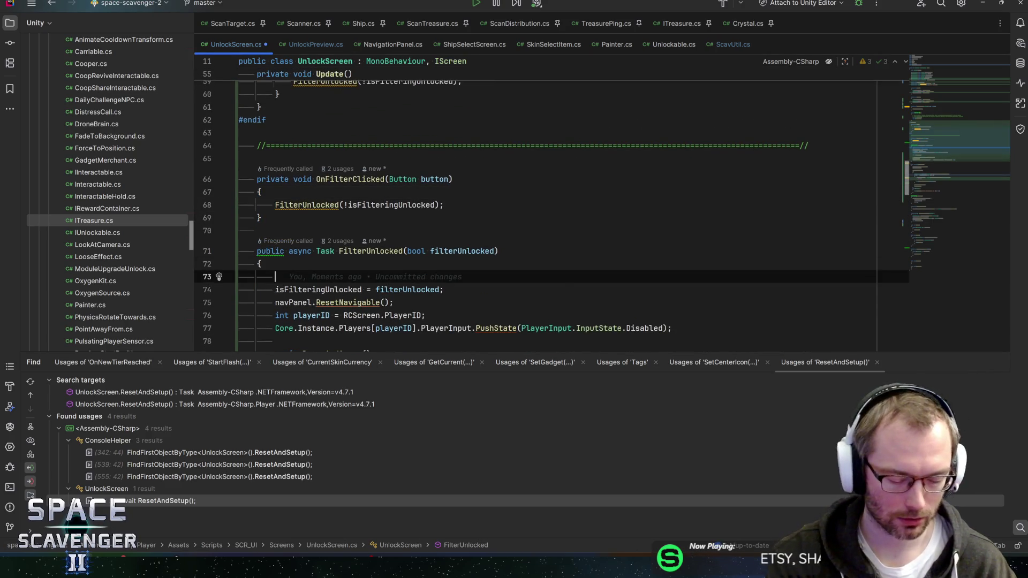
pyautogui.write('enabl')
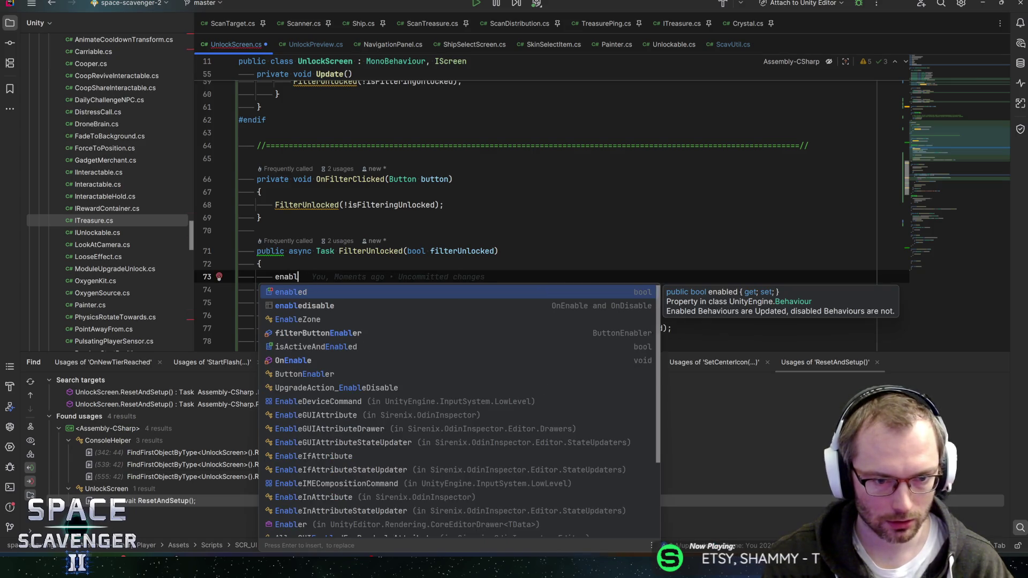
pyautogui.press('Down')
pyautogui.press('Down')
pyautogui.press('Down')
pyautogui.press('Up')
pyautogui.press('Return')
# Complete it to filterButtonEnabler.Disable(filteringToken) and select the whole statement
pyautogui.write('.')
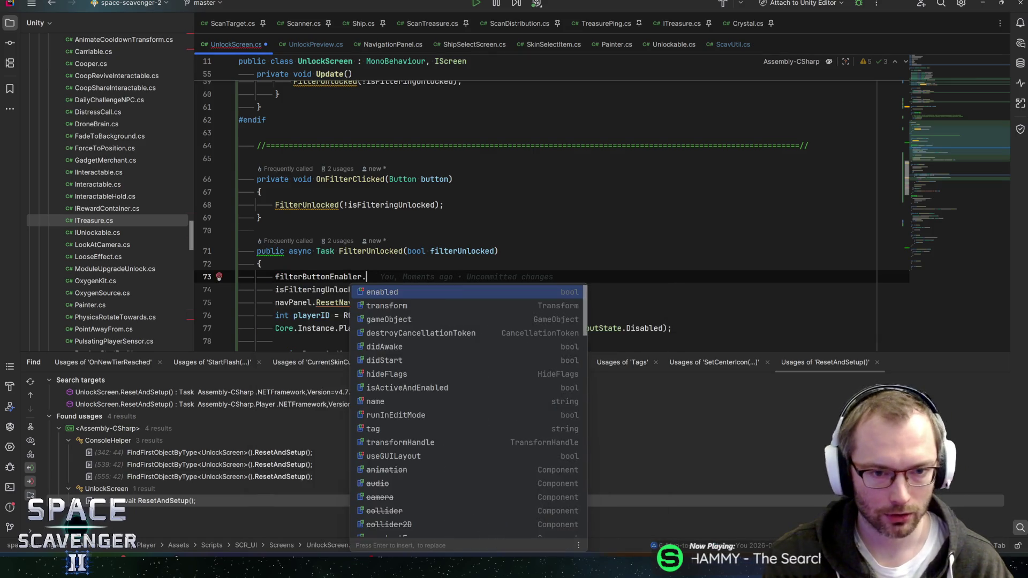
pyautogui.write('Dis')
pyautogui.press('Return')
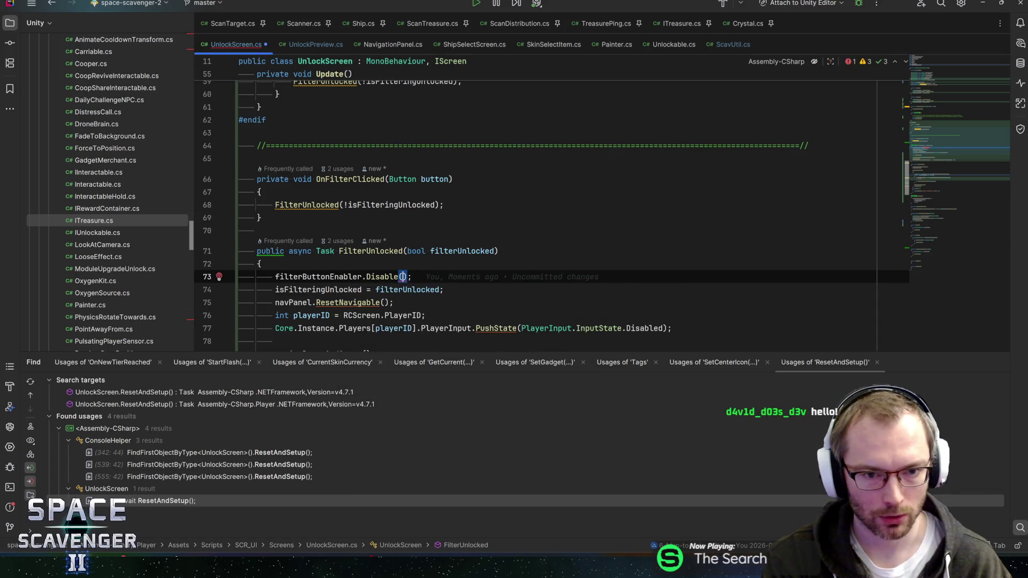
pyautogui.write('filt')
pyautogui.press('Down')
pyautogui.press('Down')
pyautogui.press('Down')
pyautogui.press('Return')
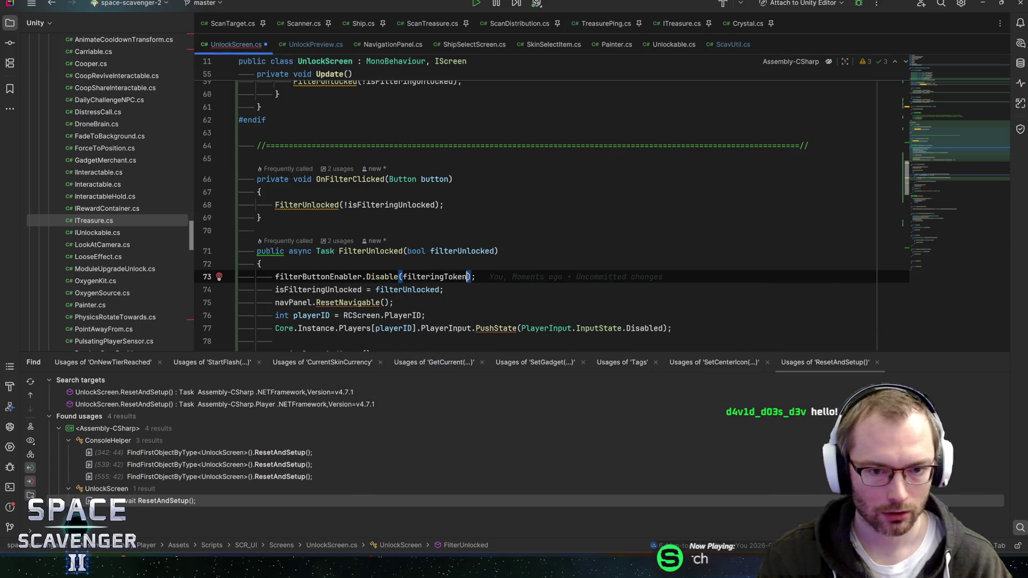
pyautogui.hotkey('ctrl', 'w')
pyautogui.hotkey('ctrl', 'w')
pyautogui.hotkey('ctrl', 'w')
# Paste the Disable statement on a new line below the ResetAndSetup await, before PopState
pyautogui.scroll(-3, 551, 214)
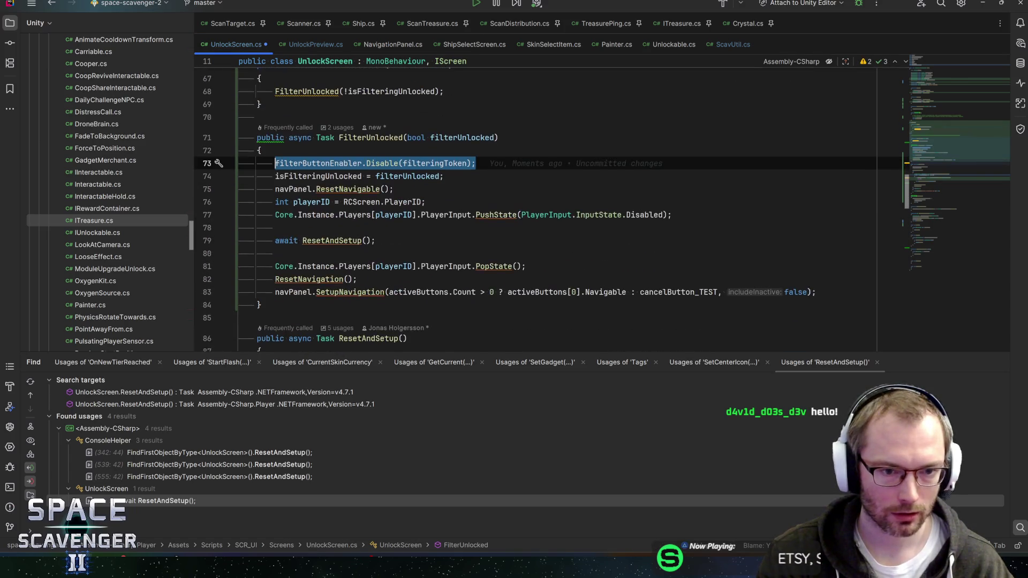
pyautogui.click(276, 227)
pyautogui.press('Down')
pyautogui.press('Down')
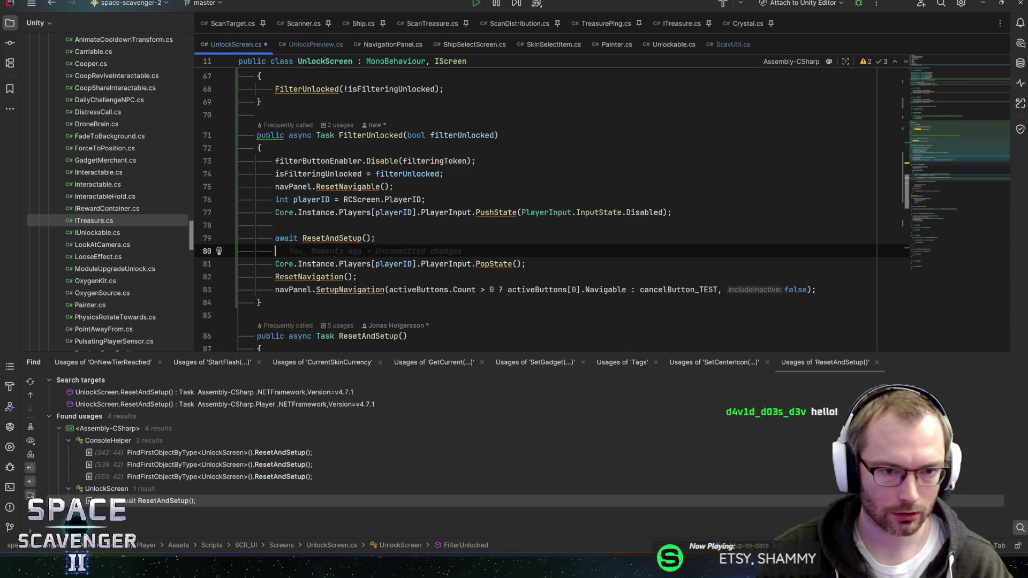
pyautogui.press('Return')
pyautogui.write('filterButtonEnabler.Disable(filteringToken);')
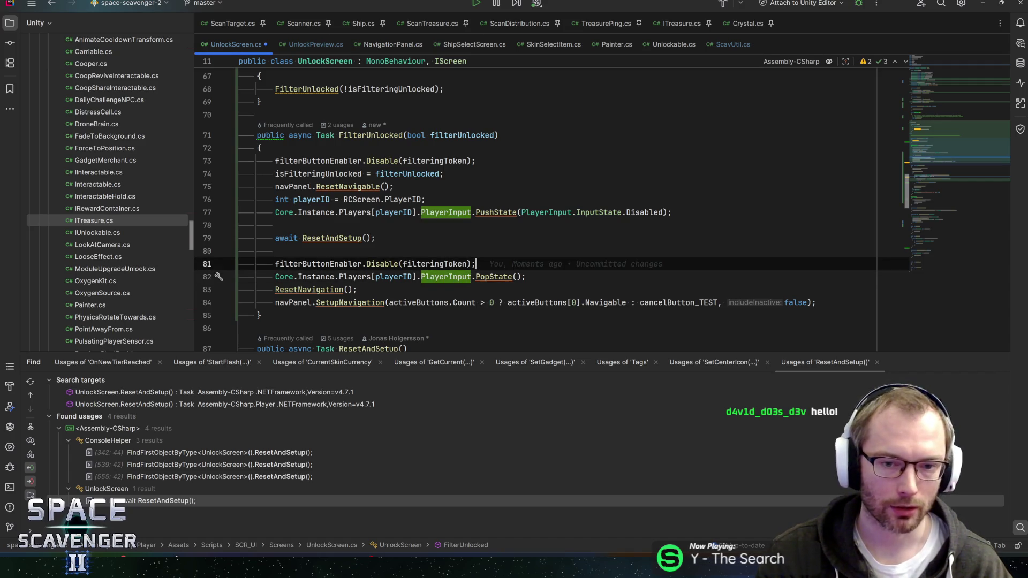
# Undo the added Disable lines and return to the isFilteringUnlocked field declaration
pyautogui.hotkey('ctrl', 'z')
pyautogui.hotkey('ctrl', 'z')
pyautogui.hotkey('ctrl', 'z')
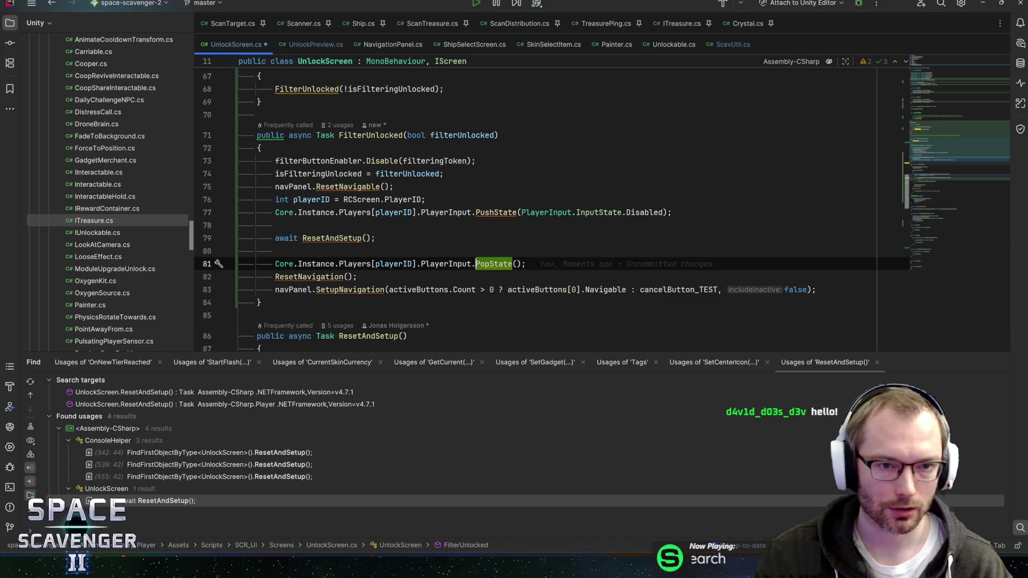
pyautogui.scroll(10, 551, 203)
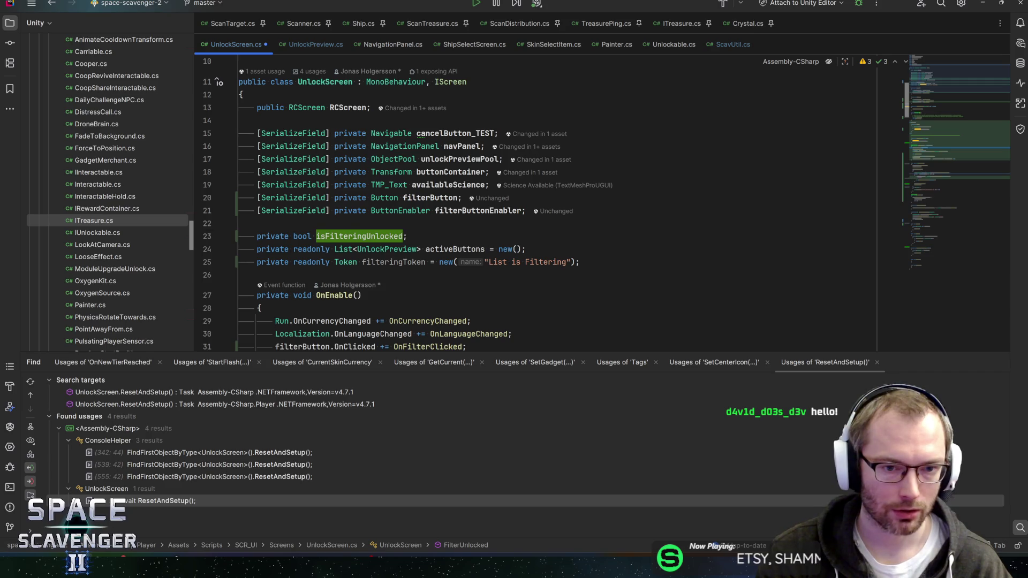
pyautogui.click(408, 236)
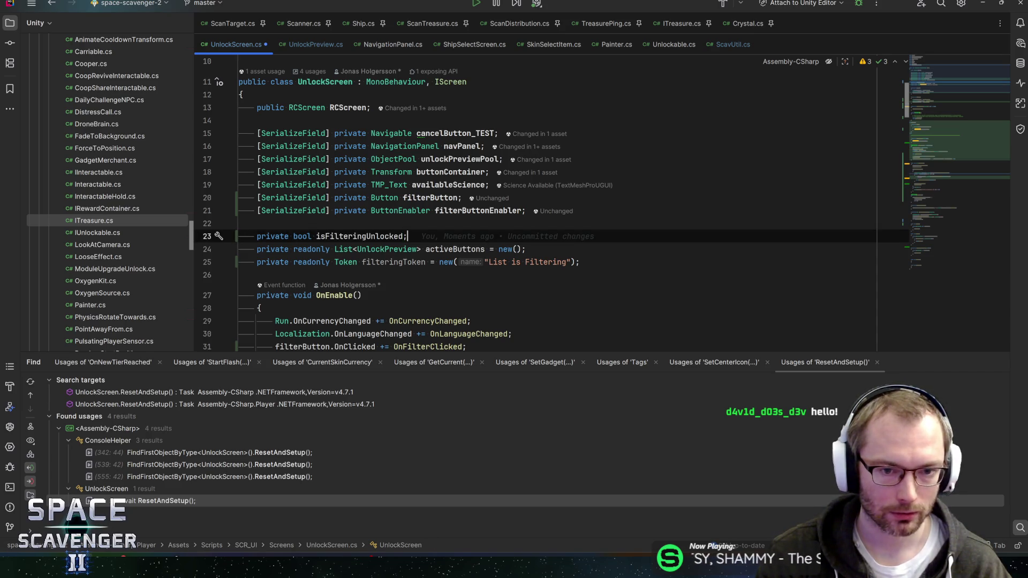
pyautogui.hotkey('ctrl', 'z')
pyautogui.hotkey('ctrl', 'z')
pyautogui.hotkey('ctrl', 'z')
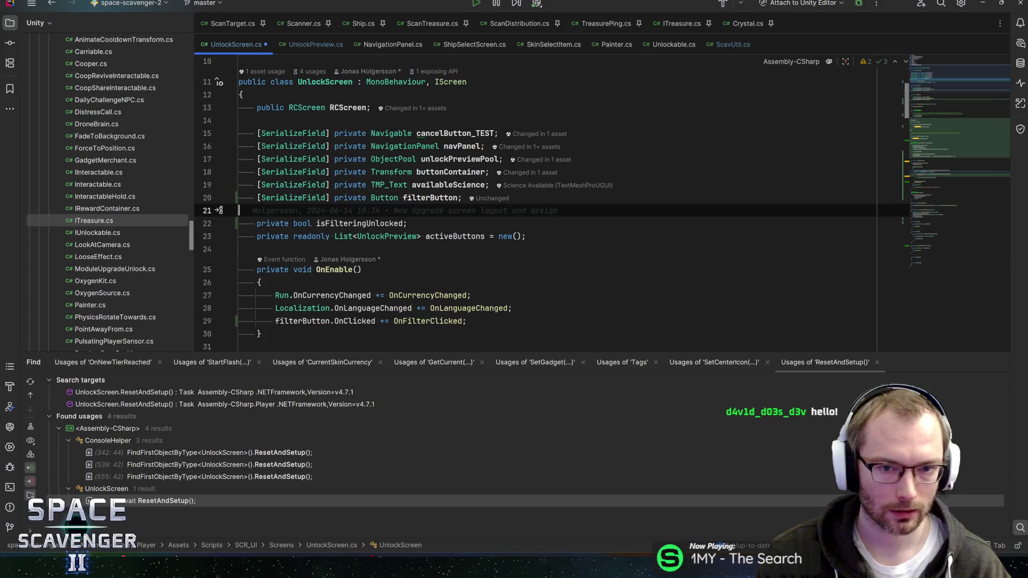
pyautogui.hotkey('ctrl', 's')
pyautogui.scroll(-7, 535, 204)
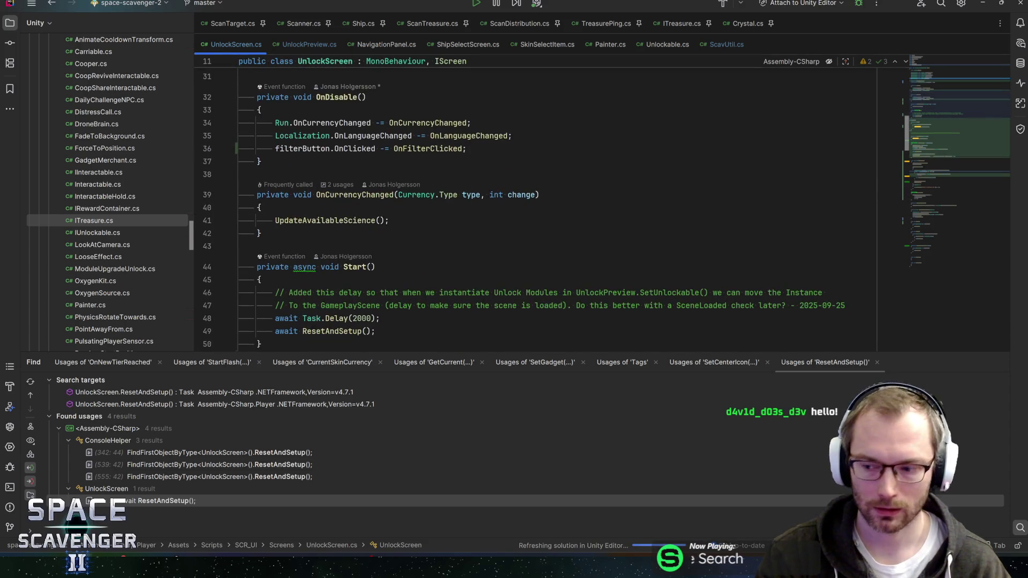
pyautogui.scroll(4, 535, 203)
pyautogui.scroll(-5, 536, 203)
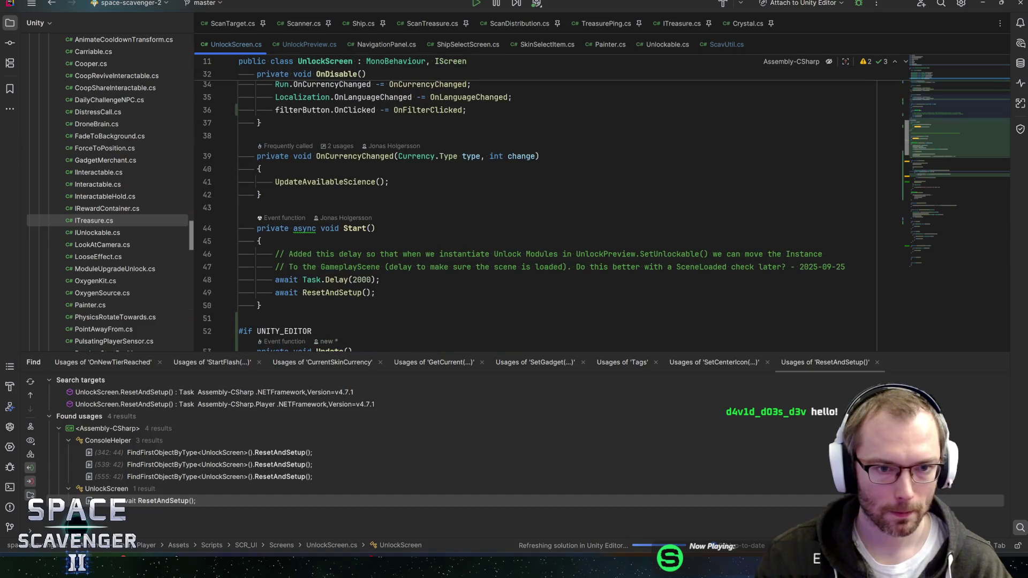
pyautogui.click(380, 280)
pyautogui.click(376, 292)
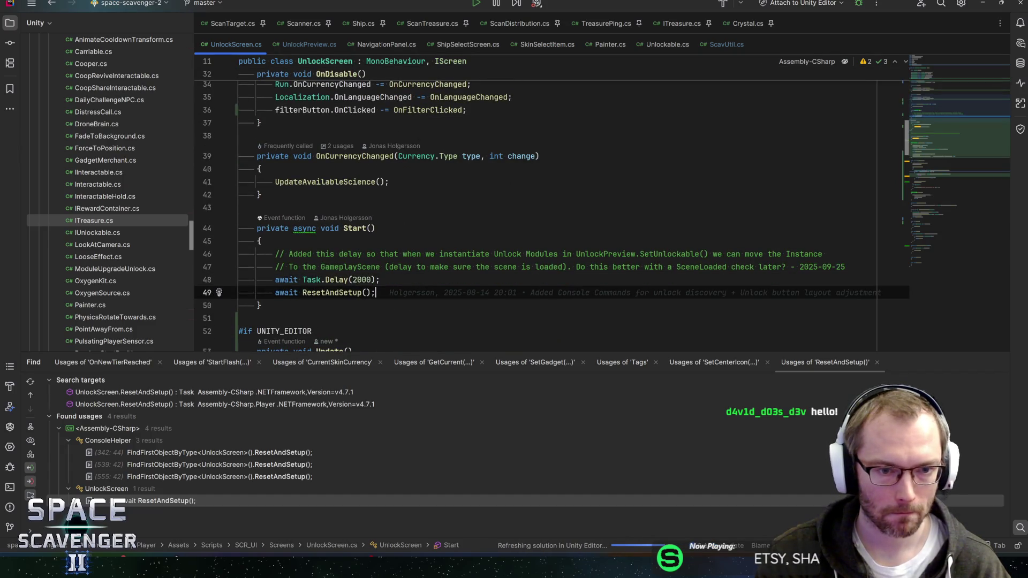
pyautogui.scroll(-4, 535, 214)
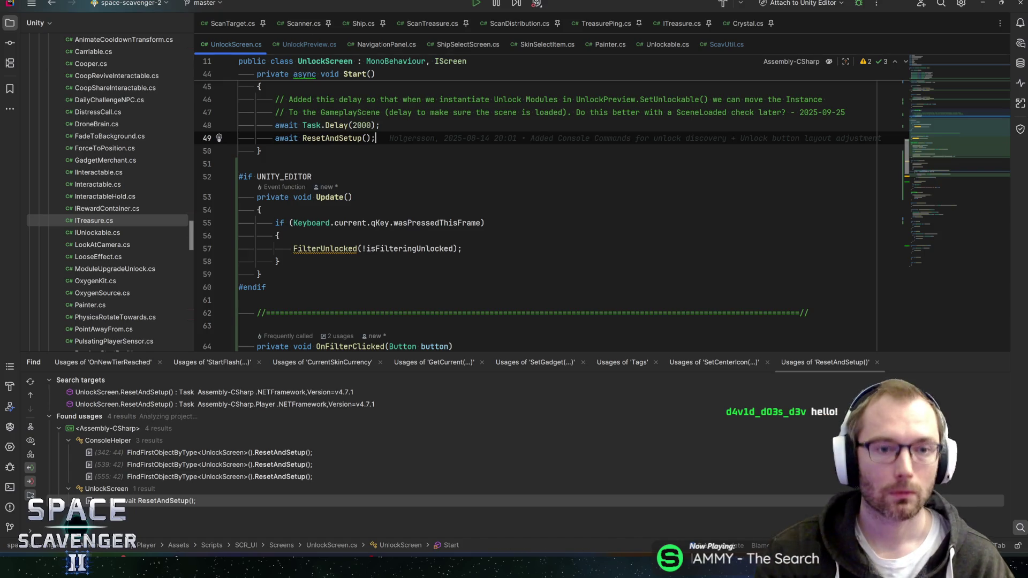
pyautogui.scroll(3, 535, 214)
pyautogui.click(289, 215)
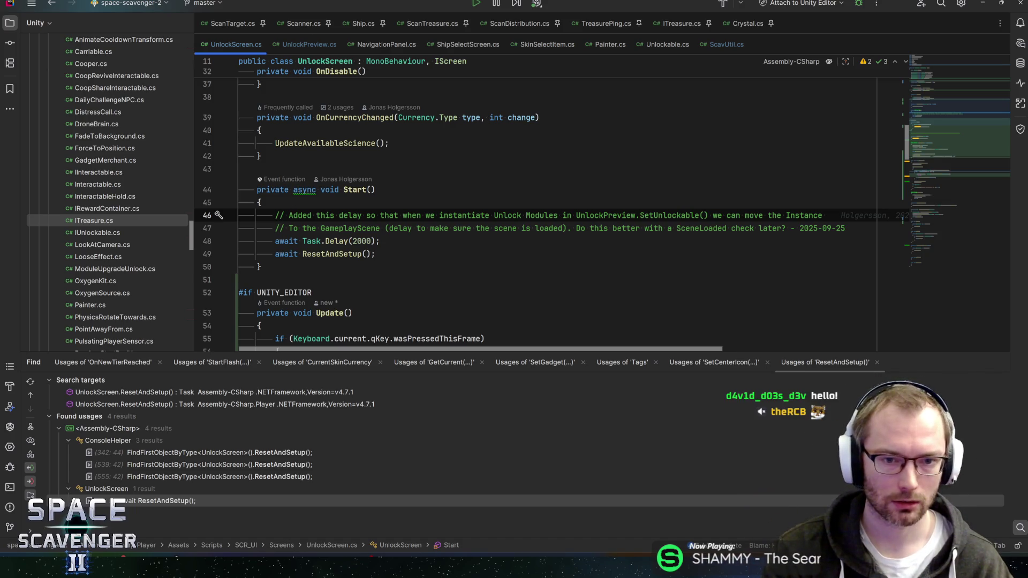
pyautogui.moveTo(380, 228); pyautogui.dragTo(846, 228)
pyautogui.click(802, 228)
pyautogui.click(803, 228)
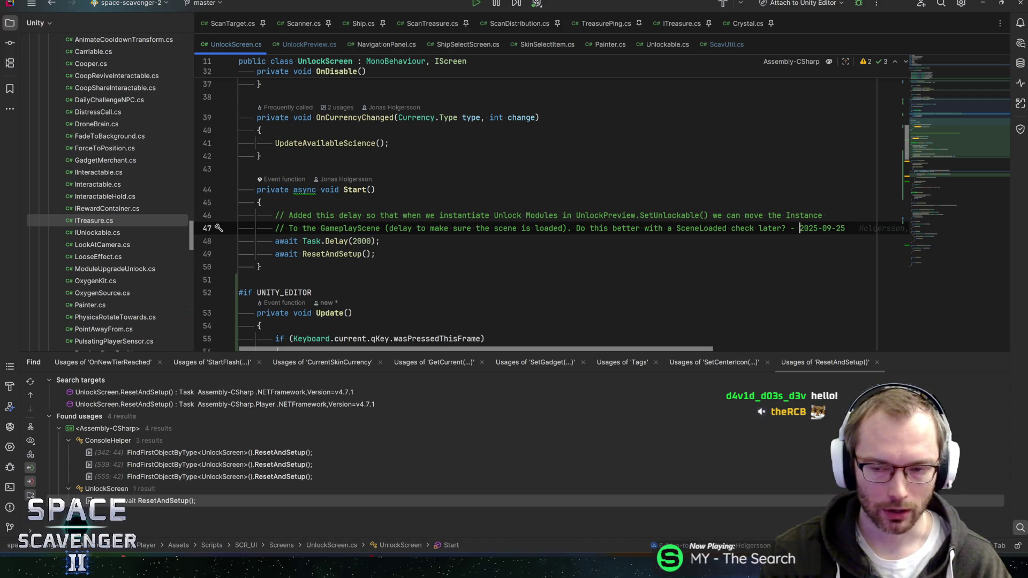
pyautogui.click(799, 228)
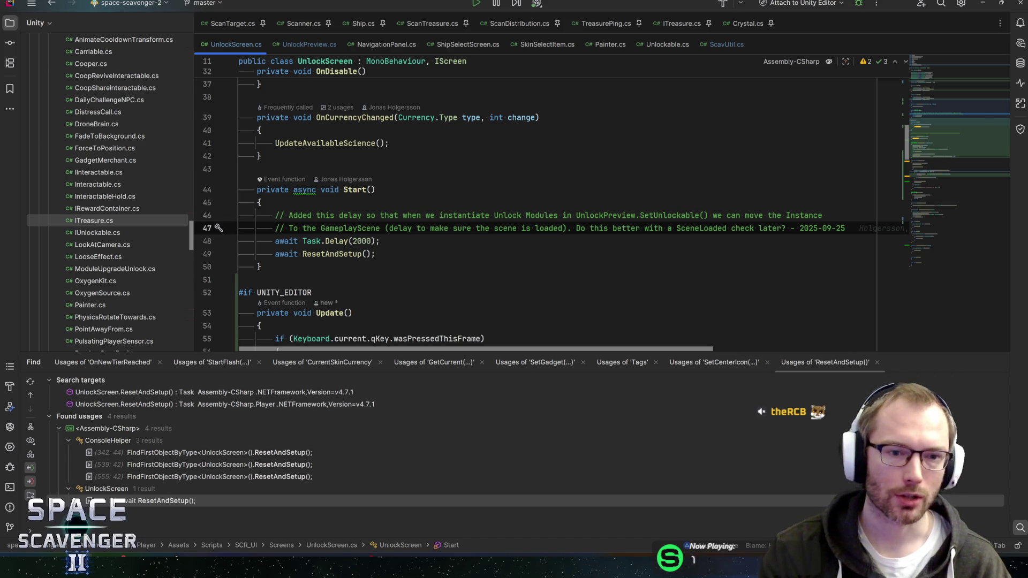
pyautogui.moveTo(394, 215); pyautogui.dragTo(680, 215)
pyautogui.click(633, 215)
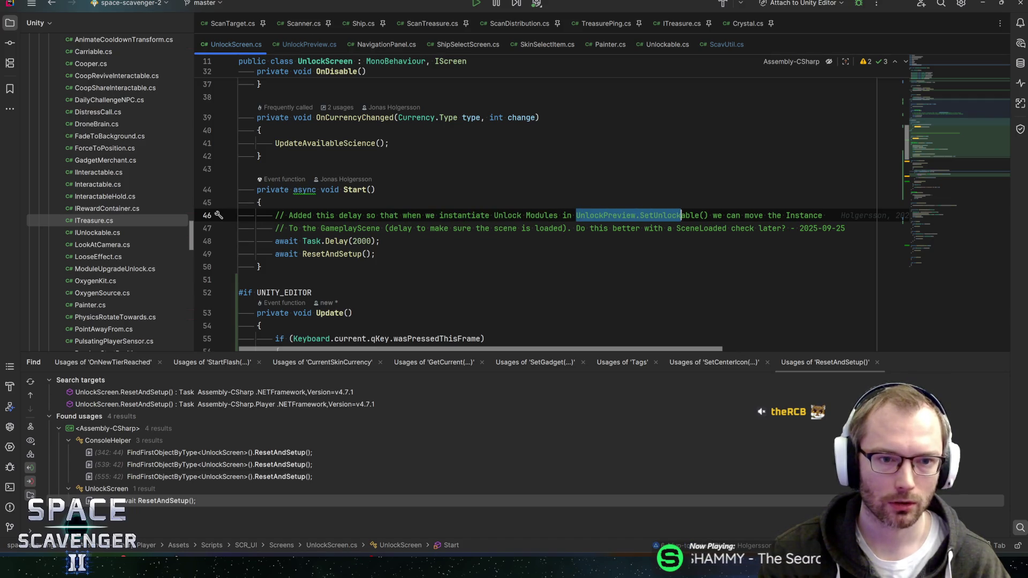
pyautogui.scroll(3, 390, 182)
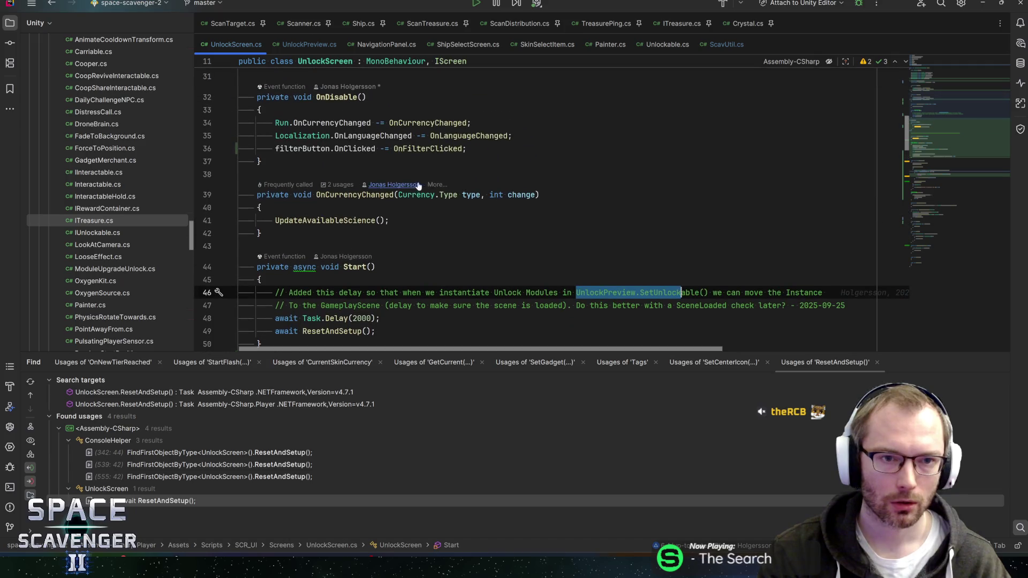
pyautogui.click(663, 292)
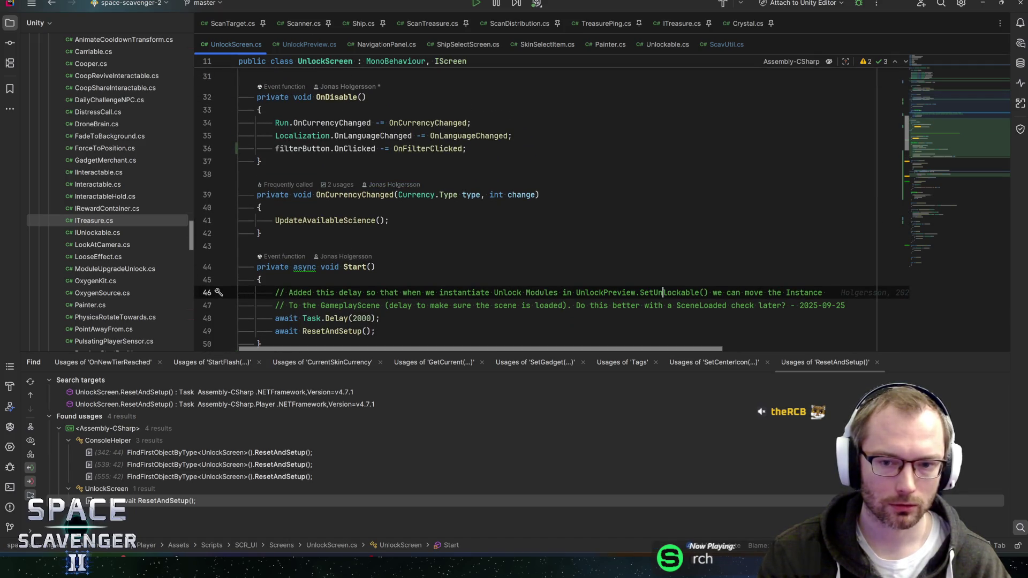
# Trace SetUnlockable in UnlockPreview.cs up through CreateUnlockPreviewButton to its caller
pyautogui.hotkey('ctrl', 'Tab')
pyautogui.hotkey('ctrl', 'f')
pyautogui.write('setun')
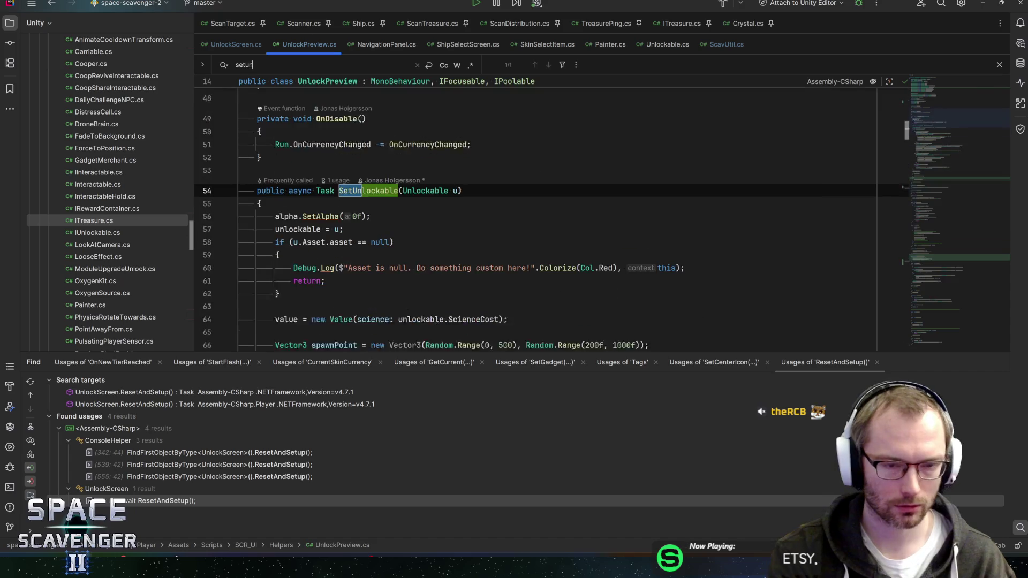
pyautogui.press('Escape')
pyautogui.hotkey('ctrl', 'b')
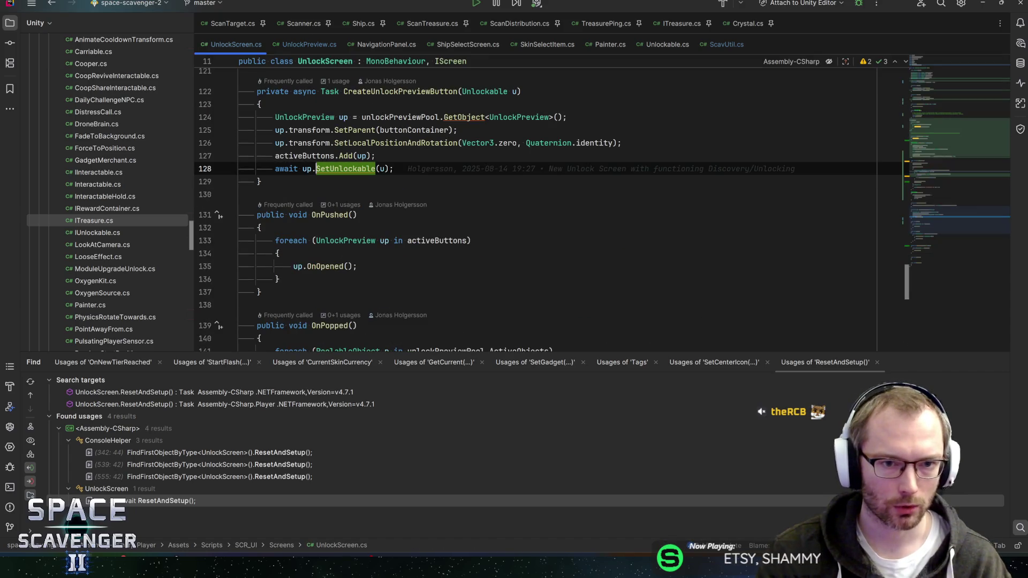
pyautogui.hotkey('alt', 'Up')
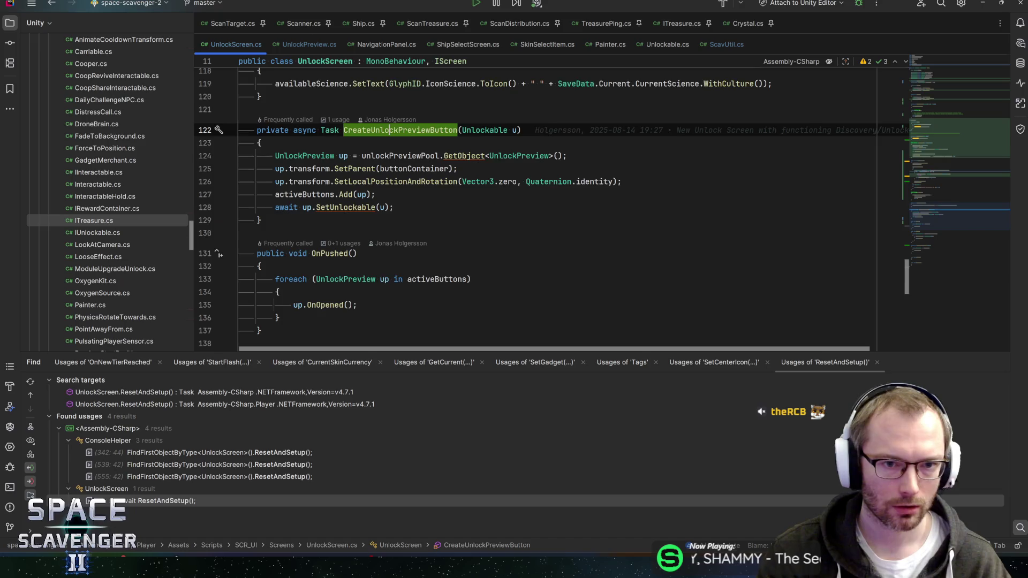
pyautogui.hotkey('ctrl', 'b')
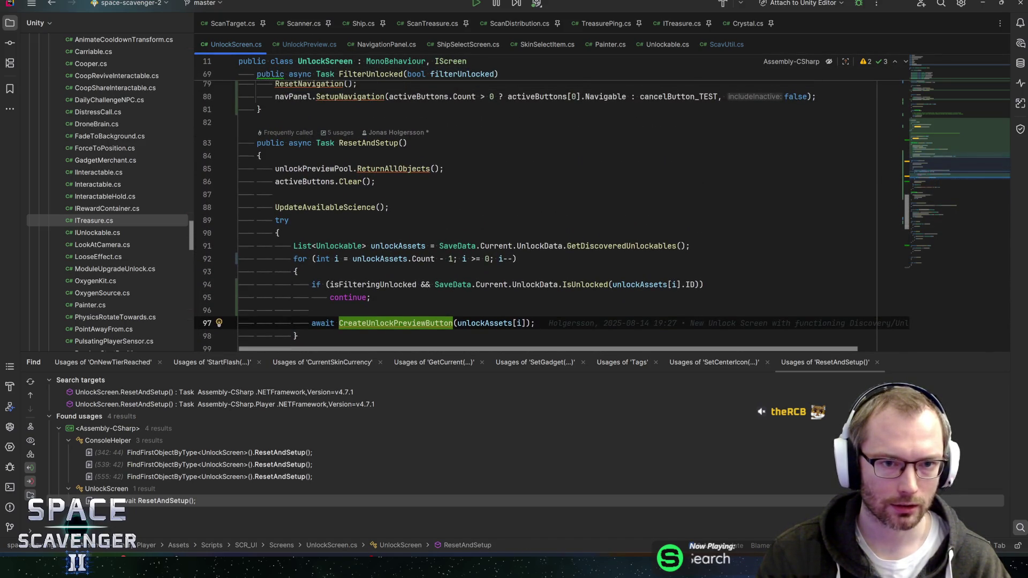
# Find all usages of ResetAndSetup and open its calls in Start and FilterUnlocked
pyautogui.click(363, 143)
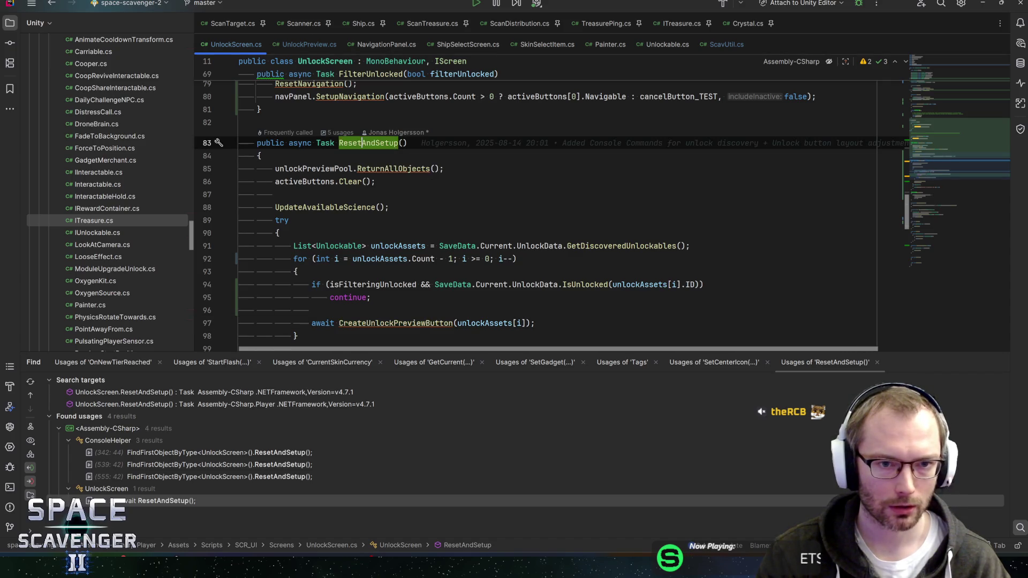
pyautogui.hotkey('alt', 'F7')
pyautogui.doubleClick(172, 501)
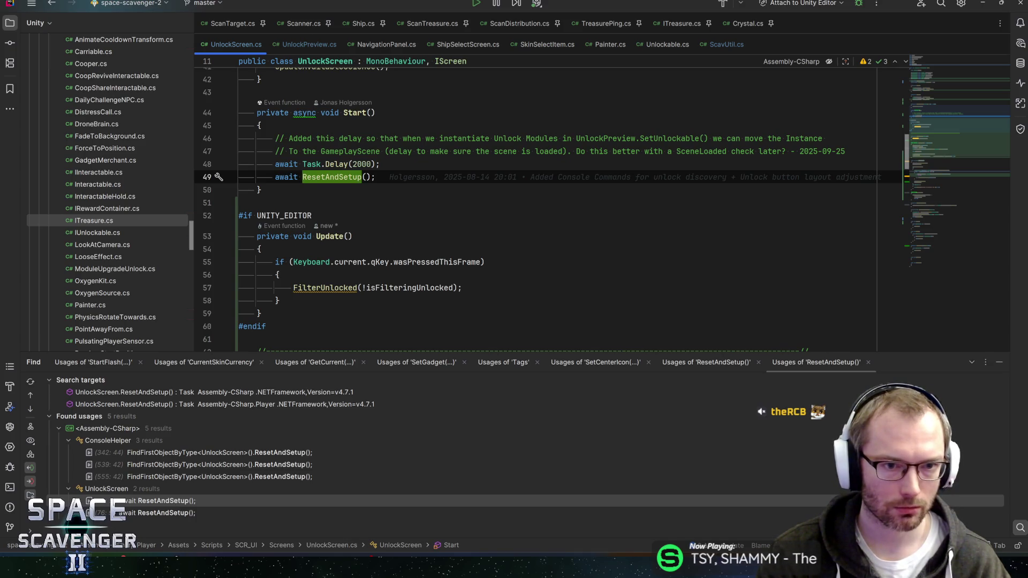
pyautogui.doubleClick(160, 514)
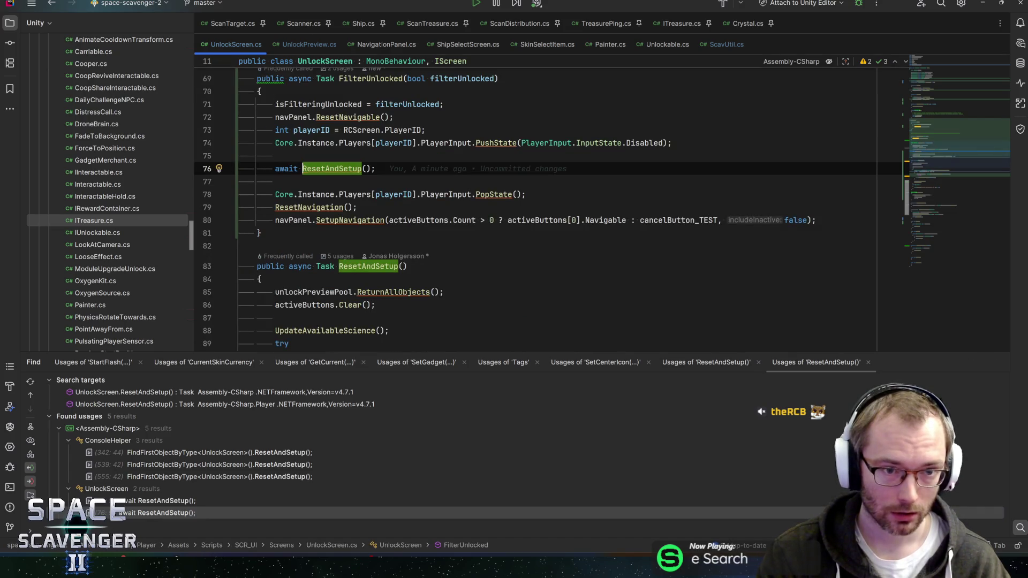
pyautogui.doubleClick(174, 507)
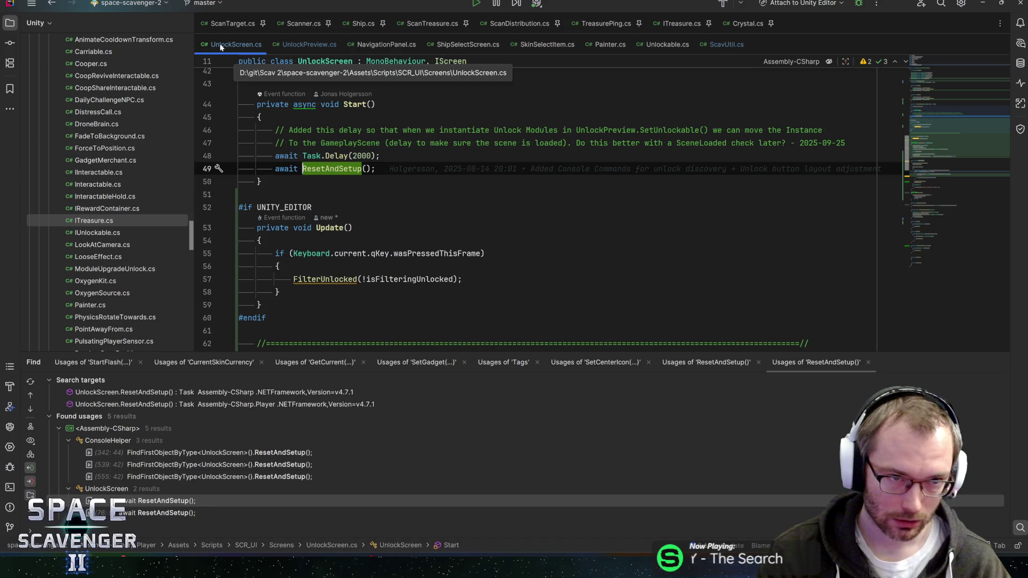
pyautogui.scroll(1, 375, 160)
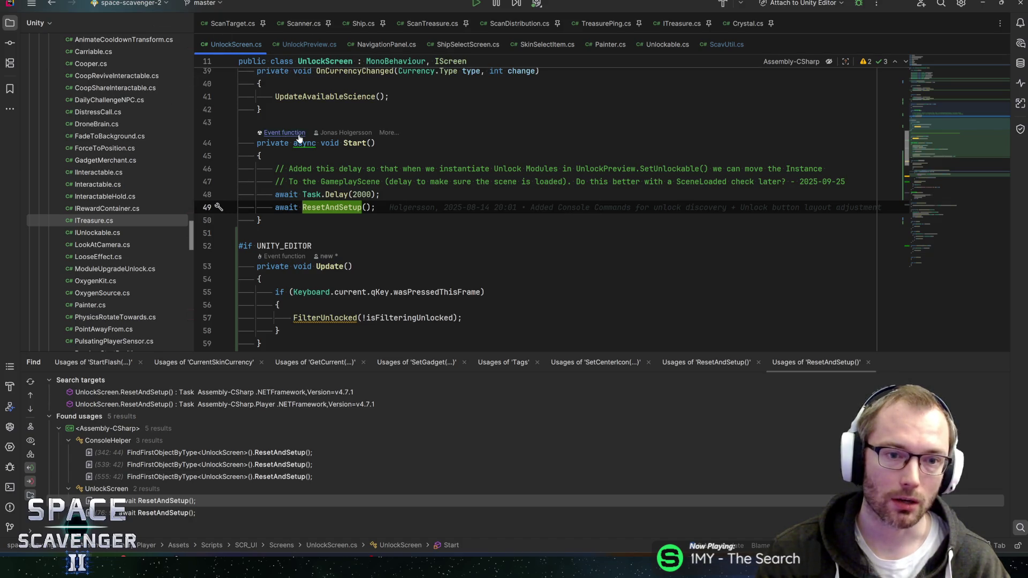
pyautogui.moveTo(290, 143); pyautogui.dragTo(376, 143)
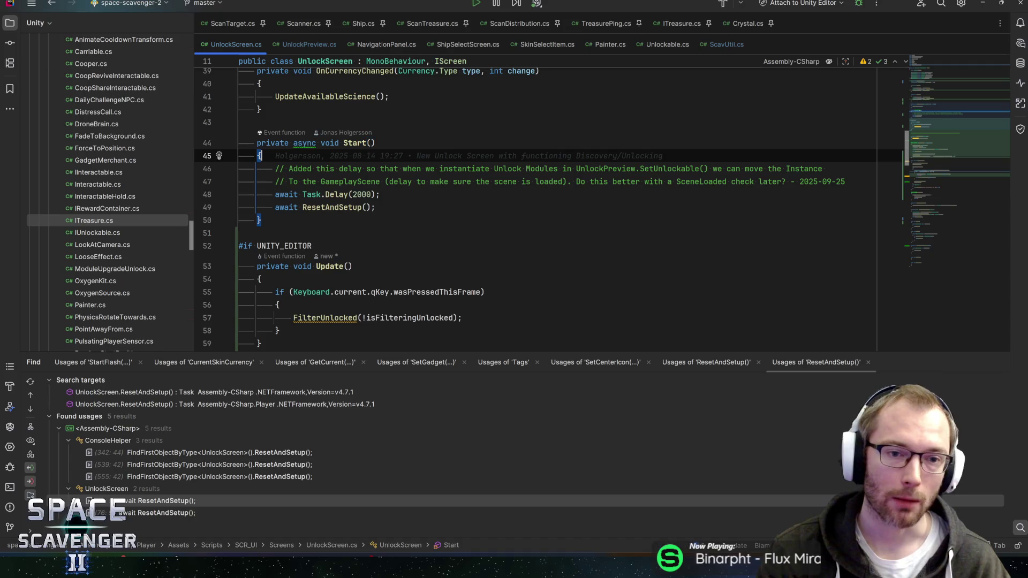
pyautogui.moveTo(375, 143); pyautogui.dragTo(256, 143)
pyautogui.click(376, 143)
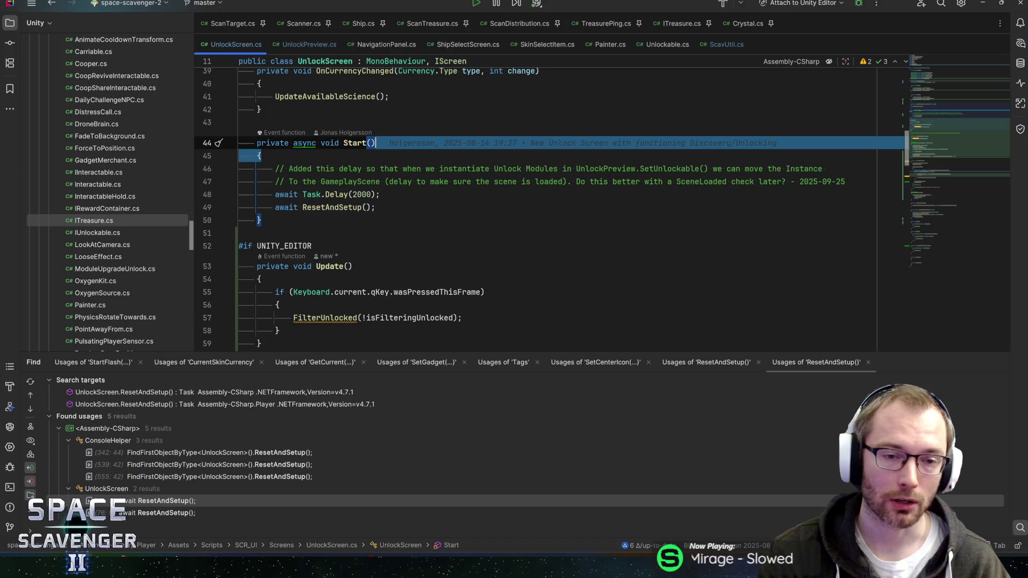
pyautogui.click(258, 156)
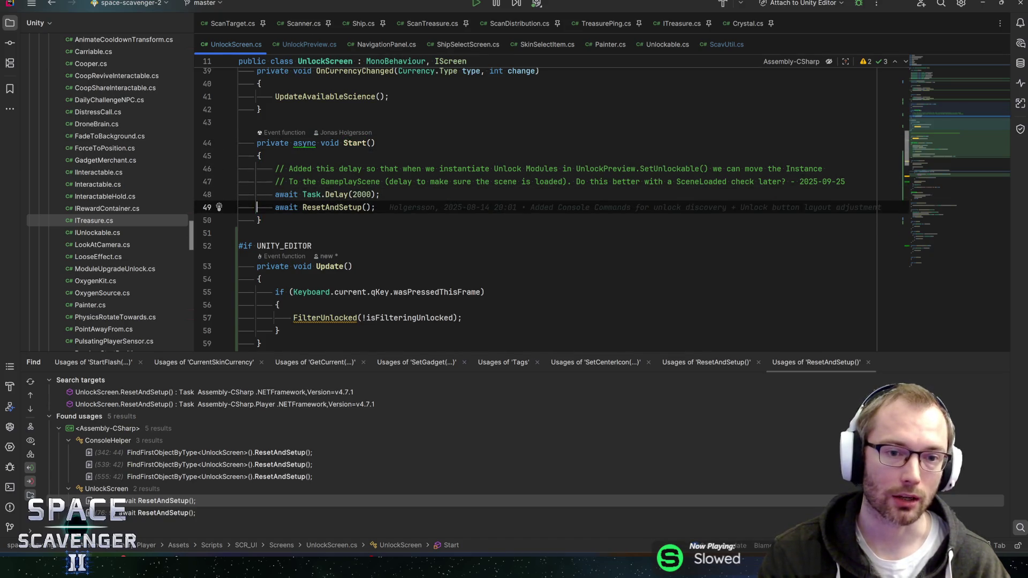
pyautogui.click(373, 194)
pyautogui.press('End')
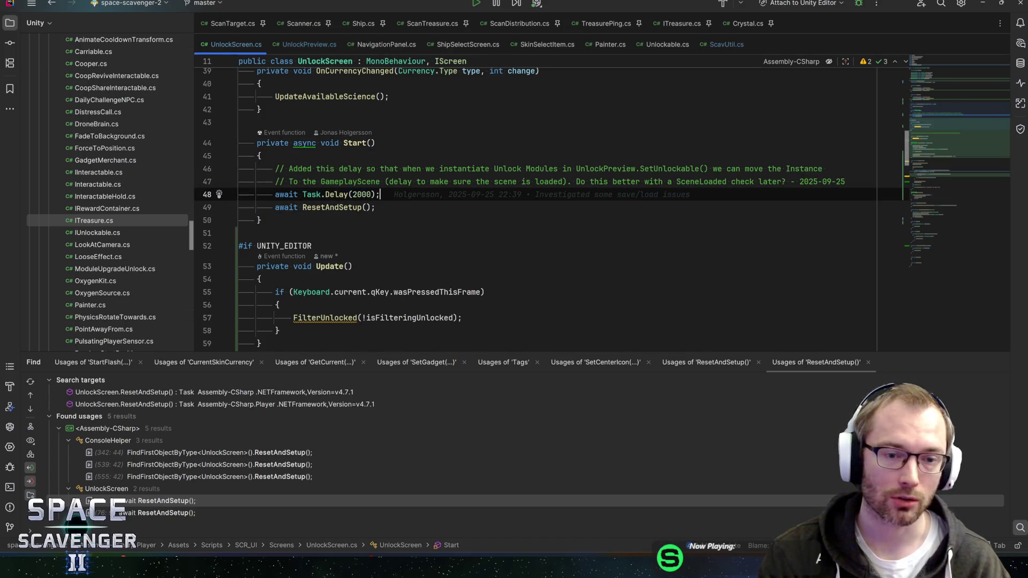
pyautogui.press('Down')
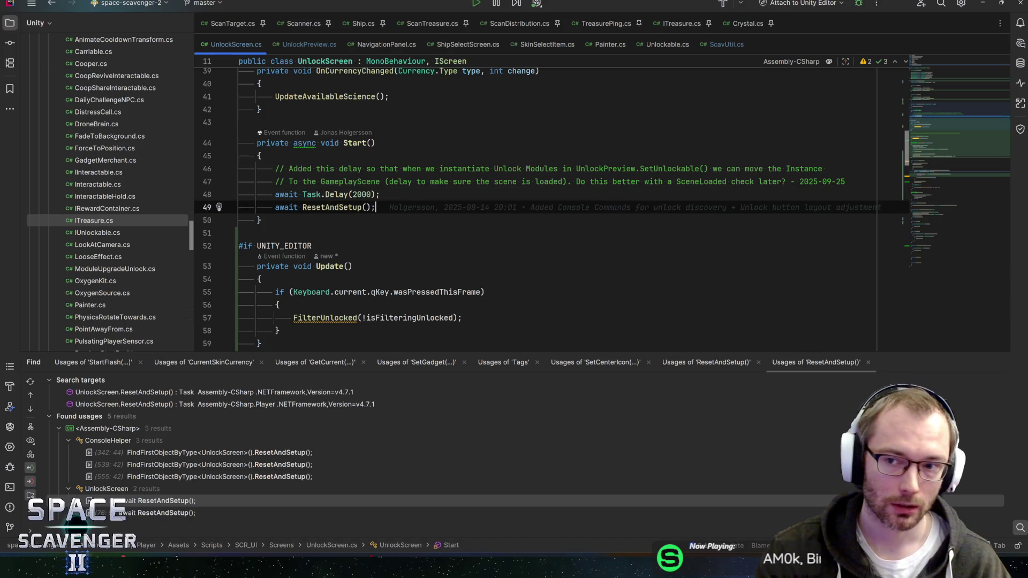
pyautogui.scroll(1, 551, 214)
pyautogui.press('Up')
pyautogui.press('Down')
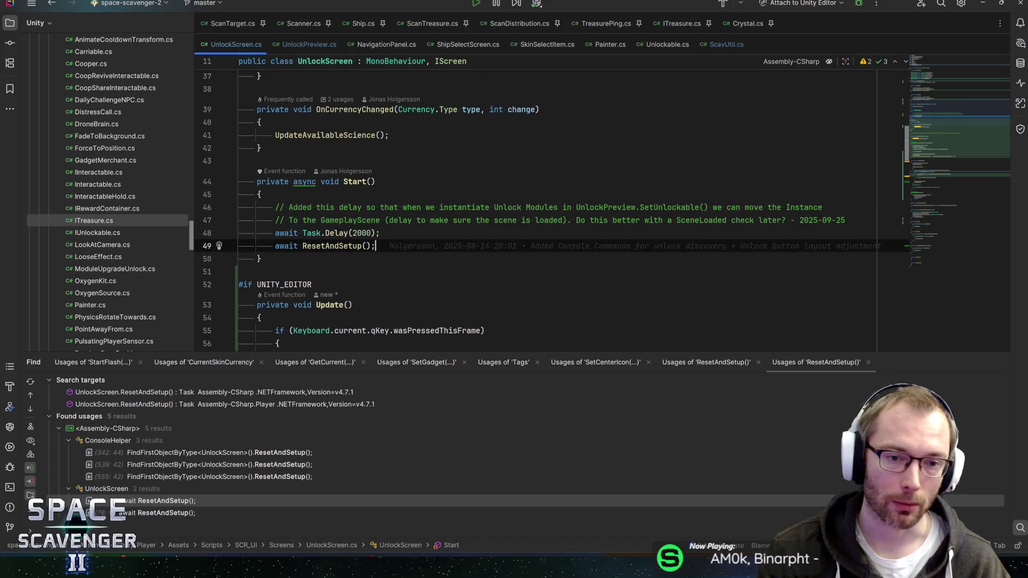
pyautogui.press('Up')
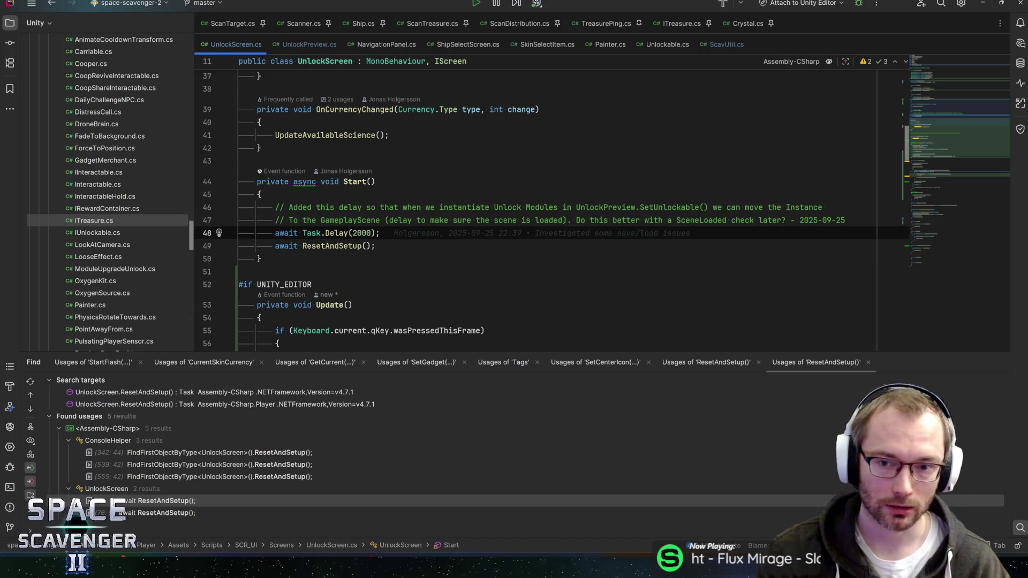
pyautogui.click(357, 233)
pyautogui.press('End')
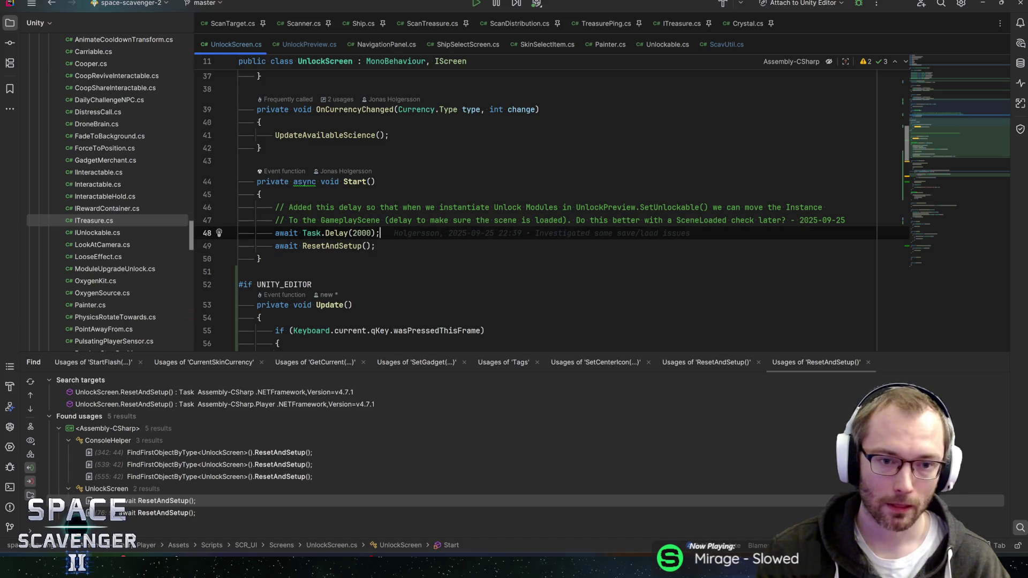
pyautogui.moveTo(846, 220)
pyautogui.mouseDown()
pyautogui.moveTo(447, 220)
pyautogui.moveTo(378, 233)
pyautogui.moveTo(446, 220)
pyautogui.moveTo(373, 220)
pyautogui.mouseUp()
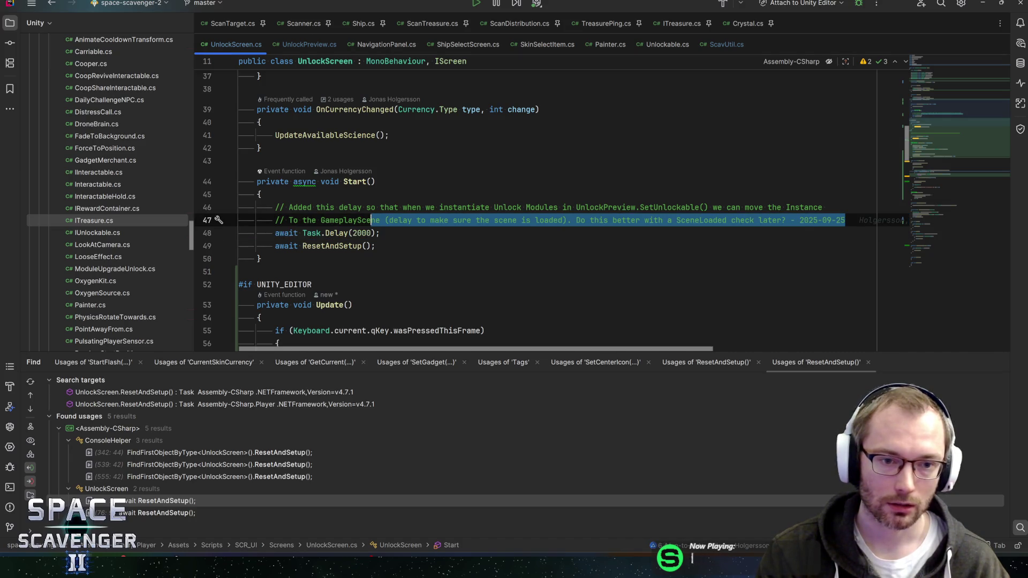
pyautogui.click(372, 220)
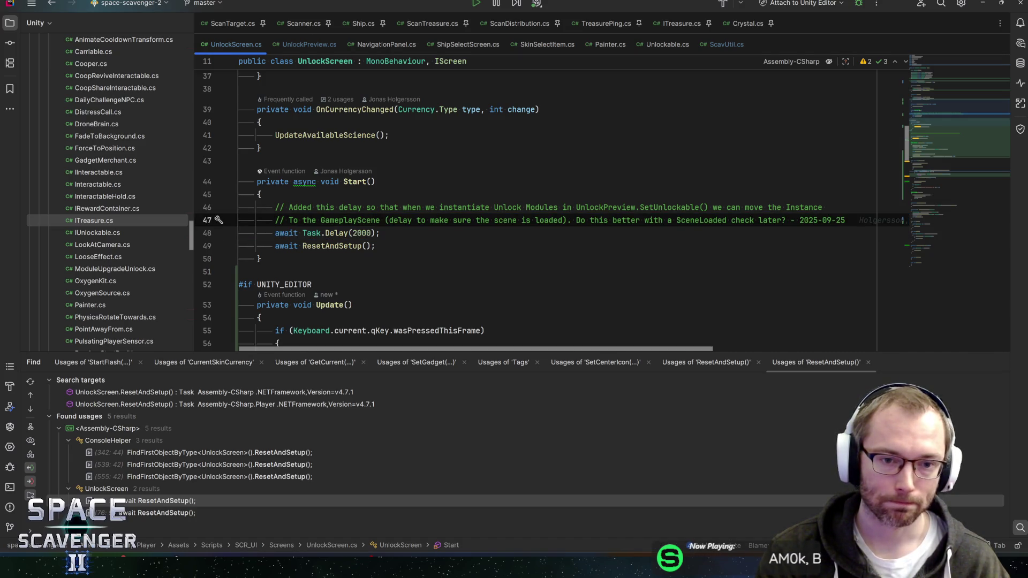
pyautogui.doubleClick(372, 220)
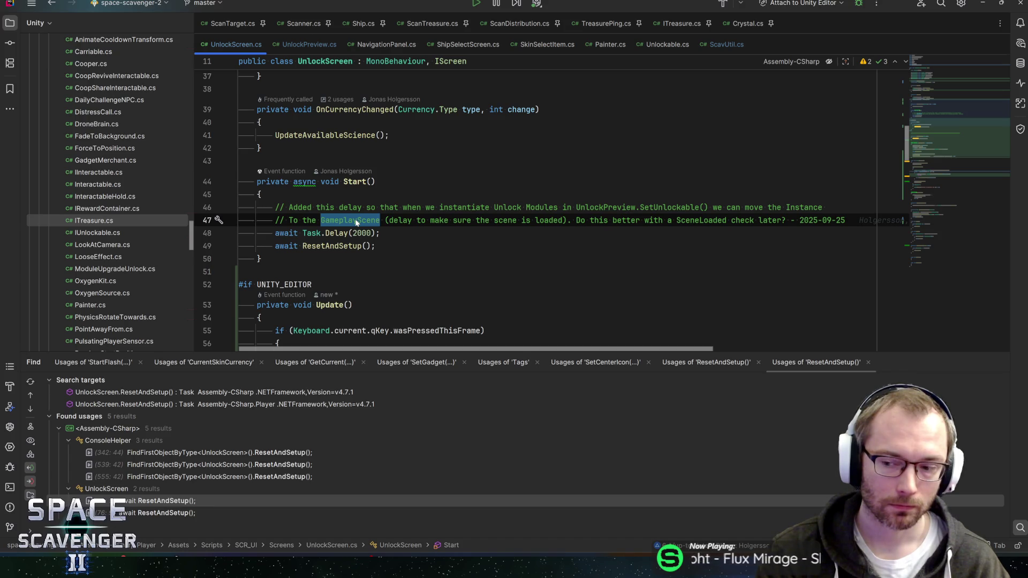
pyautogui.press('Down')
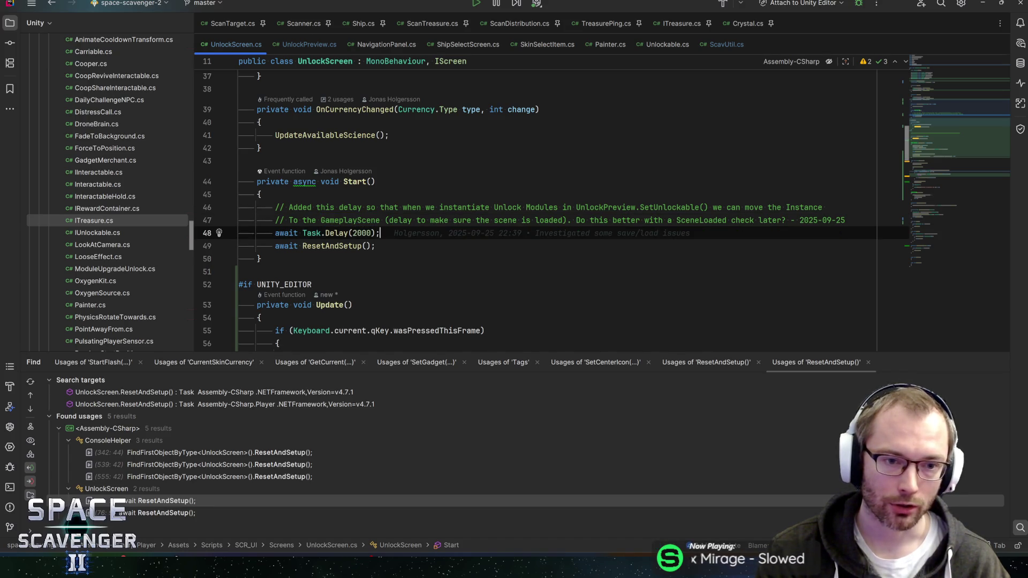
pyautogui.scroll(1, 551, 209)
pyautogui.press('Down')
pyautogui.hotkey('shift', 'Home')
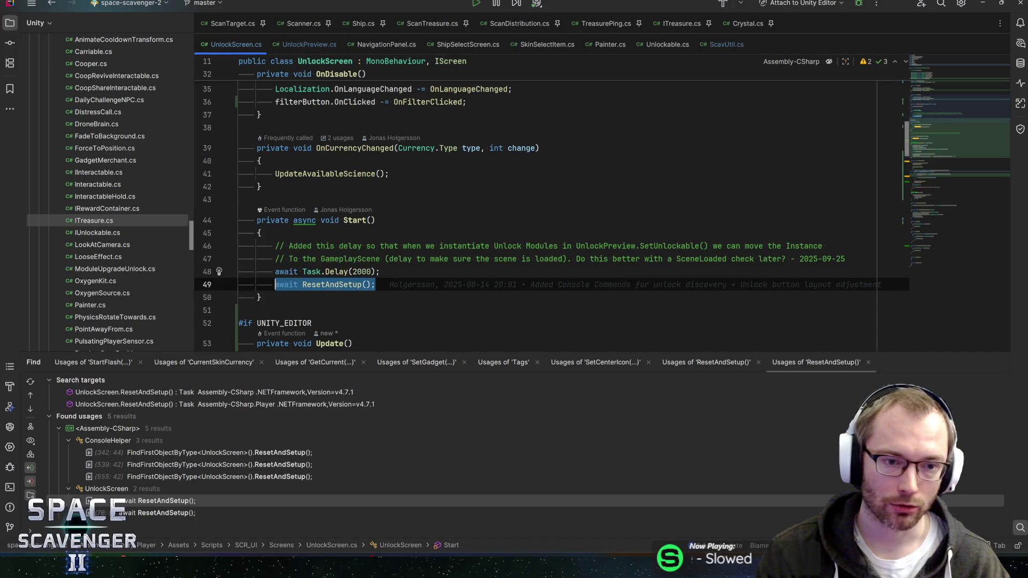
pyautogui.press('Up')
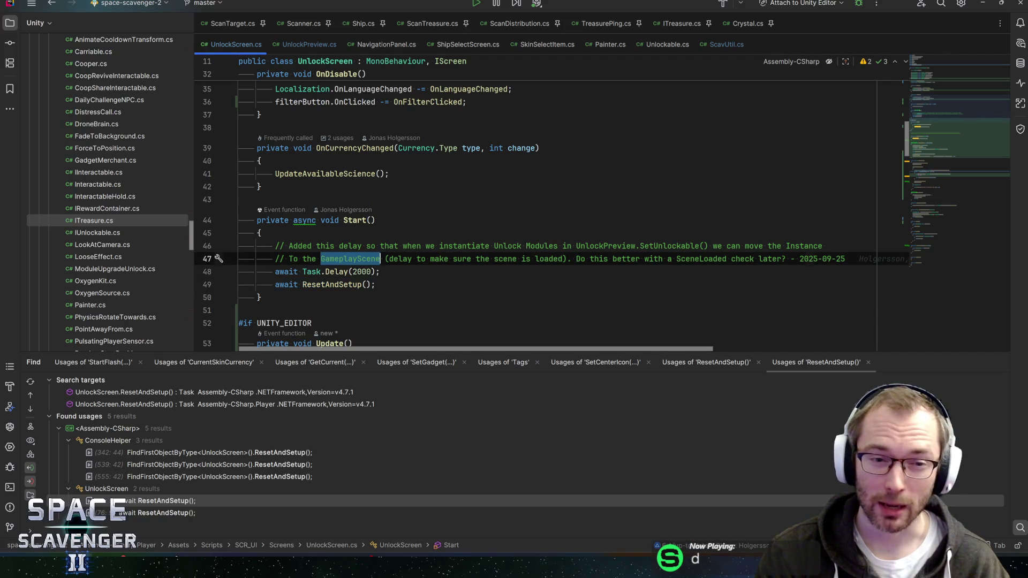
pyautogui.scroll(2, 552, 208)
pyautogui.click(467, 179)
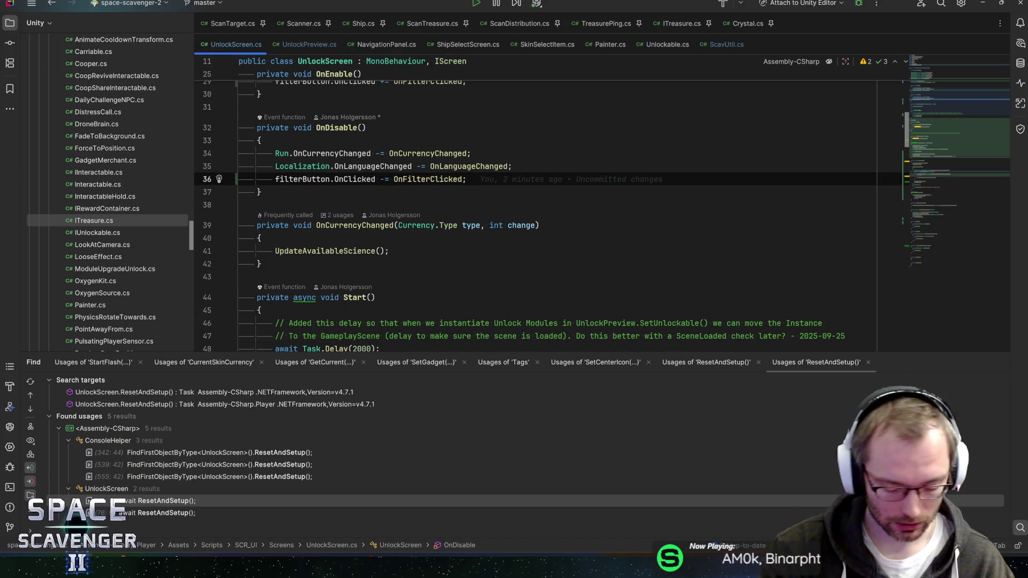
# On a new line 37 at the end of OnDisable, write Core.Instance.Loader using completion
pyautogui.press('Return')
pyautogui.write('Run.on')
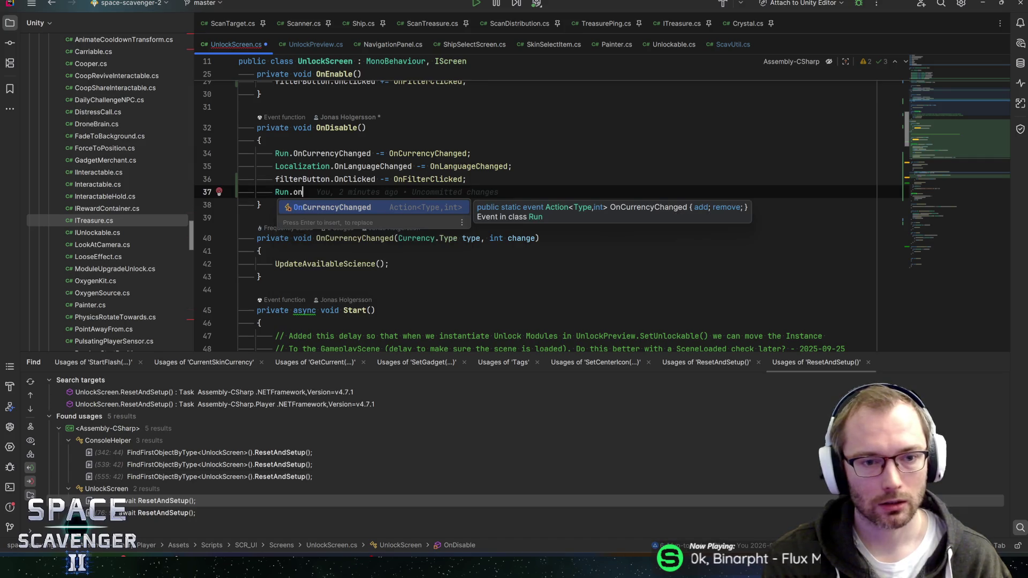
pyautogui.press('BackSpace')
pyautogui.press('BackSpace')
pyautogui.press('BackSpace')
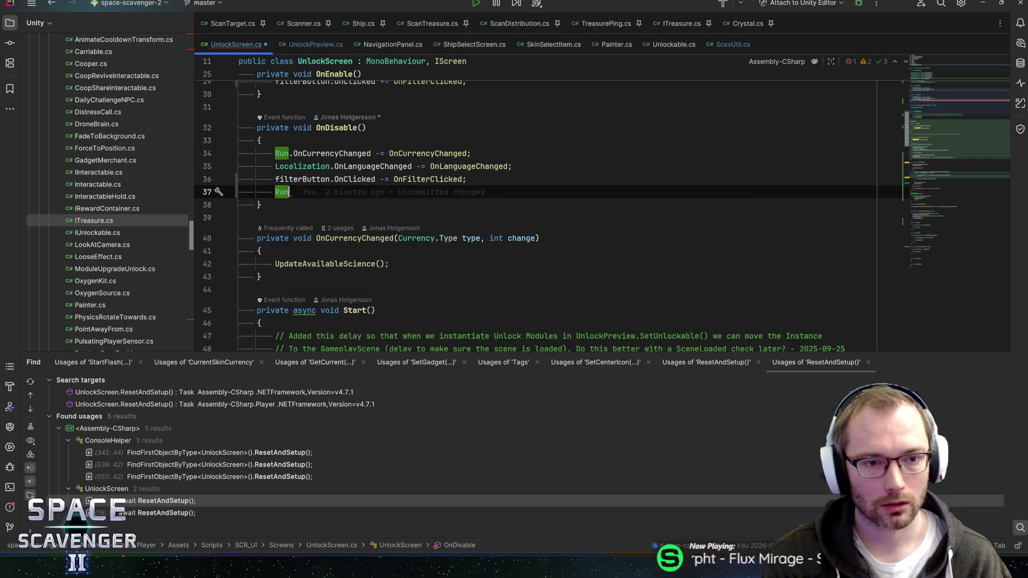
pyautogui.press('BackSpace')
pyautogui.press('BackSpace')
pyautogui.press('BackSpace')
pyautogui.write('Core.Instance.')
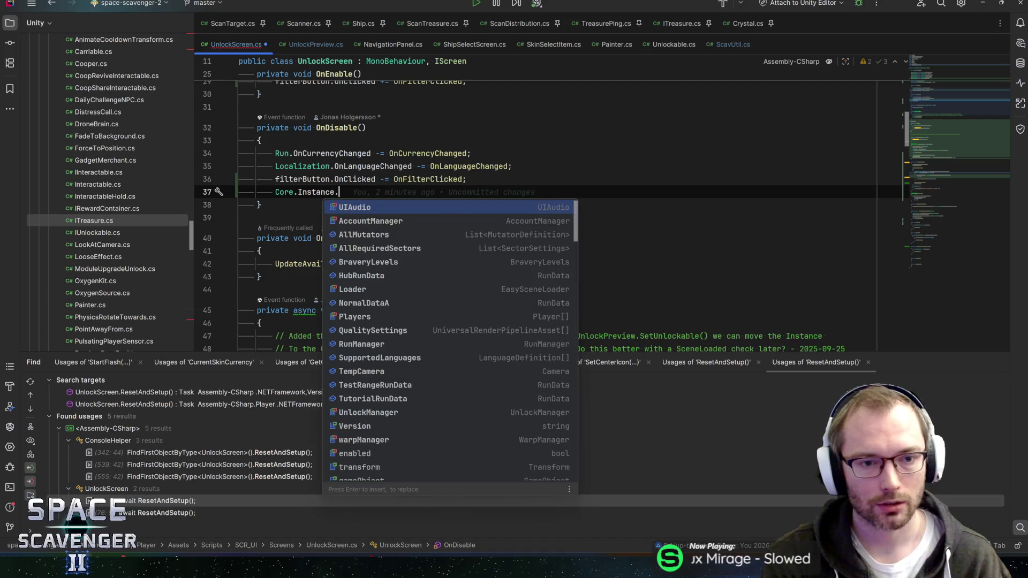
pyautogui.press('BackSpace')
pyautogui.press('BackSpace')
pyautogui.press('BackSpace')
pyautogui.write('on')
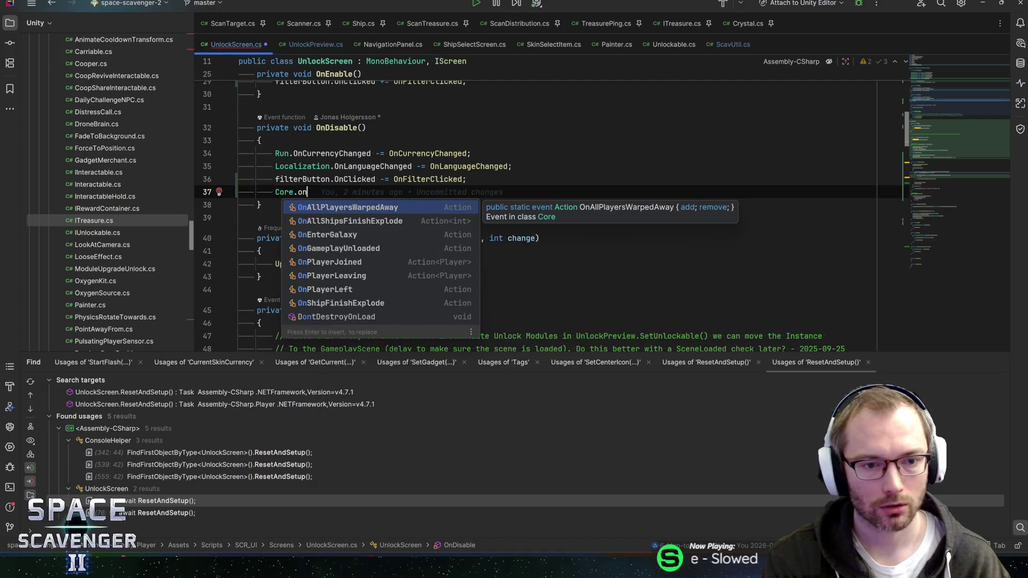
pyautogui.press('BackSpace')
pyautogui.press('BackSpace')
pyautogui.write('Instance.')
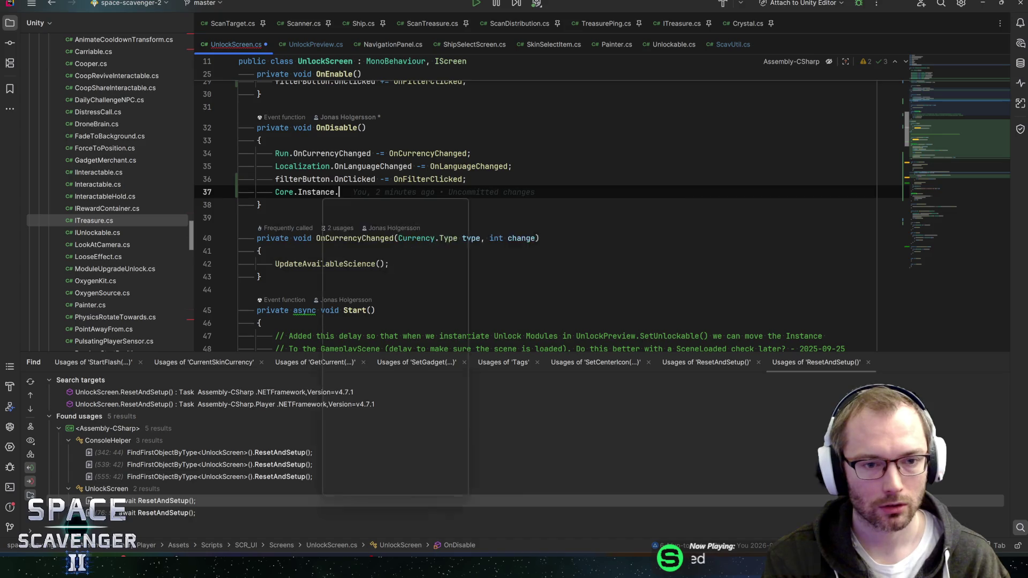
pyautogui.write('load')
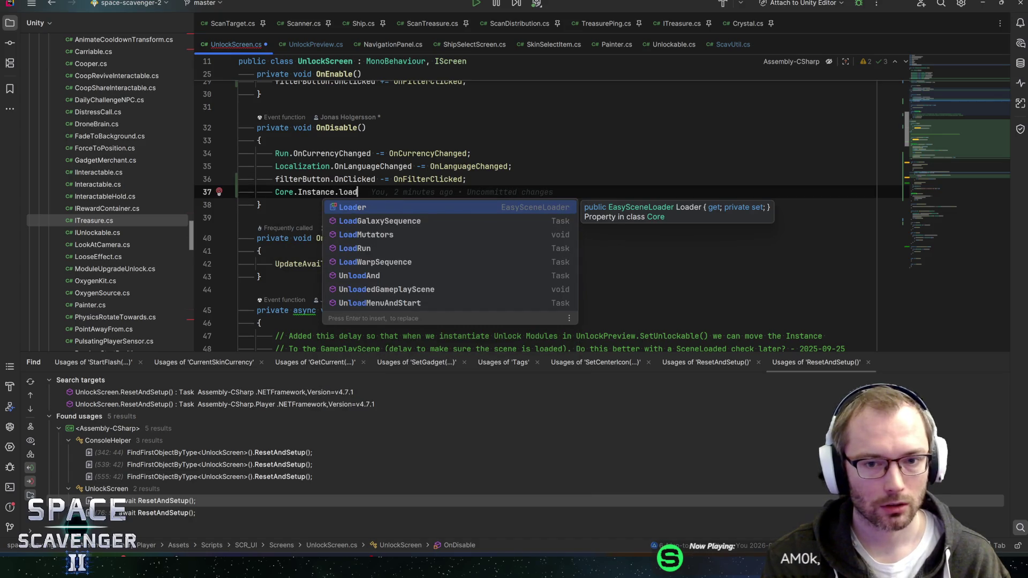
pyautogui.write('.on')
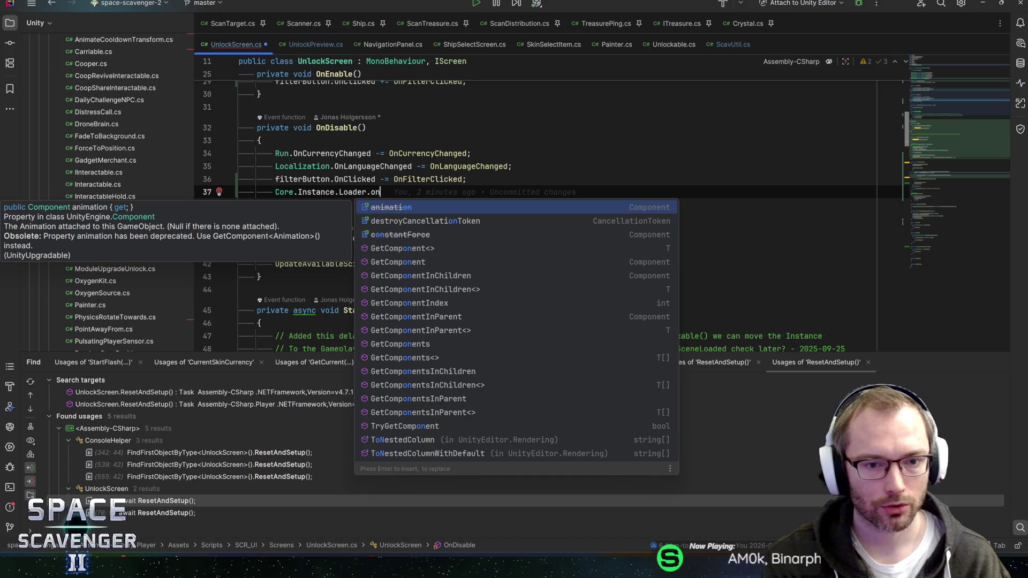
pyautogui.press('BackSpace')
pyautogui.press('BackSpace')
pyautogui.press('BackSpace')
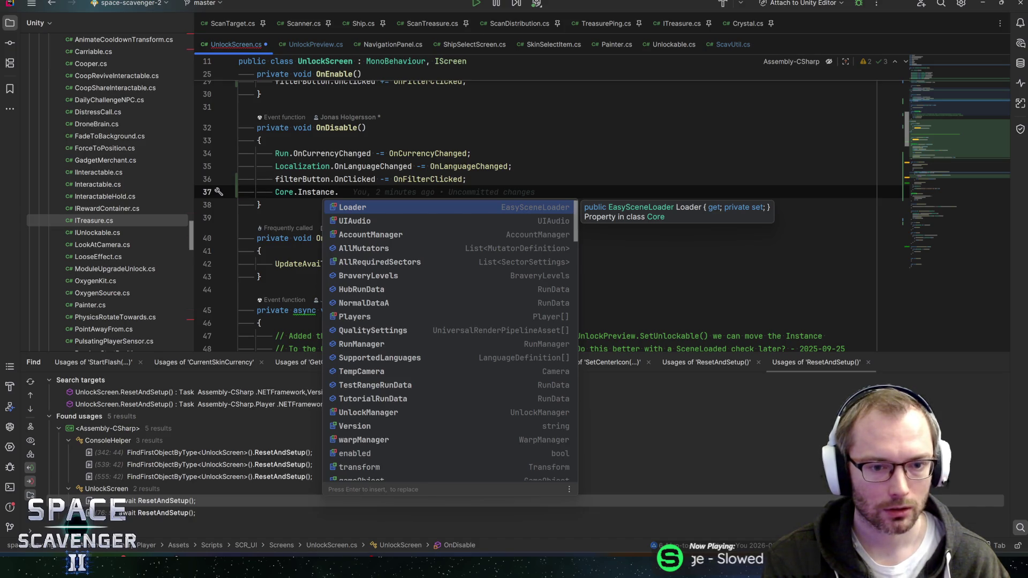
pyautogui.write('on')
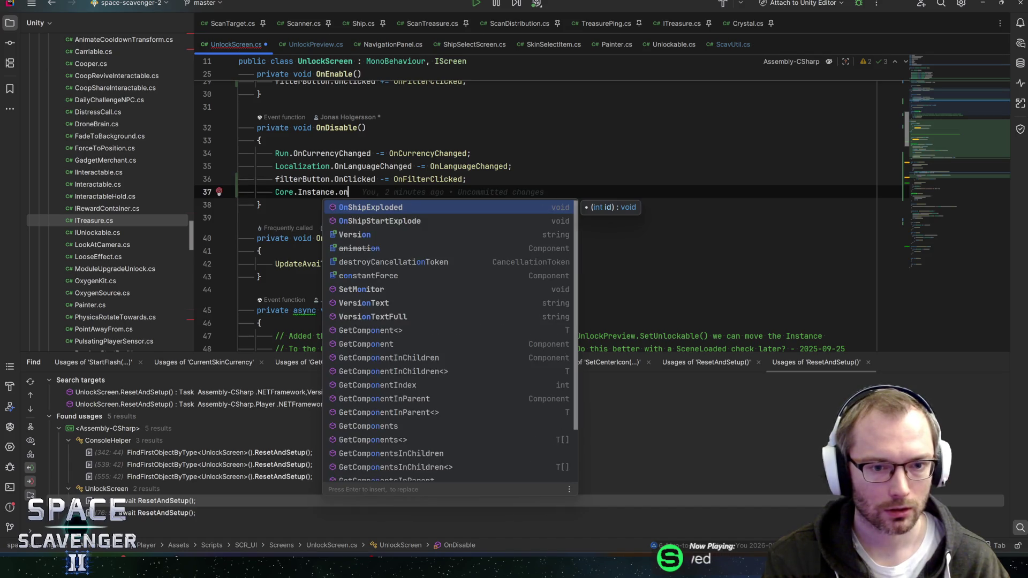
pyautogui.press('Escape')
pyautogui.press('BackSpace')
pyautogui.press('BackSpace')
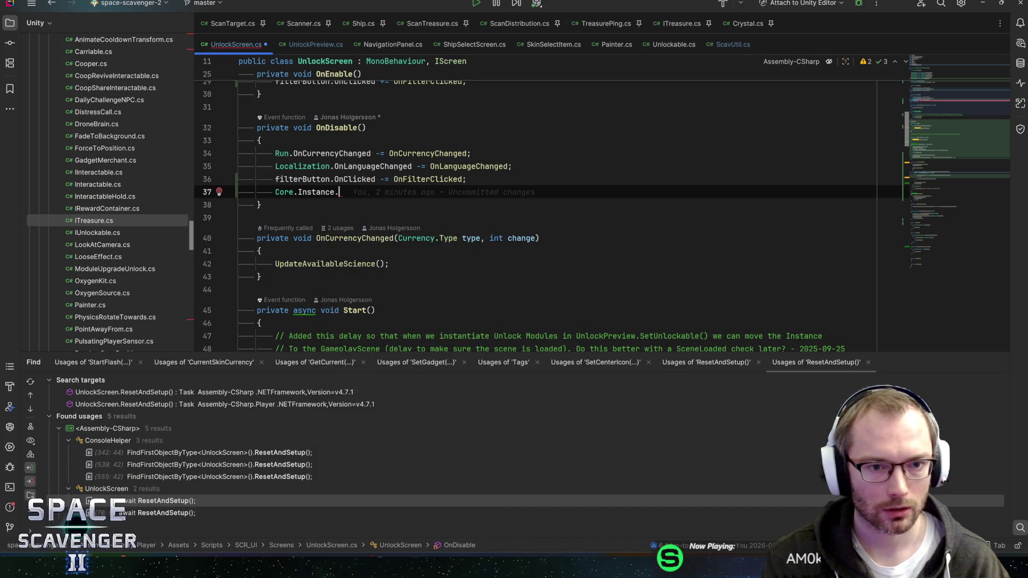
pyautogui.write('L')
pyautogui.press('Return')
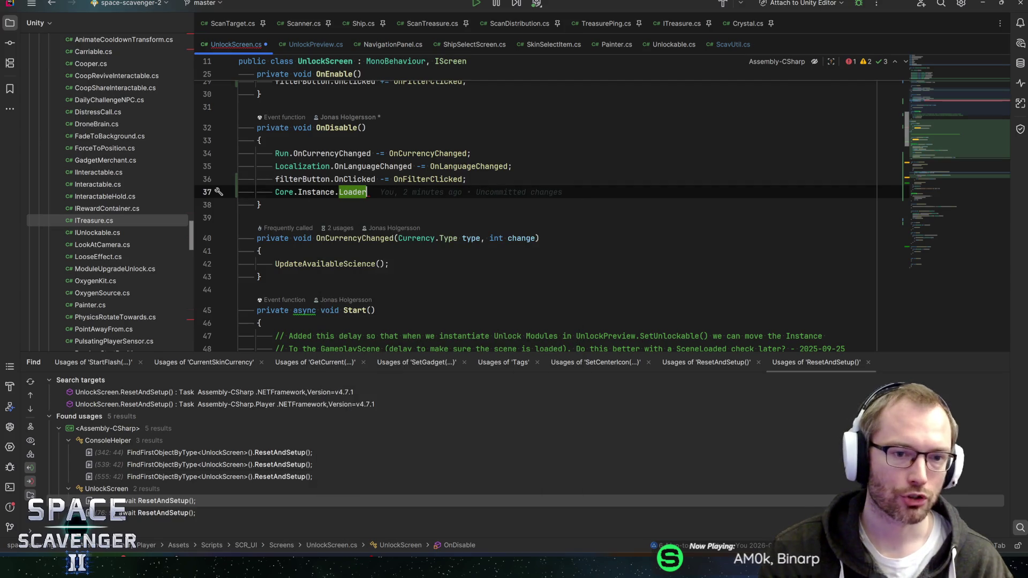
# Follow Loader to its declaration and on to the EasySceneLoader class definition
pyautogui.hotkey('ctrl', 'b')
pyautogui.hotkey('ctrl', 'shift', 'b')
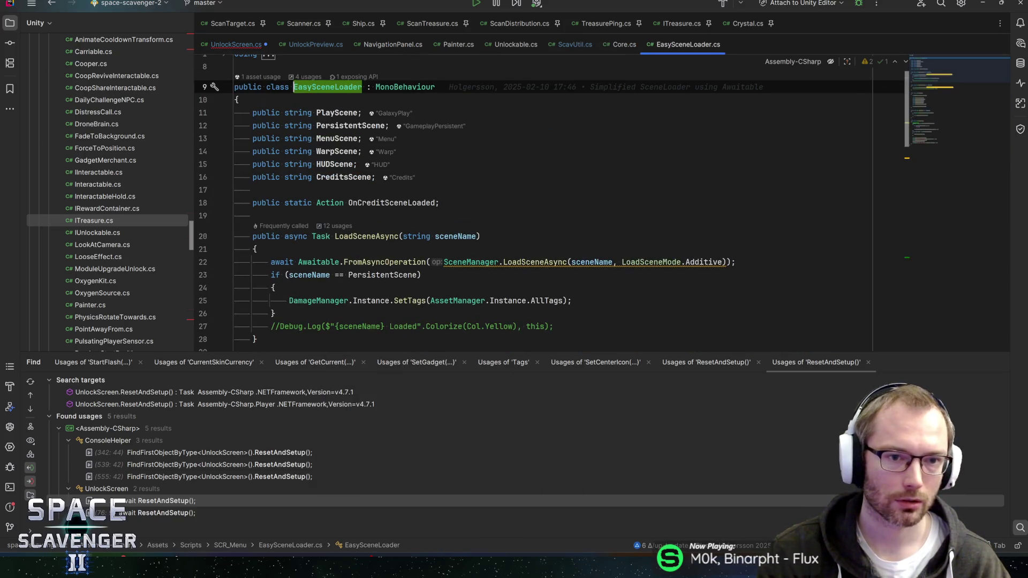
pyautogui.click(337, 113)
# Read through EasySceneLoader.cs and place the caret on LoadSceneAsync
pyautogui.scroll(-2, 535, 209)
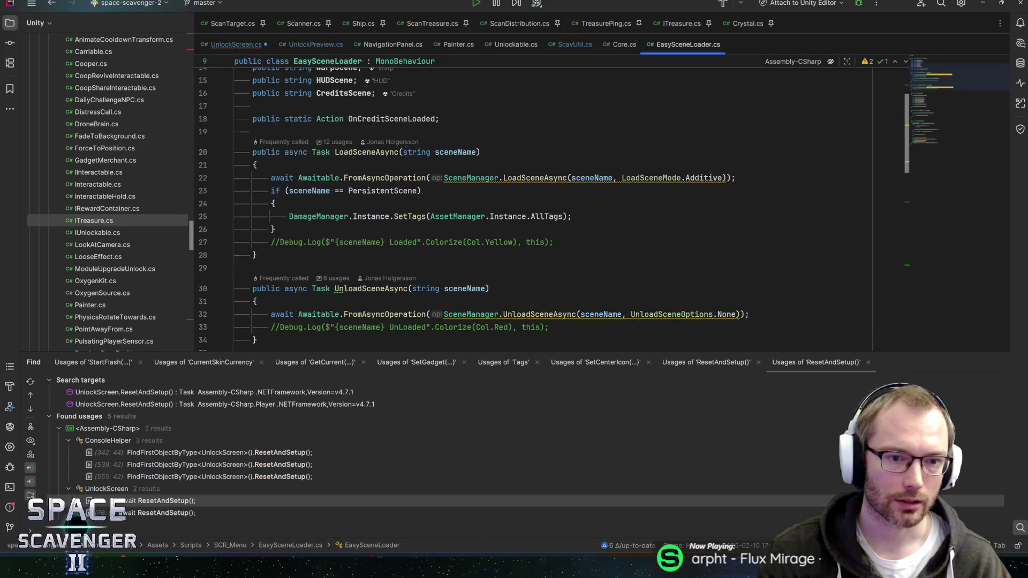
pyautogui.scroll(-3, 535, 209)
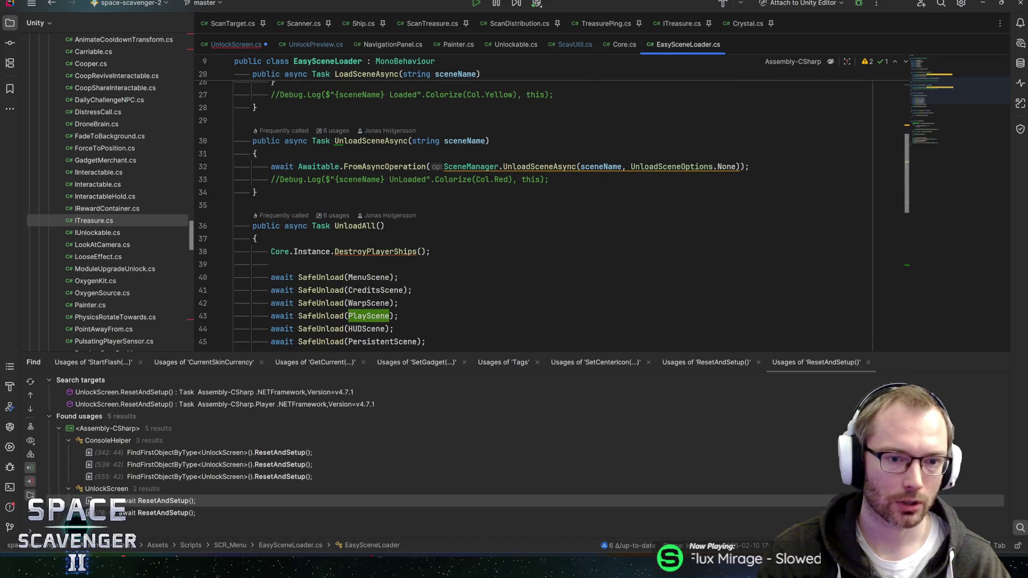
pyautogui.scroll(2, 552, 209)
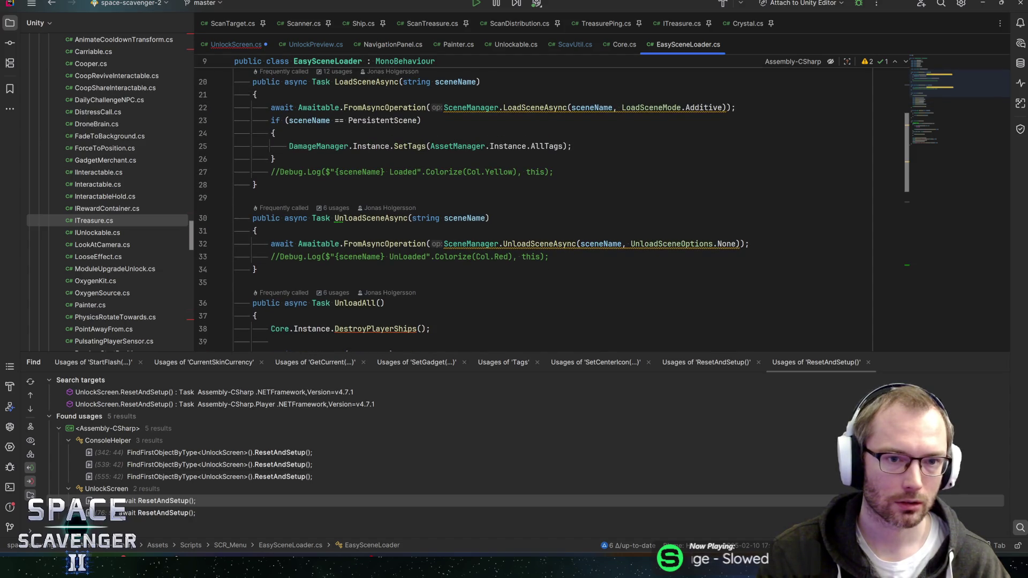
pyautogui.moveTo(318, 146)
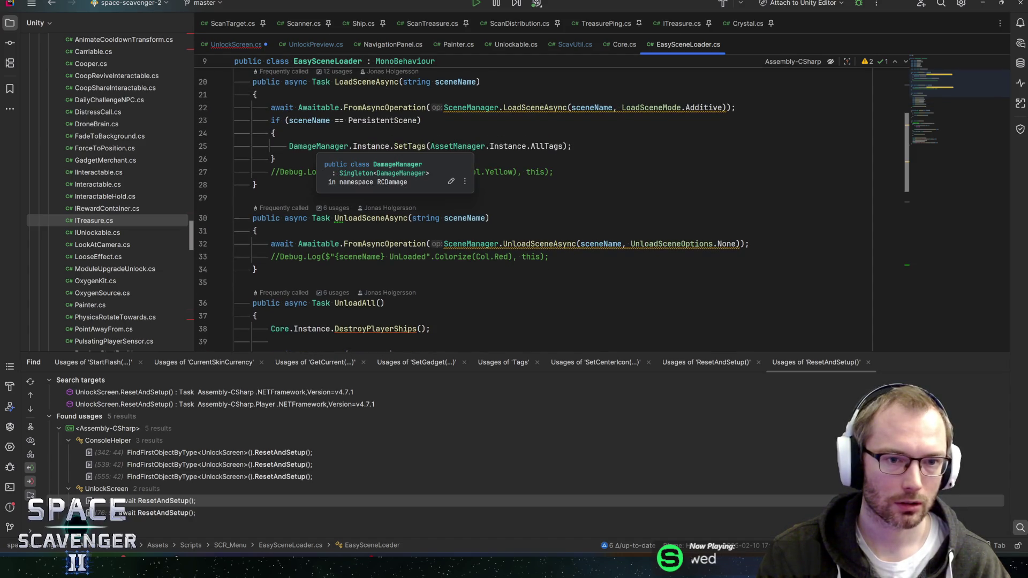
pyautogui.click(372, 81)
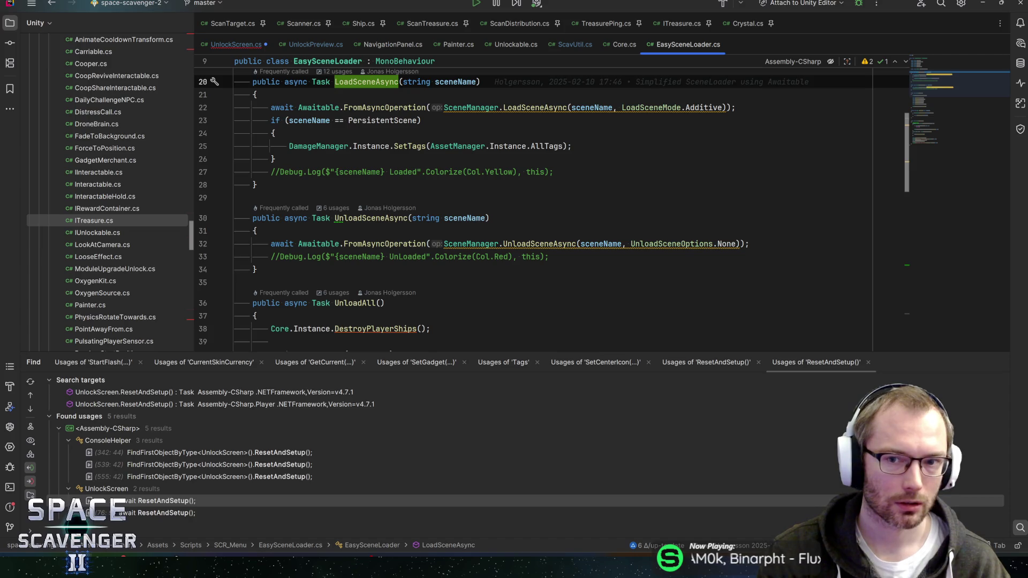
pyautogui.scroll(-9, 535, 209)
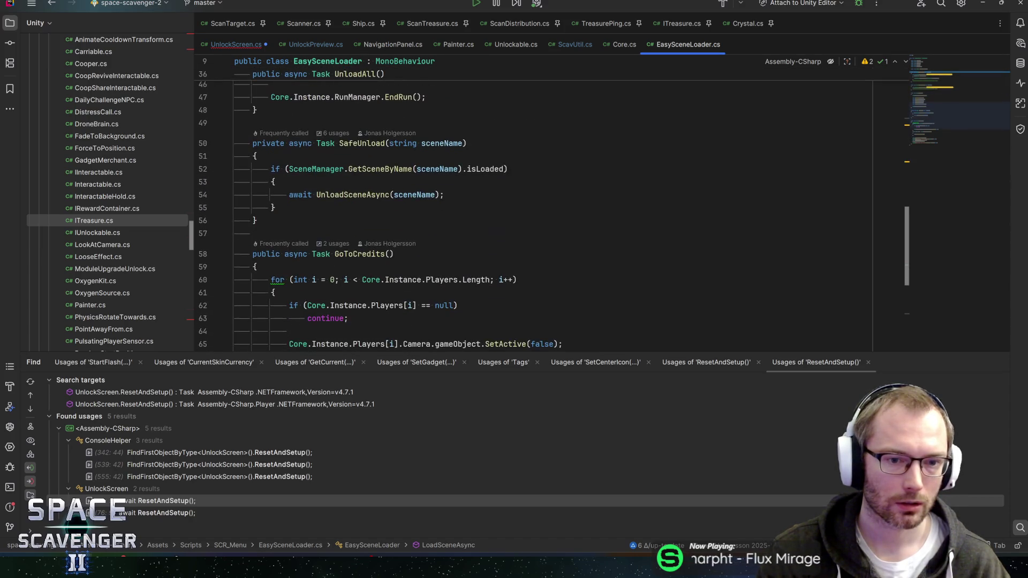
pyautogui.scroll(-6, 535, 208)
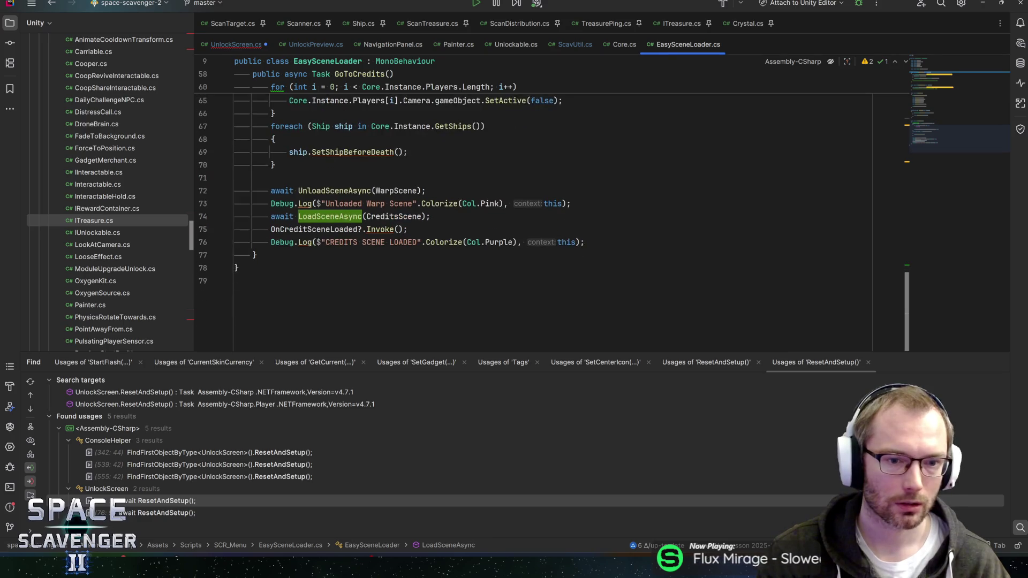
pyautogui.scroll(5, 535, 209)
pyautogui.scroll(13, 536, 209)
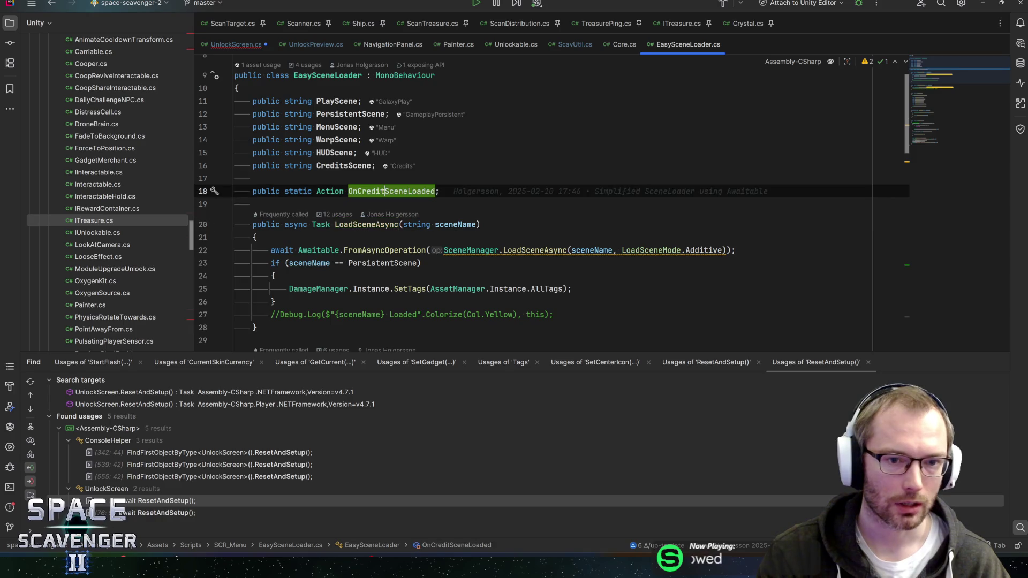
# Search EasySceneLoader.cs for the OnCreditSceneLoaded matches
pyautogui.doubleClick(393, 191)
pyautogui.hotkey('ctrl', 'c')
pyautogui.hotkey('ctrl', 'f')
pyautogui.press('Return')
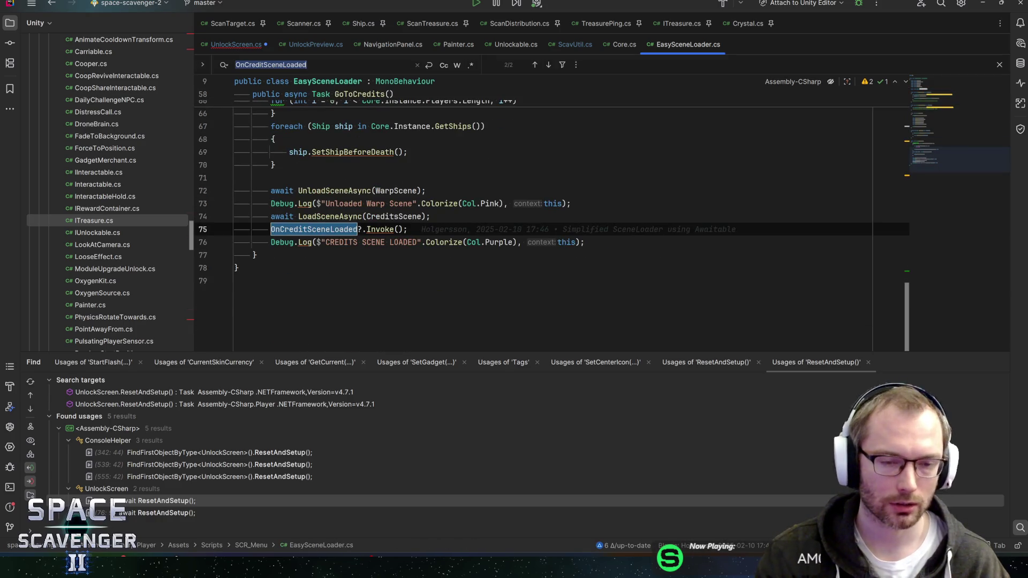
pyautogui.hotkey('ctrl', 'alt', 'Left')
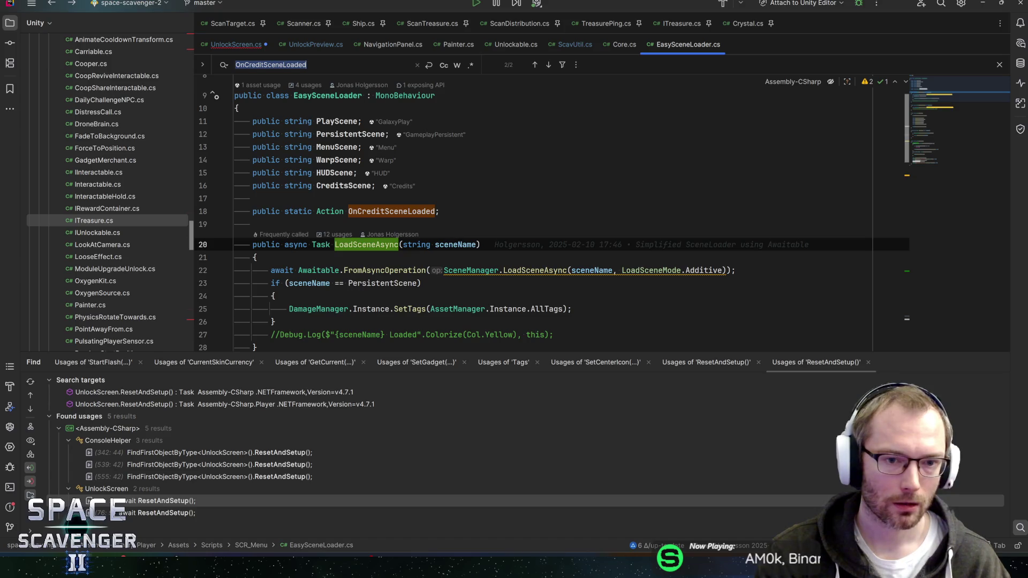
pyautogui.hotkey('shift', 'Return')
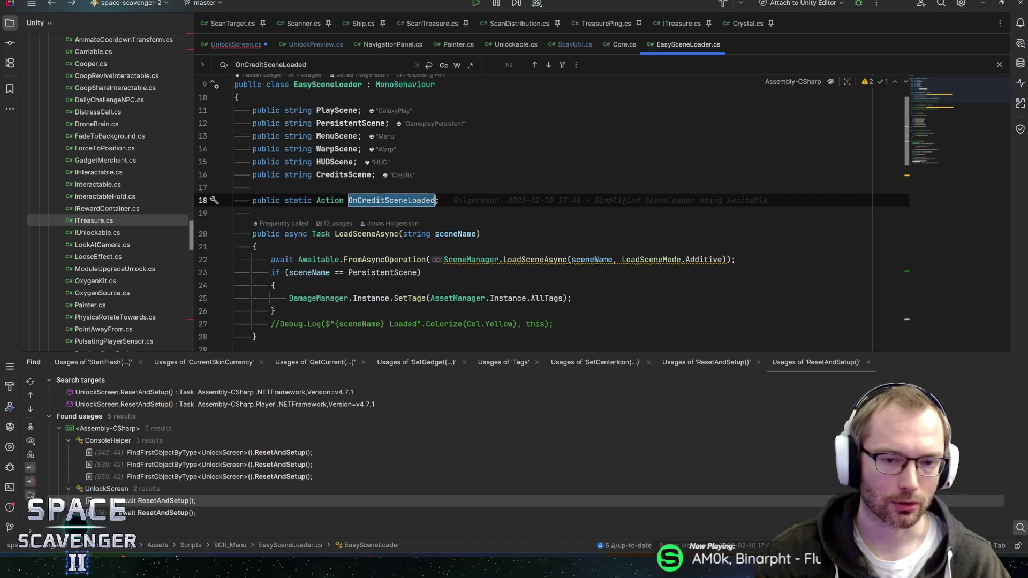
pyautogui.scroll(-3, 394, 139)
pyautogui.scroll(1, 395, 214)
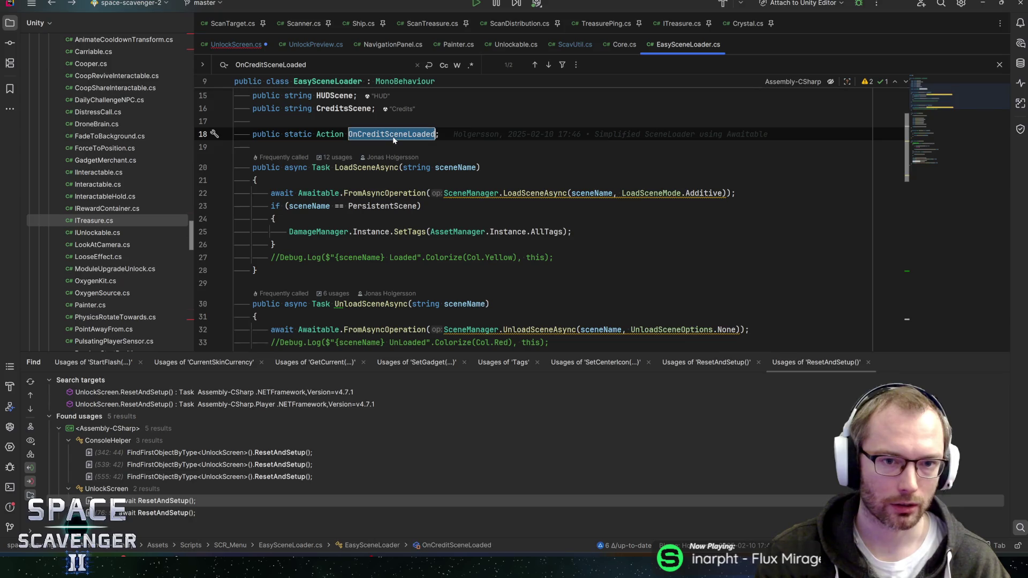
# Add an OnCreditSceneLoaded line right after the PersistentScene if block in LoadSceneAsync
pyautogui.click(275, 244)
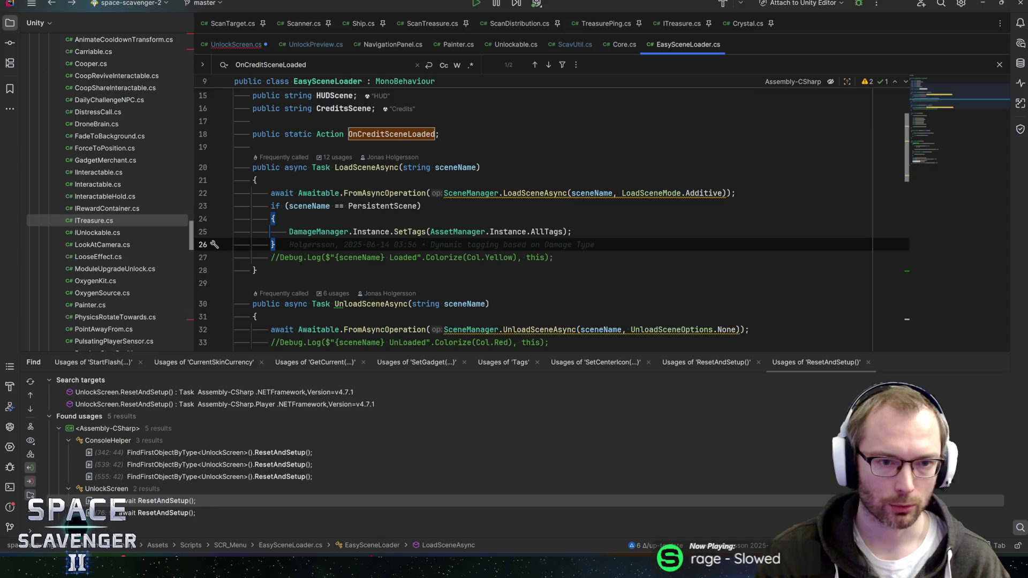
pyautogui.click(376, 206)
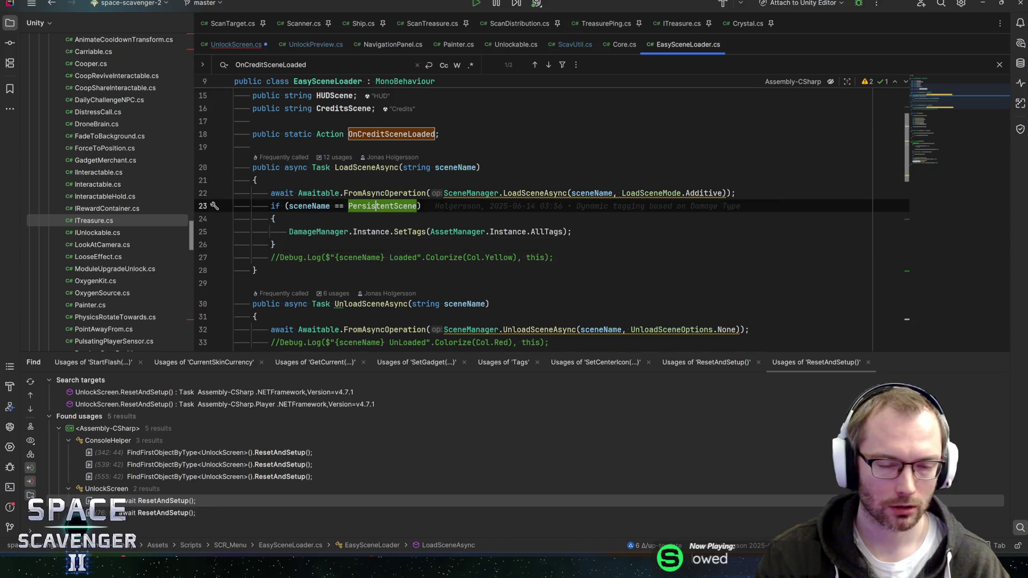
pyautogui.click(321, 193)
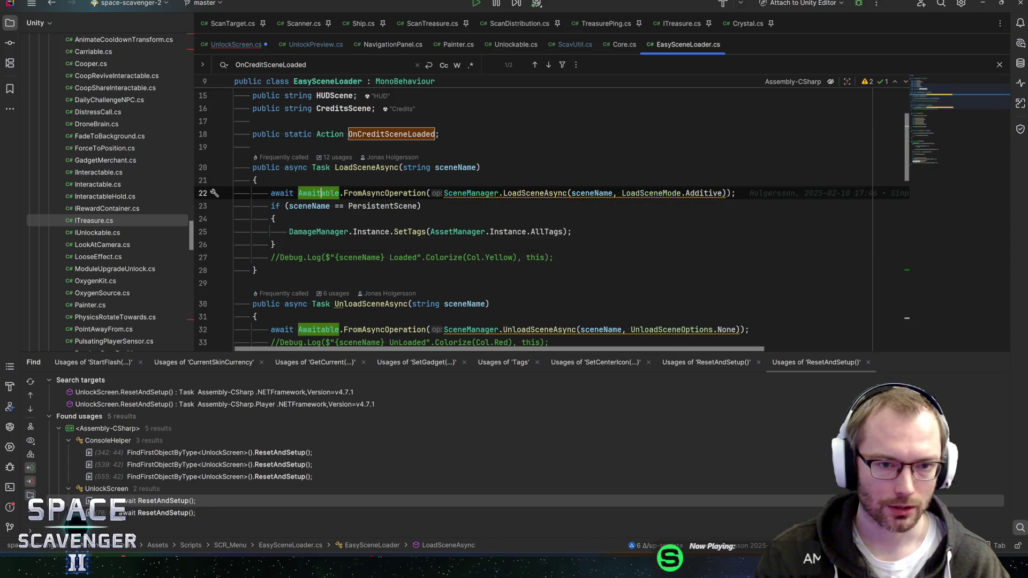
pyautogui.click(276, 244)
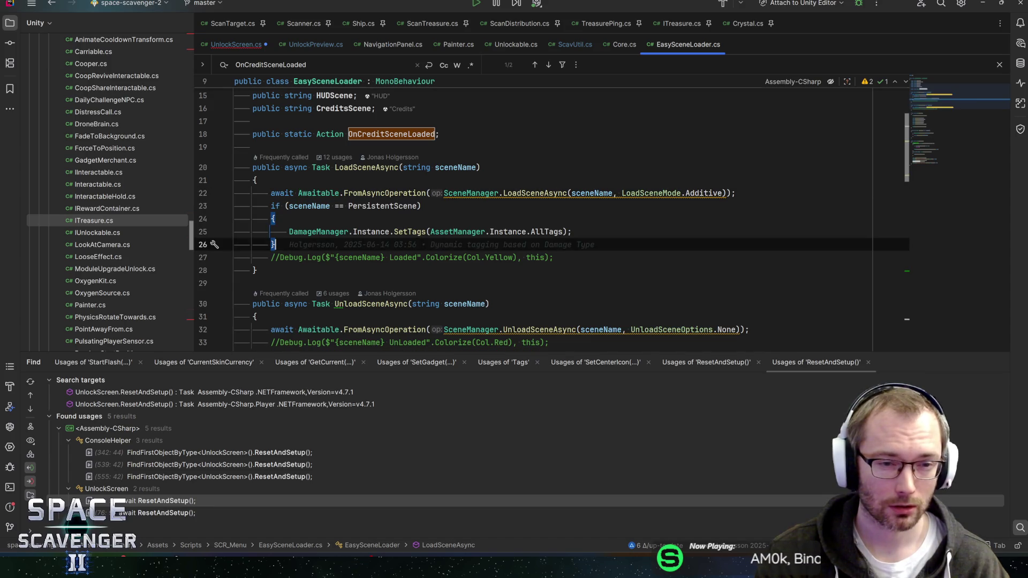
pyautogui.press('Return')
pyautogui.hotkey('ctrl', 'v')
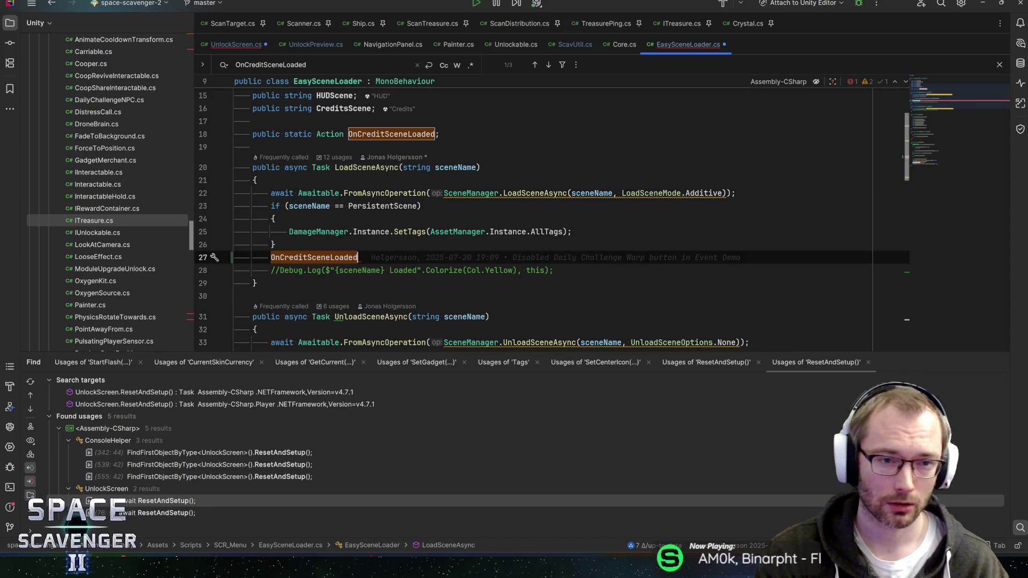
# Duplicate the OnCreditSceneLoaded declaration as an Action<string> named OnSceneLoaded
pyautogui.click(343, 134)
pyautogui.hotkey('ctrl', 'd')
pyautogui.write('OnSc')
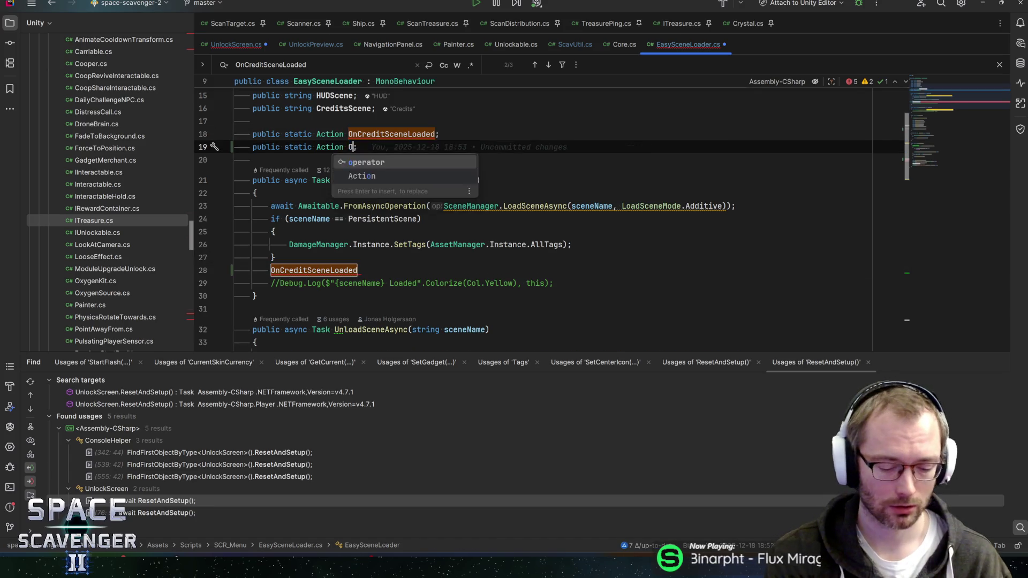
pyautogui.write('eneLoaded')
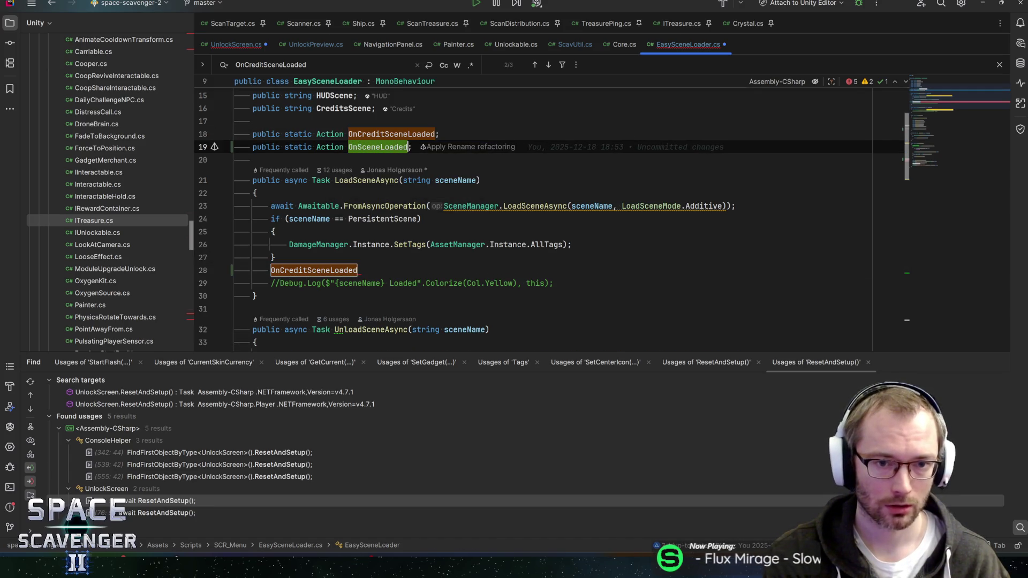
pyautogui.click(343, 147)
pyautogui.write('<strin')
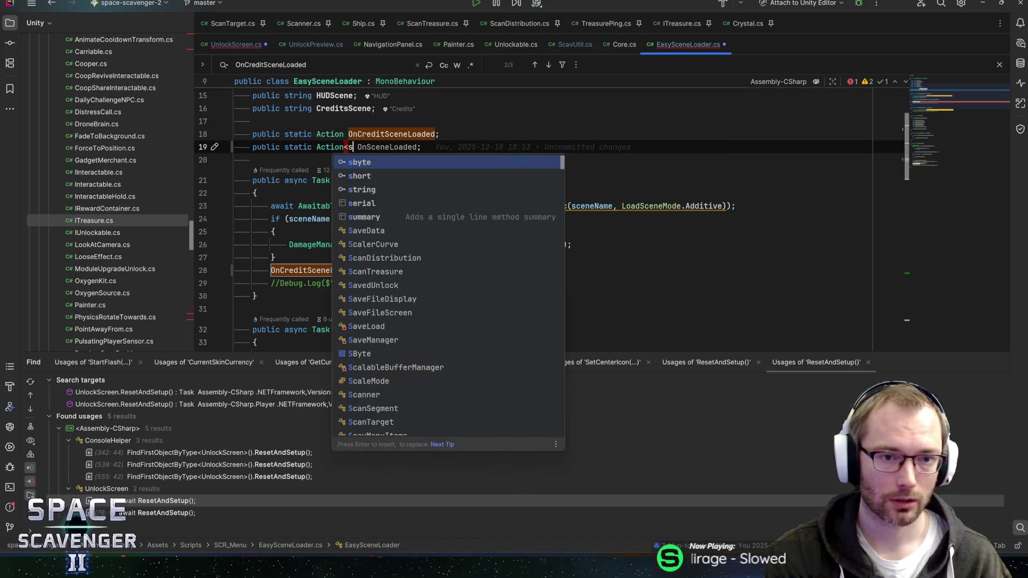
pyautogui.write('>')
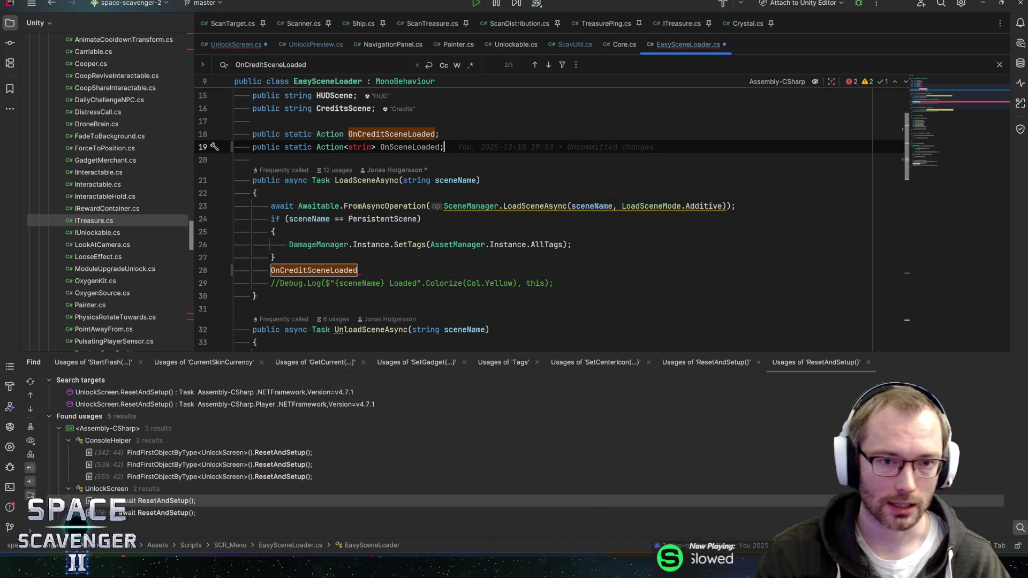
pyautogui.write('g')
# Write OnSceneLoaded?.Invoke(sceneName); in LoadSceneAsync, save, and return to UnlockScreen.cs
pyautogui.click(357, 270)
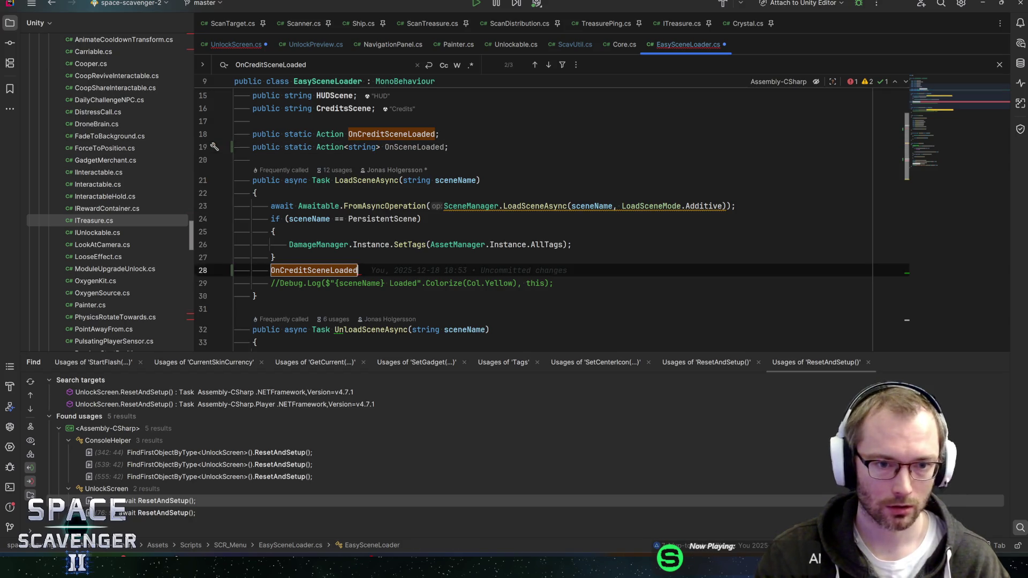
pyautogui.write('?.Invoke();')
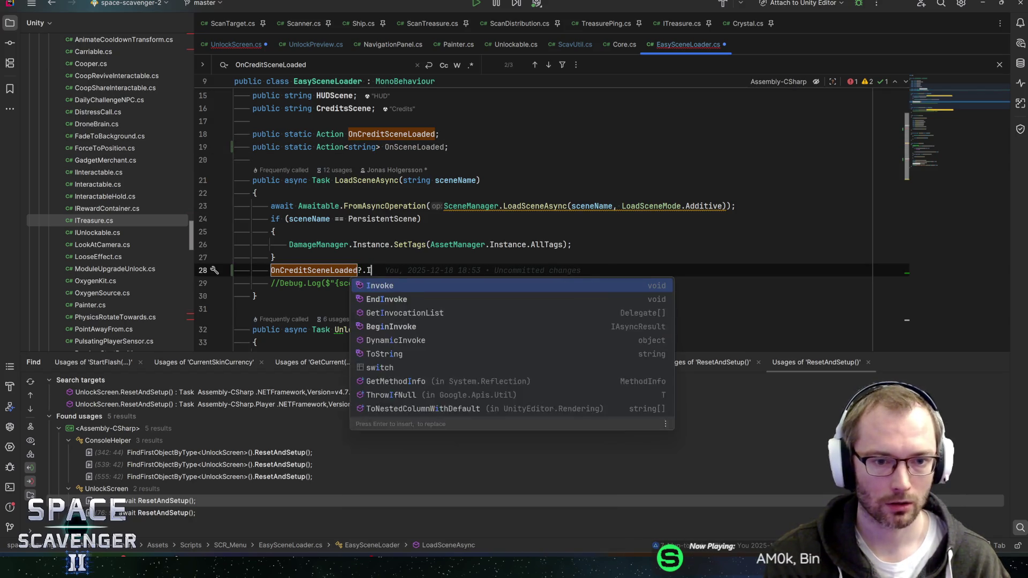
pyautogui.press('BackSpace')
pyautogui.press('BackSpace')
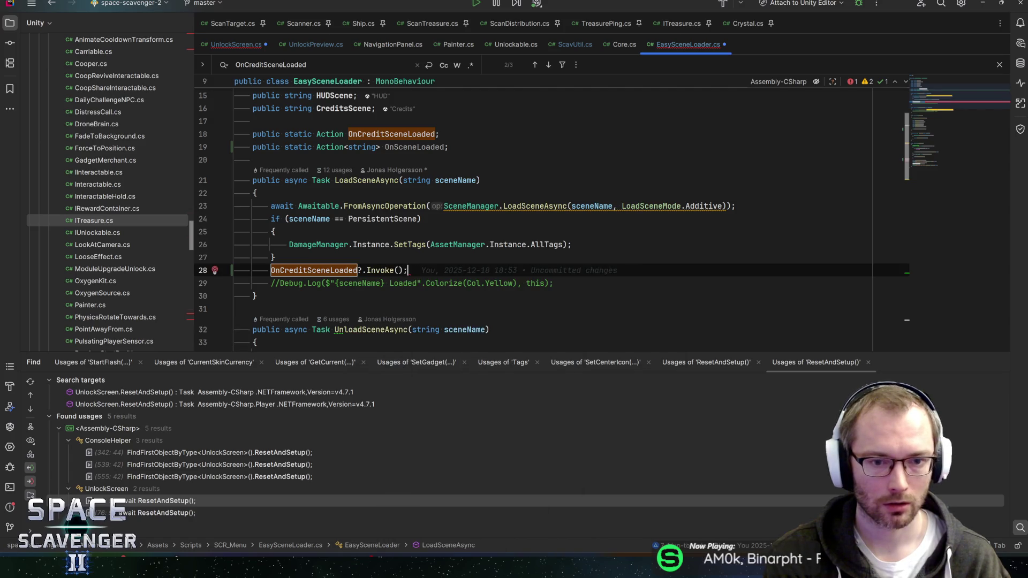
pyautogui.write('scene')
pyautogui.press('Return')
pyautogui.write(');')
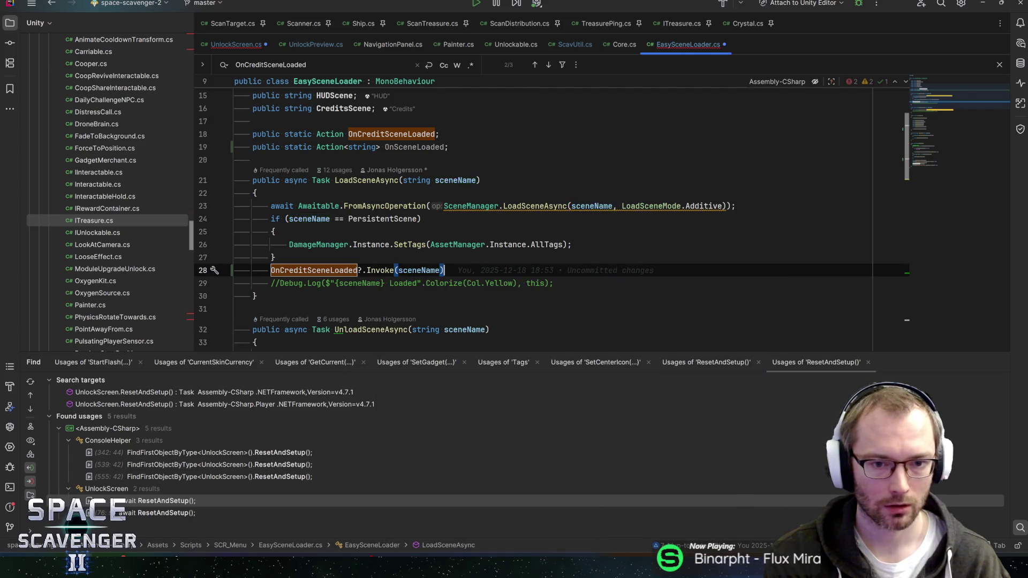
pyautogui.press('Home')
pyautogui.press('Return')
pyautogui.write('OnS')
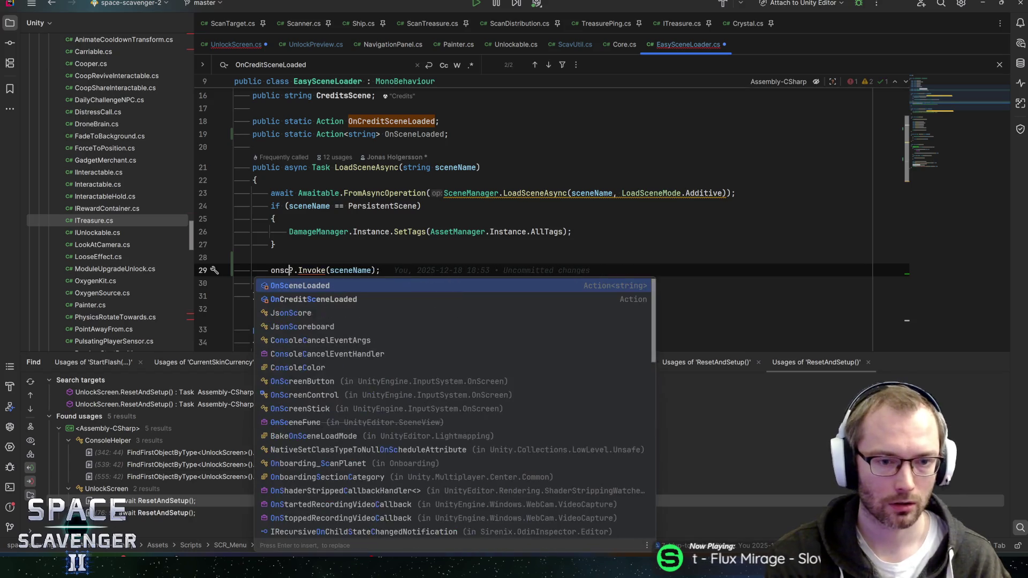
pyautogui.press('Return')
pyautogui.press('End')
pyautogui.hotkey('ctrl', 's')
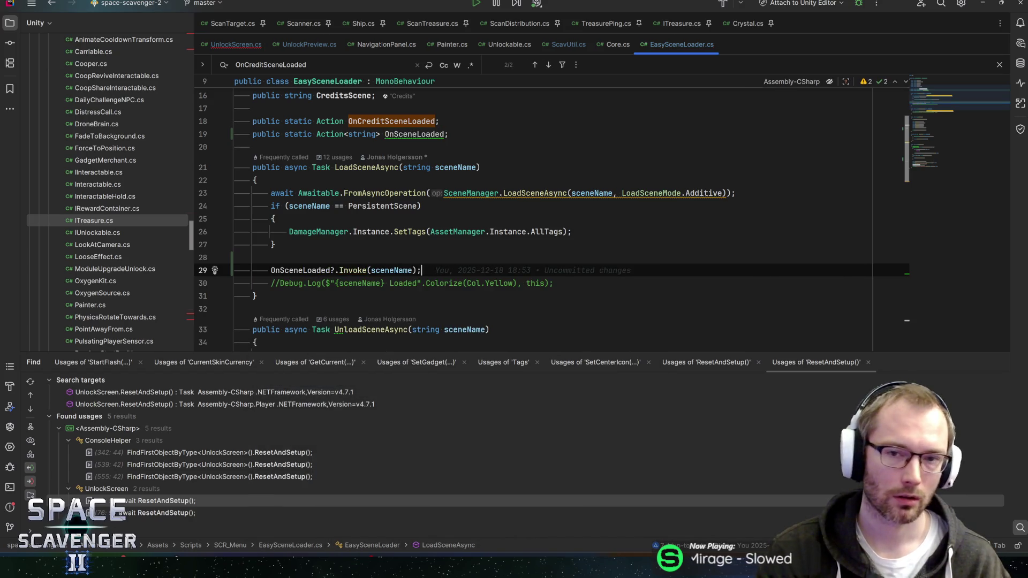
pyautogui.hotkey('ctrl', 'Tab')
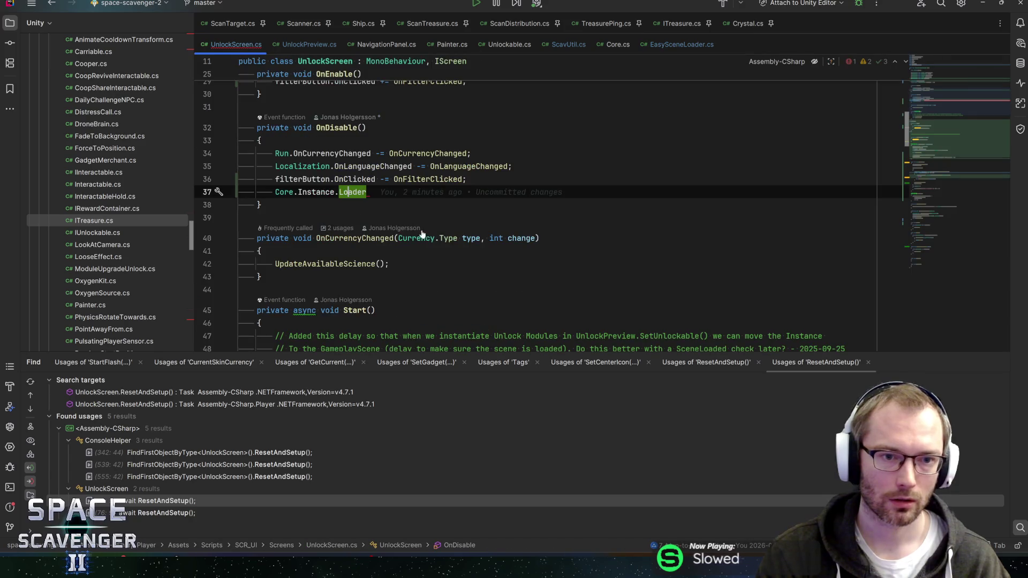
# Rewrite the OnDisable line as EasySceneLoader.OnSceneLoaded -= OnNewSceneLoaded;
pyautogui.write('.onsc')
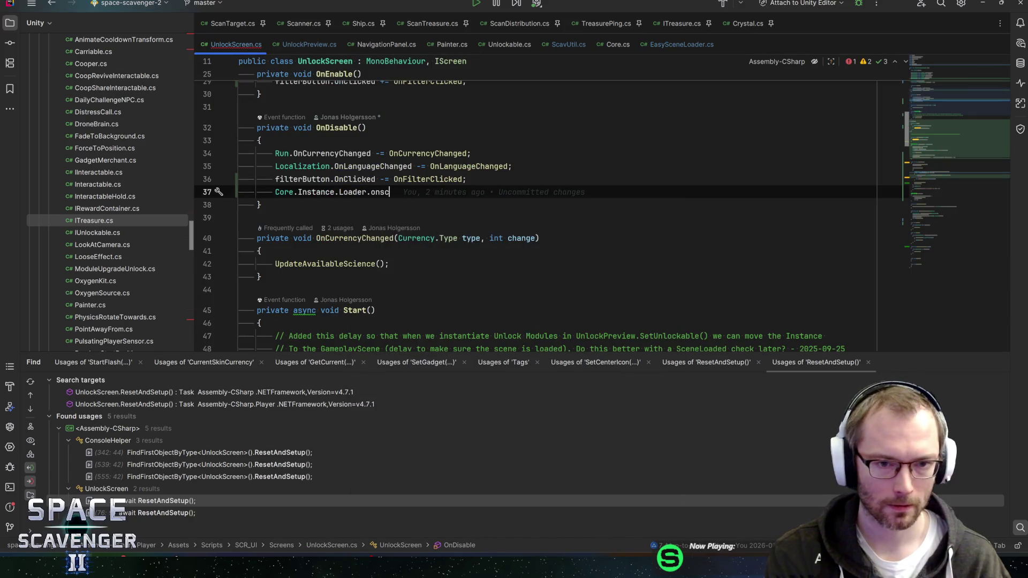
pyautogui.hotkey('ctrl', 'BackSpace')
pyautogui.hotkey('ctrl', 'shift', 'Left')
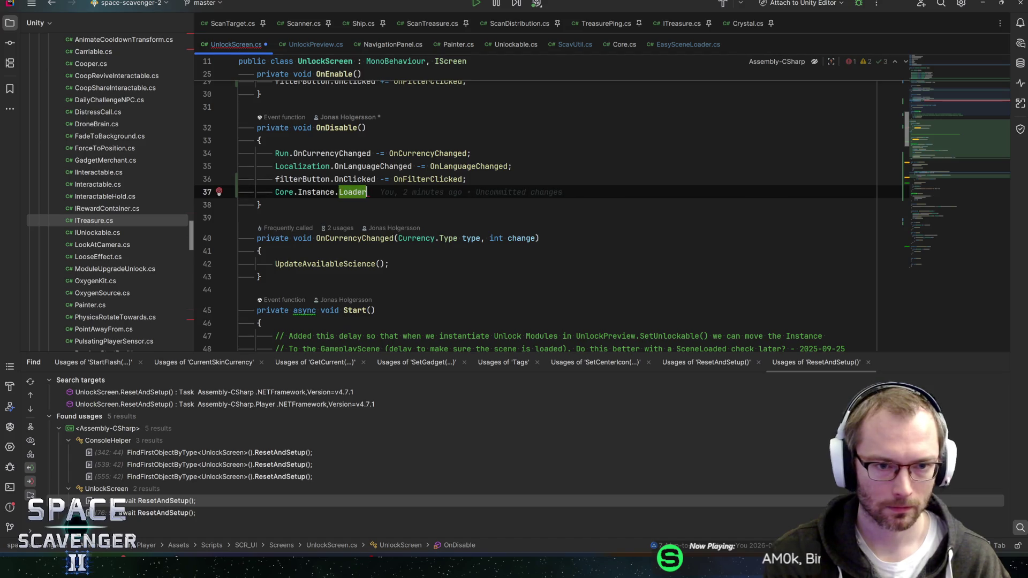
pyautogui.press('BackSpace')
pyautogui.hotkey('shift', 'Home')
pyautogui.press('BackSpace')
pyautogui.write('Eas')
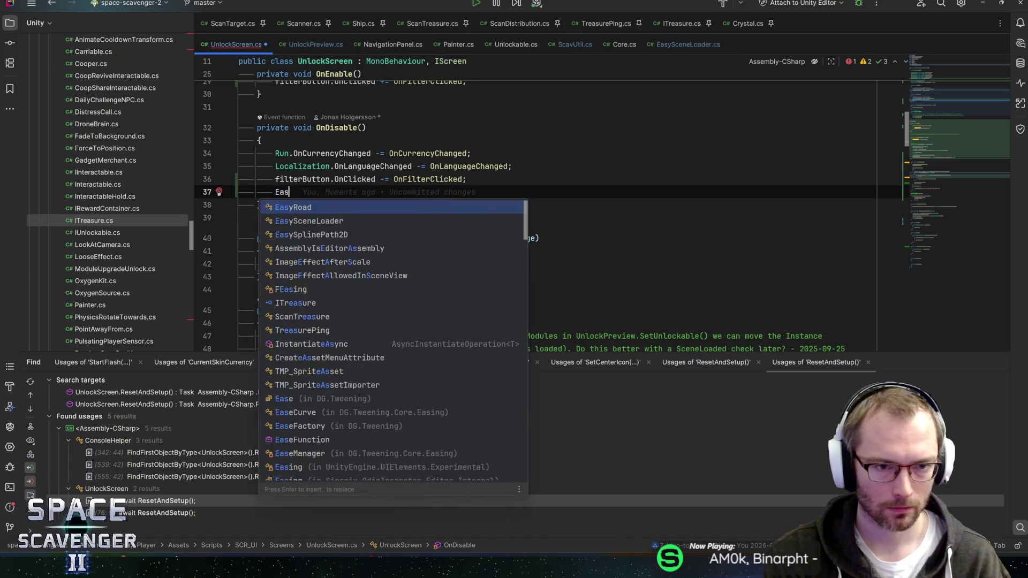
pyautogui.press('Return')
pyautogui.write('.on')
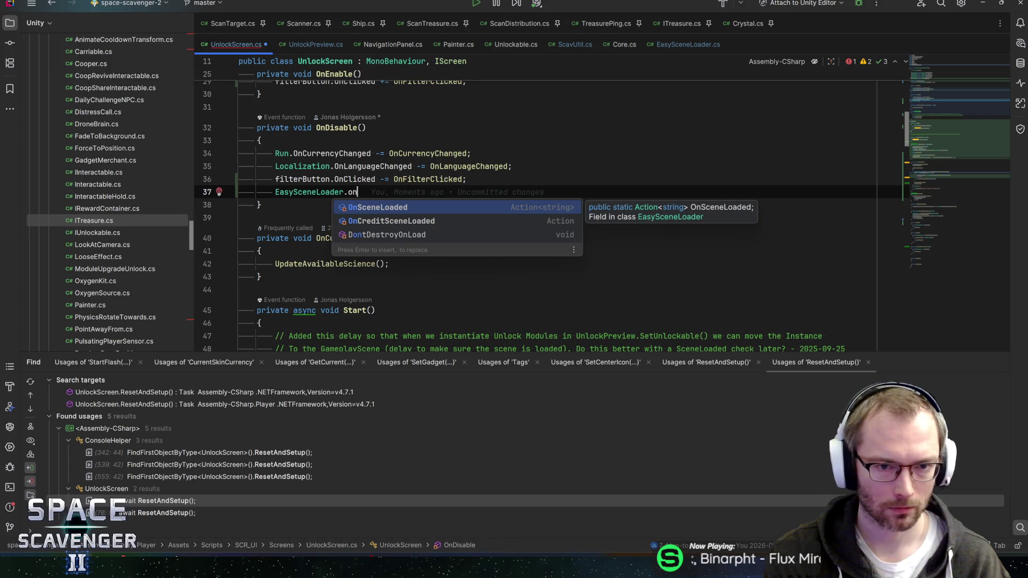
pyautogui.write('-= On')
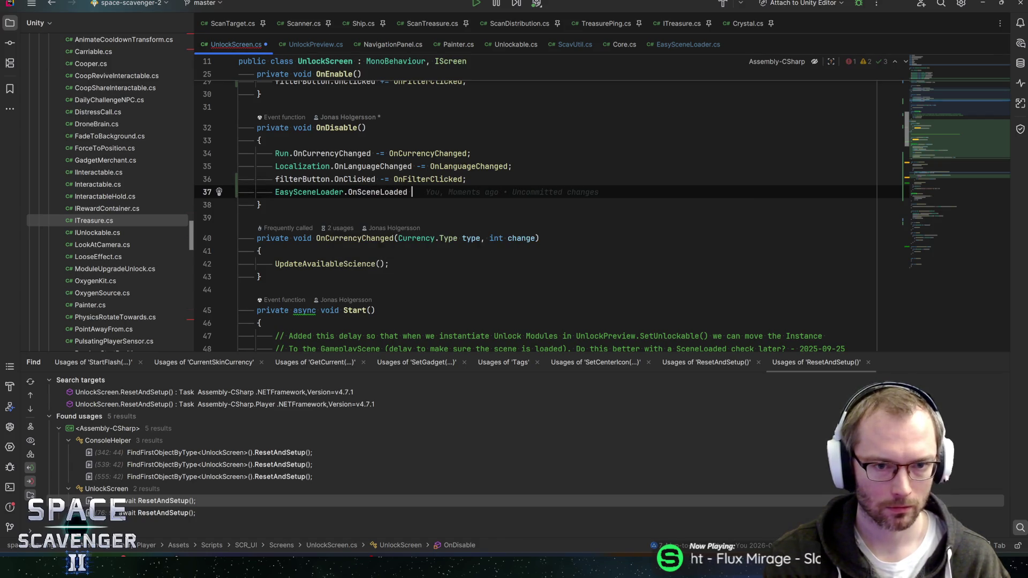
pyautogui.write('New')
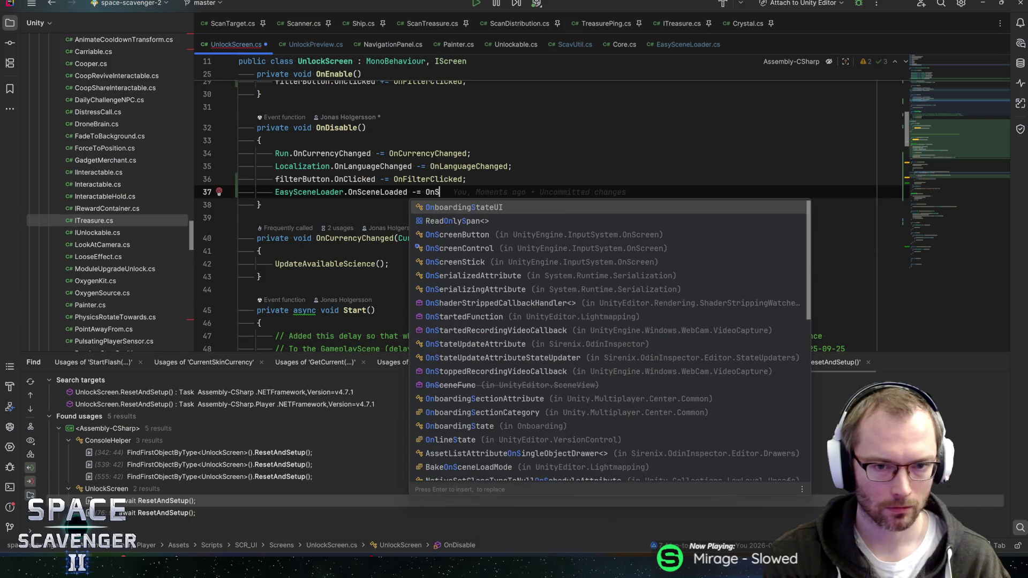
pyautogui.write('SceneLoaded;')
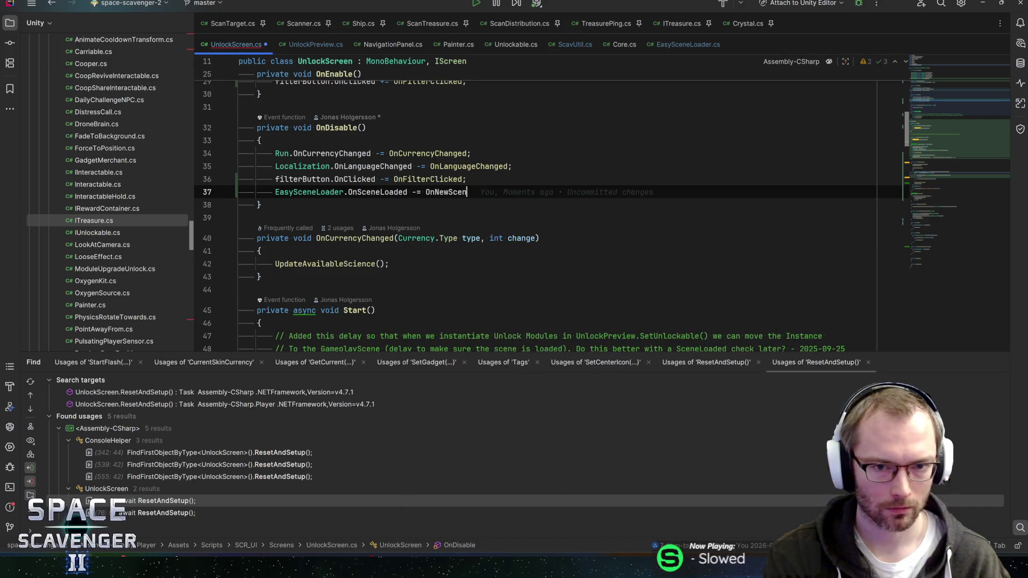
# Copy that statement into OnEnable as a += subscription and save UnlockScreen.cs
pyautogui.hotkey('shift', 'Home')
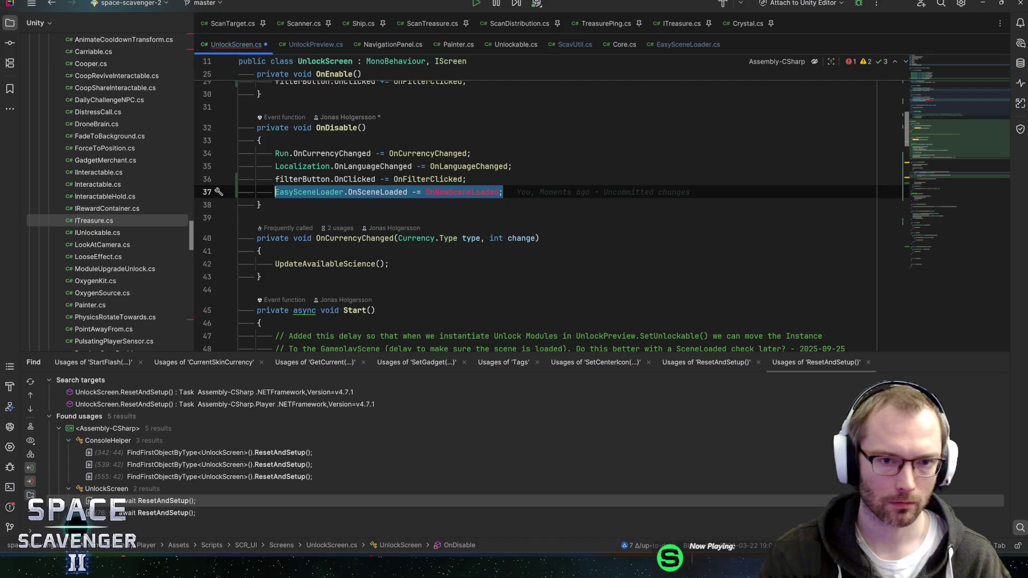
pyautogui.hotkey('ctrl', 'c')
pyautogui.press('Up')
pyautogui.press('Up')
pyautogui.press('Up')
pyautogui.press('End')
pyautogui.press('Return')
pyautogui.hotkey('ctrl', 'v')
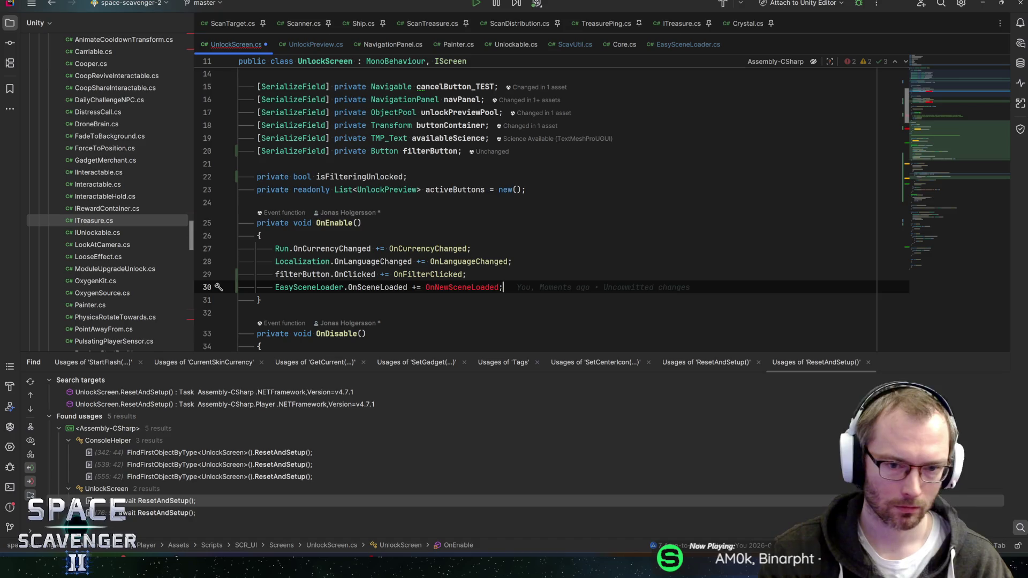
pyautogui.hotkey('ctrl', 's')
pyautogui.scroll(-5, 551, 209)
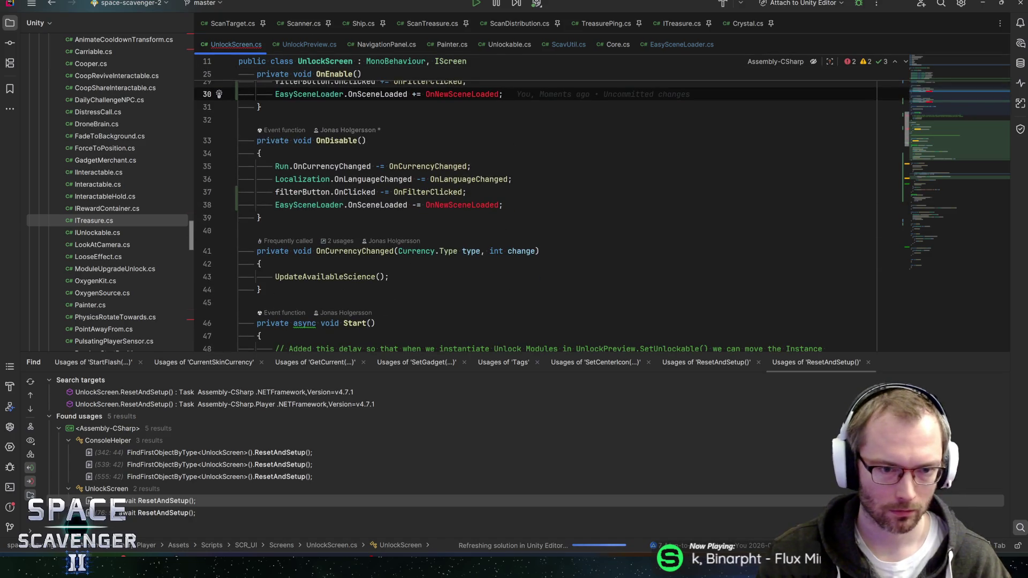
pyautogui.scroll(-3, 551, 209)
pyautogui.click(260, 174)
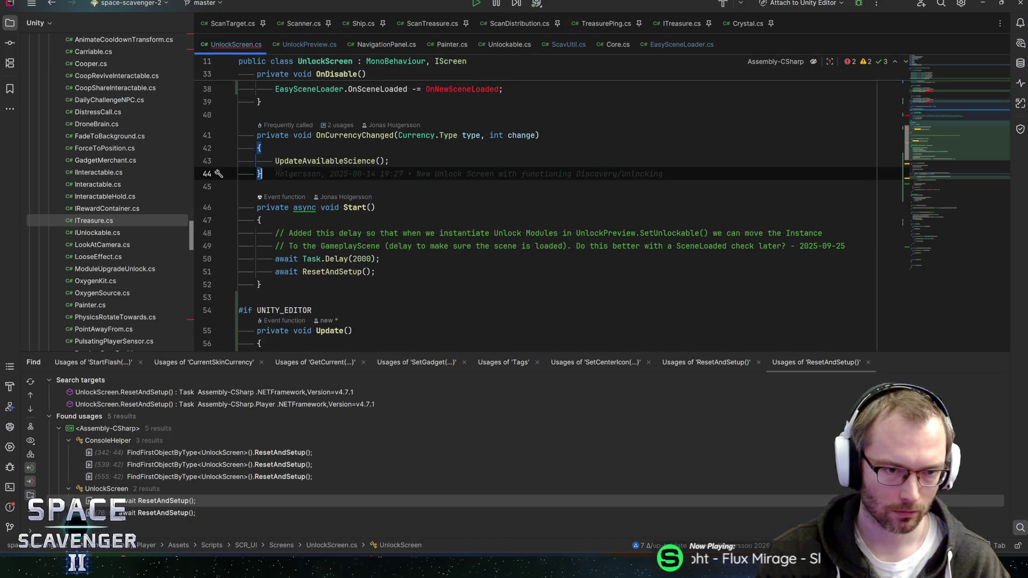
# Below OnCurrencyChanged, add private void OnNewSceneLoaded(string sceneName) with if (sceneName != "GalaxyPlay")
pyautogui.press('Return')
pyautogui.press('Return')
pyautogui.write('private')
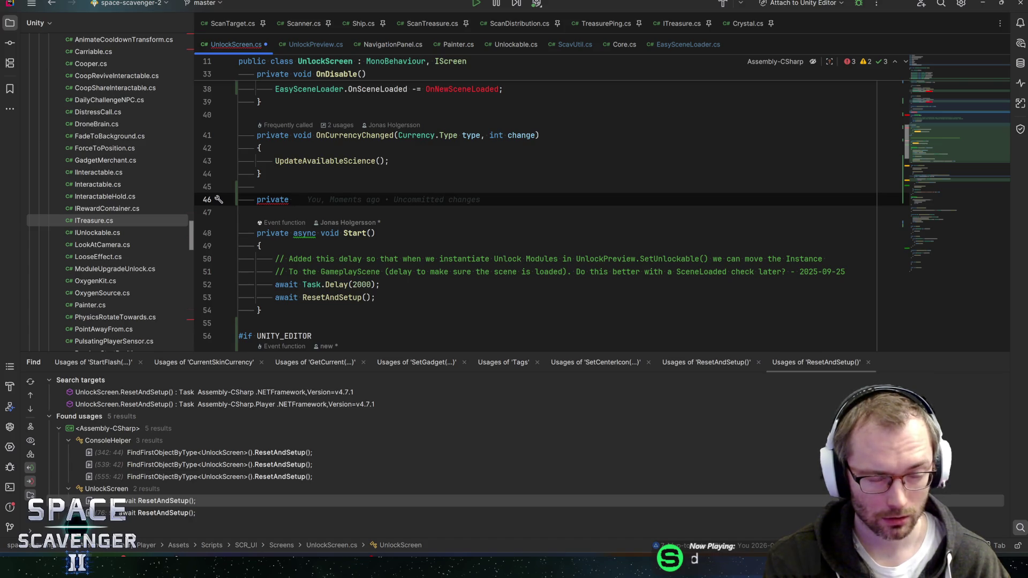
pyautogui.write('void ')
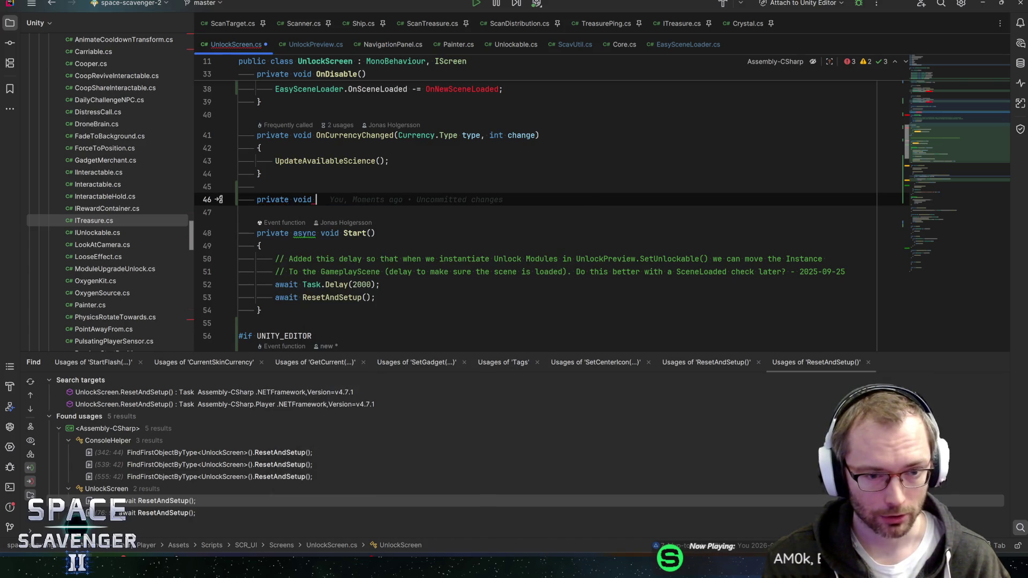
pyautogui.write('OnNewSceneLoaded(s')
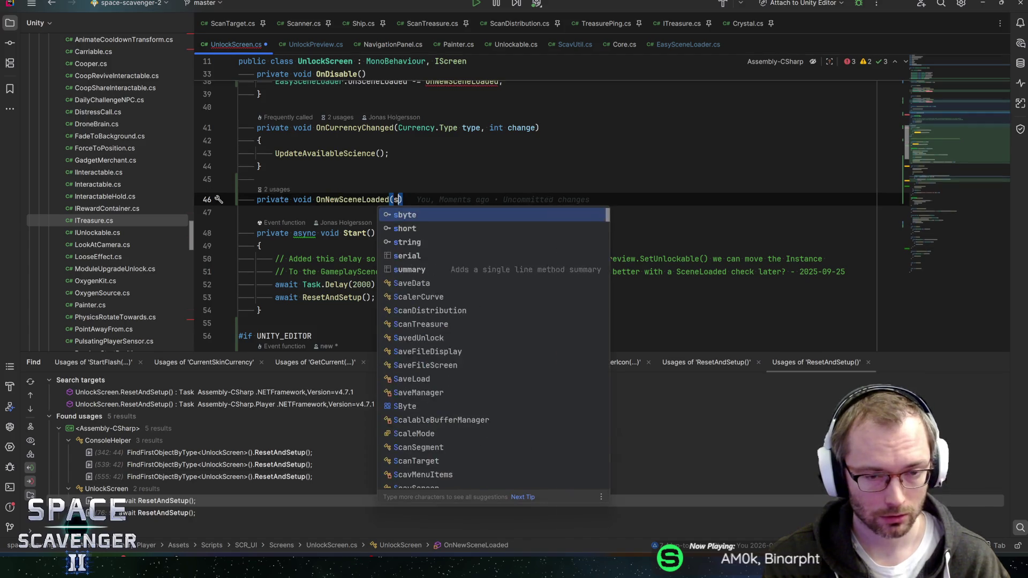
pyautogui.write('tring sceneName')
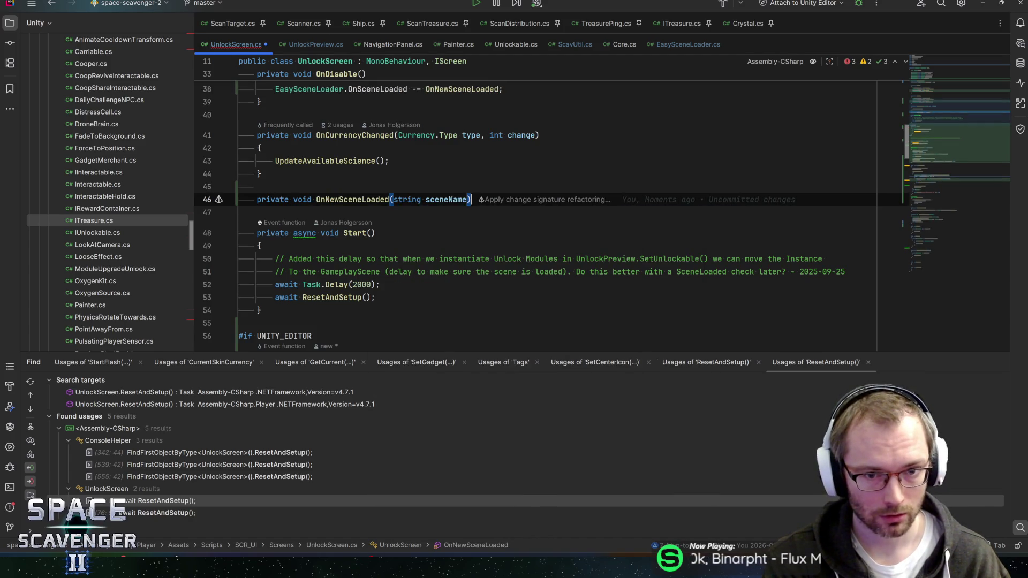
pyautogui.press('Return')
pyautogui.write('{')
pyautogui.press('Return')
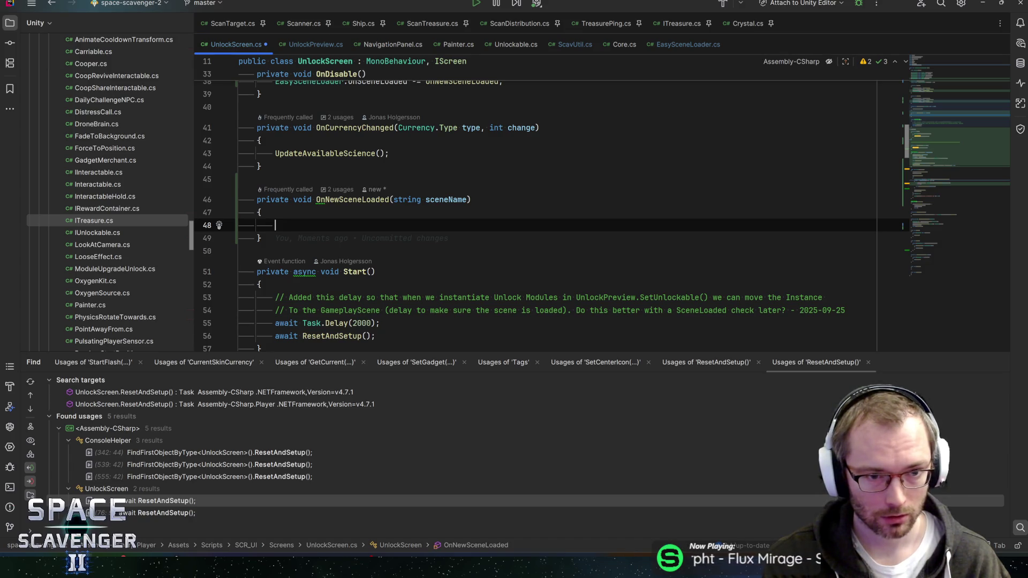
pyautogui.write('if (sceneName !')
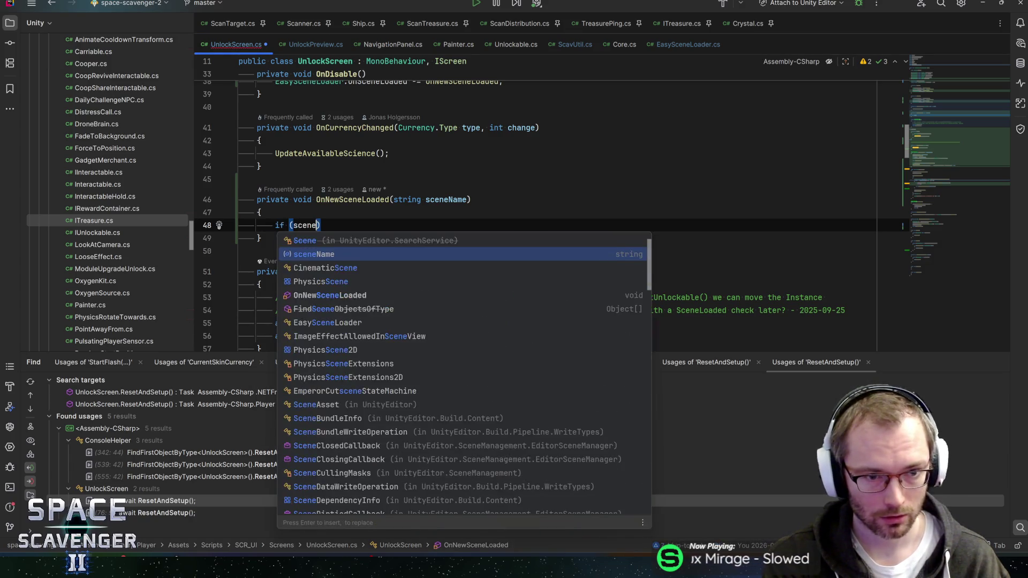
pyautogui.write('= "Gala')
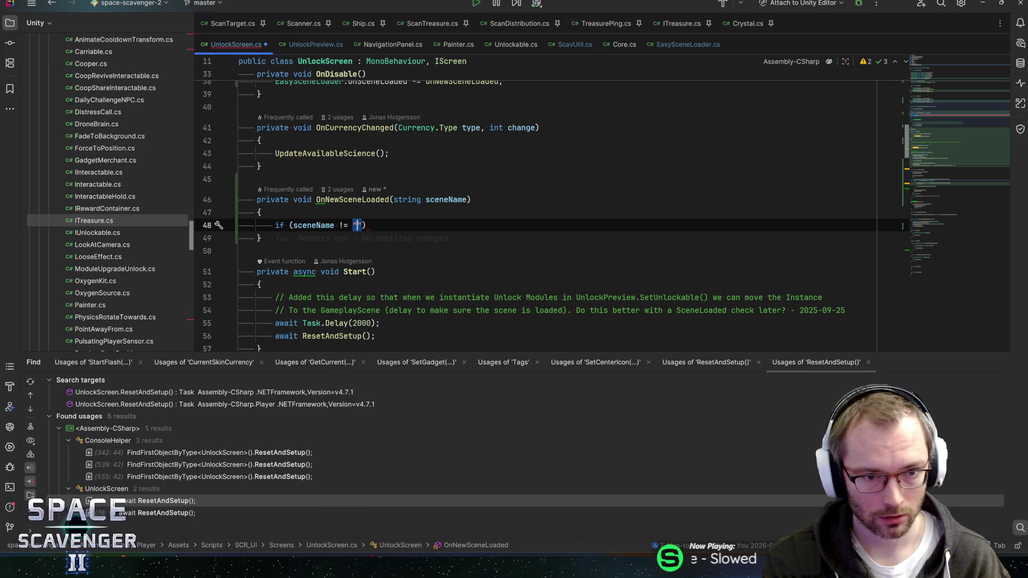
pyautogui.write('xyPlay")')
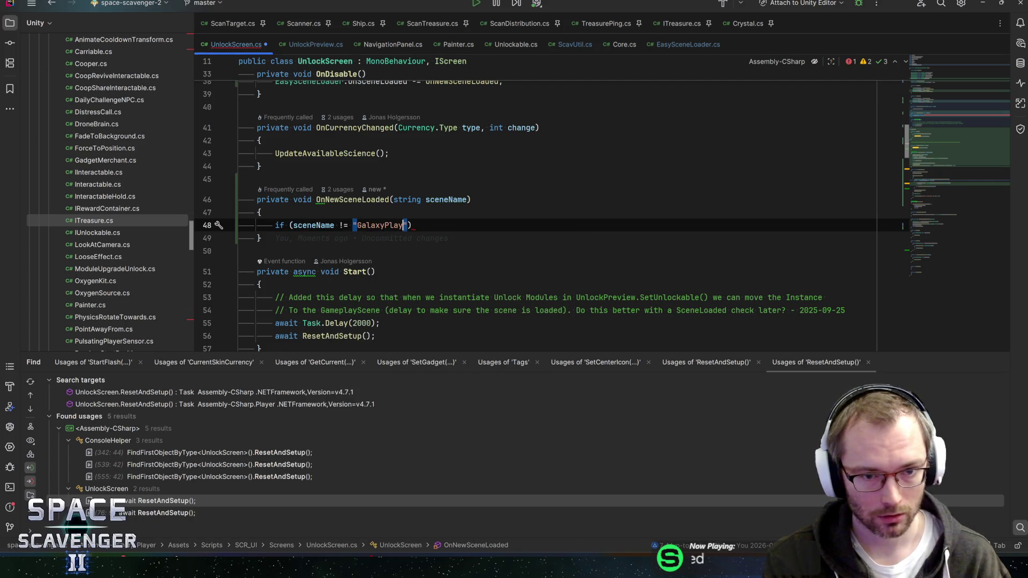
pyautogui.write('{')
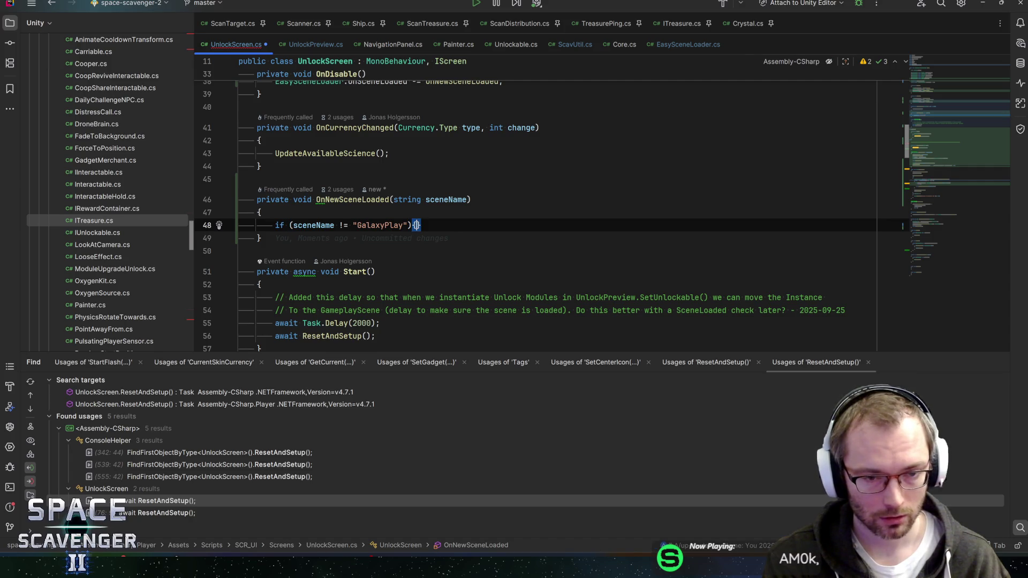
pyautogui.press('BackSpace')
pyautogui.press('Return')
# Add return; under the if, then a green Debug.Log "f:{Time.frameCount} Gameplay Scene Loaded!"
pyautogui.write('return;')
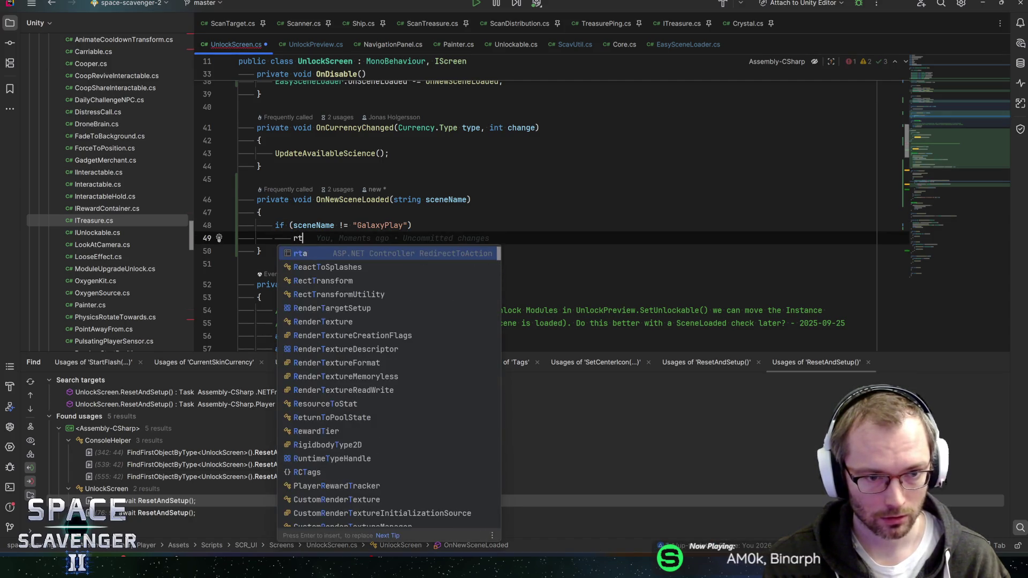
pyautogui.press('Return')
pyautogui.press('Return')
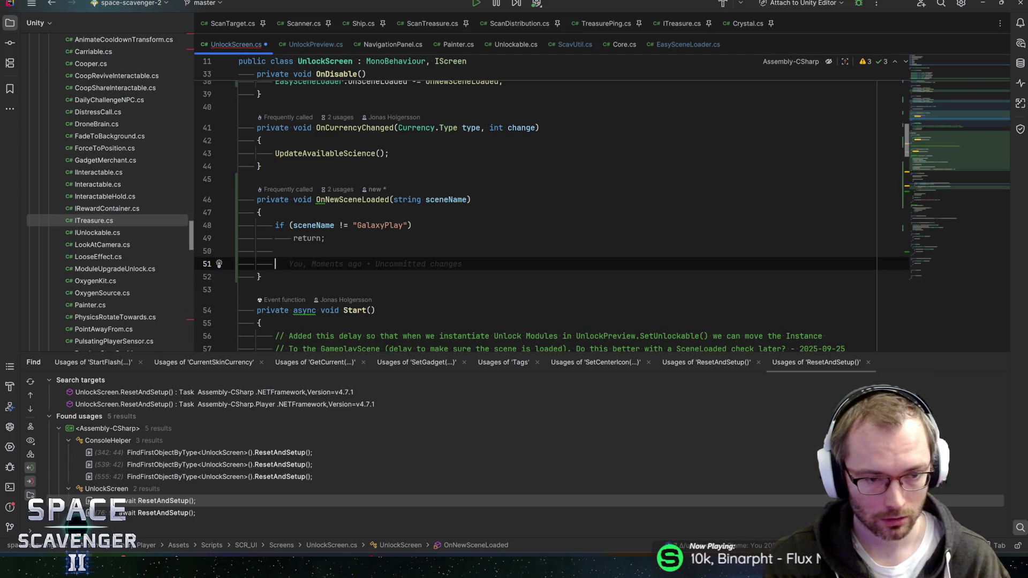
pyautogui.write('dl')
pyautogui.press('Tab')
pyautogui.write('.')
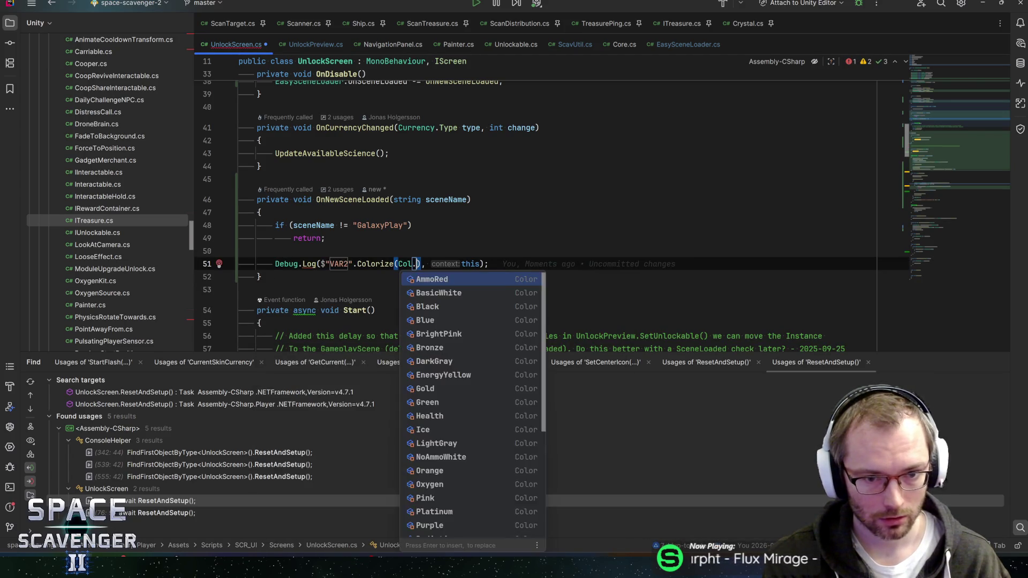
pyautogui.write('gr')
pyautogui.press('Return')
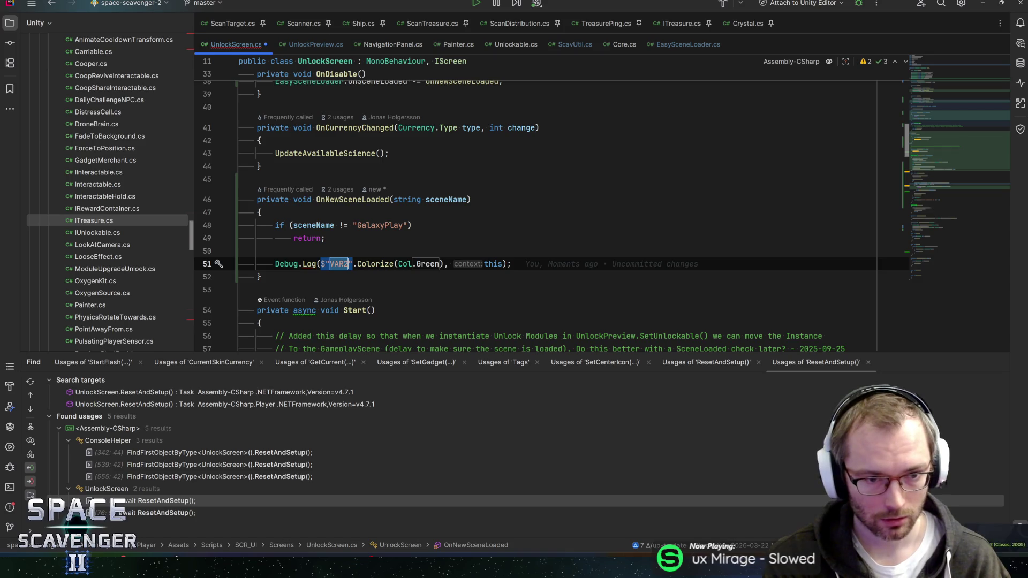
pyautogui.write('f:{Tim')
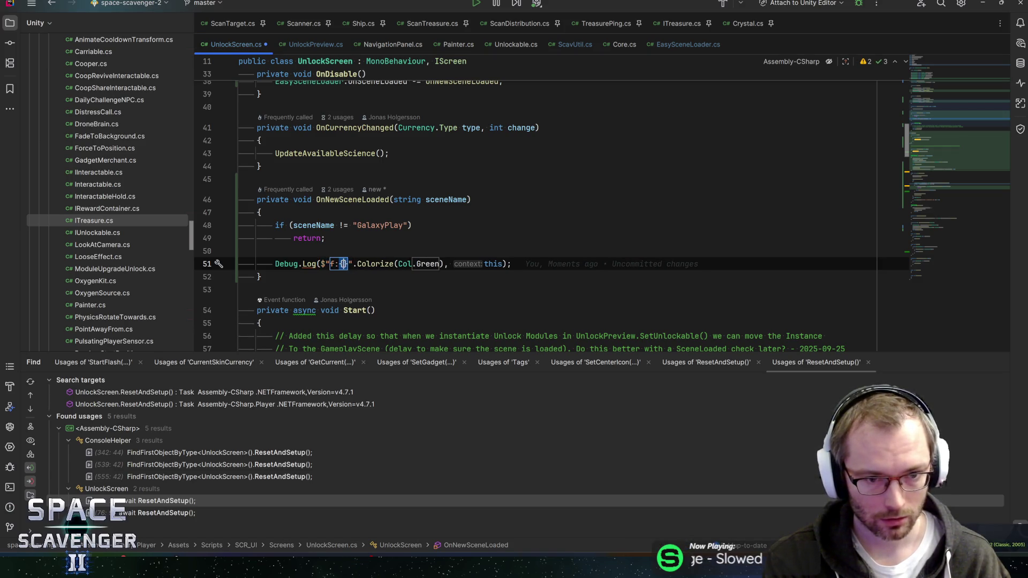
pyautogui.write('e.fram')
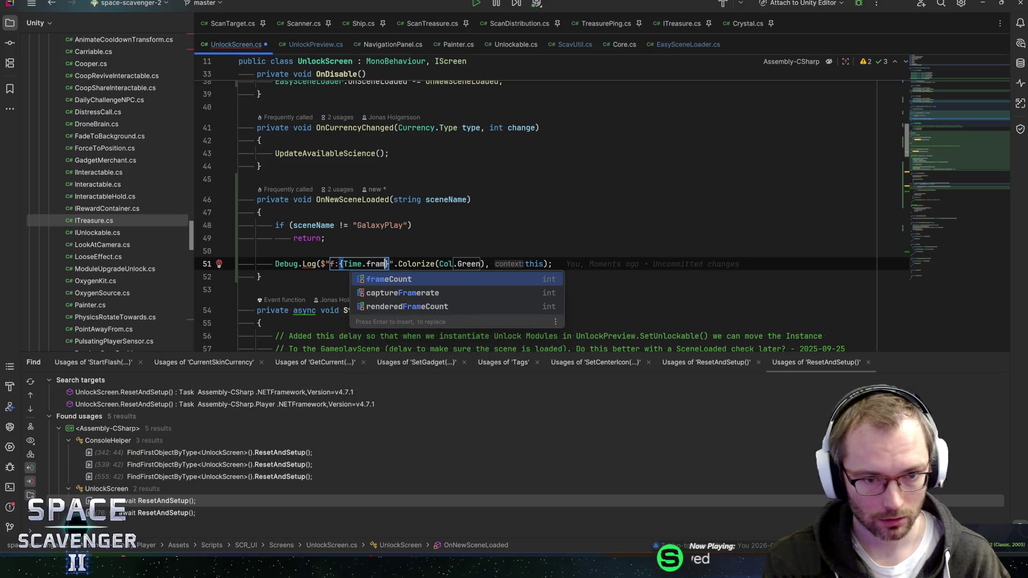
pyautogui.press('Return')
pyautogui.press('Tab')
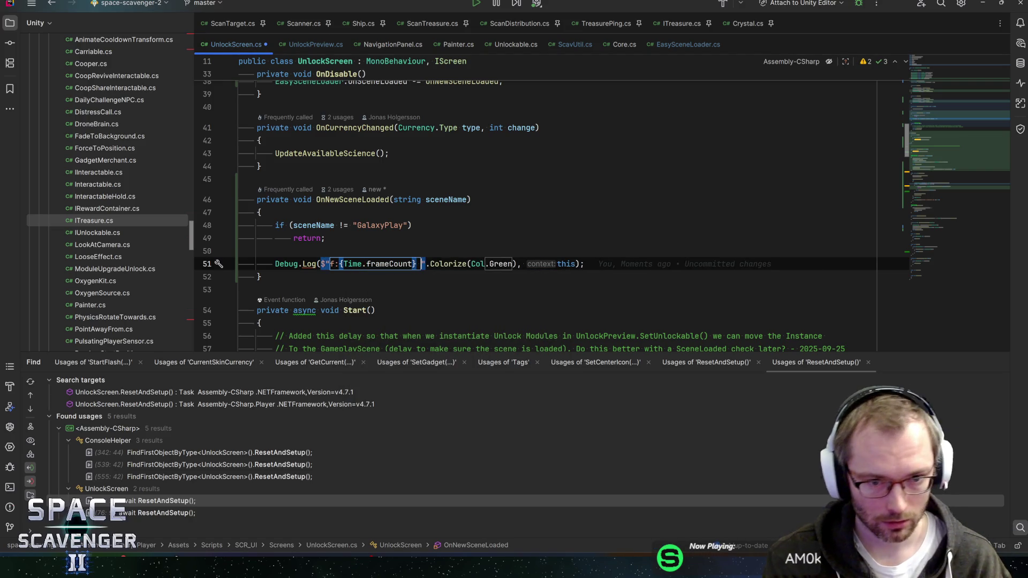
pyautogui.write('Game')
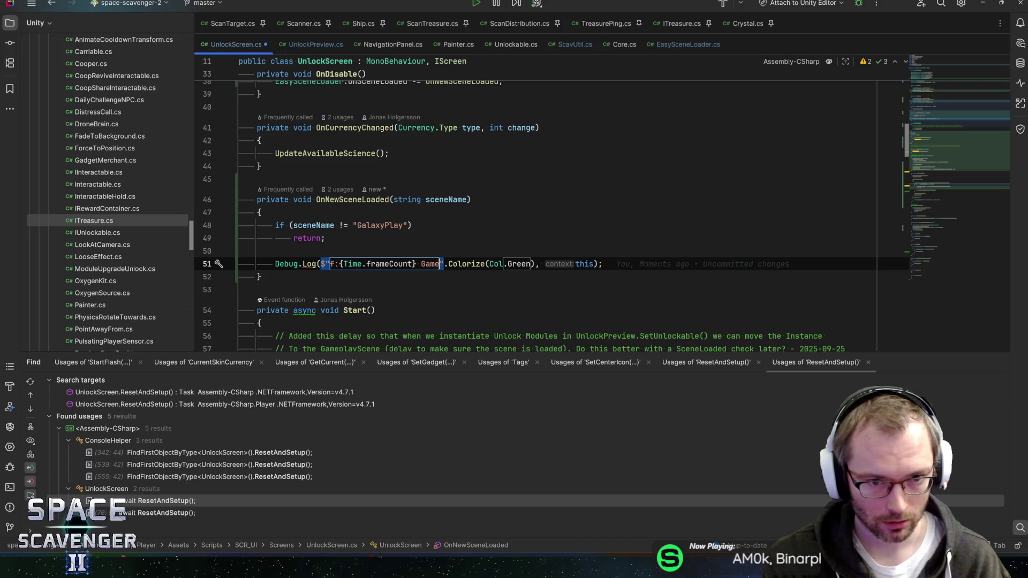
pyautogui.write('play Sc')
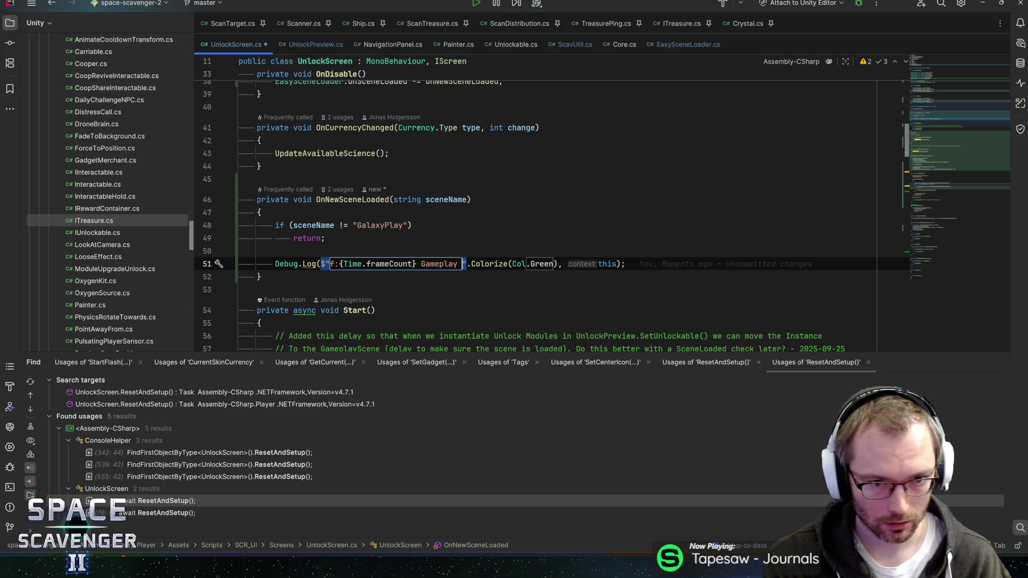
pyautogui.write('ene Loaded!')
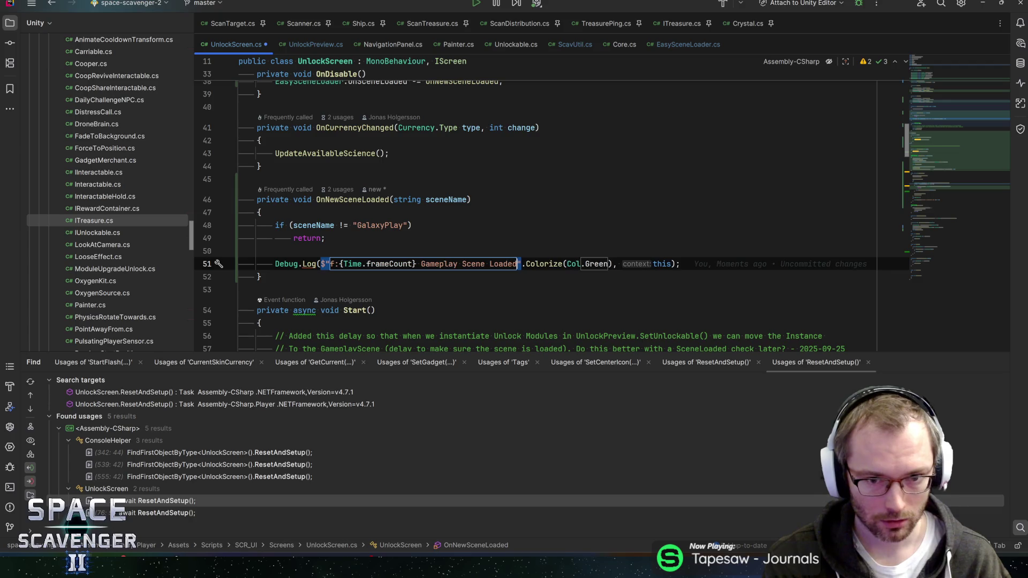
pyautogui.press('Tab')
pyautogui.hotkey('shift', 'Home')
pyautogui.hotkey('ctrl', 'c')
pyautogui.scroll(-3, 535, 214)
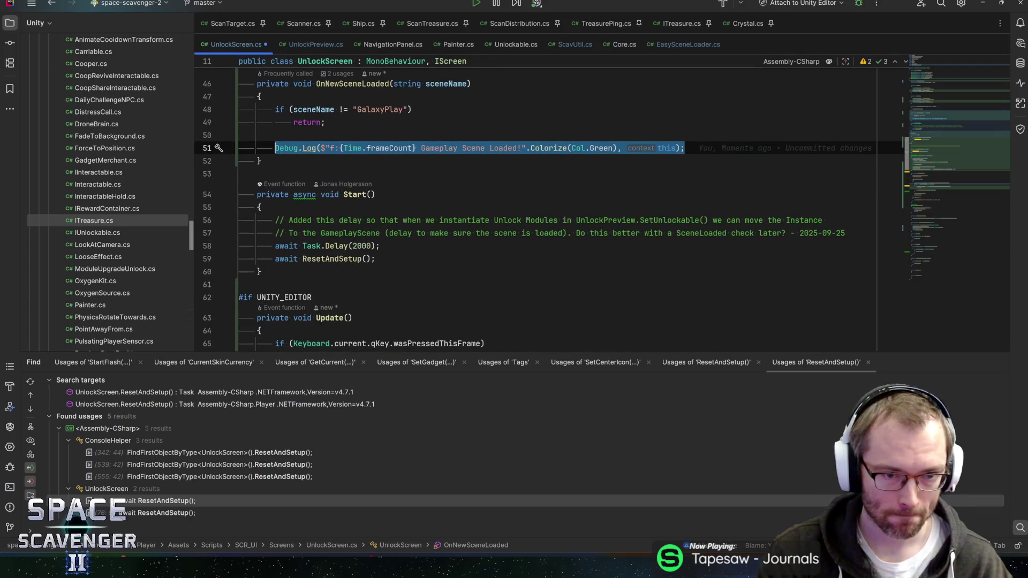
# Paste the frame-count log after the 2000 ms delay with the message 'DELAYED START!' and save
pyautogui.press('Down')
pyautogui.press('Down')
pyautogui.press('Down')
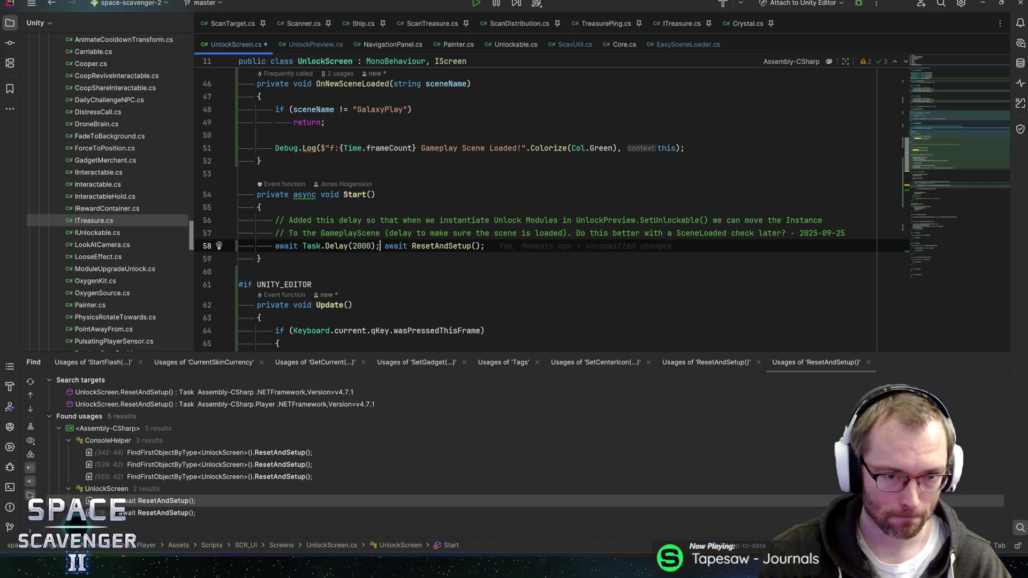
pyautogui.press('Down')
pyautogui.hotkey('ctrl', 'v')
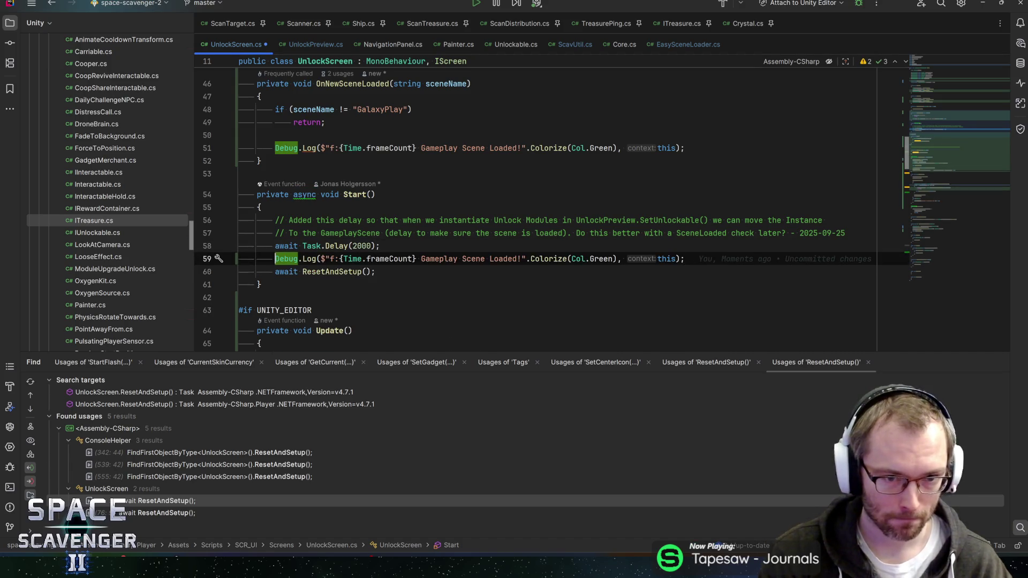
pyautogui.hotkey('ctrl', 'shift', 'Right')
pyautogui.hotkey('ctrl', 'shift', 'Right')
pyautogui.hotkey('ctrl', 'shift', 'Right')
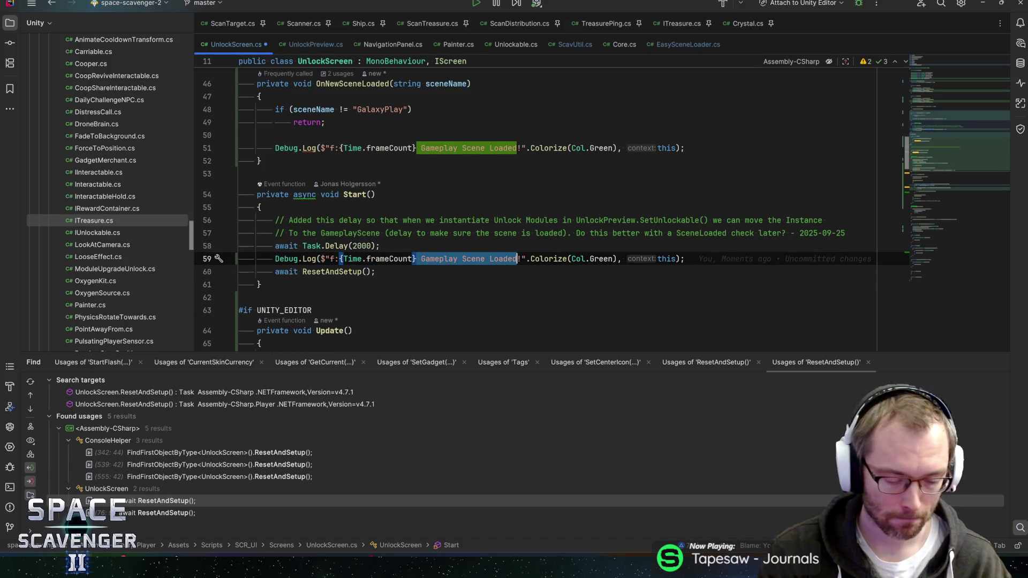
pyautogui.write('DELAYED START')
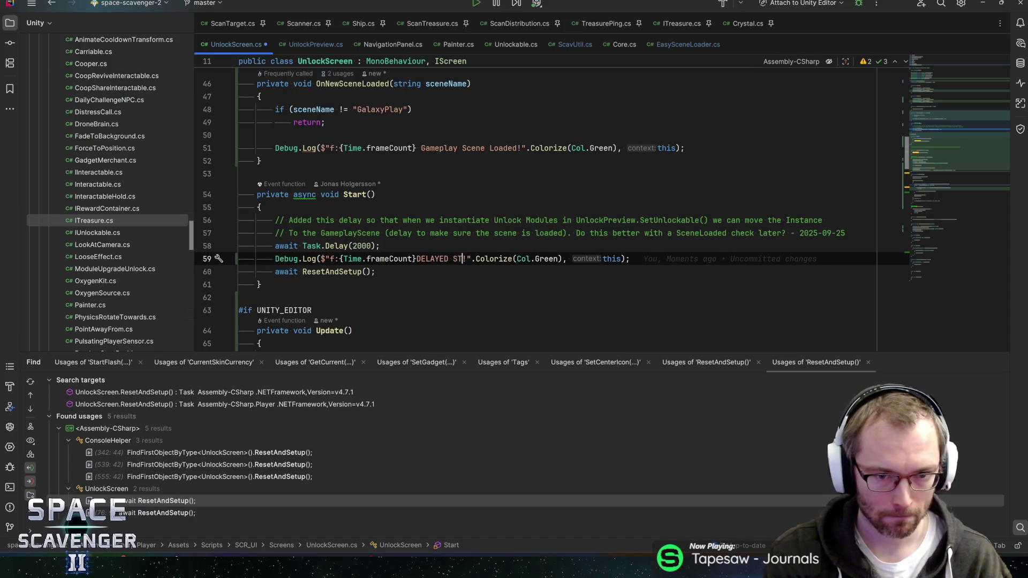
pyautogui.hotkey('ctrl', 'Left')
pyautogui.hotkey('ctrl', 'Left')
pyautogui.press('End')
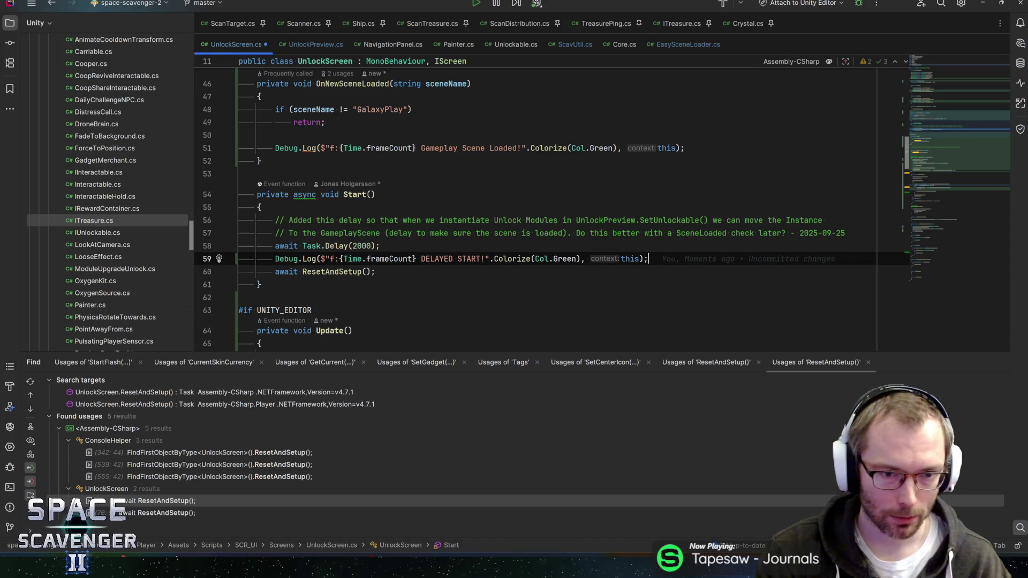
pyautogui.hotkey('ctrl', 's')
# Change the delayed start log's colour from Col.Green to Col.Orange
pyautogui.hotkey('ctrl', 'Left')
pyautogui.hotkey('ctrl', 'Left')
pyautogui.hotkey('ctrl', 'Left')
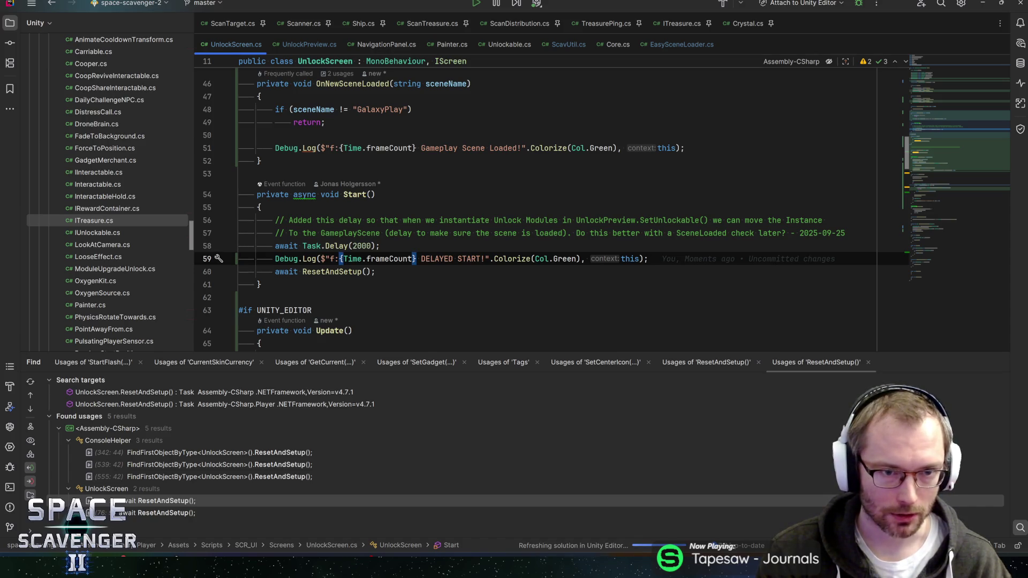
pyautogui.press('Up')
pyautogui.press('Up')
pyautogui.press('Up')
pyautogui.press('Left')
pyautogui.press('Left')
pyautogui.press('Left')
pyautogui.press('Up')
pyautogui.press('Up')
pyautogui.press('Up')
pyautogui.press('Down')
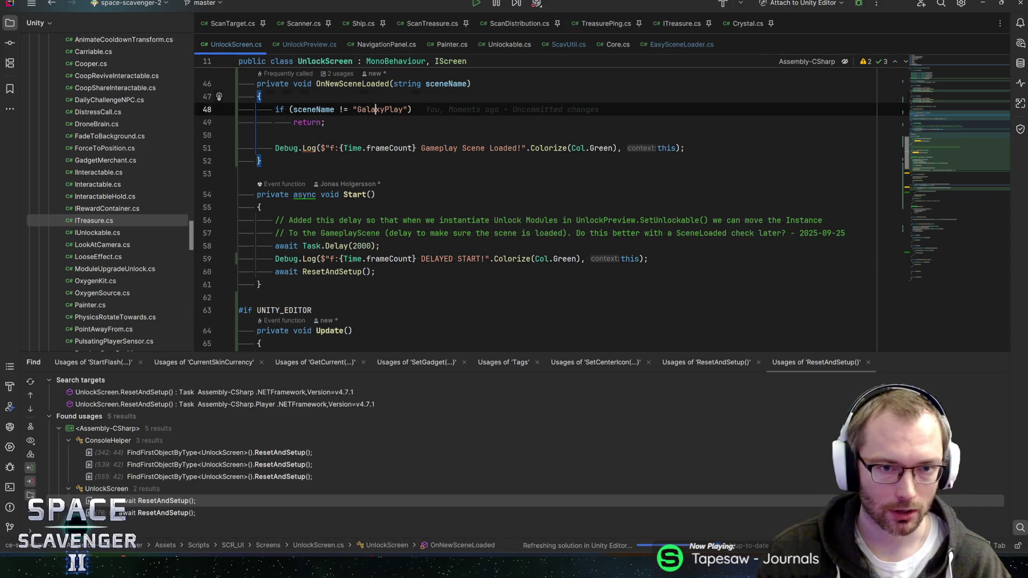
pyautogui.press('Down')
pyautogui.press('Down')
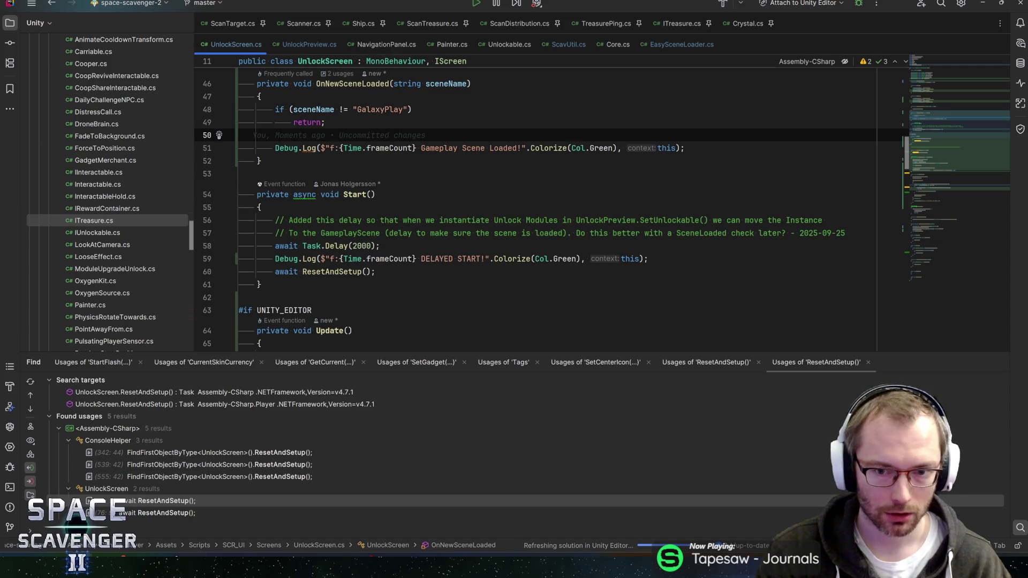
pyautogui.press('Down')
pyautogui.press('Down')
pyautogui.press('Down')
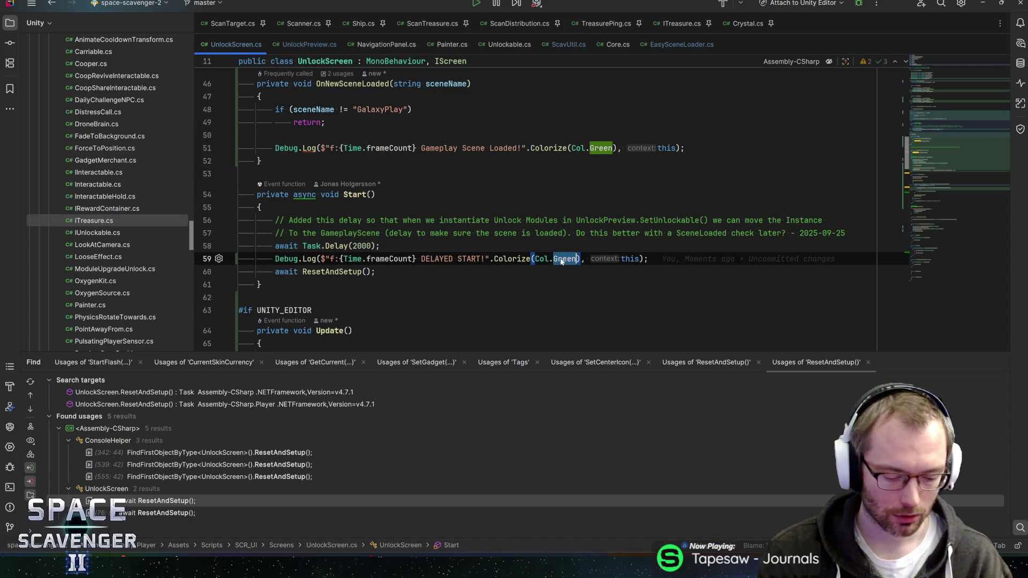
pyautogui.hotkey('ctrl', 'w')
pyautogui.write('Orange')
pyautogui.press('End')
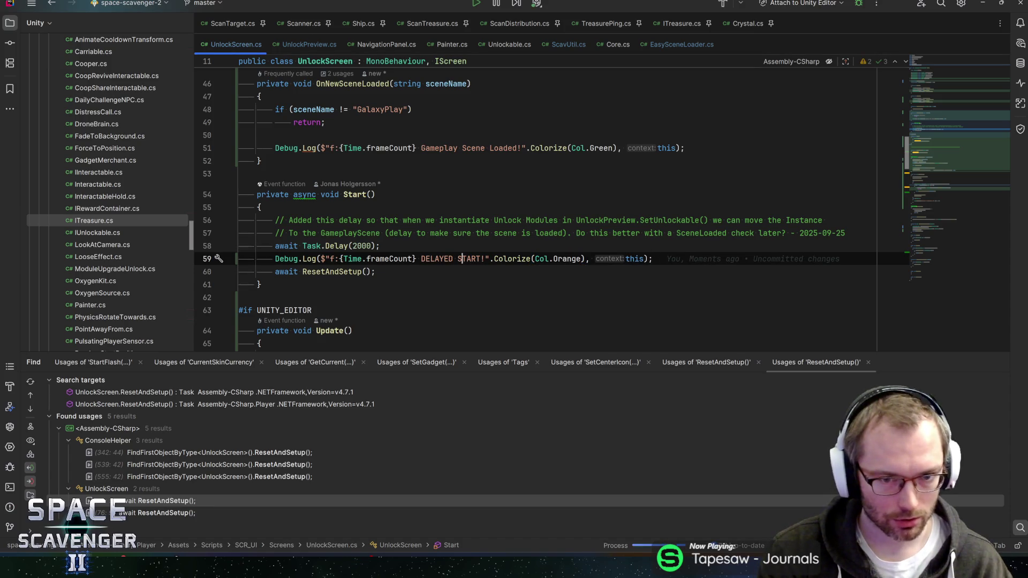
pyautogui.press('Down')
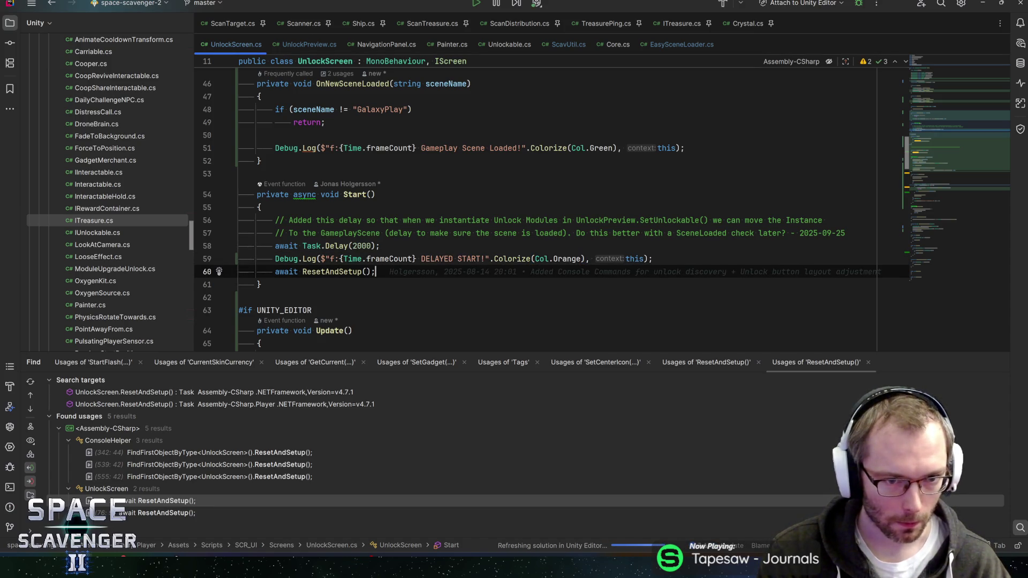
# Start a new line below the scene-loaded log on line 51
pyautogui.moveTo(275, 148); pyautogui.dragTo(417, 148)
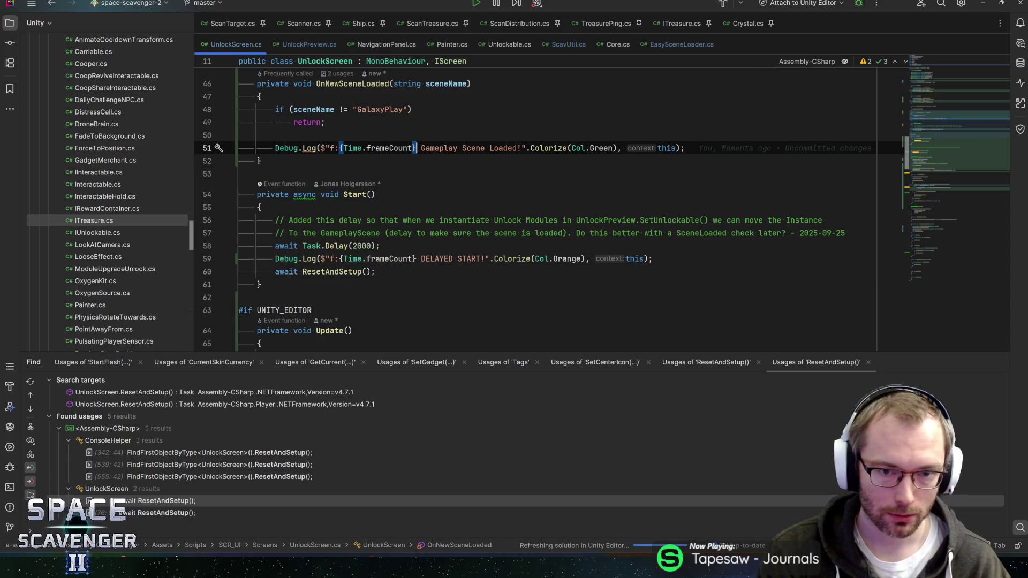
pyautogui.click(376, 271)
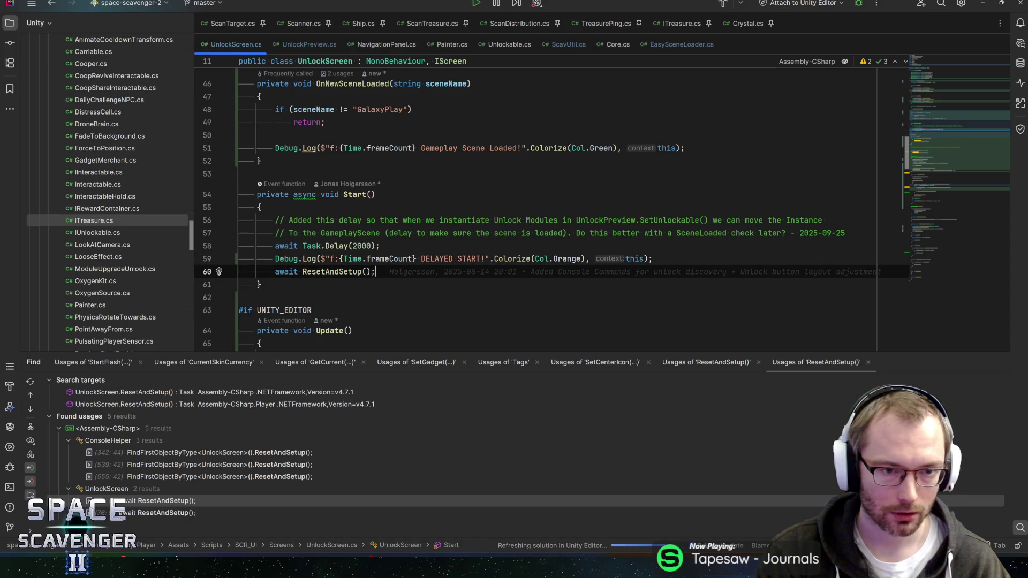
pyautogui.click(684, 148)
pyautogui.press('Return')
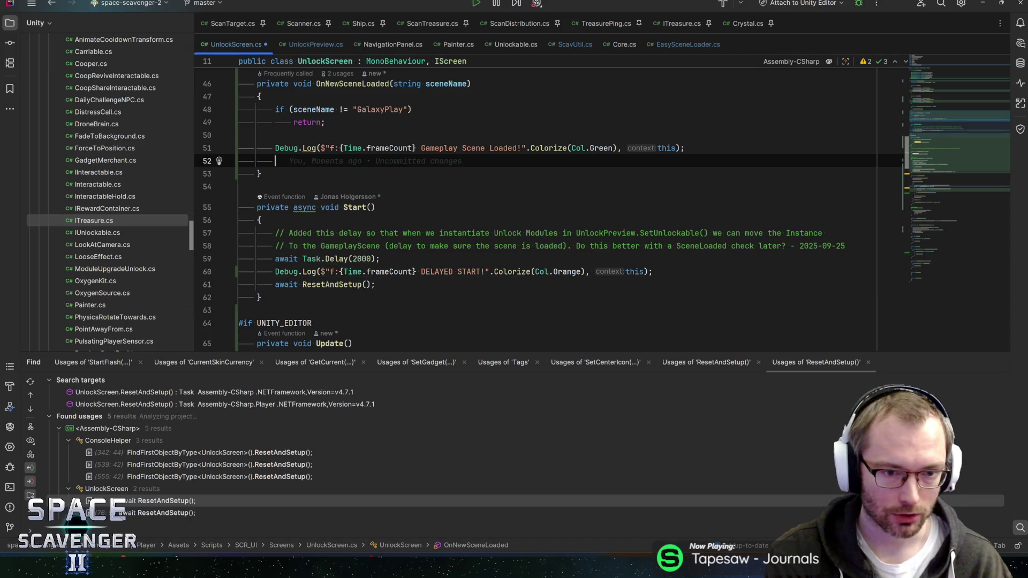
# Add a ResetAndSetup() call after the OnNewSceneLoaded log and save UnlockScreen.cs
pyautogui.write('Reseta')
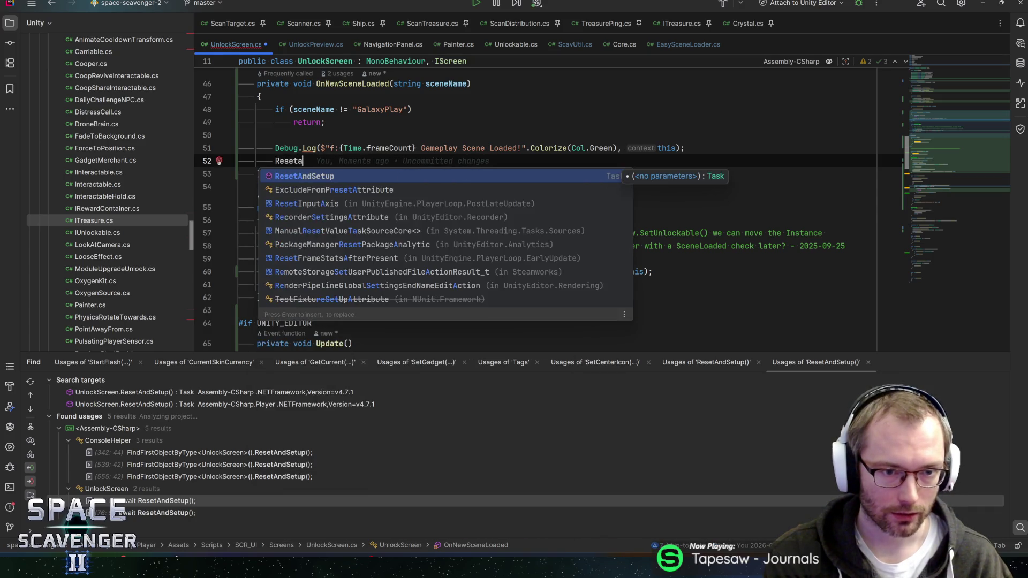
pyautogui.press('Return')
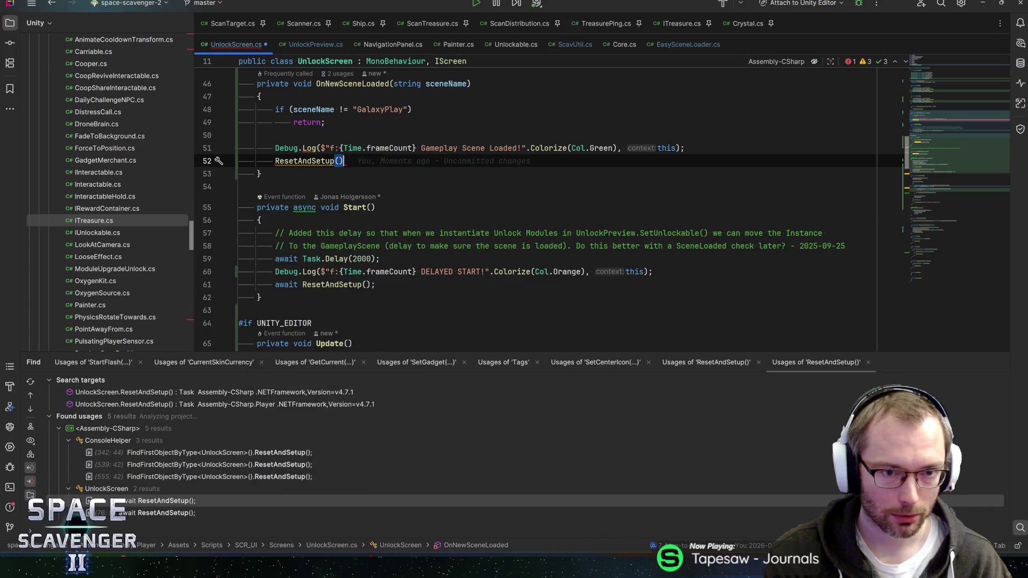
pyautogui.hotkey('ctrl', 's')
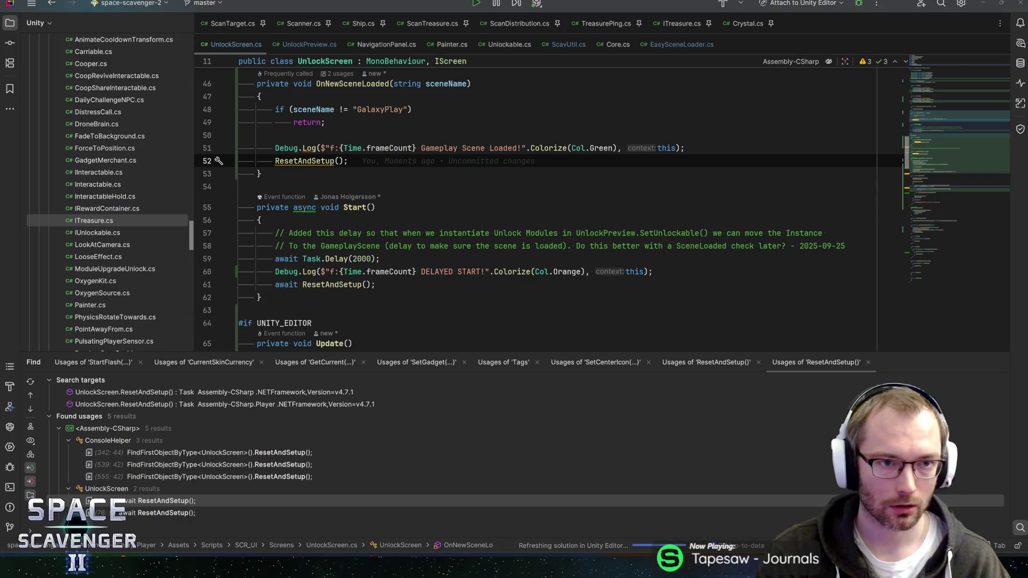
# Switch to the Unity editor and enter Play mode to test the new logs
pyautogui.hotkey('alt', 'Tab')
pyautogui.press('Tab')
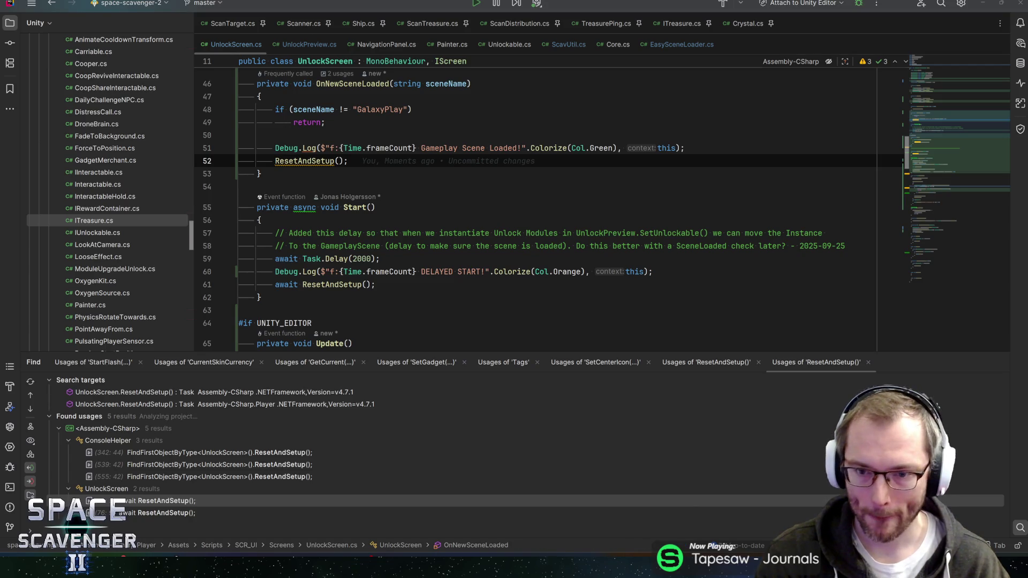
pyautogui.hotkey('alt', 'Tab')
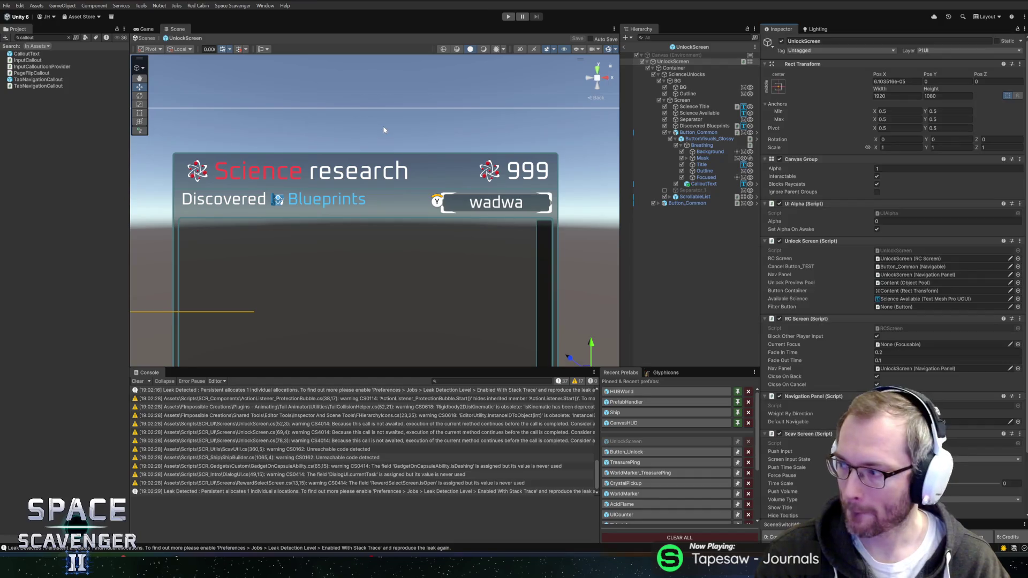
pyautogui.click(507, 16)
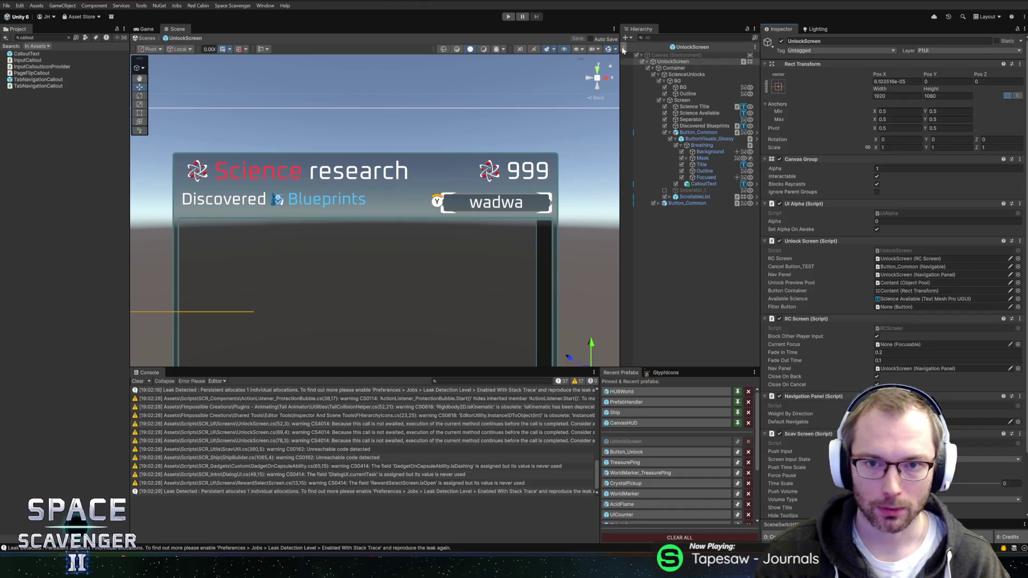
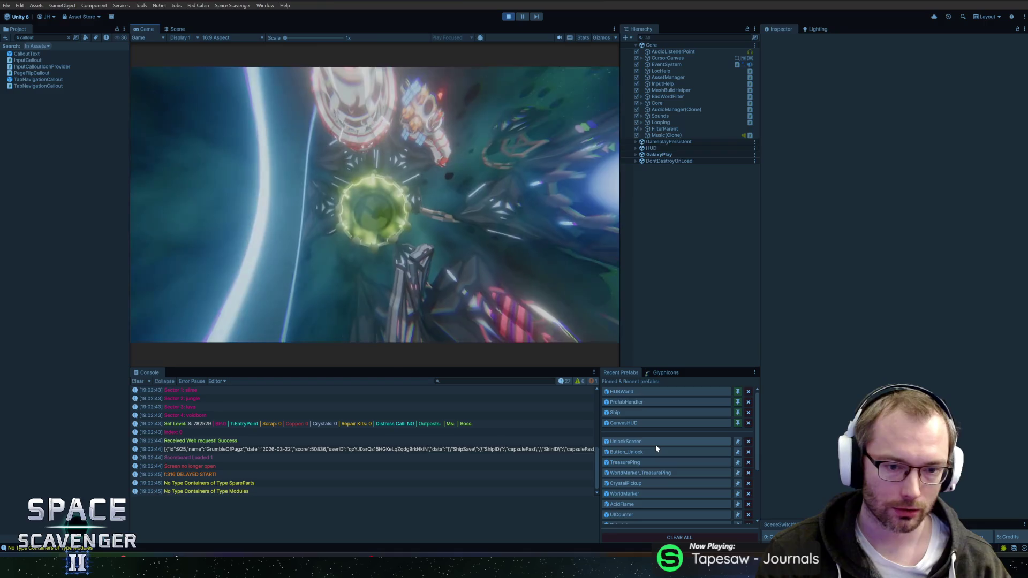
# Filter the console to warnings and errors, restore info messages, and inspect the DELAYED START stack trace
pyautogui.click(568, 381)
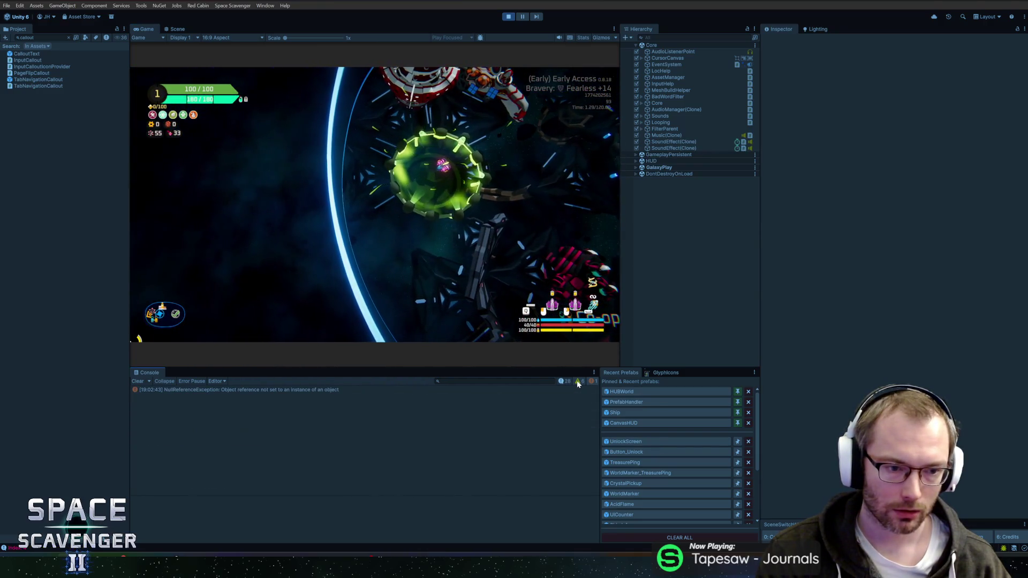
pyautogui.click(563, 381)
pyautogui.scroll(-10, 407, 428)
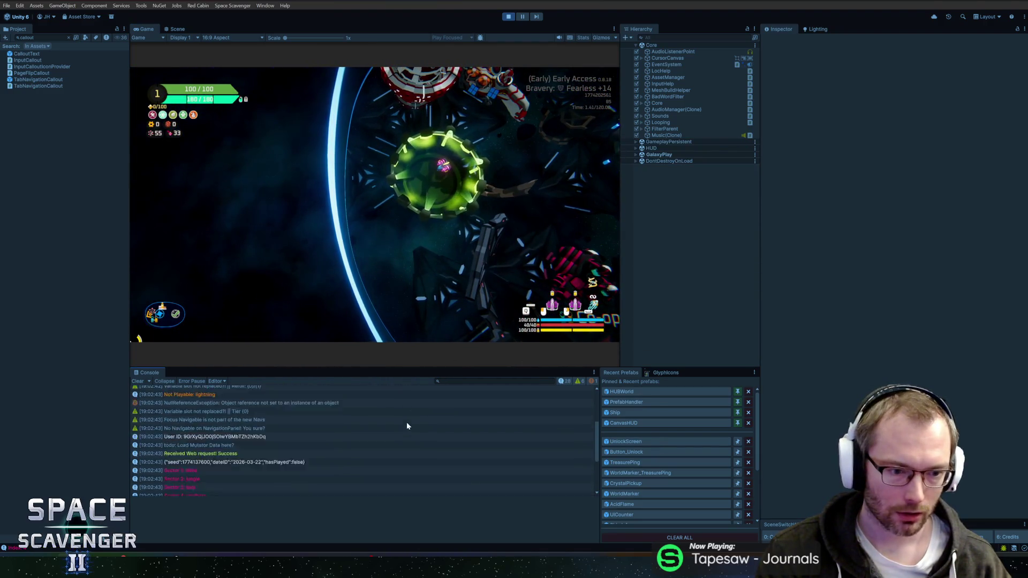
pyautogui.click(215, 466)
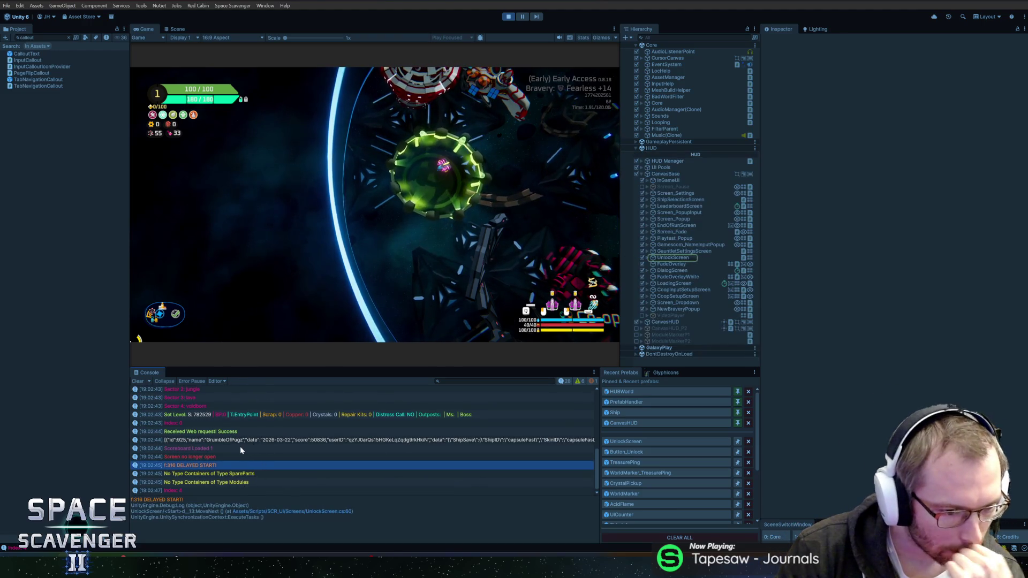
pyautogui.scroll(3, 241, 447)
pyautogui.scroll(6, 240, 448)
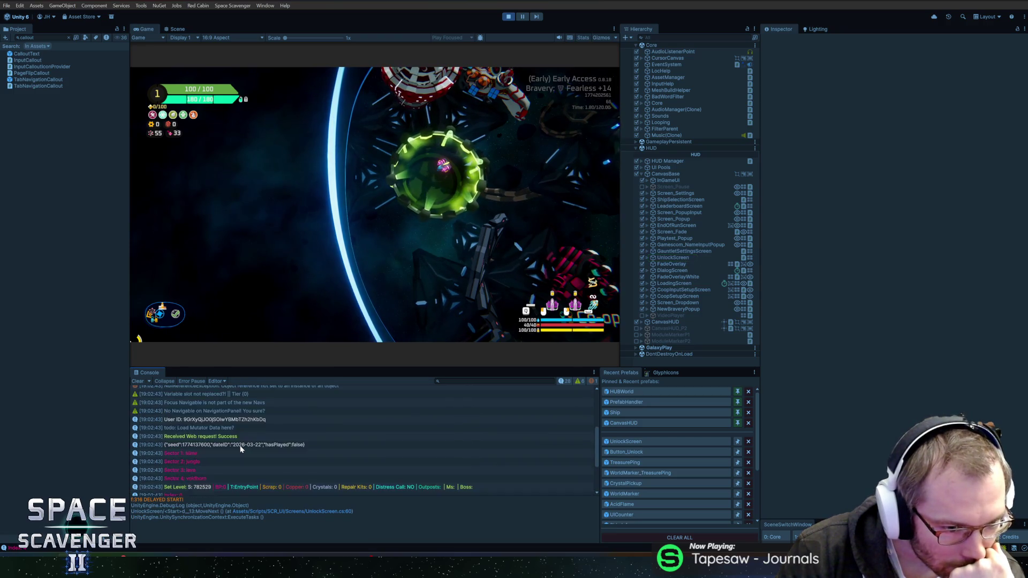
# Stop Play mode, collapse Button_Common's children and inspect the UnlockScreen object's components
pyautogui.hotkey('ctrl', 'p')
pyautogui.click(694, 133)
pyautogui.click(670, 133)
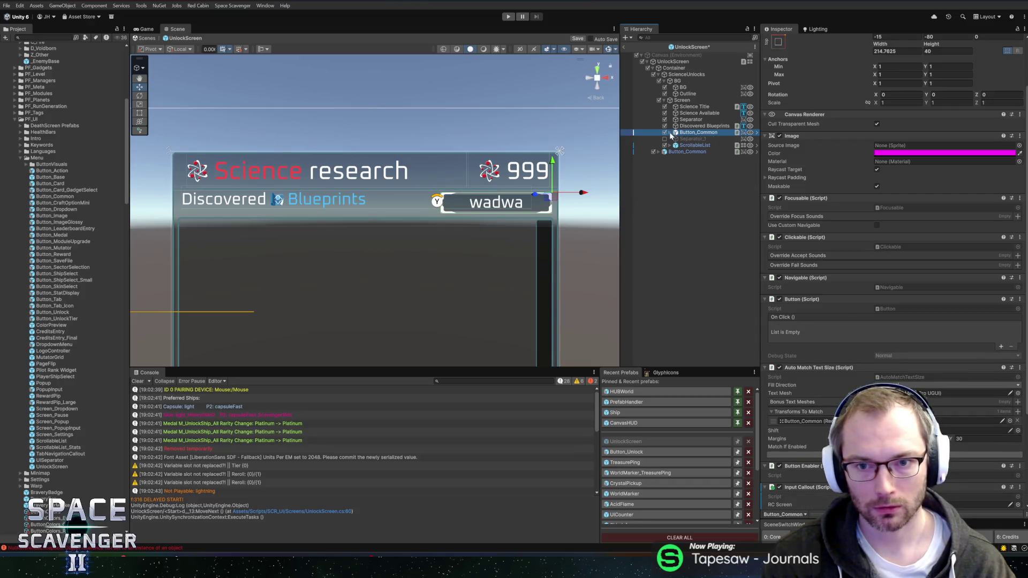
pyautogui.click(673, 62)
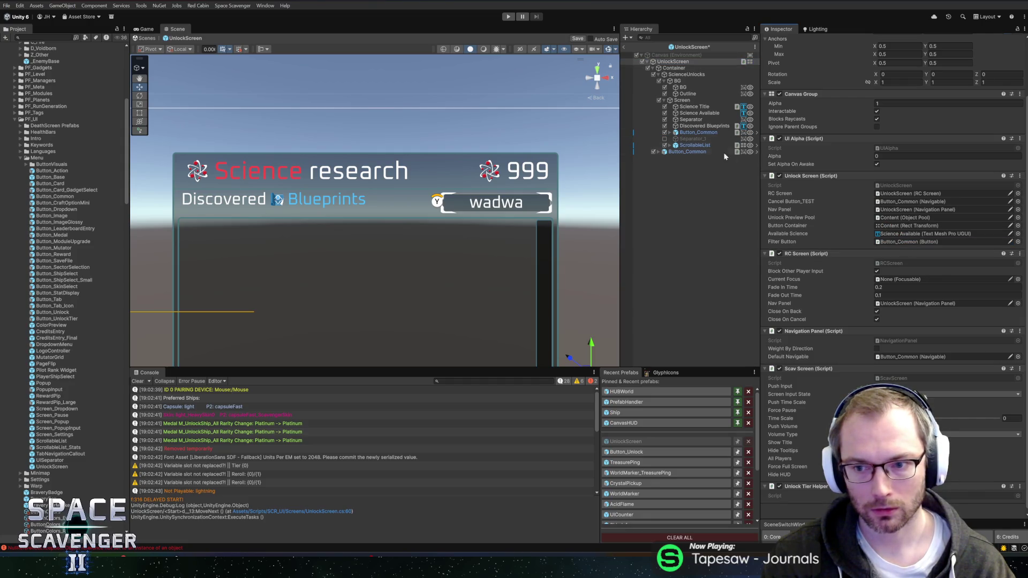
# Rename Button_Common to 'FilterButton' and save the UnlockScreen prefab
pyautogui.click(682, 133)
pyautogui.click(682, 133)
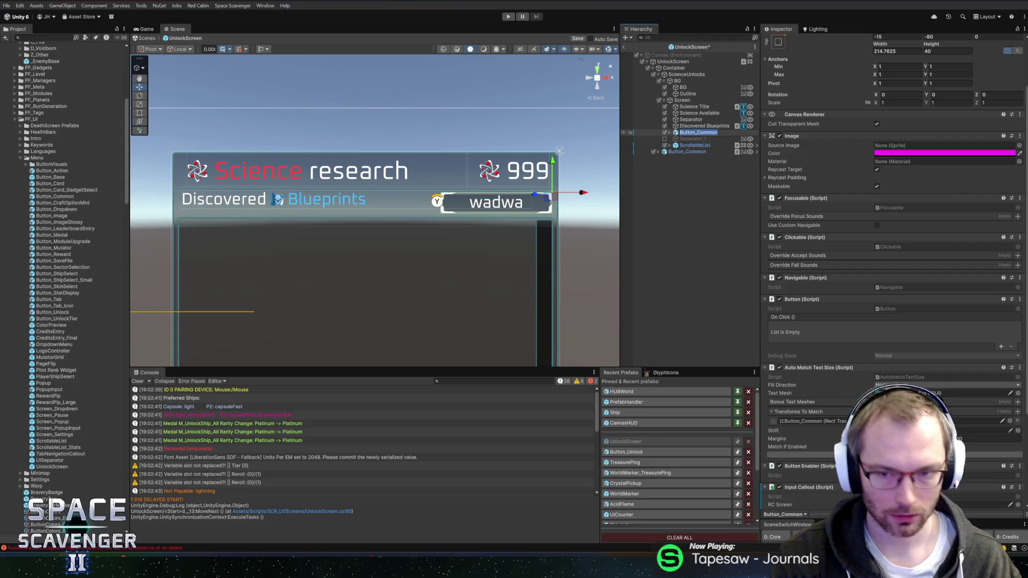
pyautogui.write('FilterButton')
pyautogui.press('Return')
pyautogui.hotkey('ctrl', 's')
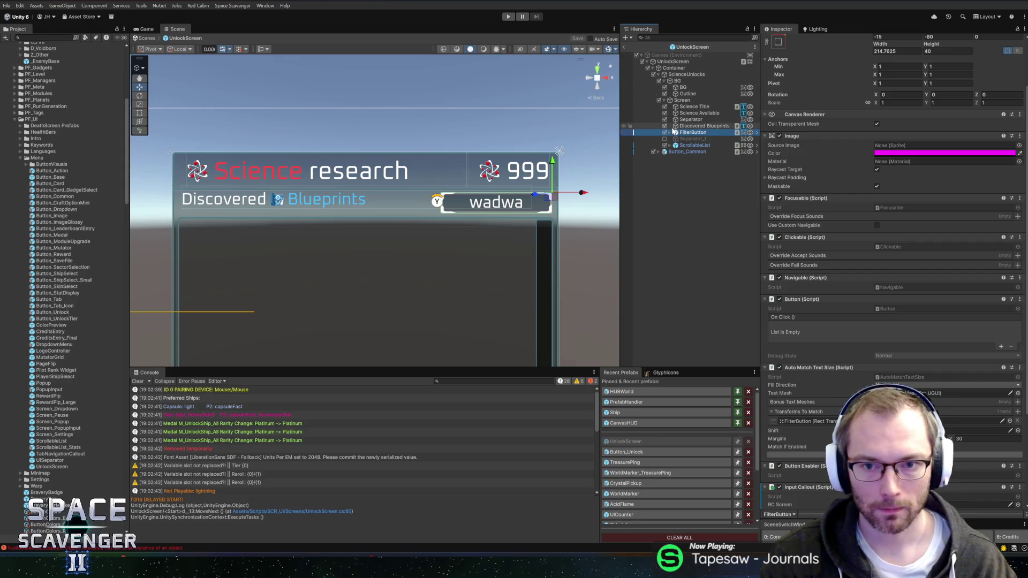
# Expand FilterButton, select ButtonVisuals_Glossy and open the Localization Editor for its text
pyautogui.click(669, 132)
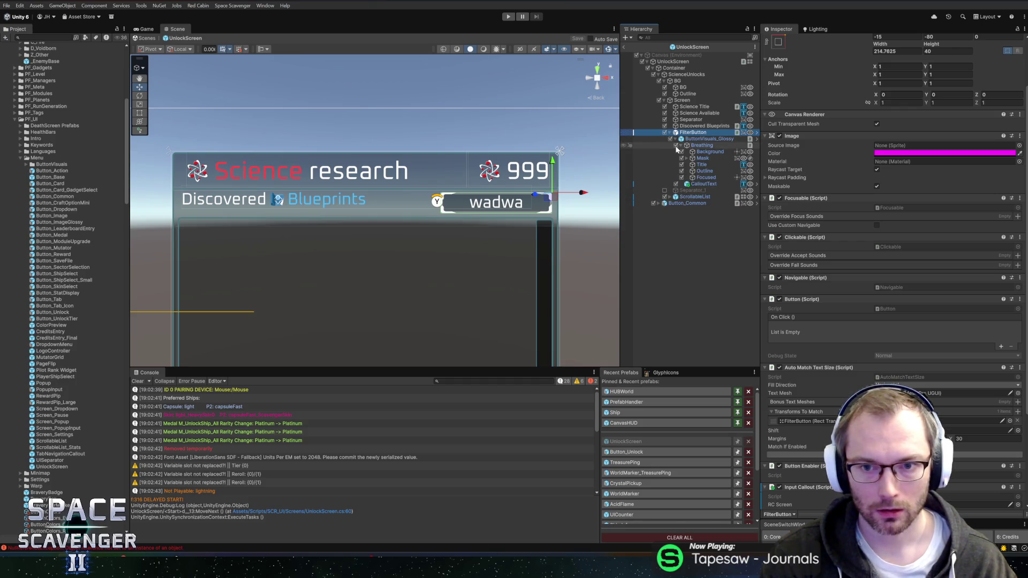
pyautogui.click(702, 139)
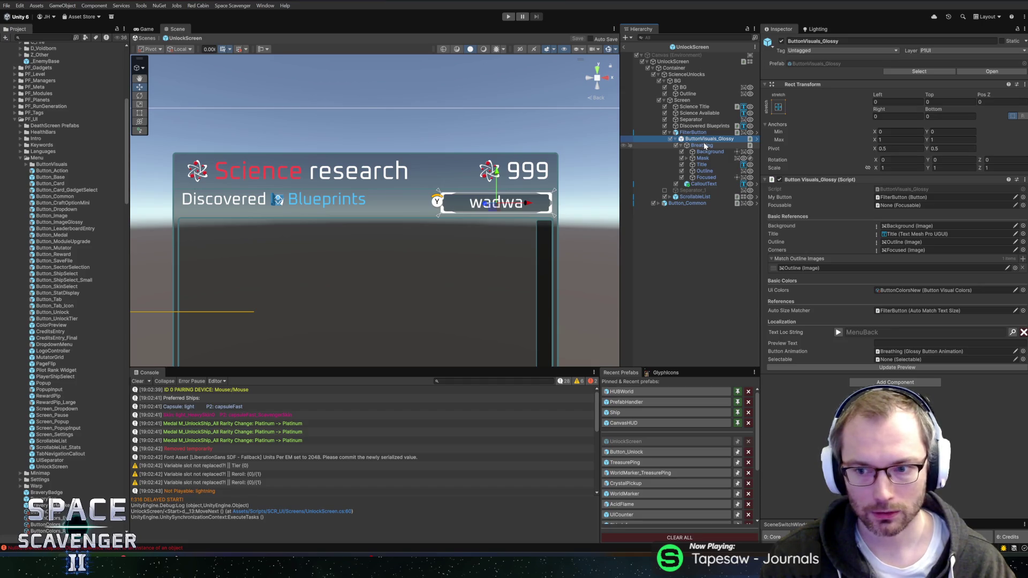
pyautogui.click(1012, 332)
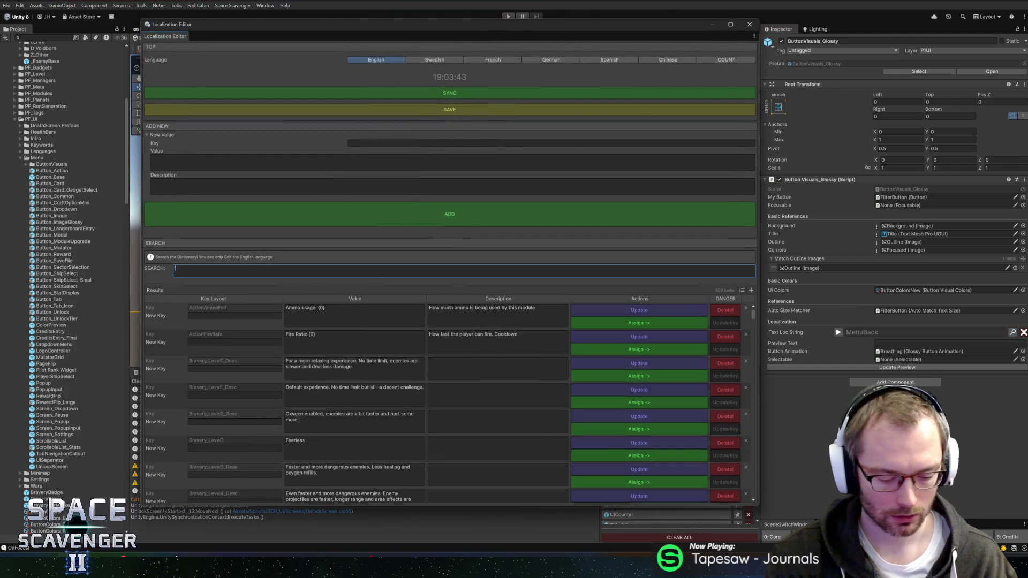
# Add localization key MenuFilterUnlocked with value 'Filter Unlocked' and a blueprint-filter description, then close the editor
pyautogui.write('filter')
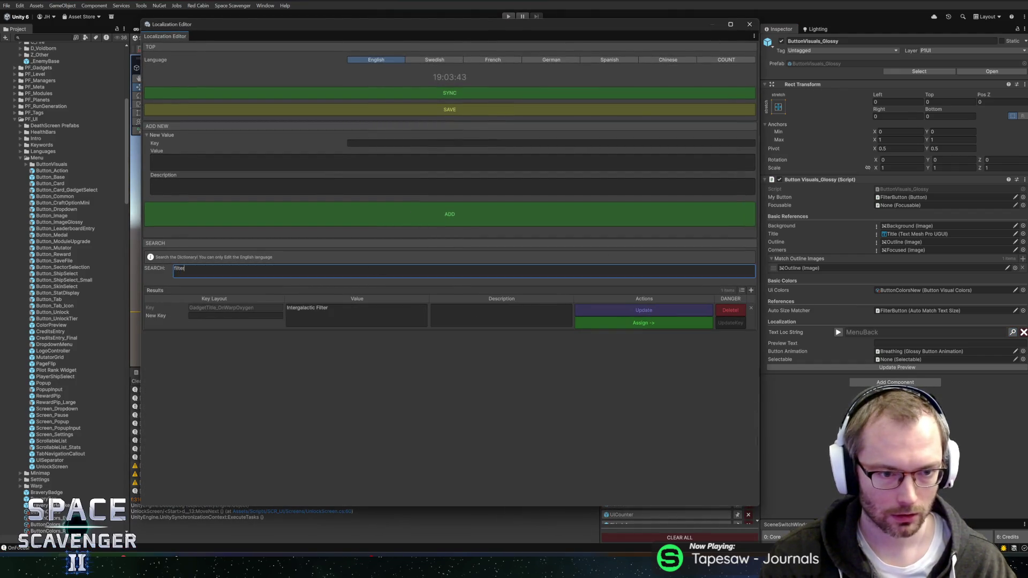
pyautogui.press('BackSpace')
pyautogui.press('BackSpace')
pyautogui.press('BackSpace')
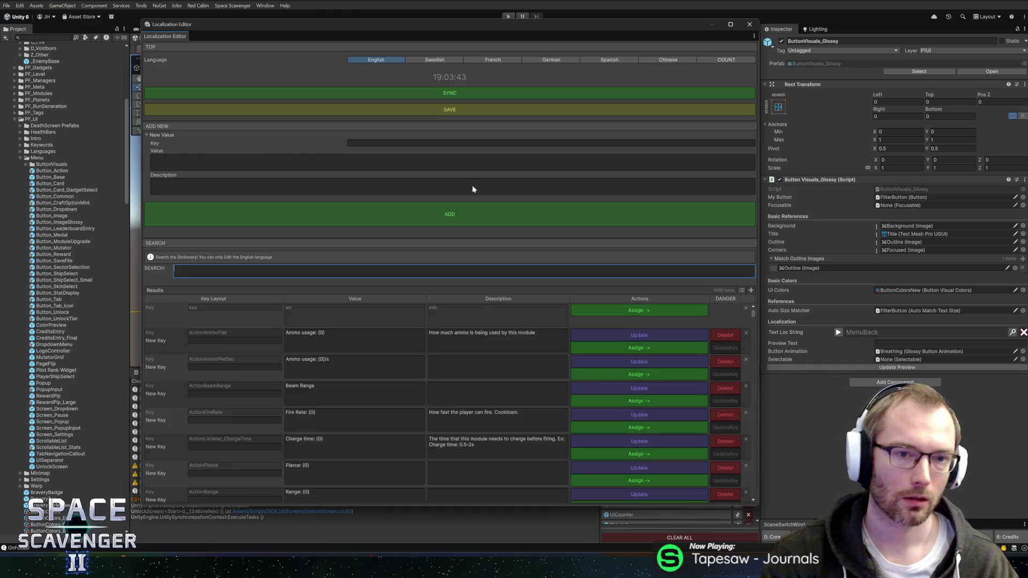
pyautogui.click(421, 144)
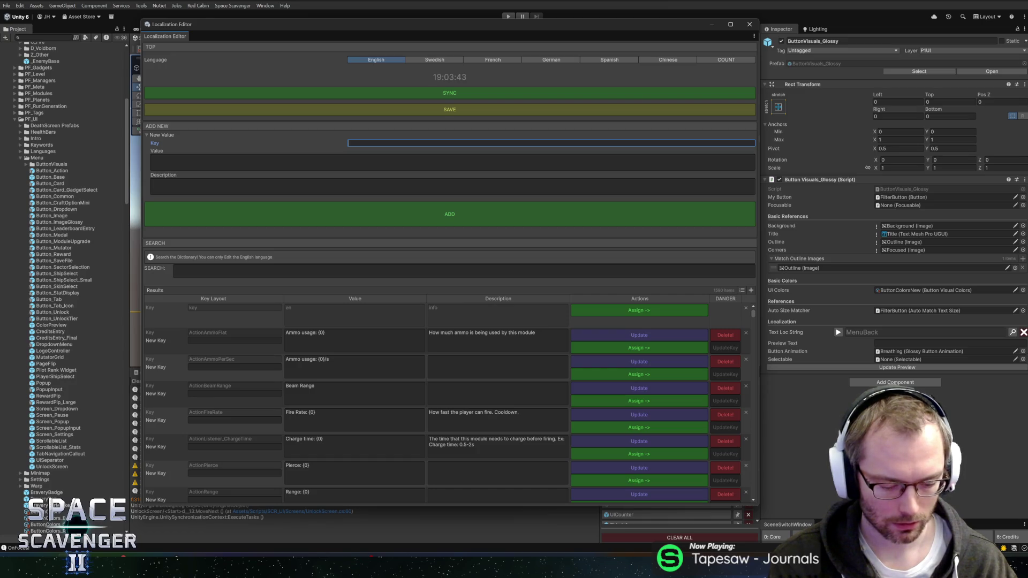
pyautogui.write('MenuFl')
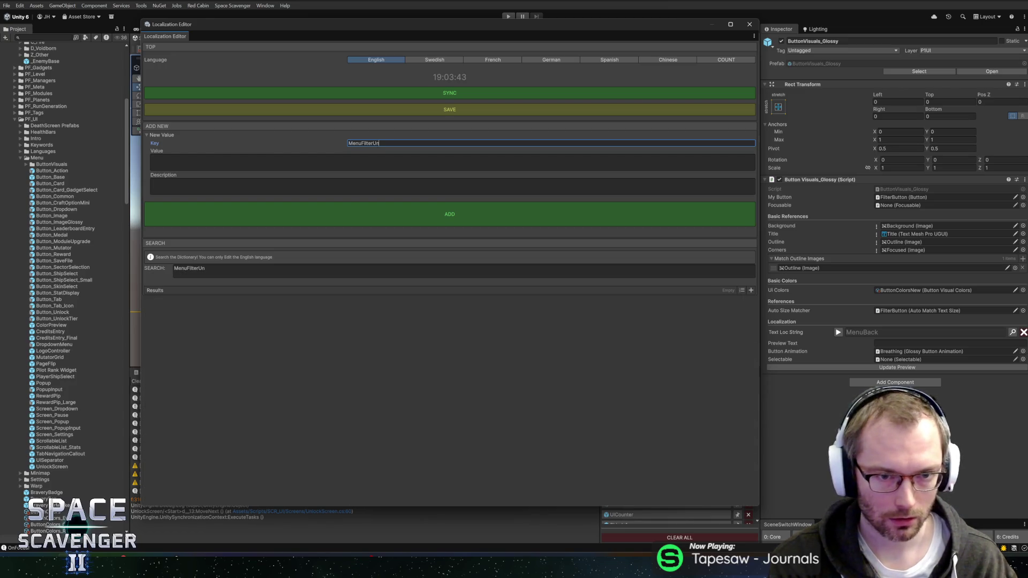
pyautogui.write('ed')
pyautogui.press('Tab')
pyautogui.write('Filter Unlocked')
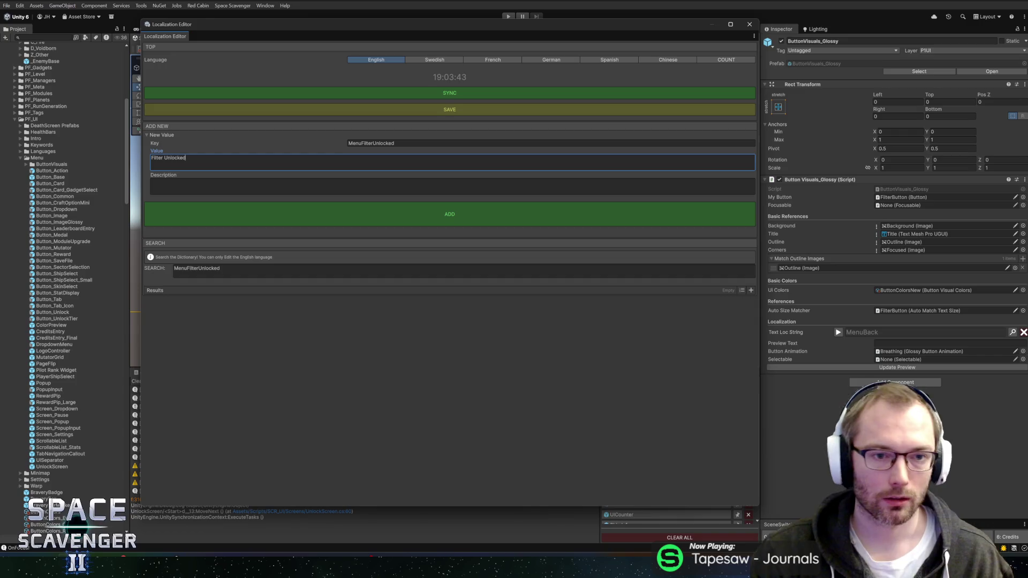
pyautogui.click(212, 190)
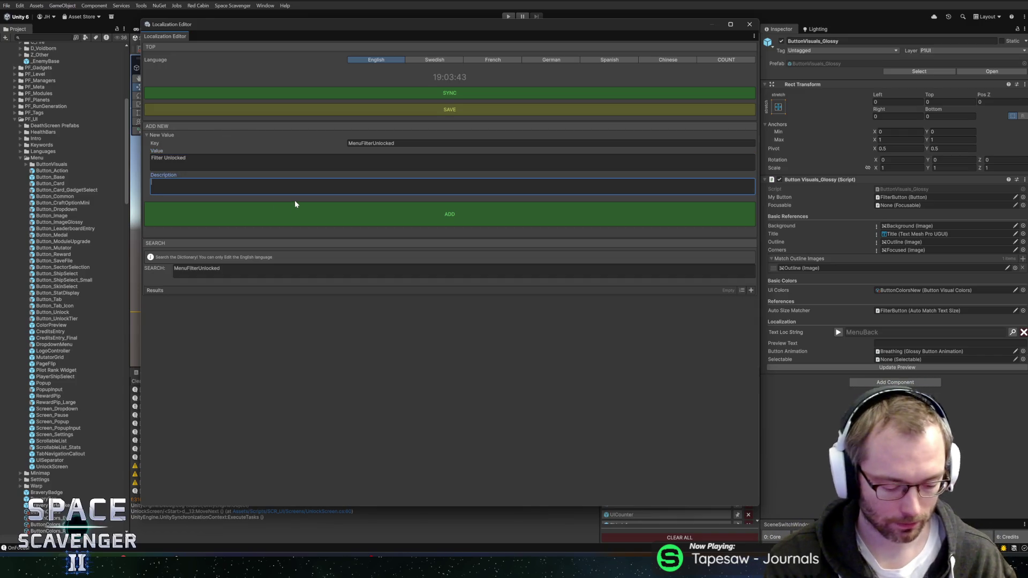
pyautogui.write('A button prompt to filter all')
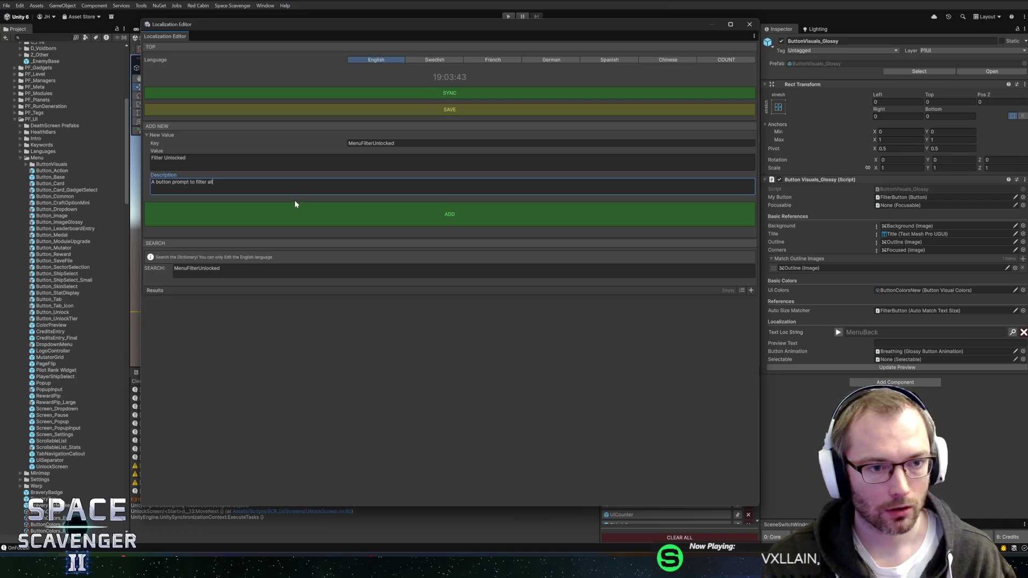
pyautogui.write(' unlocked ')
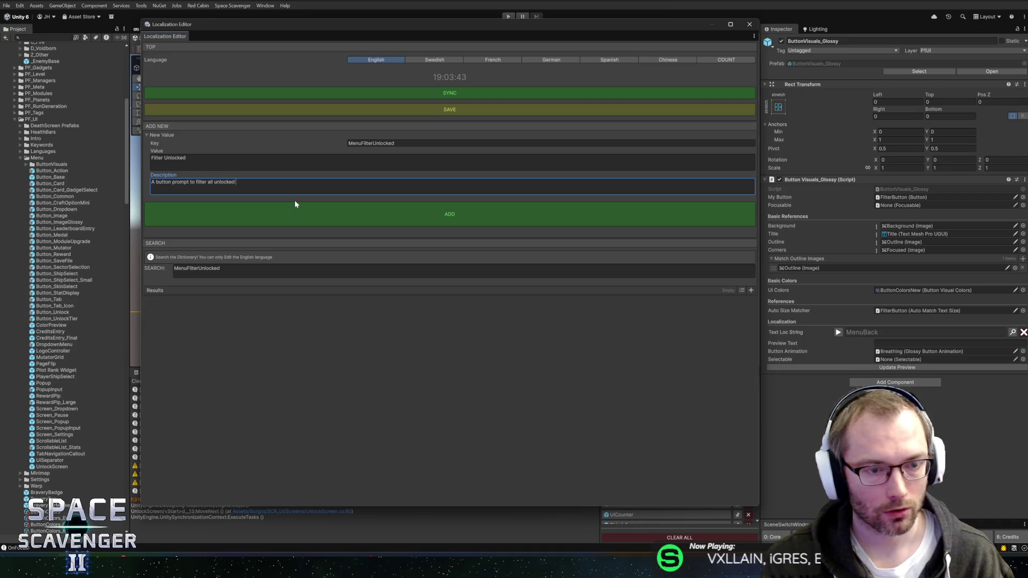
pyautogui.write('bluep')
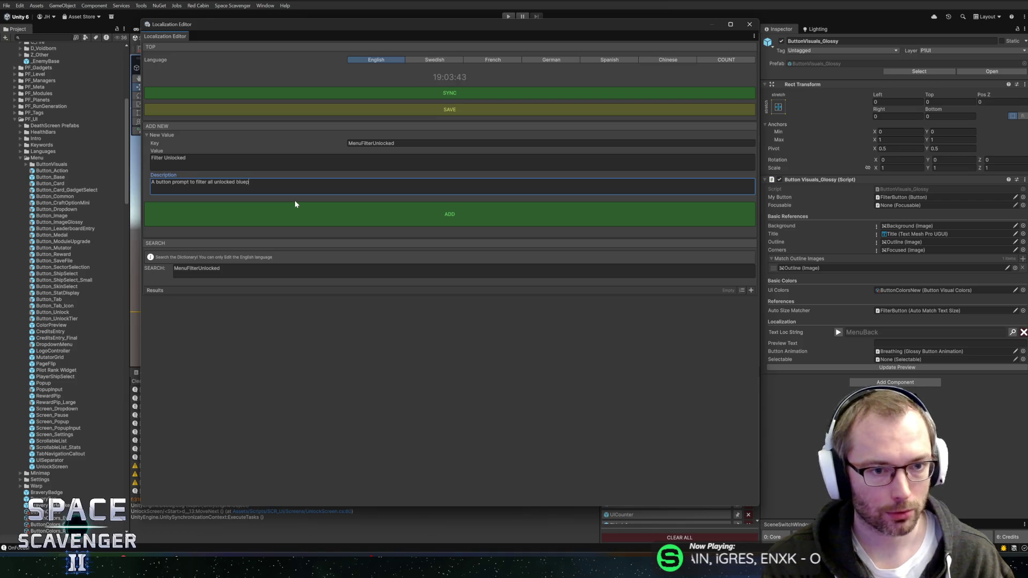
pyautogui.write('rints from a')
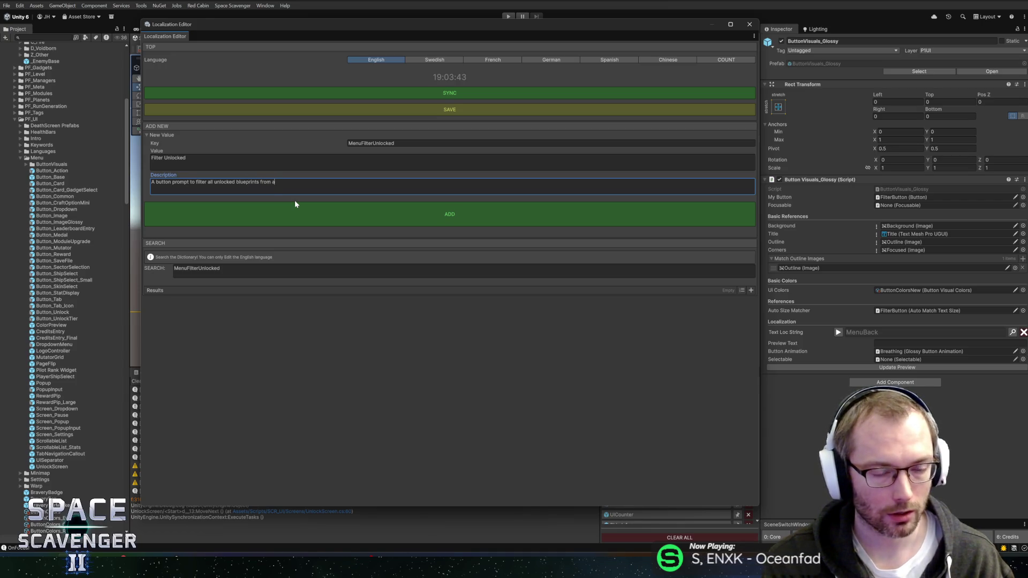
pyautogui.click(435, 218)
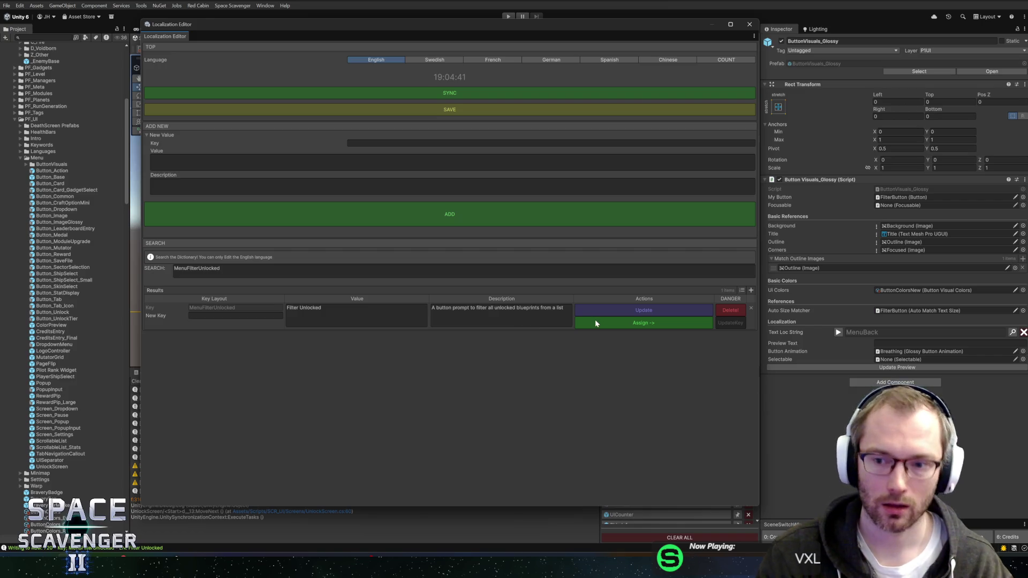
pyautogui.click(750, 25)
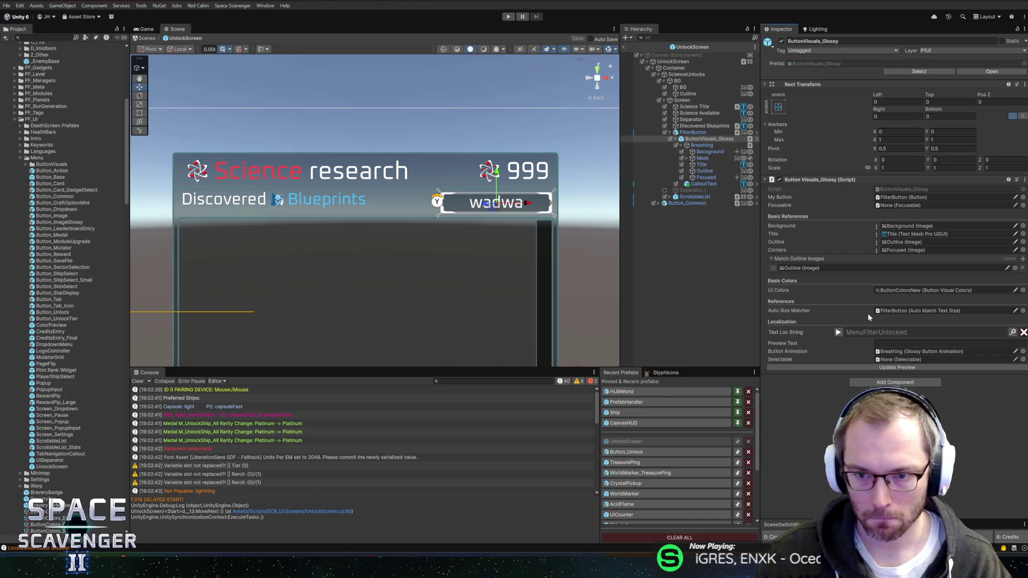
# Check the button's localization key, Title text object and FilterButton settings, then start the game
pyautogui.rightClick(782, 332)
pyautogui.click(803, 366)
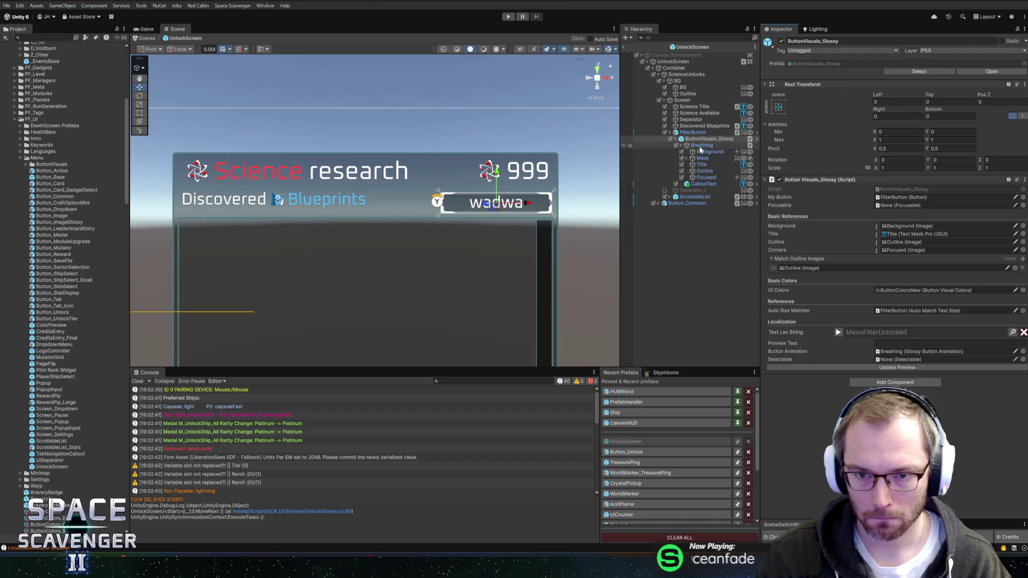
pyautogui.click(701, 164)
pyautogui.scroll(-10, 829, 280)
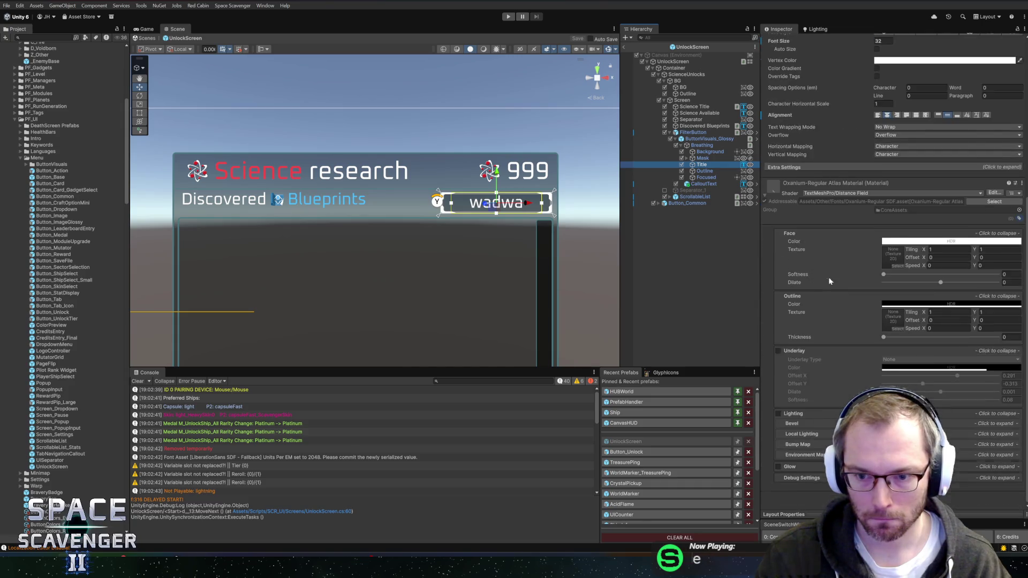
pyautogui.scroll(10, 822, 213)
pyautogui.click(695, 132)
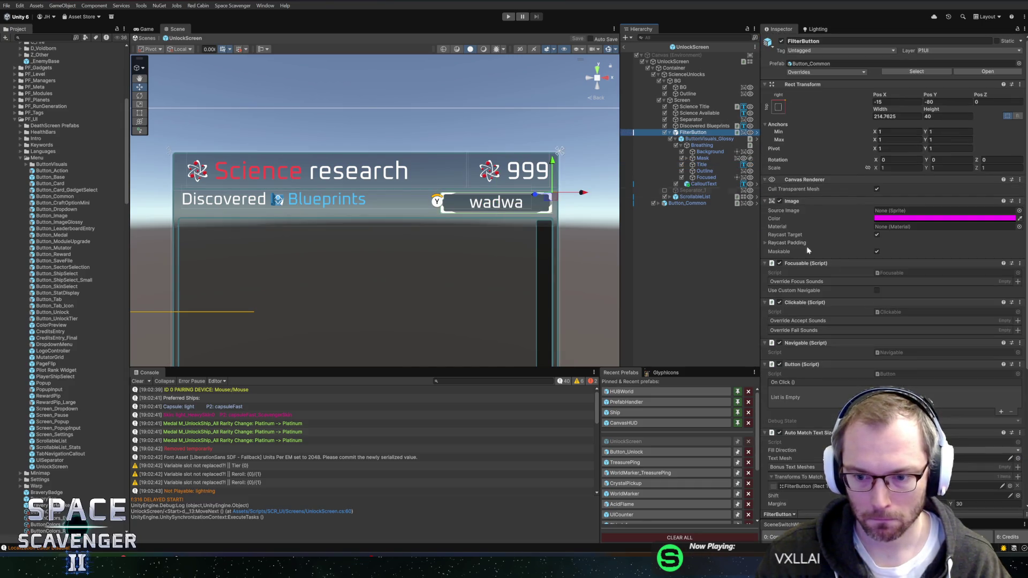
pyautogui.scroll(-8, 860, 330)
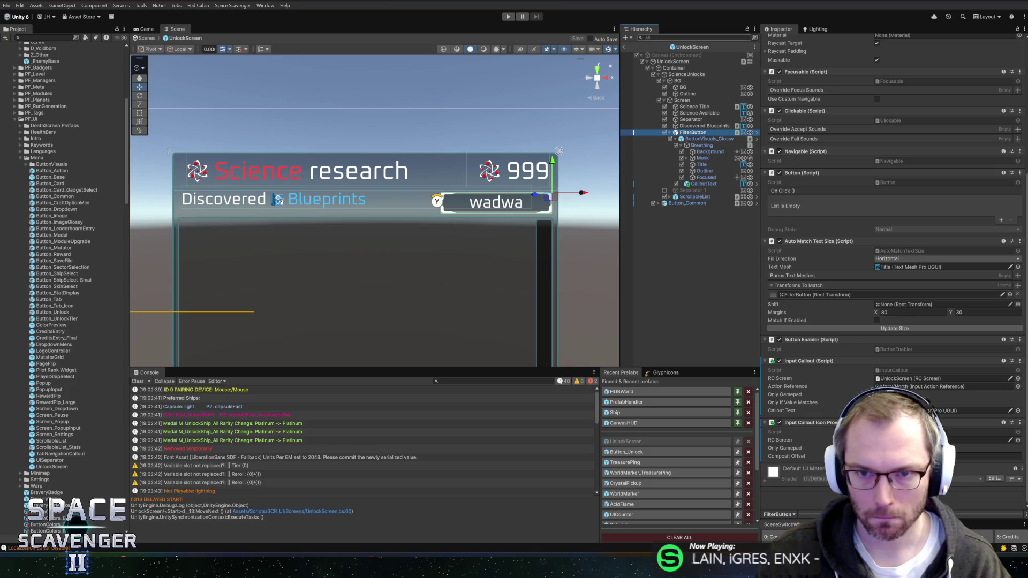
pyautogui.click(508, 16)
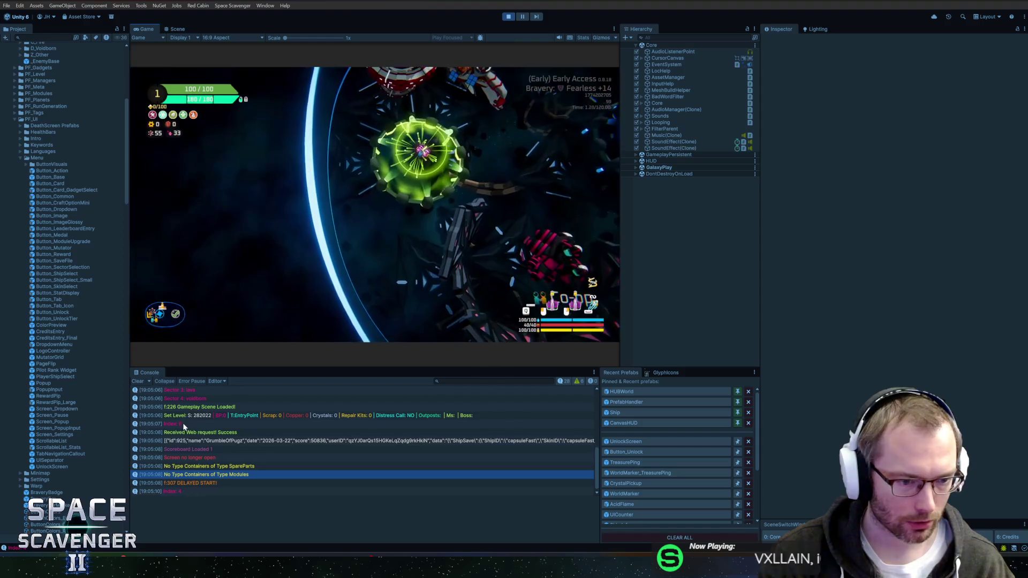
pyautogui.click(186, 417)
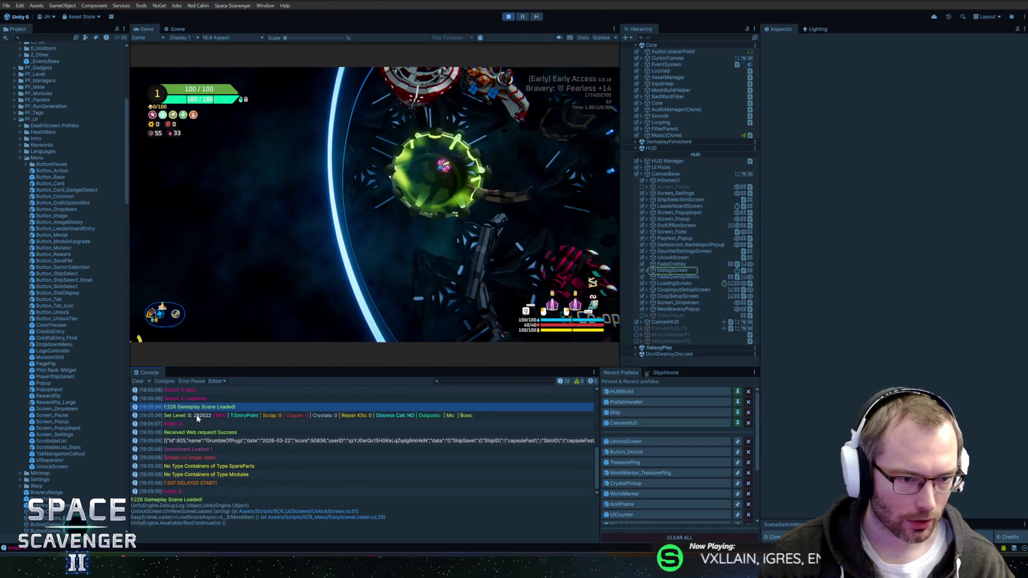
pyautogui.click(178, 483)
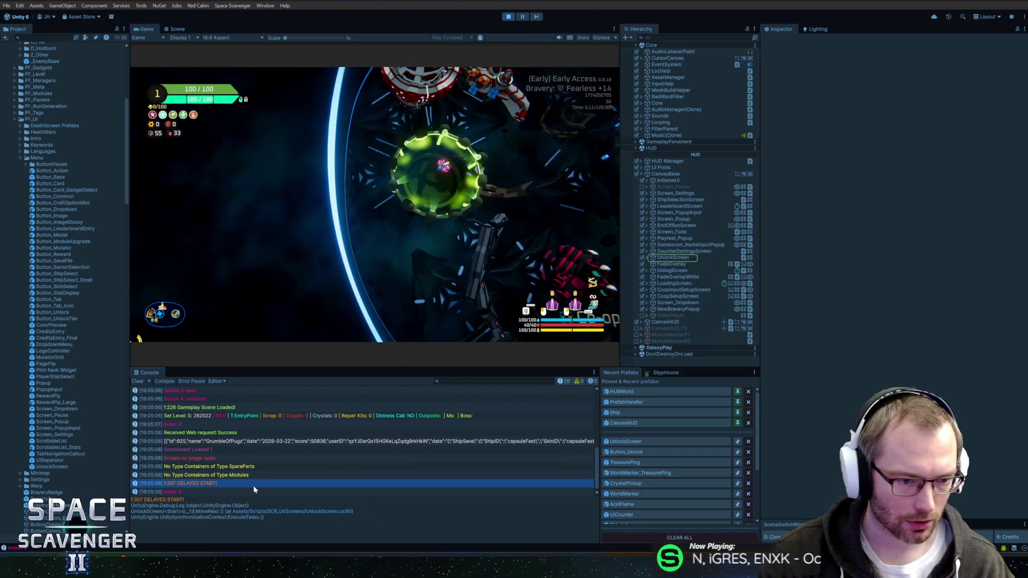
pyautogui.click(184, 409)
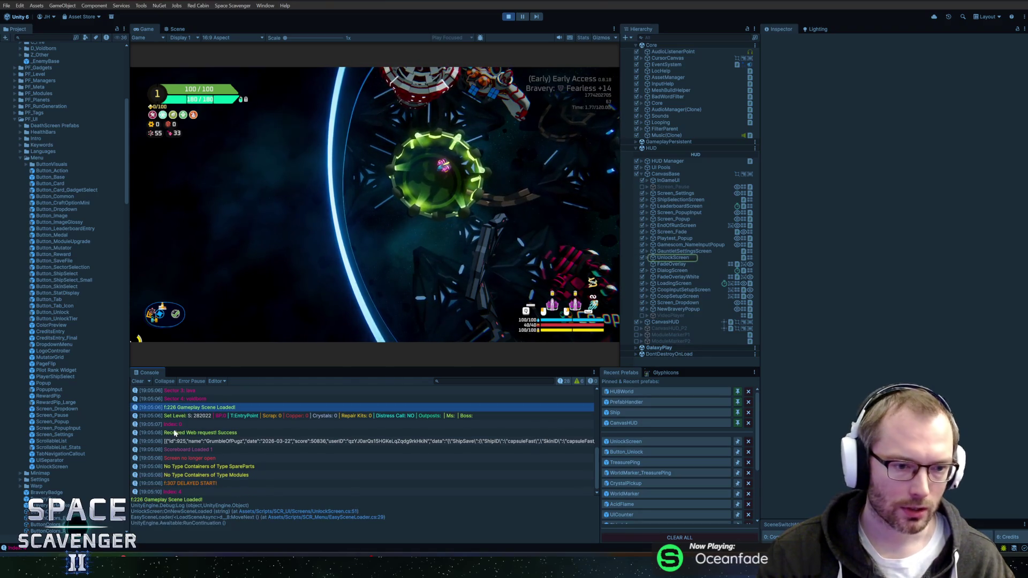
pyautogui.click(186, 484)
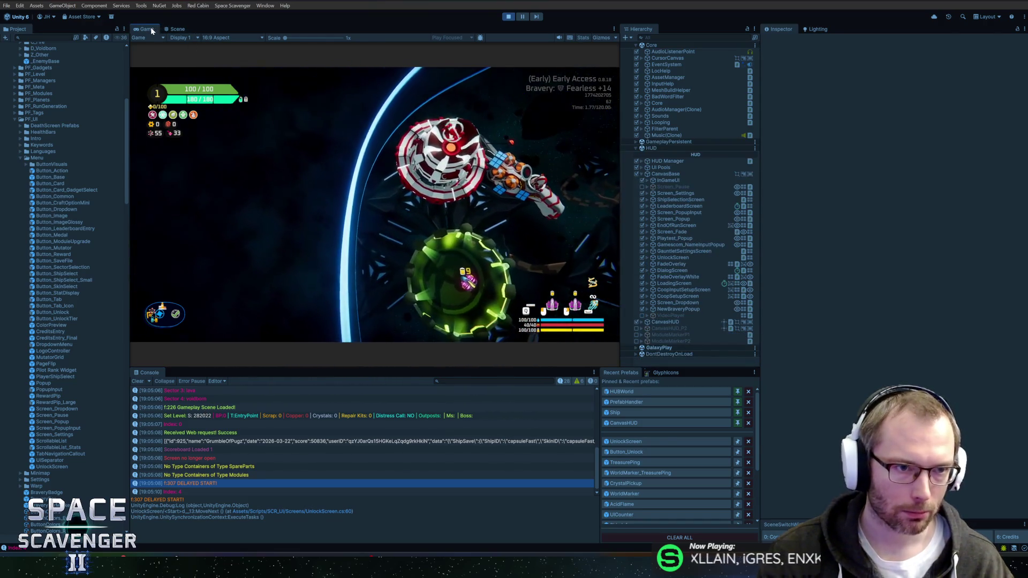
pyautogui.doubleClick(147, 29)
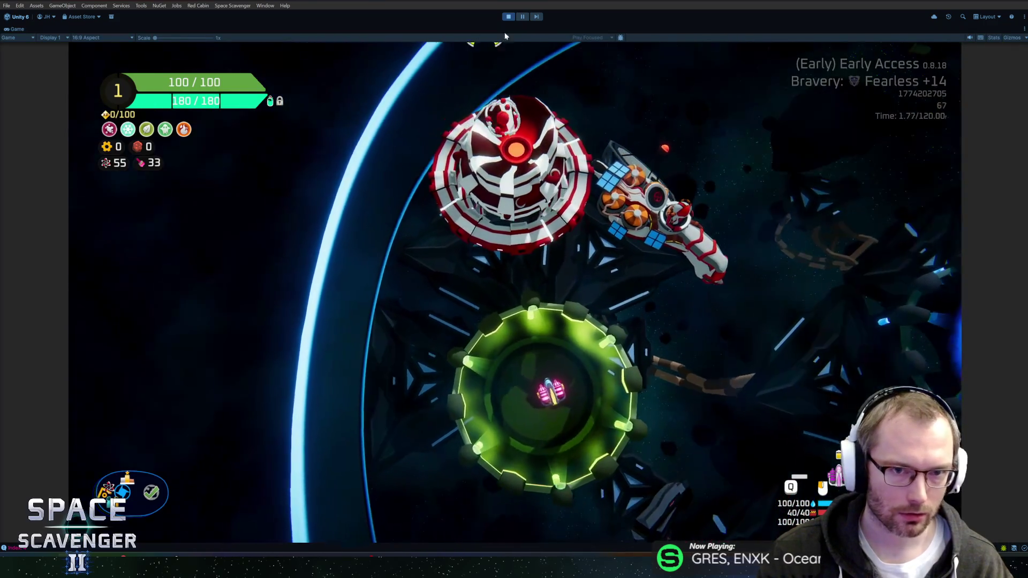
pyautogui.hotkey('shift', 'space')
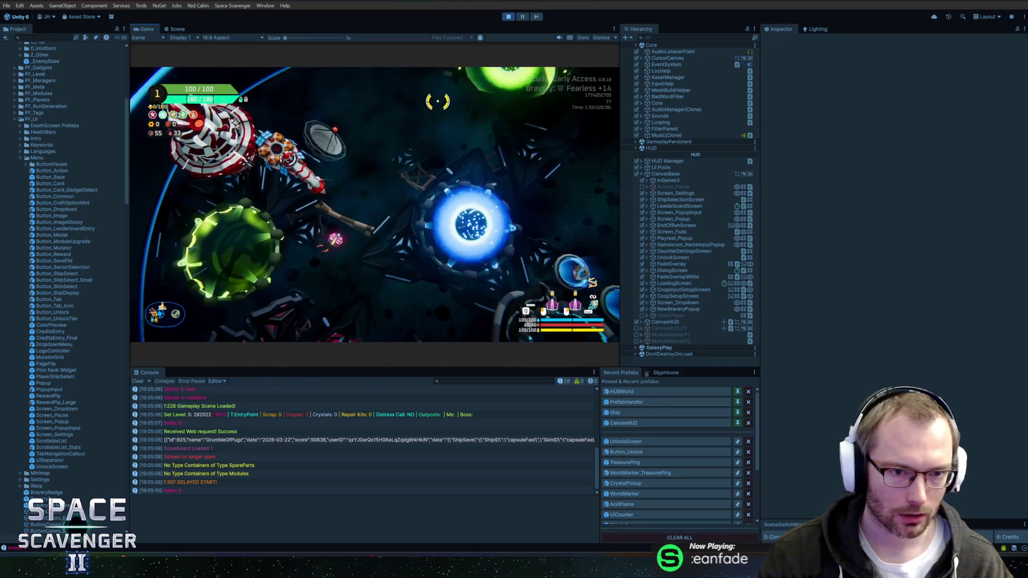
# Open the Science Research panel with E and toggle Filter Unlocked repeatedly to test it
pyautogui.press('e')
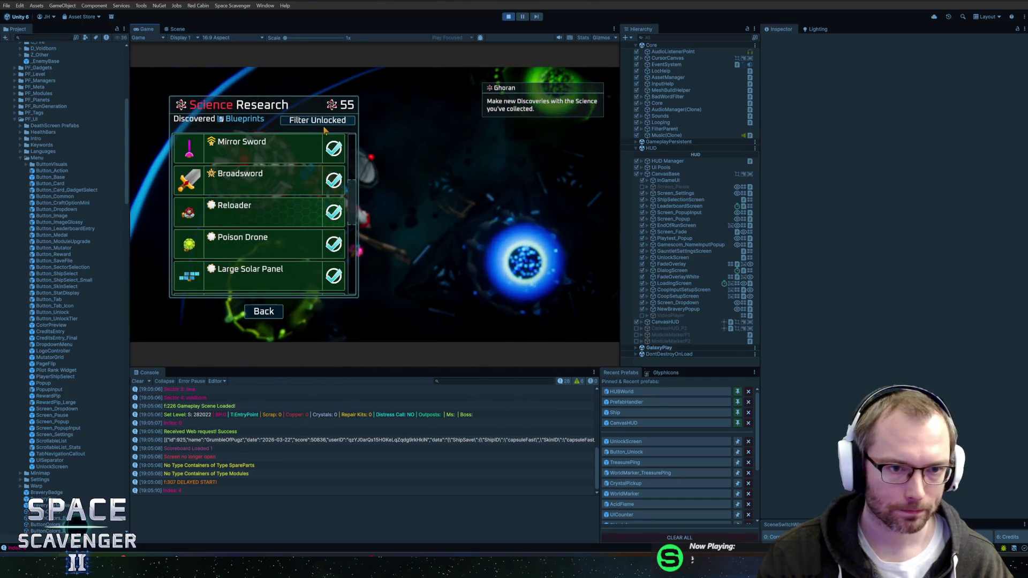
pyautogui.click(321, 127)
pyautogui.click(321, 127)
pyautogui.click(319, 126)
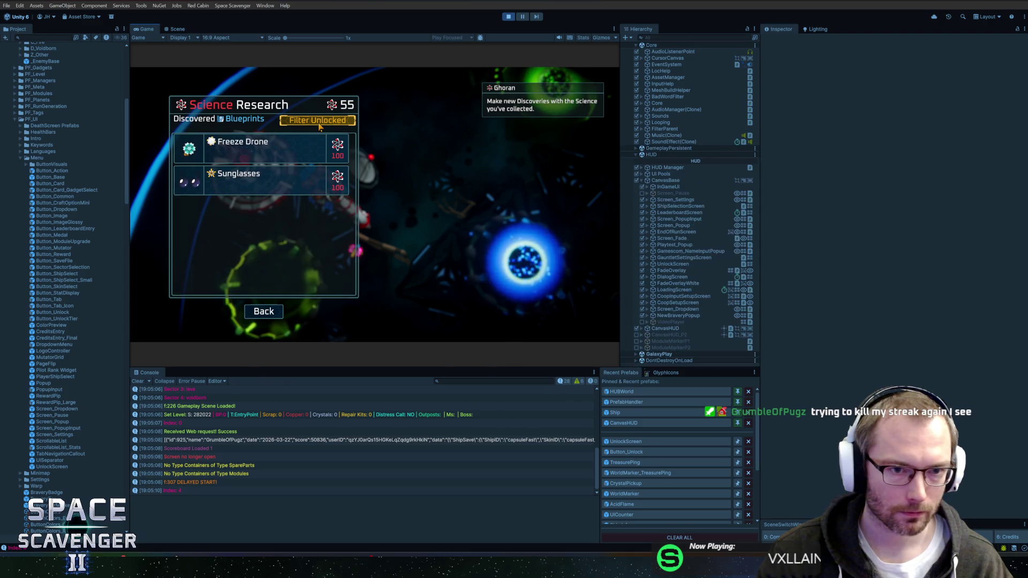
pyautogui.click(319, 126)
pyautogui.click(319, 126)
pyautogui.click(319, 126)
pyautogui.click(320, 126)
pyautogui.click(320, 126)
pyautogui.click(320, 127)
pyautogui.click(319, 127)
pyautogui.click(320, 126)
pyautogui.click(320, 126)
pyautogui.click(320, 126)
pyautogui.click(319, 127)
pyautogui.click(320, 126)
pyautogui.click(320, 126)
pyautogui.click(319, 127)
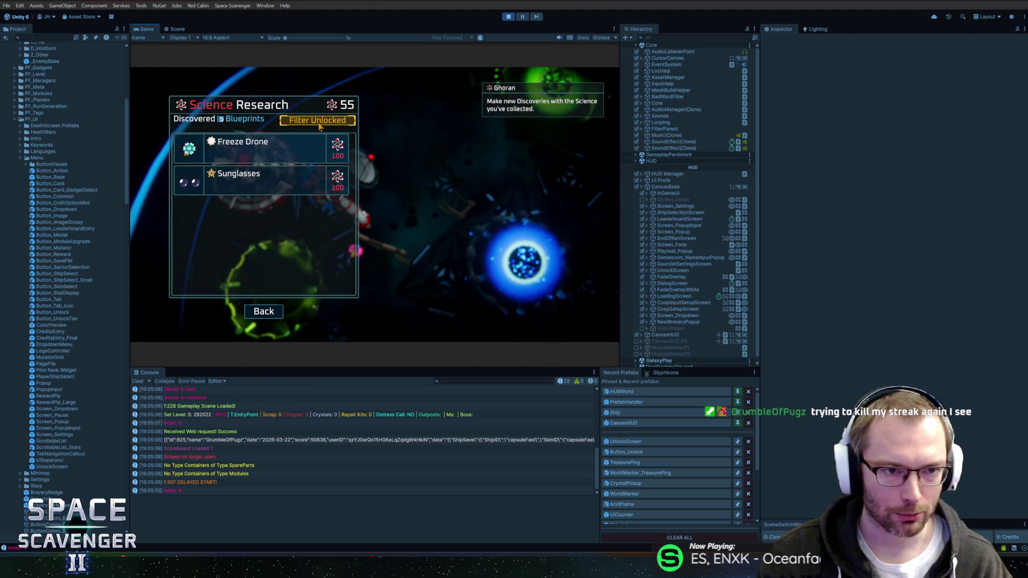
pyautogui.click(319, 126)
# Scroll the research list and maximize the Game view to fill the editor
pyautogui.scroll(-2, 303, 199)
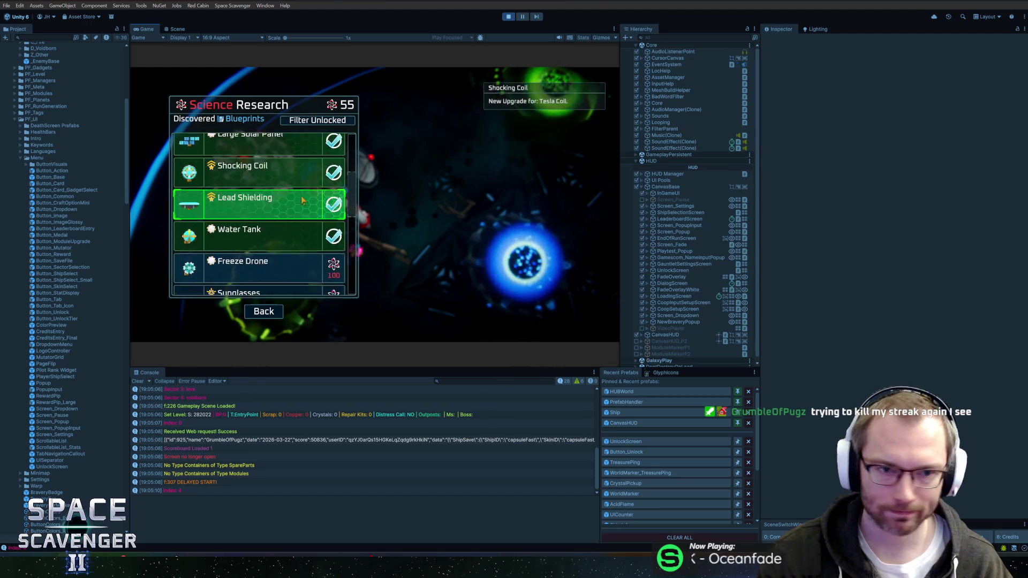
pyautogui.scroll(-6, 302, 199)
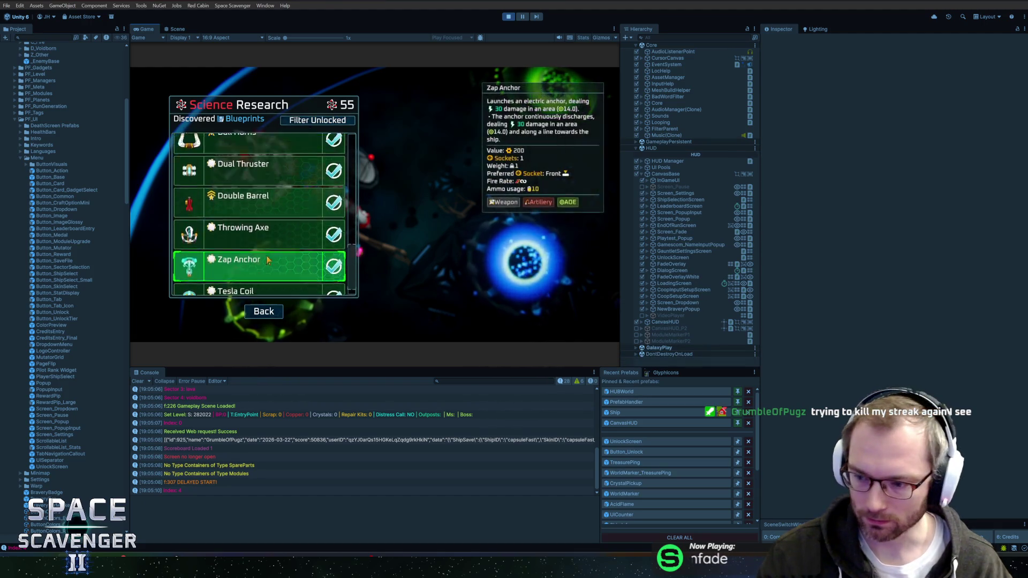
pyautogui.scroll(10, 269, 252)
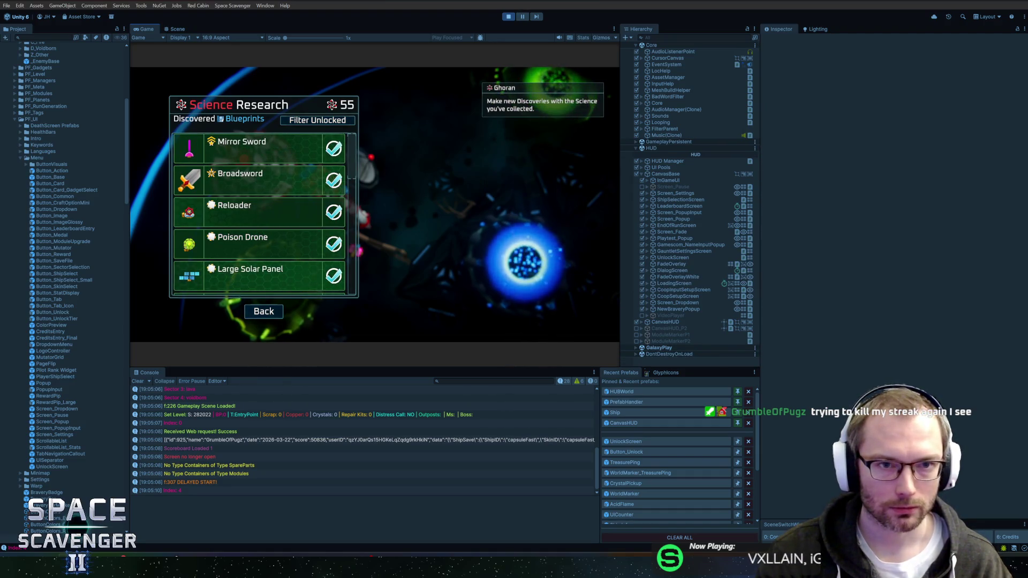
pyautogui.press('super')
pyautogui.doubleClick(146, 29)
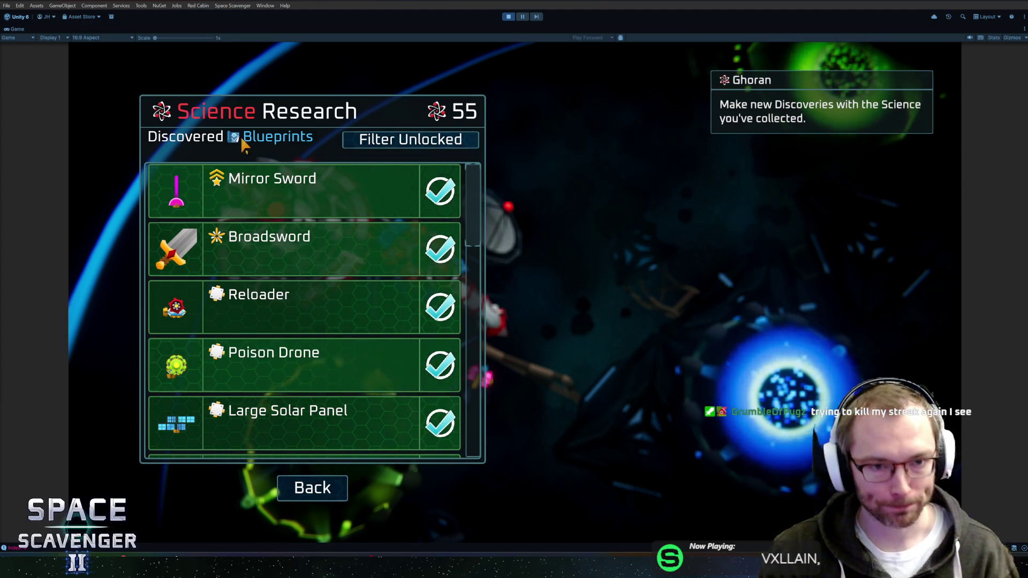
# Toggle the unlocked-items filter on and off, comparing the locked-only and full research lists
pyautogui.click(393, 144)
pyautogui.click(380, 148)
pyautogui.scroll(-10, 357, 238)
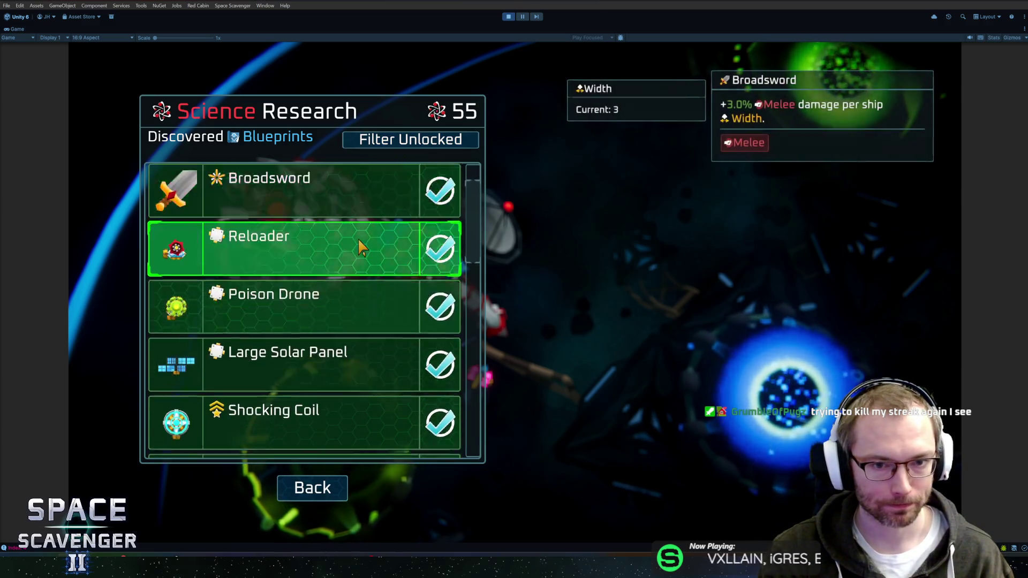
pyautogui.scroll(-5, 359, 248)
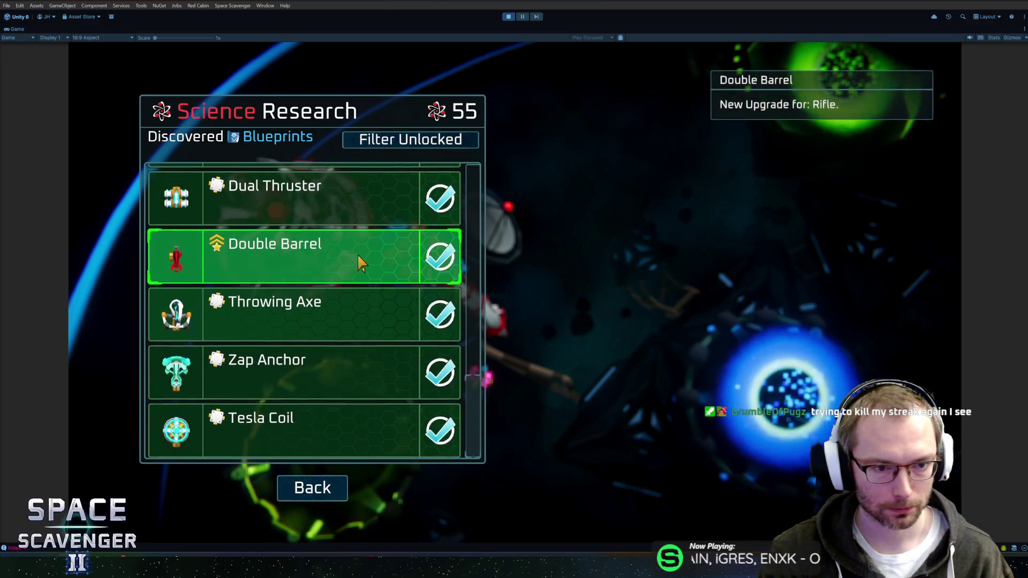
pyautogui.scroll(6, 428, 197)
pyautogui.scroll(-8, 425, 199)
pyautogui.click(407, 142)
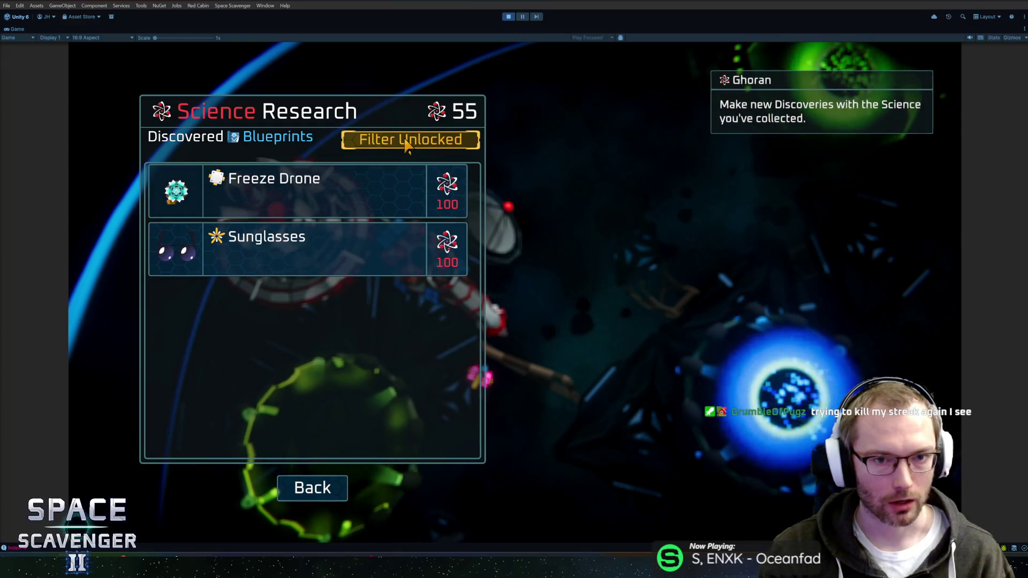
pyautogui.click(453, 142)
pyautogui.click(454, 141)
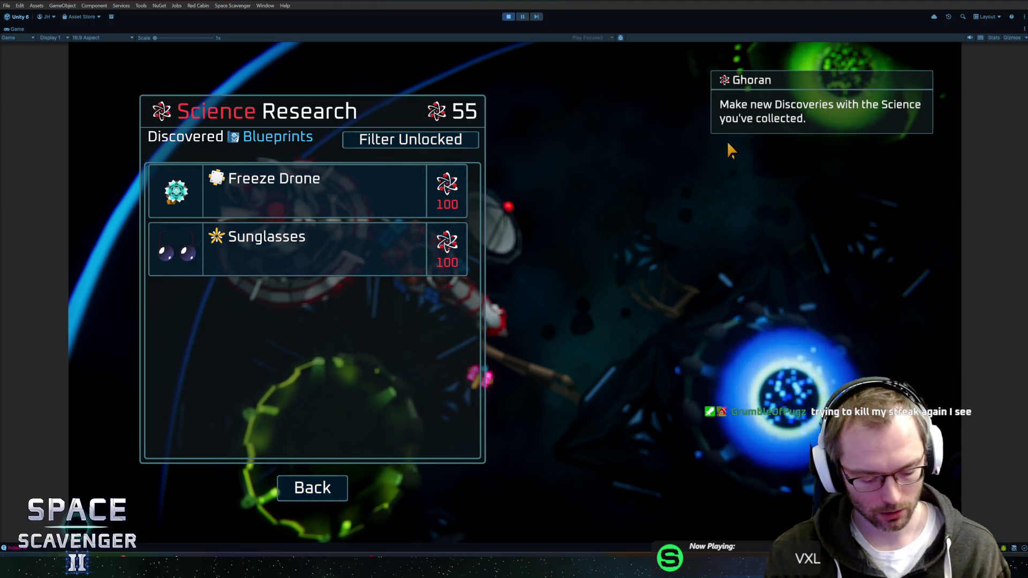
# Move gamepad focus with Up/Down between the filter, Freeze Drone, Sunglasses and Back, then close the panel
pyautogui.press('Down')
pyautogui.press('Up')
pyautogui.press('Up')
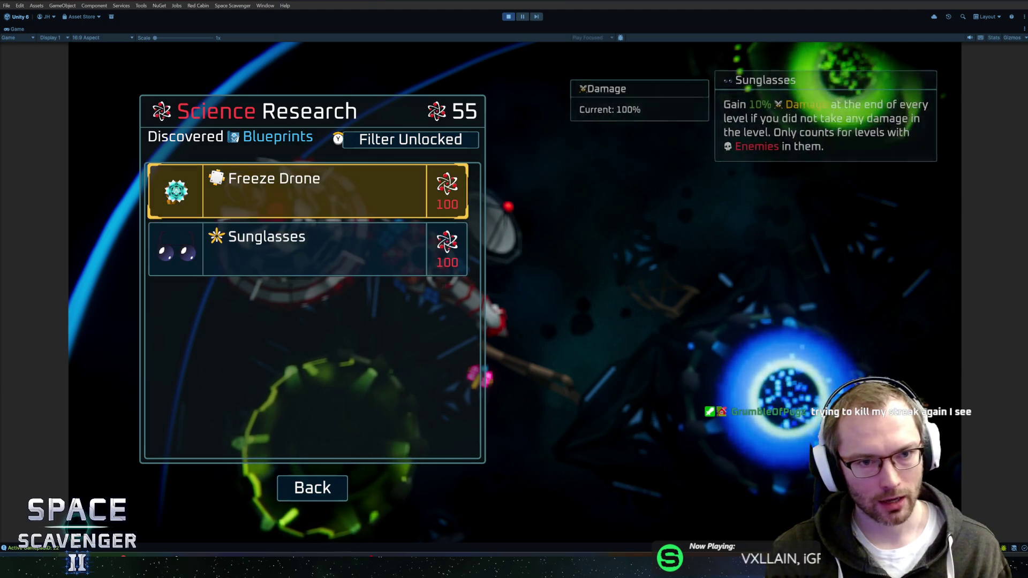
pyautogui.press('Down')
pyautogui.press('Up')
pyautogui.press('Down')
pyautogui.press('Down')
pyautogui.press('Up')
pyautogui.press('Up')
pyautogui.press('Up')
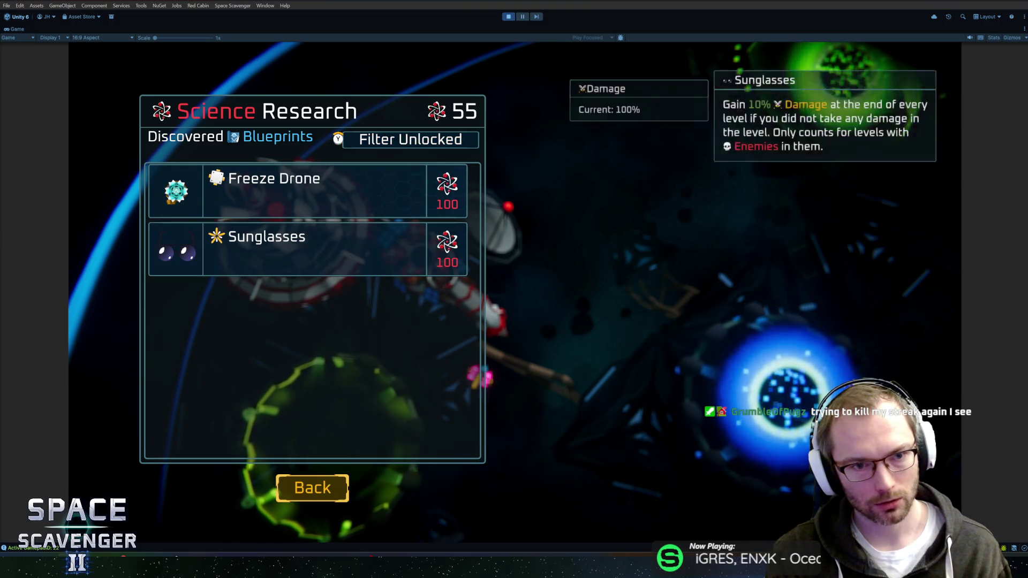
pyautogui.press('Down')
pyautogui.press('Down')
pyautogui.press('Down')
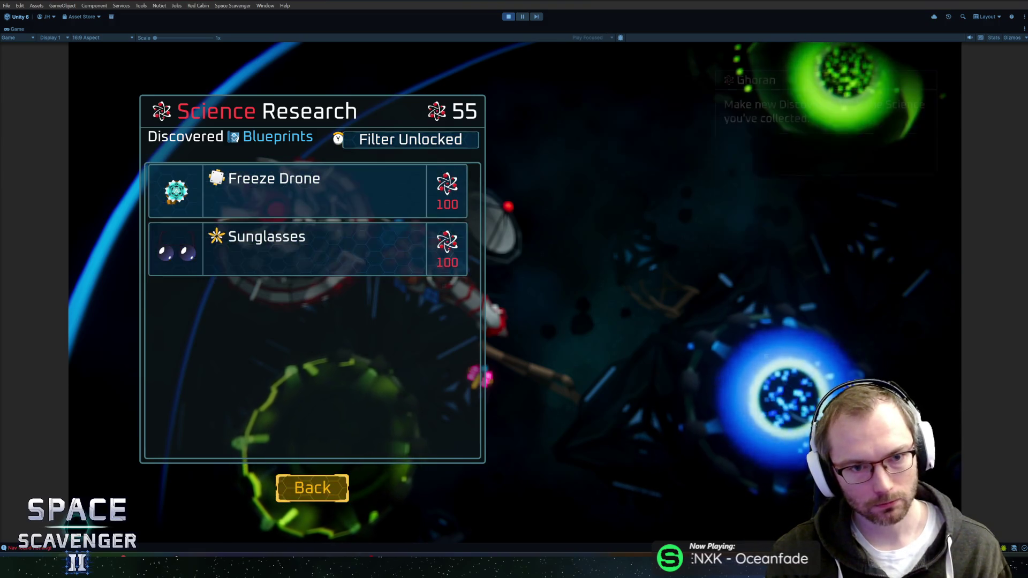
pyautogui.press('Up')
pyautogui.press('Up')
pyautogui.press('Up')
pyautogui.press('Down')
pyautogui.press('Up')
pyautogui.press('Down')
pyautogui.press('Up')
pyautogui.press('Up')
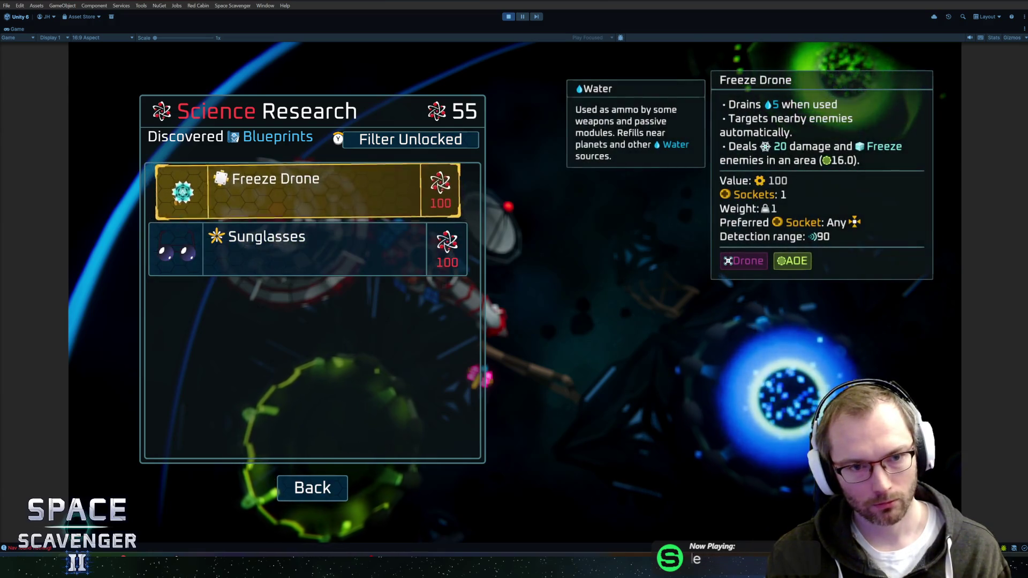
pyautogui.press('Down')
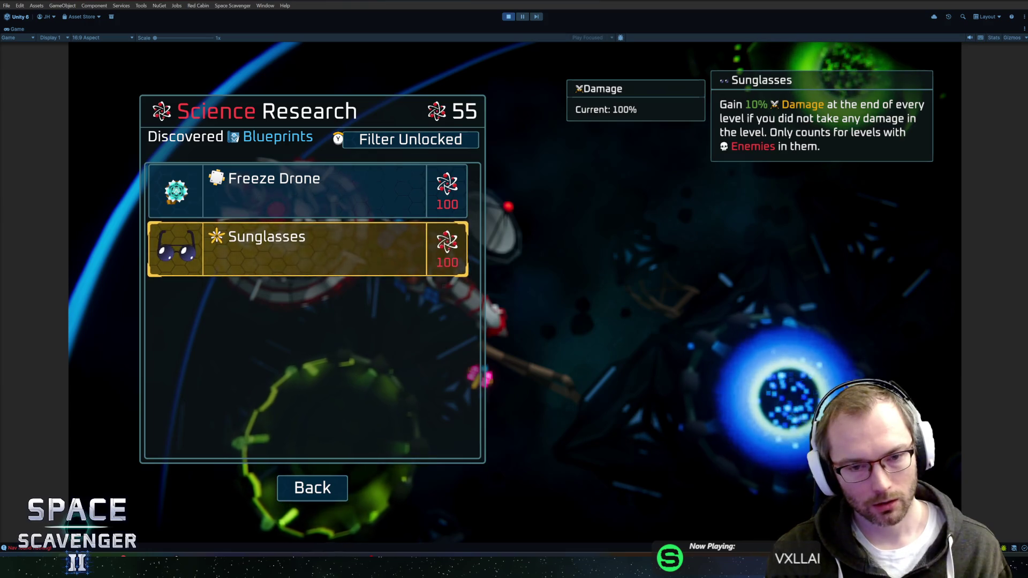
pyautogui.press('Up')
pyautogui.press('Down')
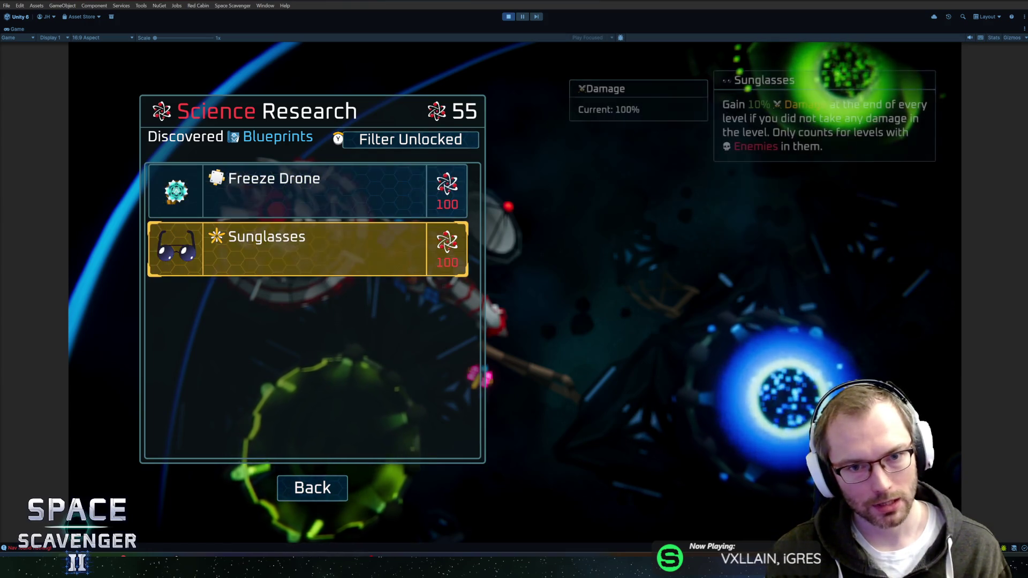
pyautogui.press('Up')
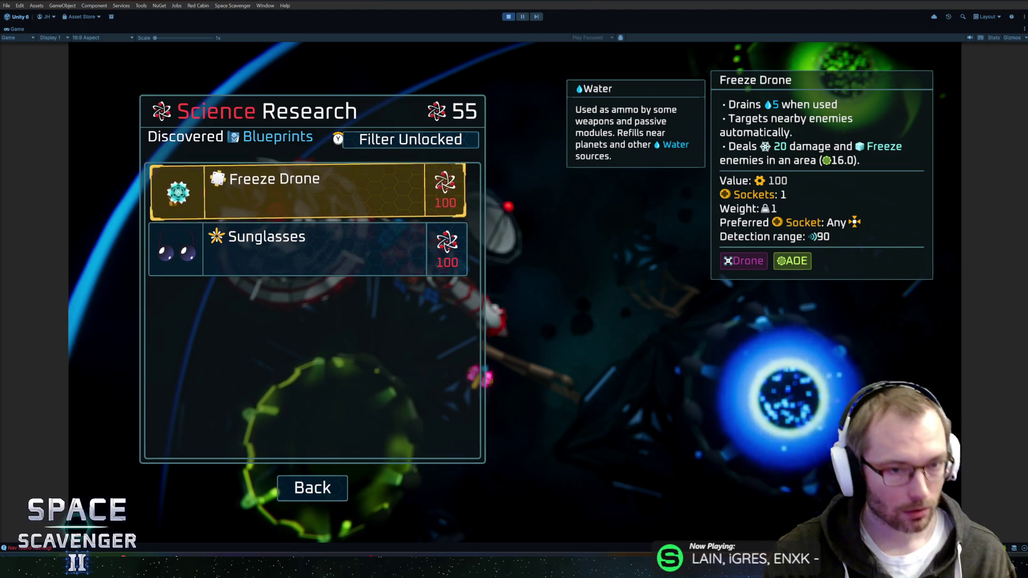
pyautogui.press('Down')
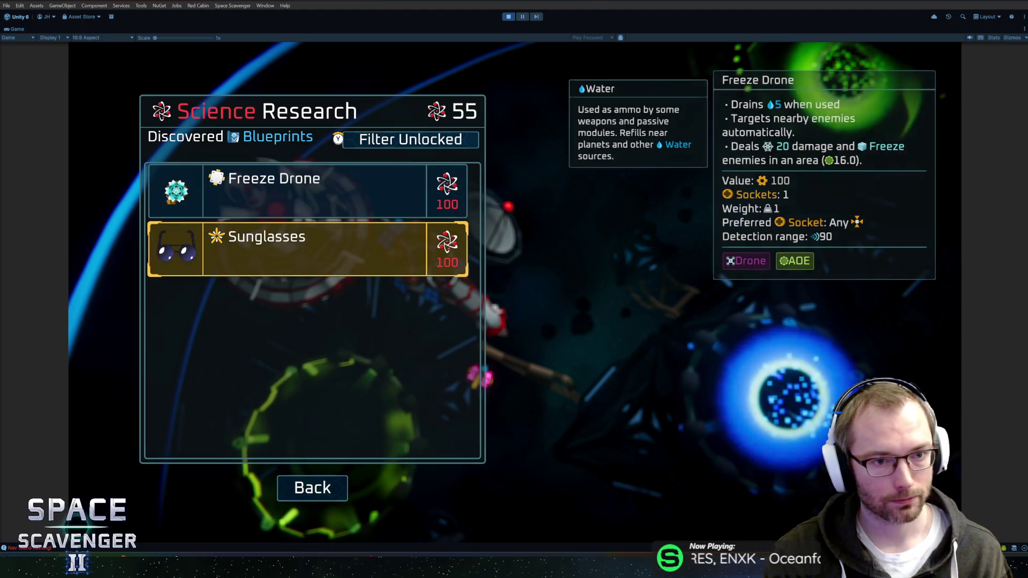
pyautogui.press('Up')
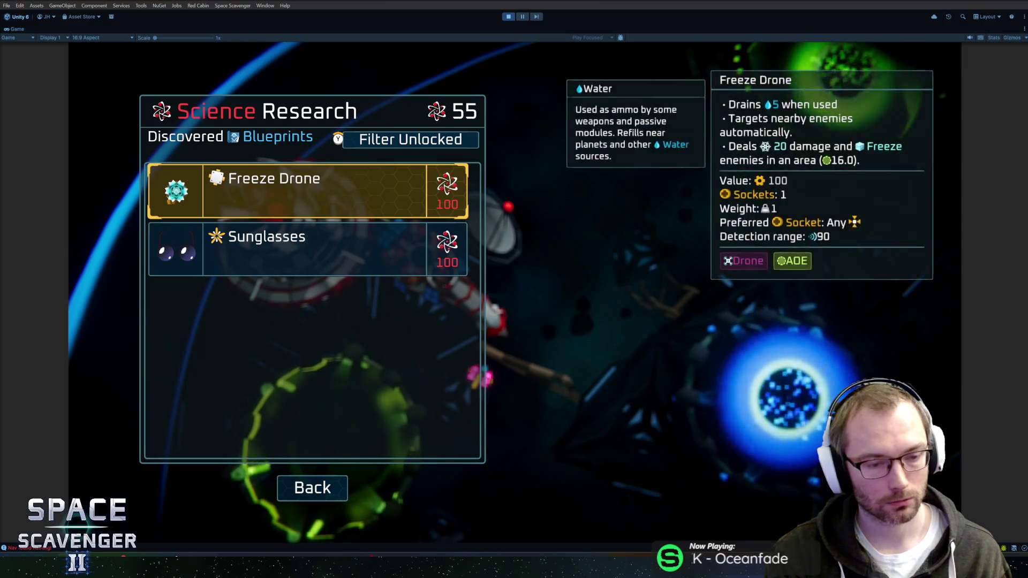
pyautogui.press('Escape')
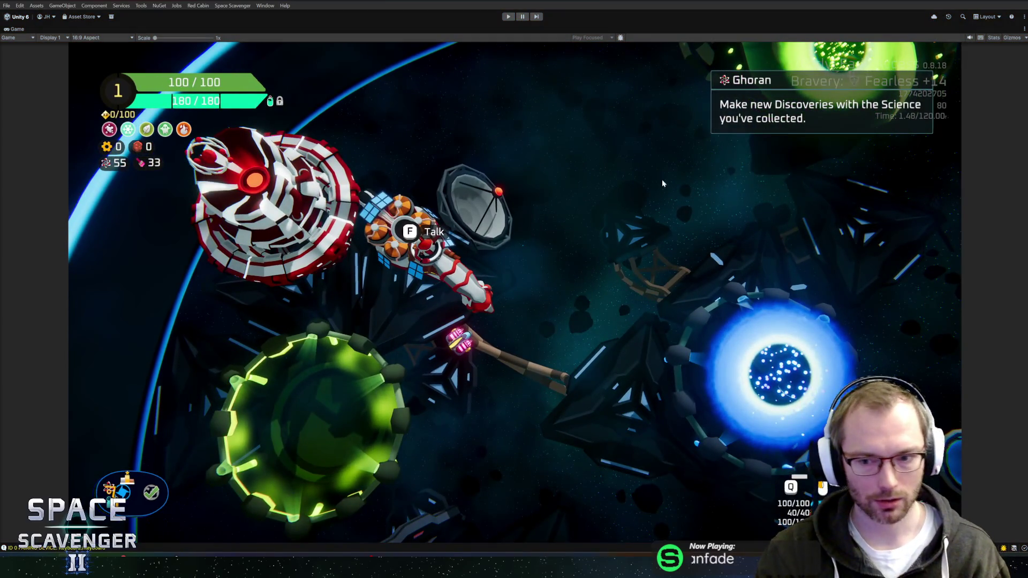
# Exit Play mode, open the UnlockScreen prefab and remove FilterButton's Navigable component
pyautogui.hotkey('ctrl', 'p')
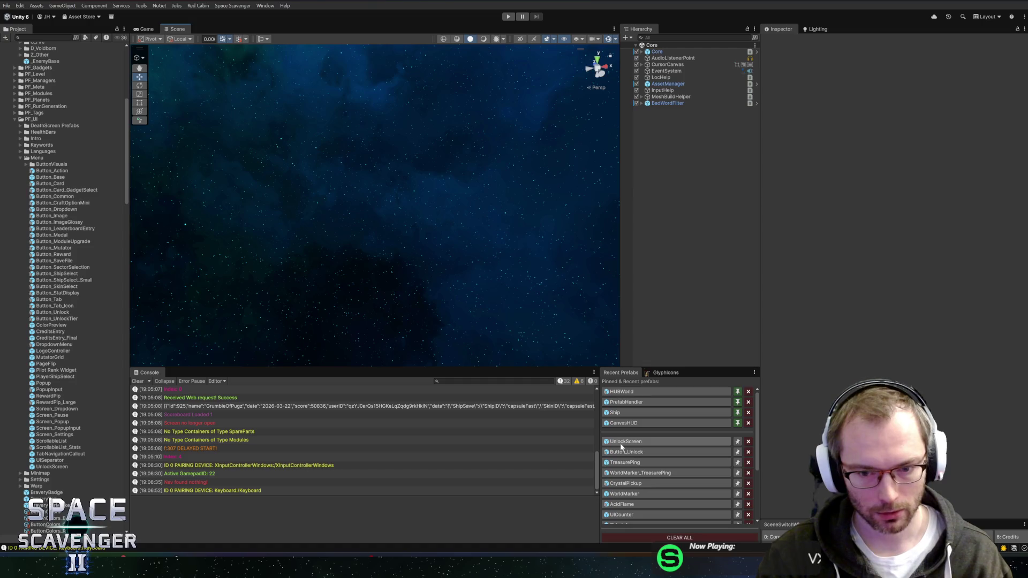
pyautogui.click(623, 442)
pyautogui.scroll(3, 497, 112)
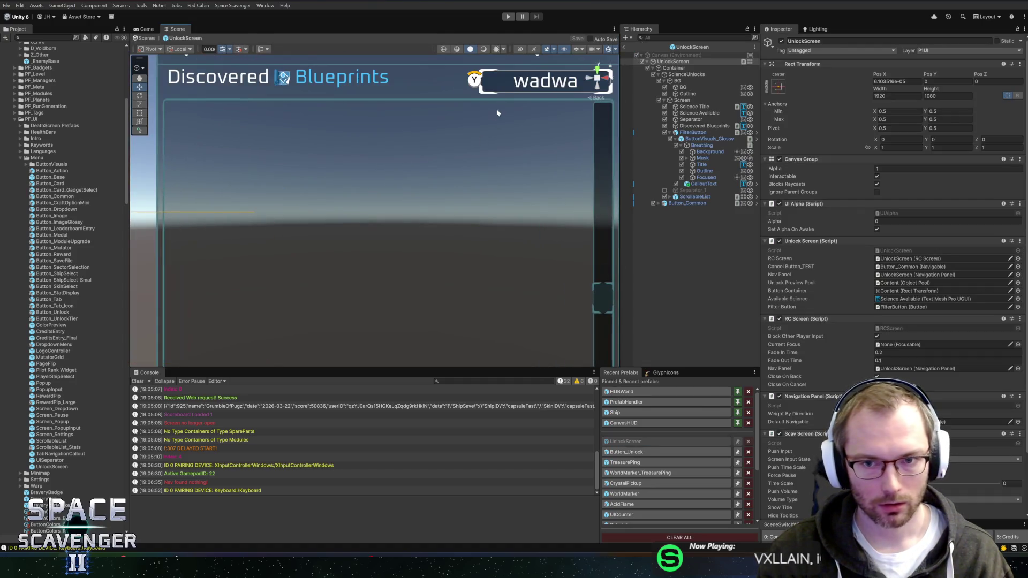
pyautogui.click(692, 132)
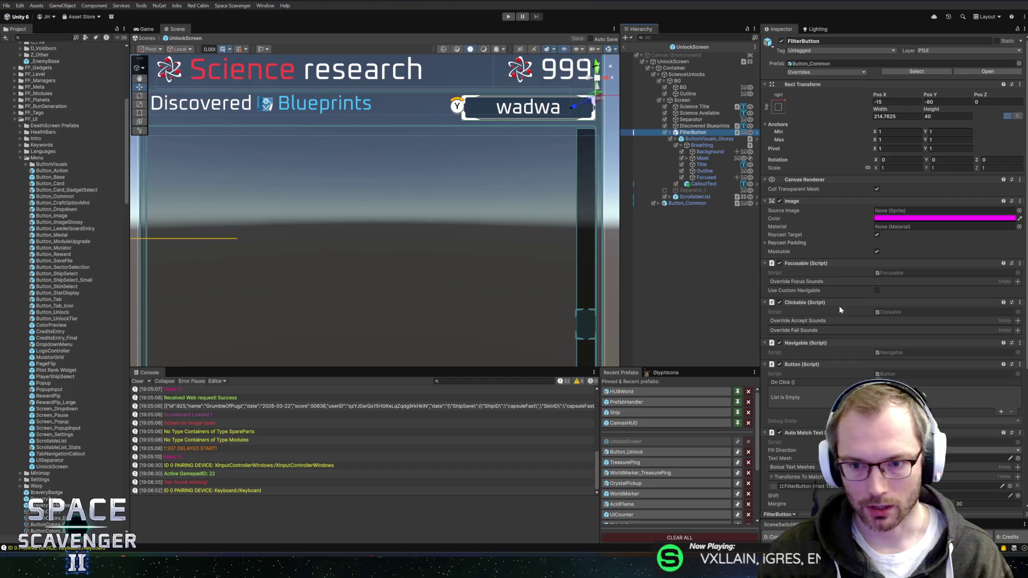
pyautogui.rightClick(824, 344)
pyautogui.click(849, 360)
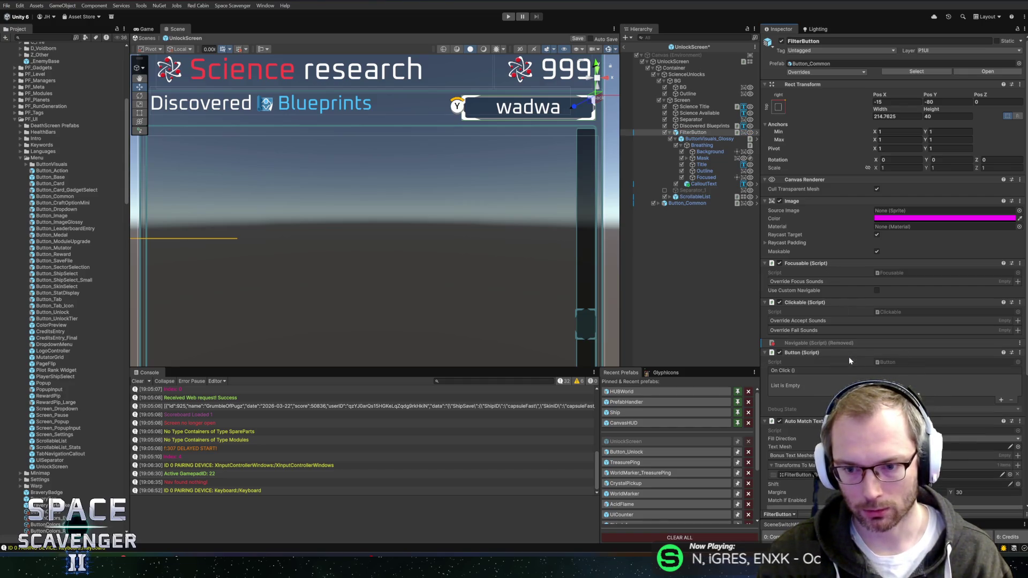
# Bring the header into view and inspect the Discovered Blueprints text, Screen container and FilterButton
pyautogui.scroll(-5, 359, 250)
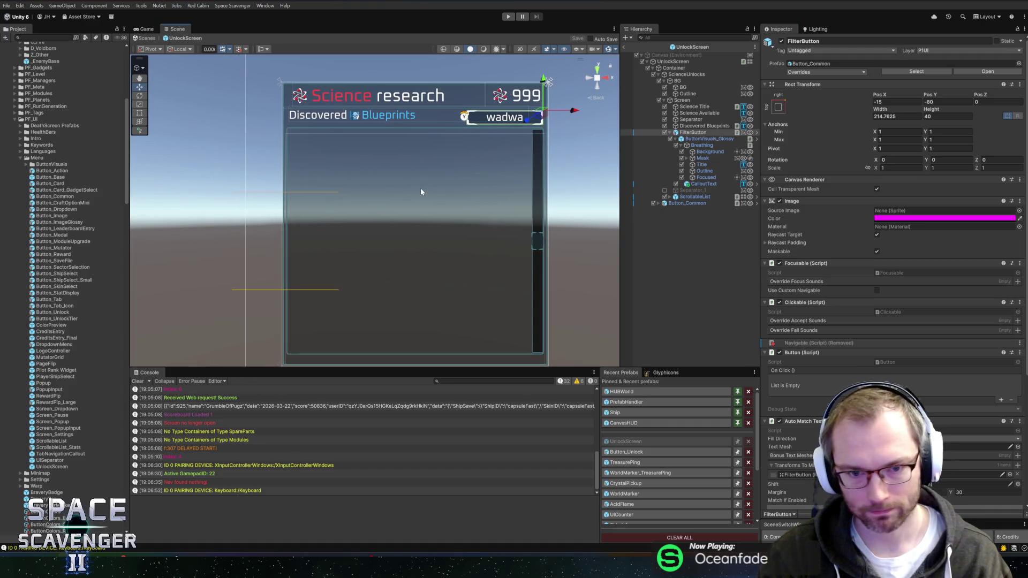
pyautogui.scroll(3, 434, 179)
pyautogui.moveTo(441, 160); pyautogui.dragTo(442, 236)
pyautogui.click(695, 128)
pyautogui.click(688, 100)
pyautogui.click(692, 132)
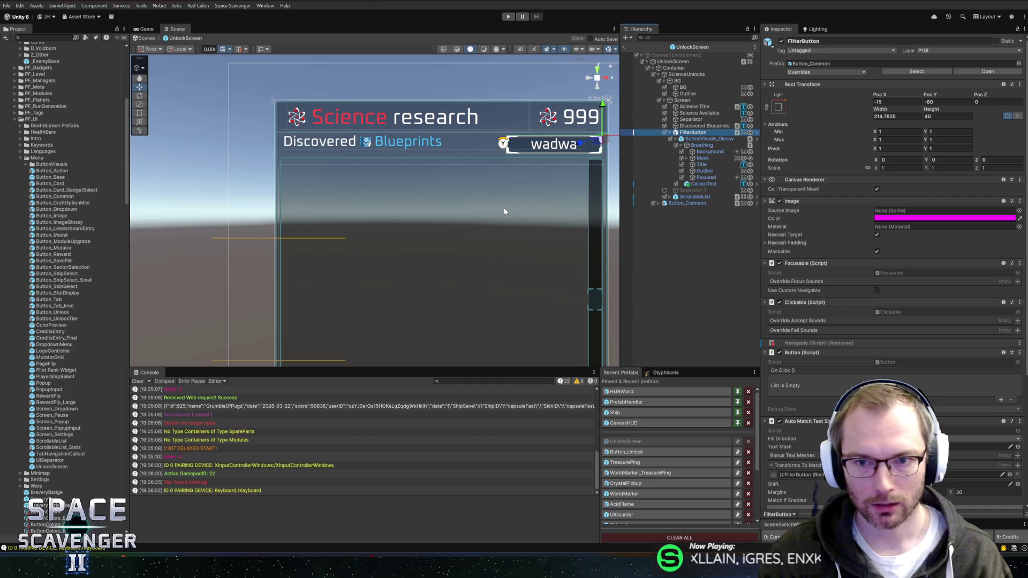
# Open the Button_Unlock prefab and edit its Unlock Preview script in the code editor
pyautogui.click(632, 451)
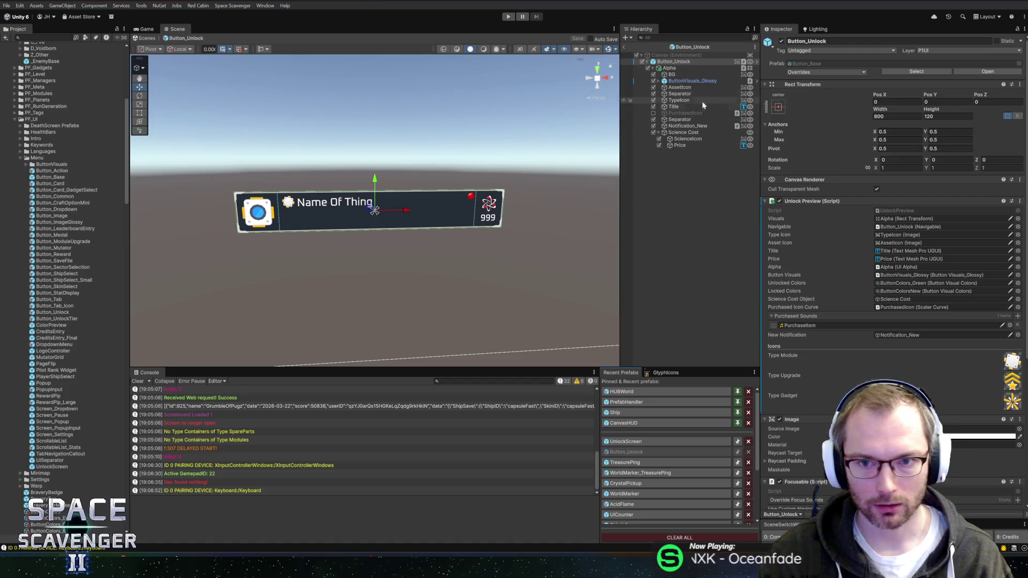
pyautogui.rightClick(848, 202)
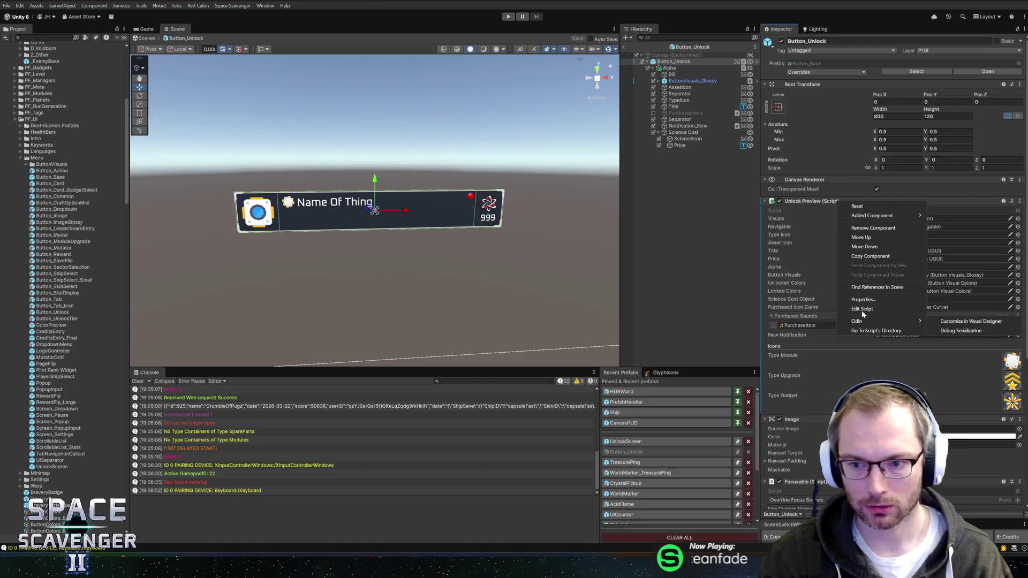
pyautogui.click(862, 309)
pyautogui.write('unlock')
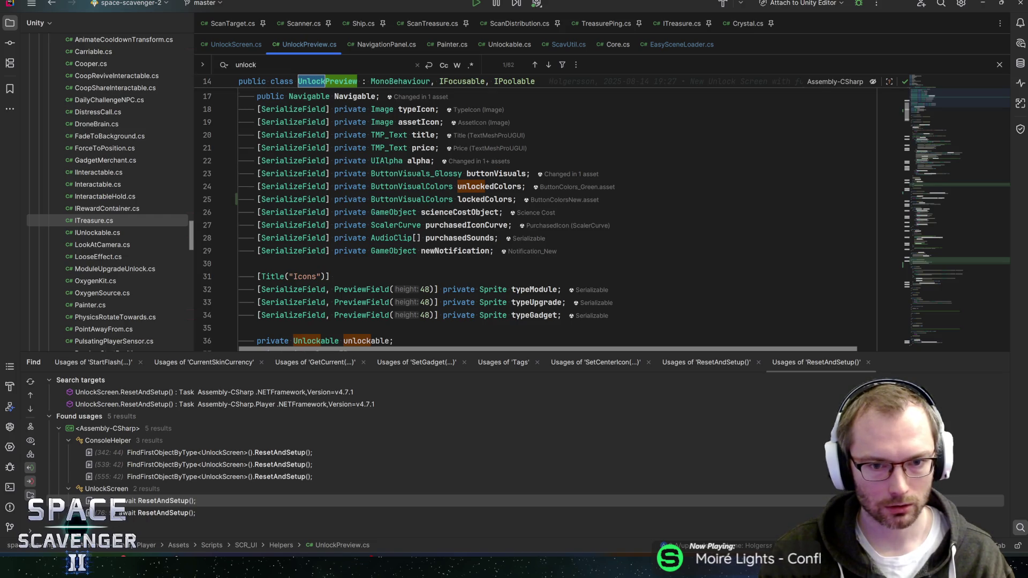
# Search the UnlockPreview code for 'click'
pyautogui.scroll(-4, 407, 219)
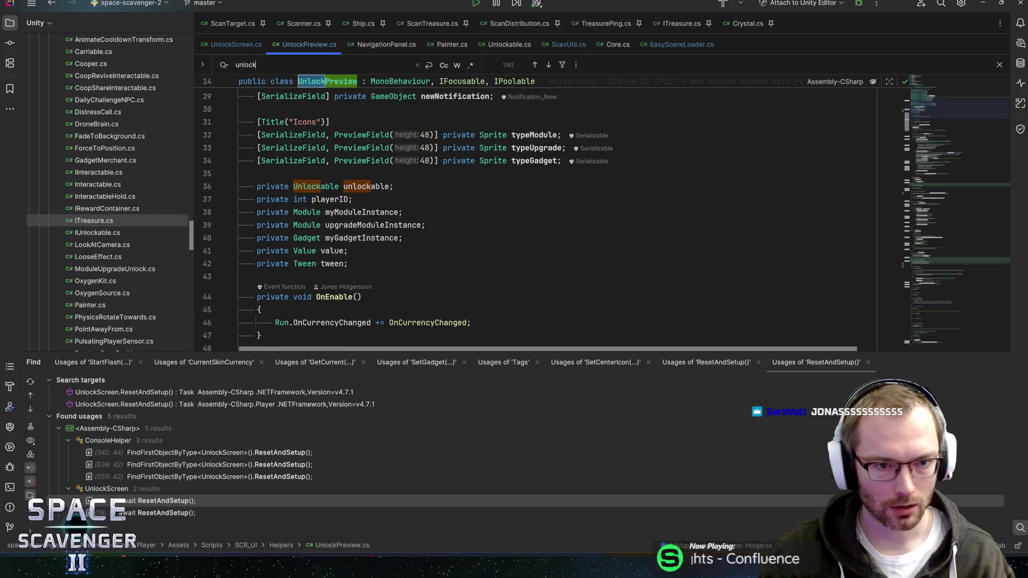
pyautogui.click(349, 251)
pyautogui.scroll(4, 349, 250)
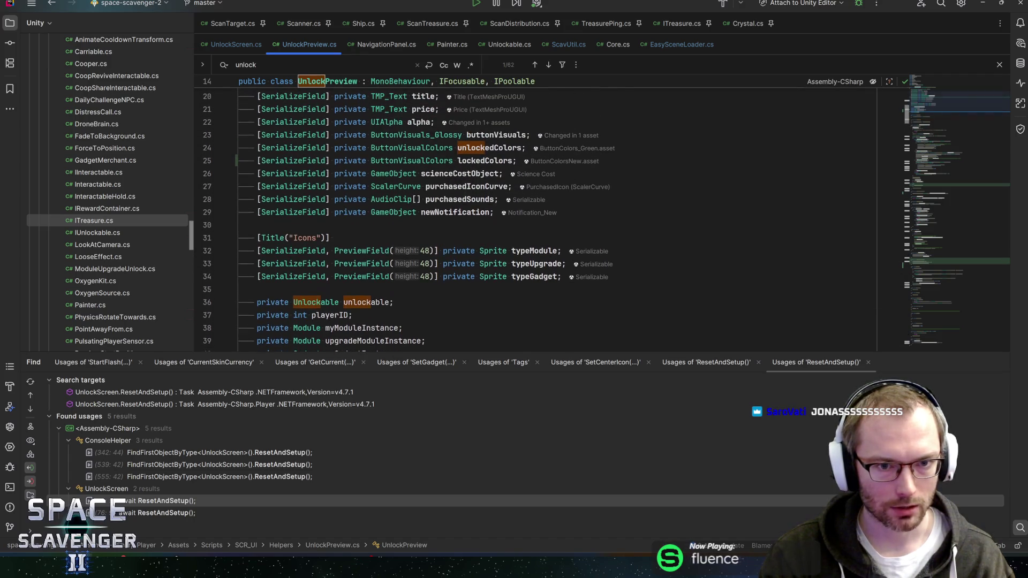
pyautogui.scroll(-1, 348, 251)
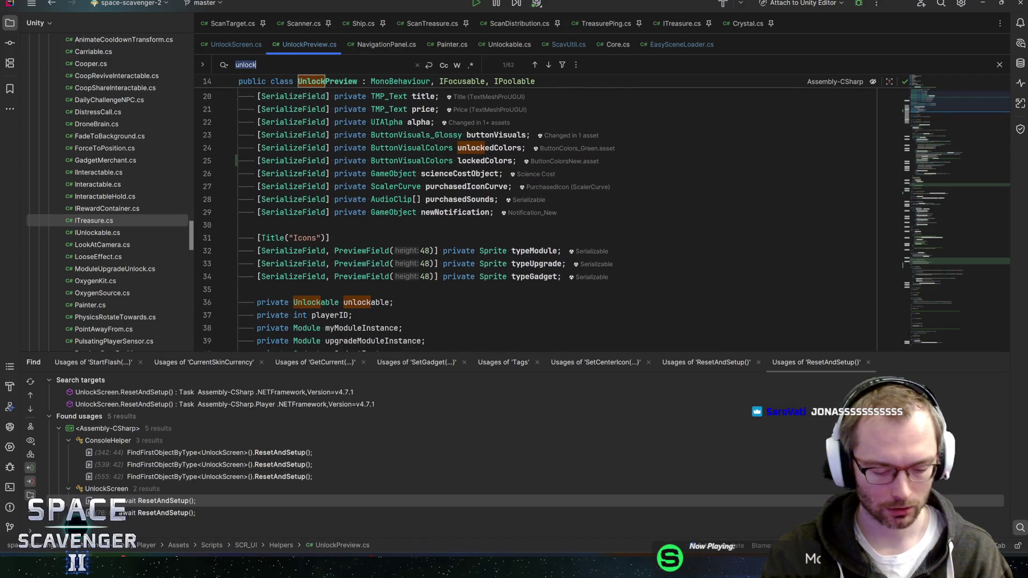
pyautogui.write('onclicked')
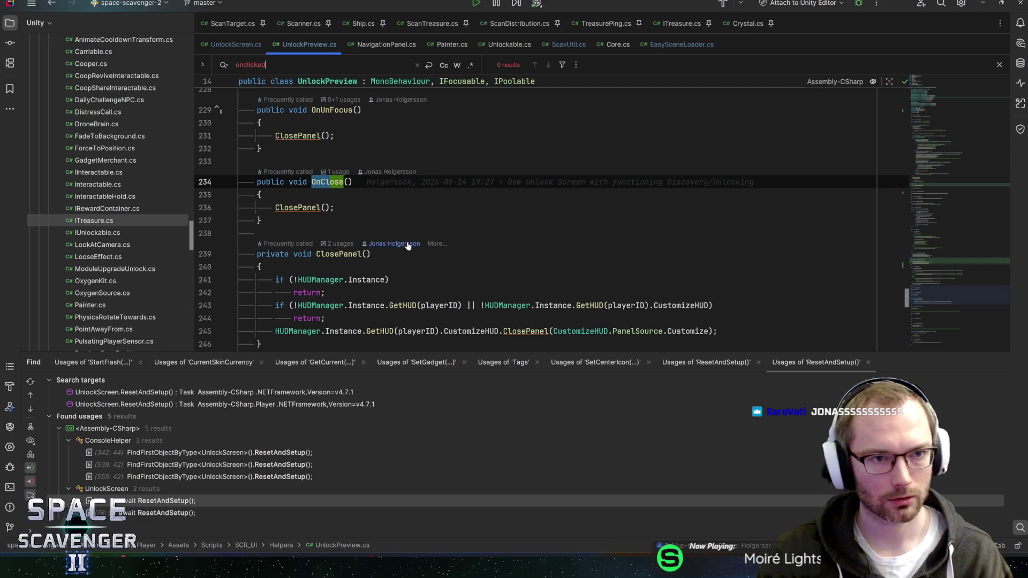
pyautogui.hotkey('ctrl', 'a')
pyautogui.write('click')
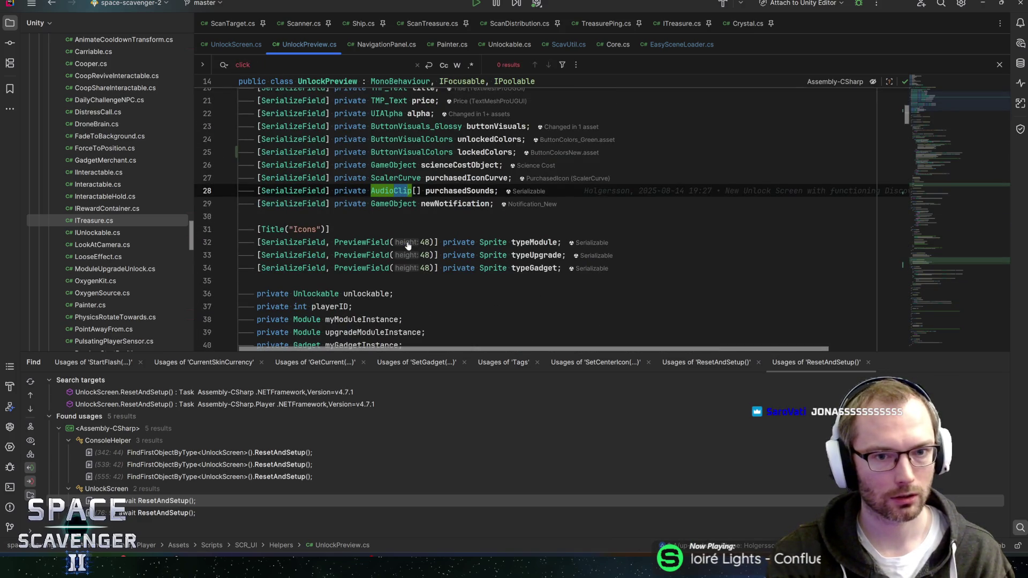
# Search for purchasedIconCurve and step through the CanAfford, SpendScience and SetToUnlockedVisuals lines
pyautogui.press('Escape')
pyautogui.press('Up')
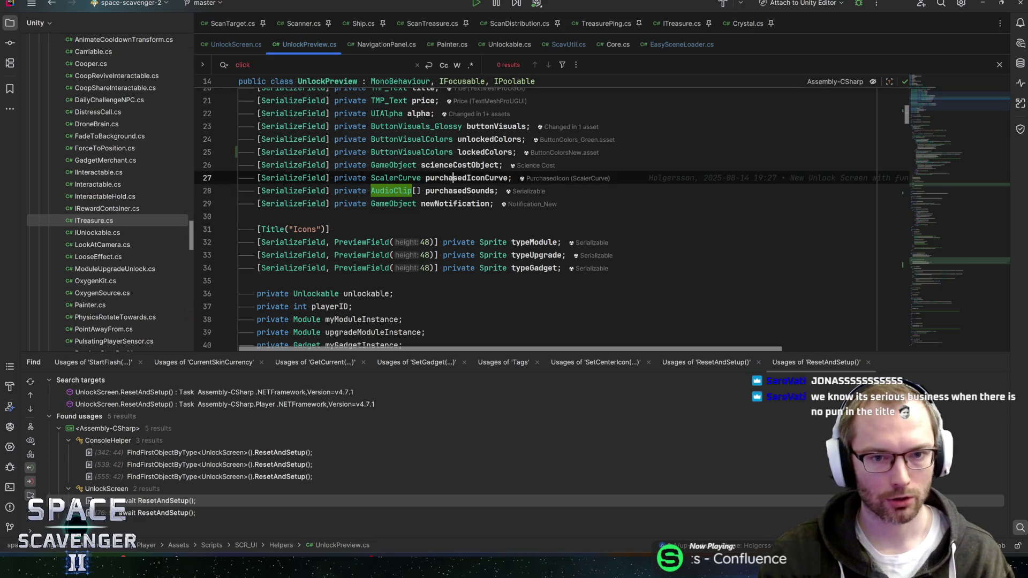
pyautogui.hotkey('ctrl', 'w')
pyautogui.hotkey('ctrl', 'f')
pyautogui.press('Return')
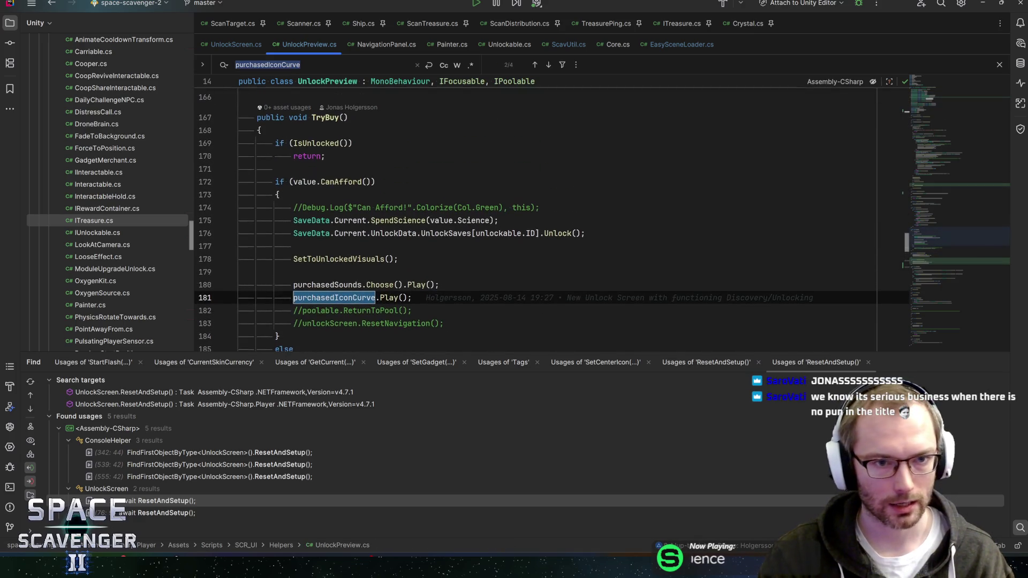
pyautogui.press('Up')
pyautogui.press('Up')
pyautogui.press('Up')
pyautogui.press('Down')
pyautogui.press('Down')
pyautogui.press('Down')
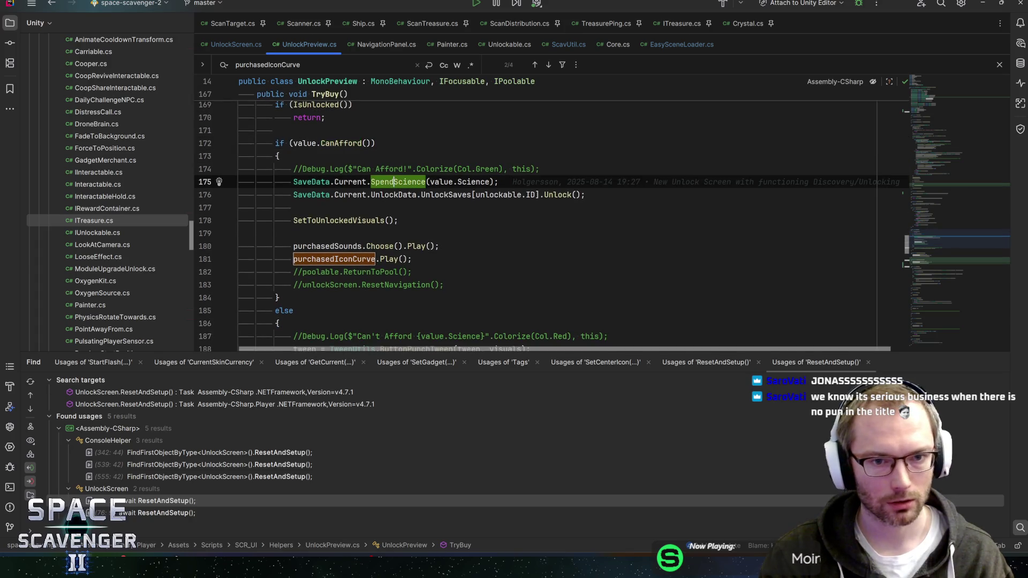
pyautogui.press('Down')
pyautogui.press('Down')
pyautogui.press('Down')
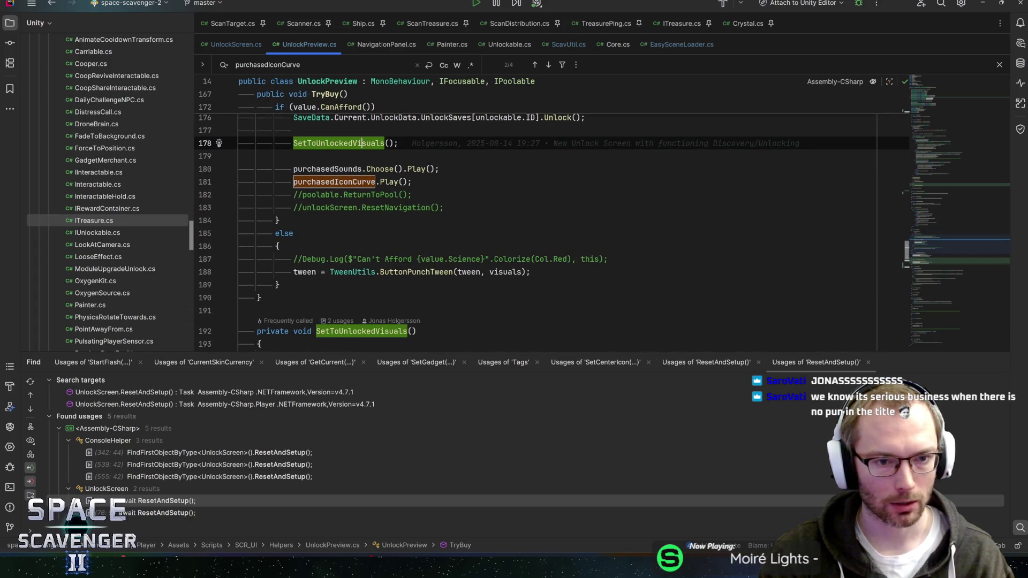
# Review TryBuy's can't-afford log line and put the caret on the TryBuy method name
pyautogui.click(394, 259)
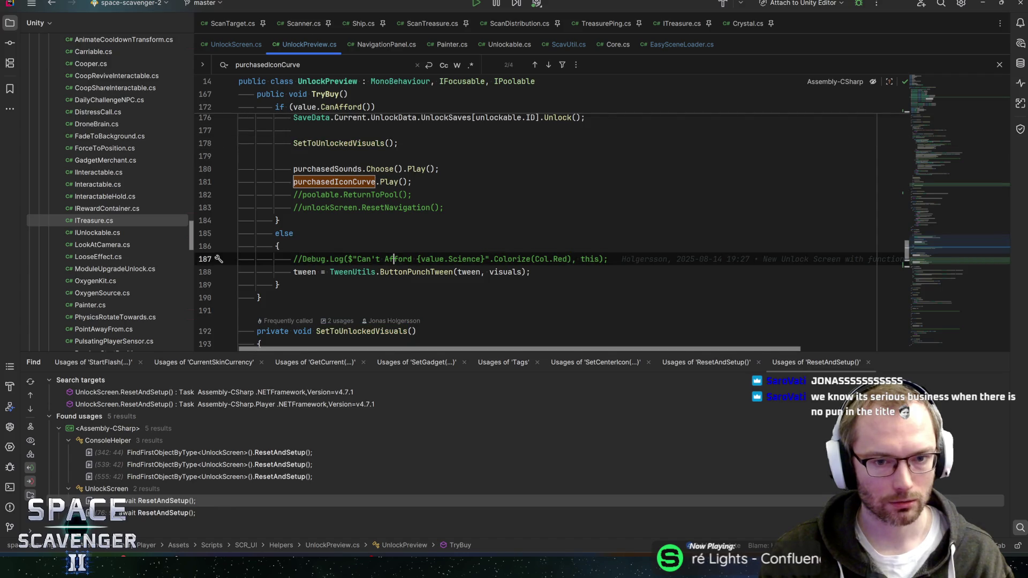
pyautogui.scroll(-3, 394, 259)
pyautogui.scroll(7, 394, 259)
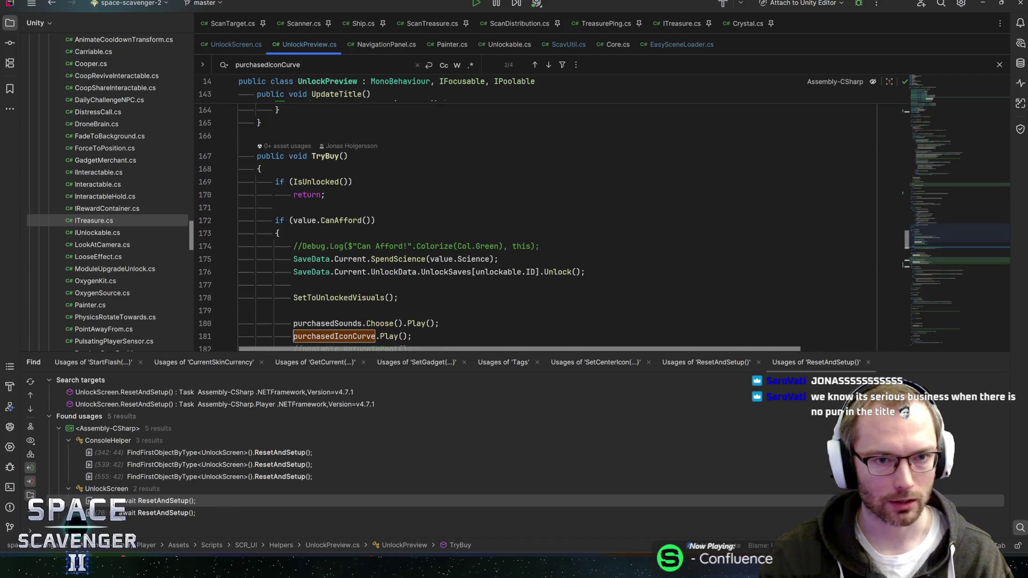
pyautogui.click(330, 195)
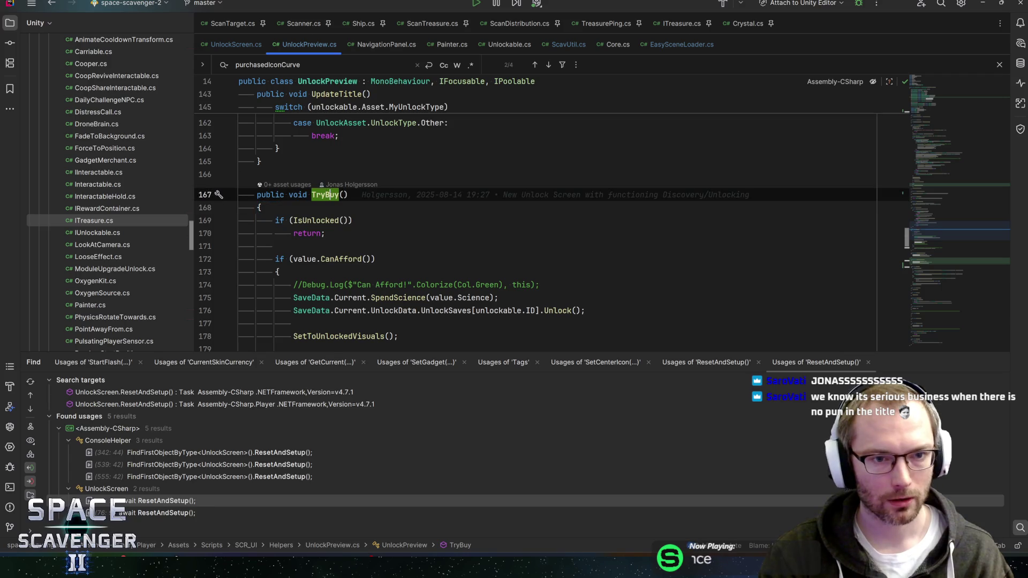
# Check where TryBuy is used in Unity, then return to the UnlockPreview code
pyautogui.hotkey('alt', 'Tab')
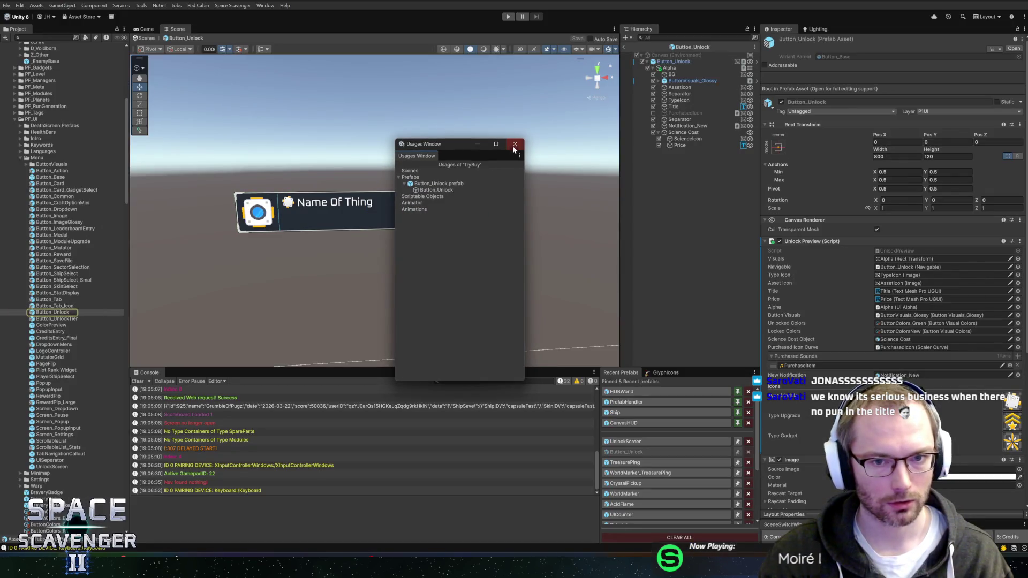
pyautogui.hotkey('alt', 'Tab')
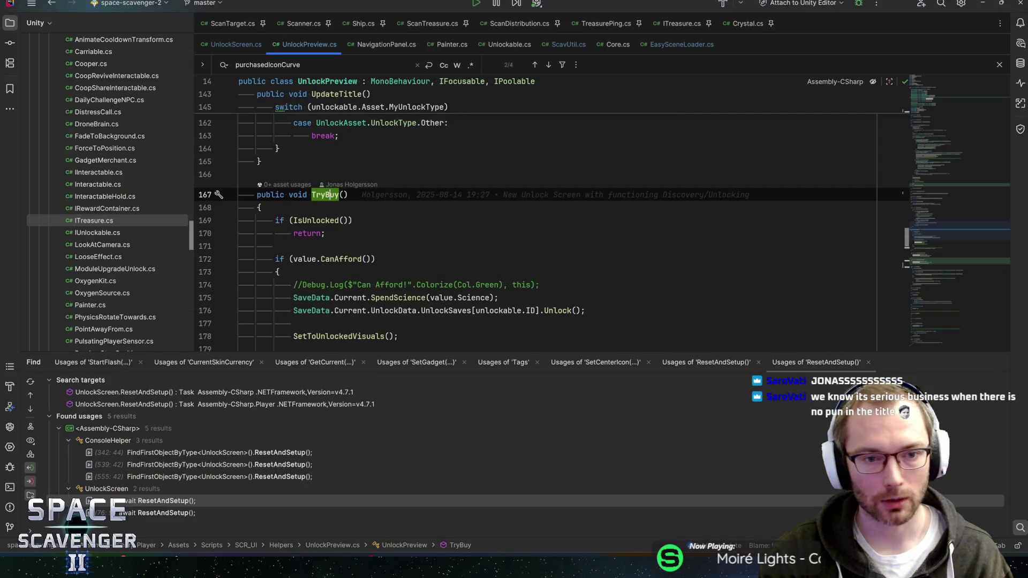
pyautogui.scroll(-3, 535, 214)
pyautogui.scroll(2, 535, 214)
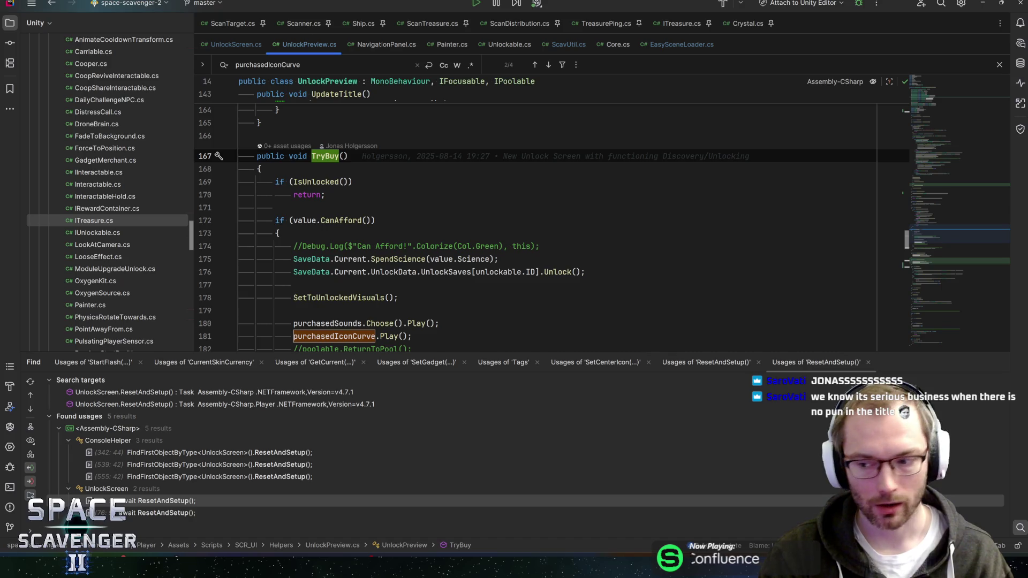
pyautogui.scroll(-5, 536, 214)
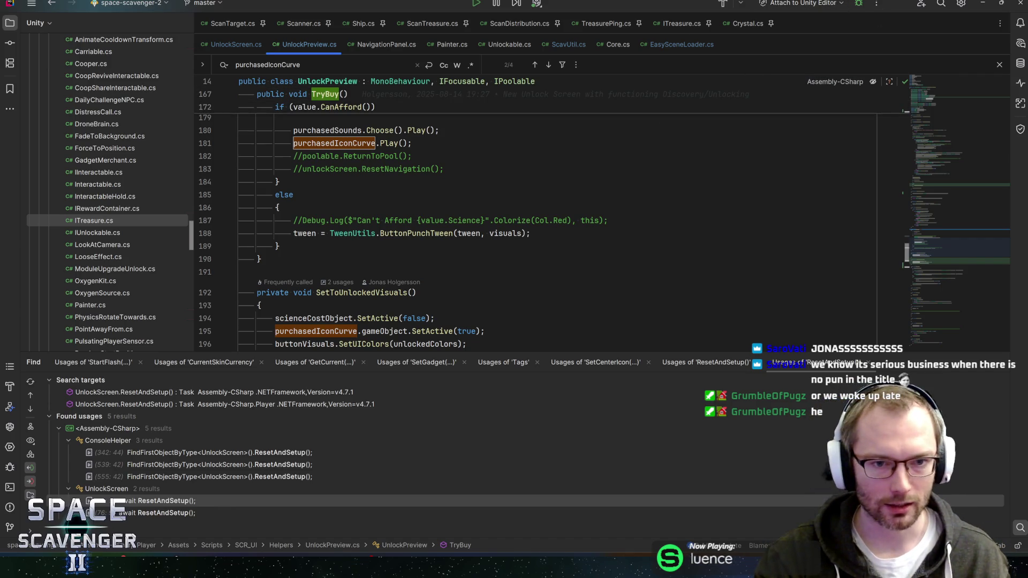
pyautogui.scroll(1, 535, 230)
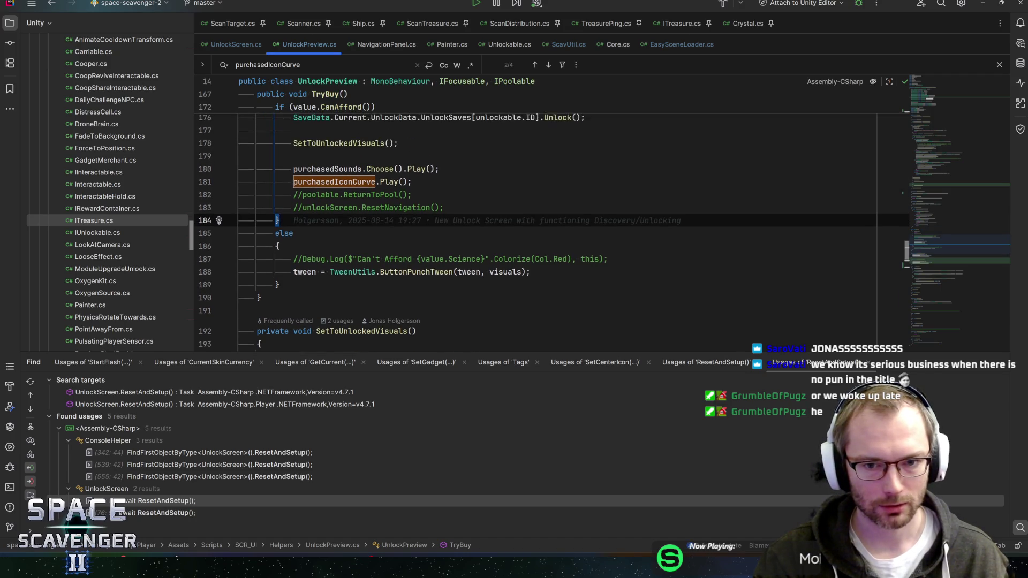
# Add a new line after the can't-afford log line and start typing 'UIAudio.'
pyautogui.click(608, 258)
pyautogui.click(529, 272)
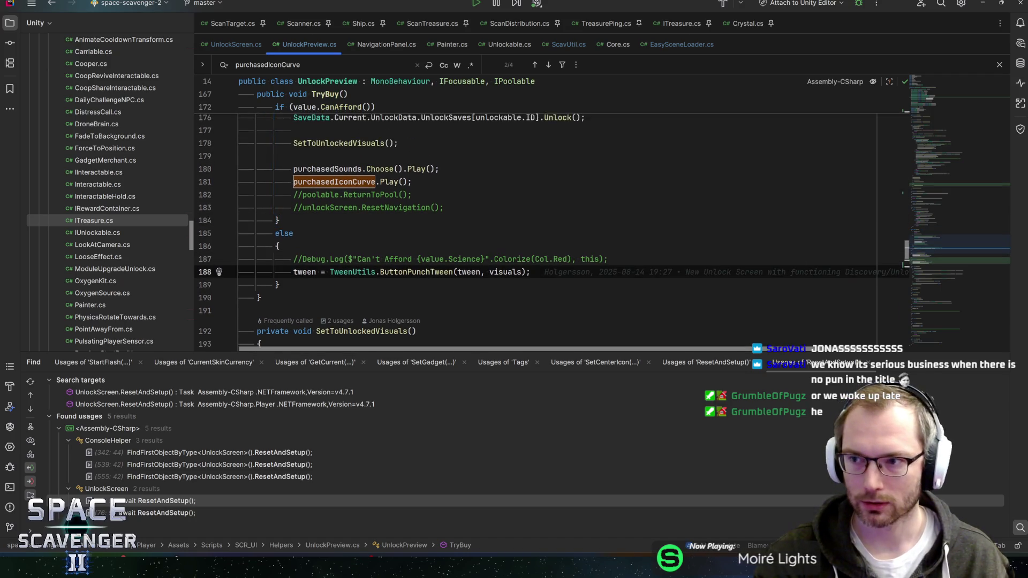
pyautogui.click(608, 258)
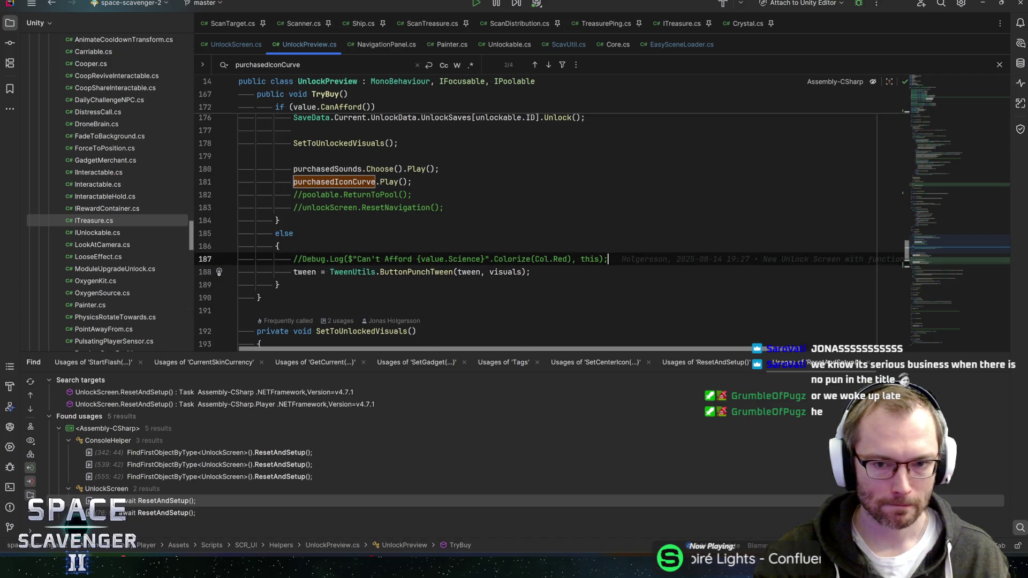
pyautogui.press('Return')
pyautogui.write('UIAudio.in')
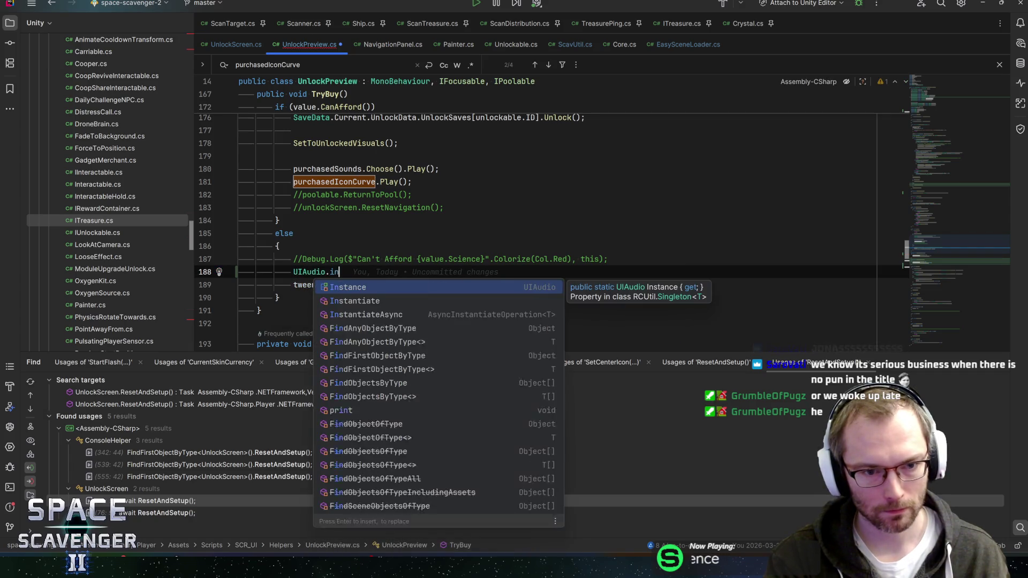
# Complete the can't-afford call as UIAudio.Instance.FailSounds.Choose().Play() and save UnlockPreview.cs
pyautogui.press('Return')
pyautogui.write('.')
pyautogui.write('Fail')
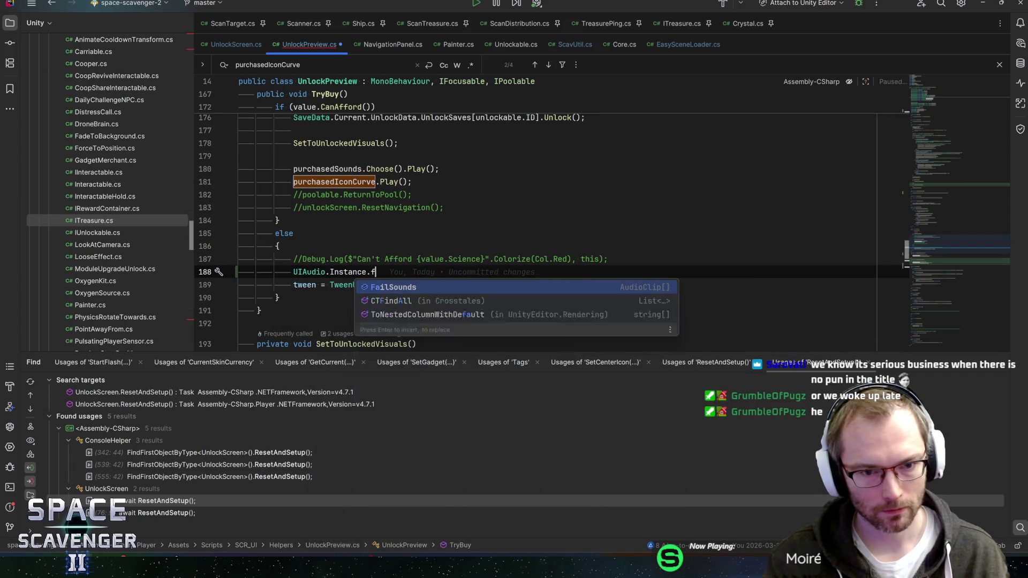
pyautogui.press('Return')
pyautogui.write('.ch')
pyautogui.press('Return')
pyautogui.write('.Choose().')
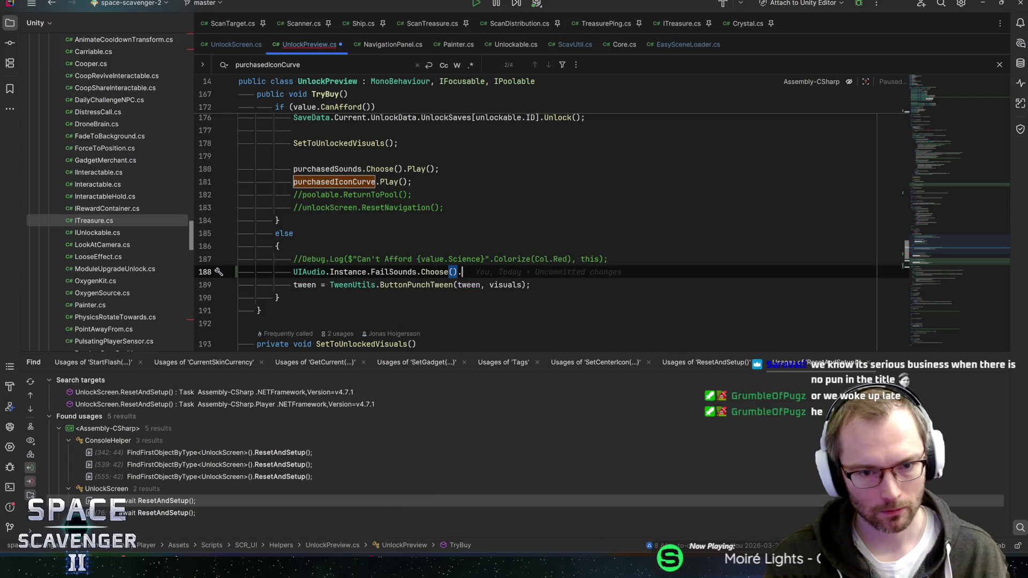
pyautogui.write('Pl')
pyautogui.press('Return')
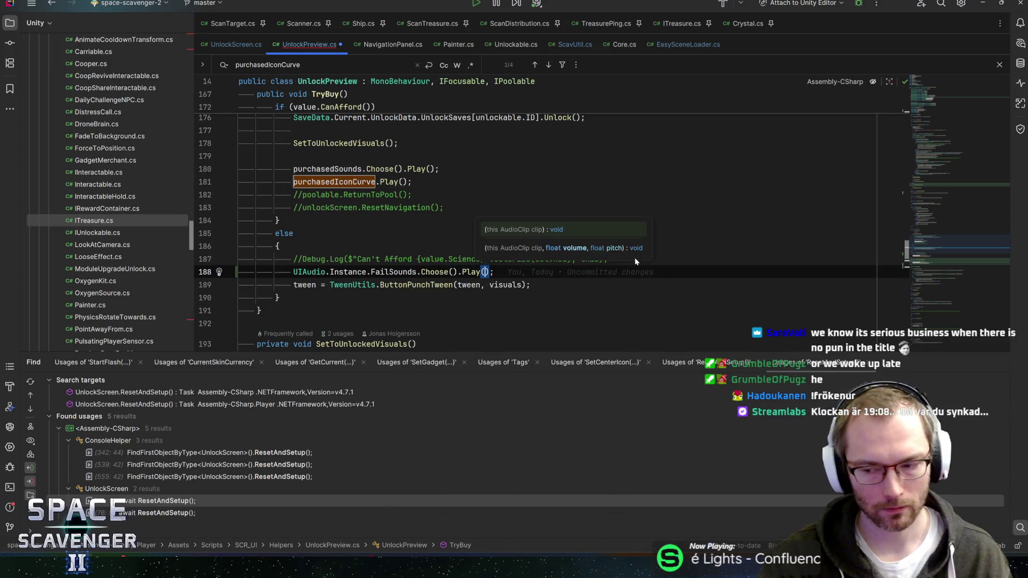
pyautogui.hotkey('ctrl', 's')
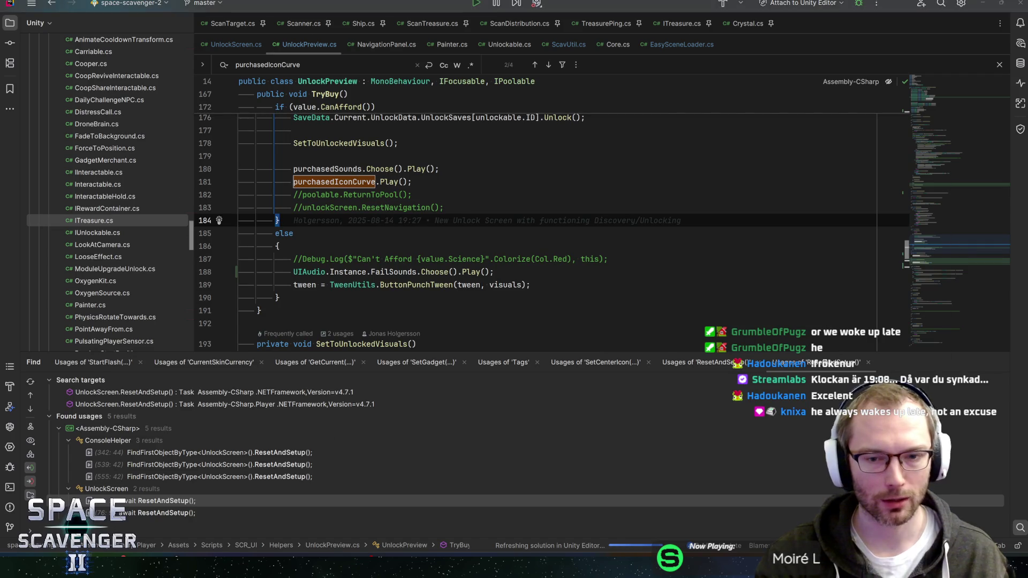
# Switch to the Unity editor, back to the UnlockPreview code, then to Unity again
pyautogui.hotkey('alt', 'Tab')
pyautogui.press('Tab')
pyautogui.press('Escape')
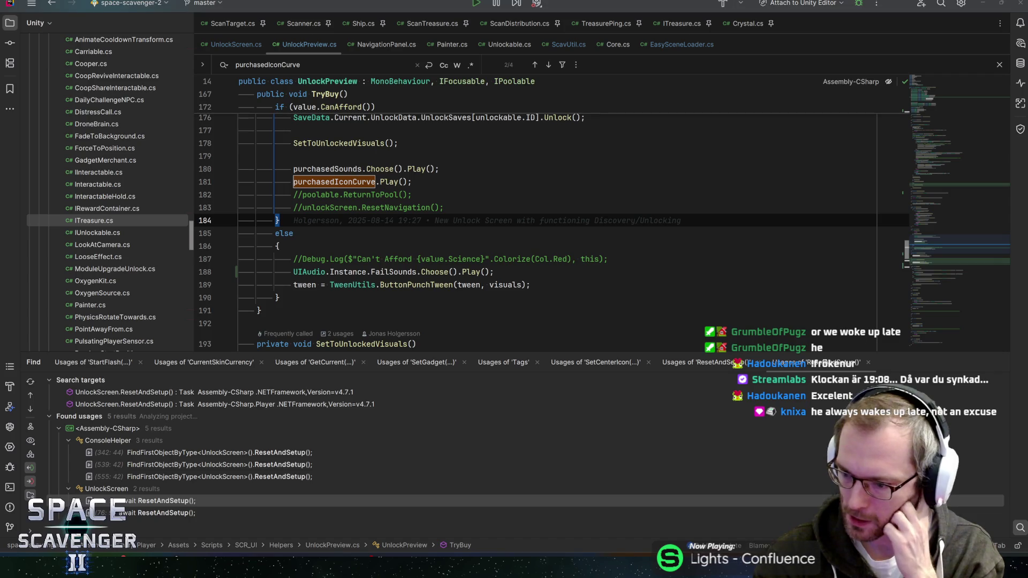
pyautogui.hotkey('alt', 'Tab')
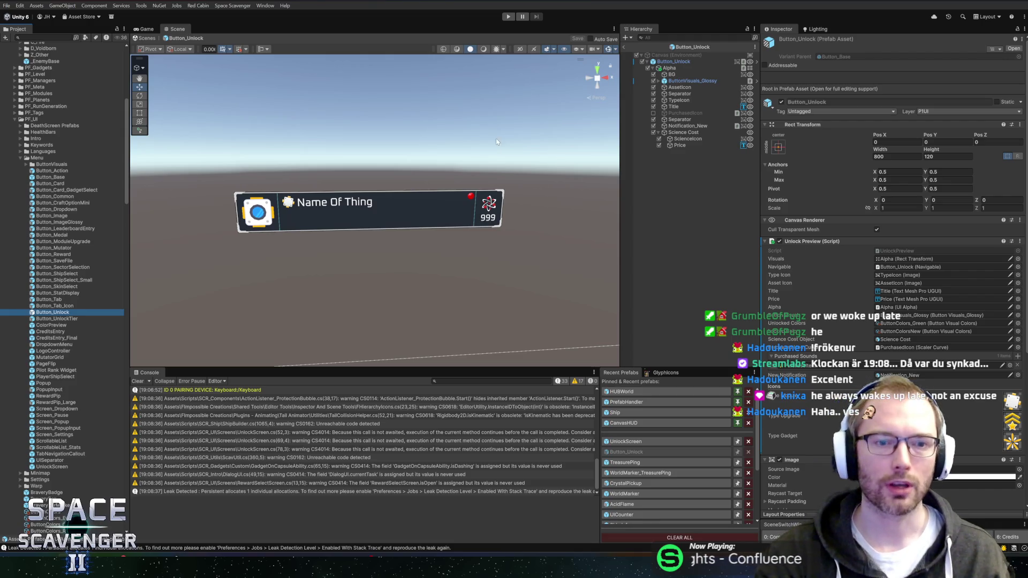
pyautogui.hotkey('alt', 'Tab')
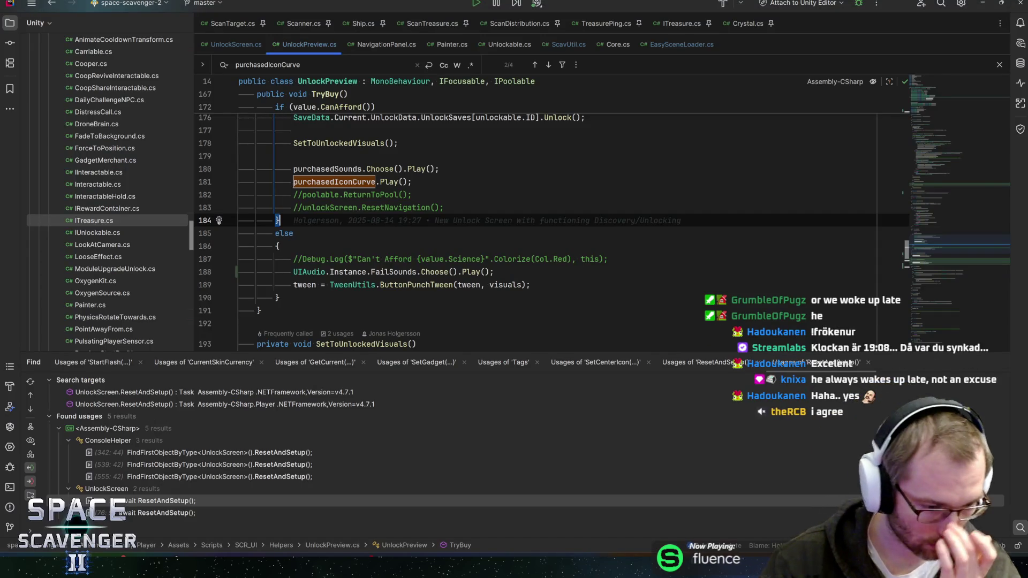
pyautogui.moveTo(466, 118)
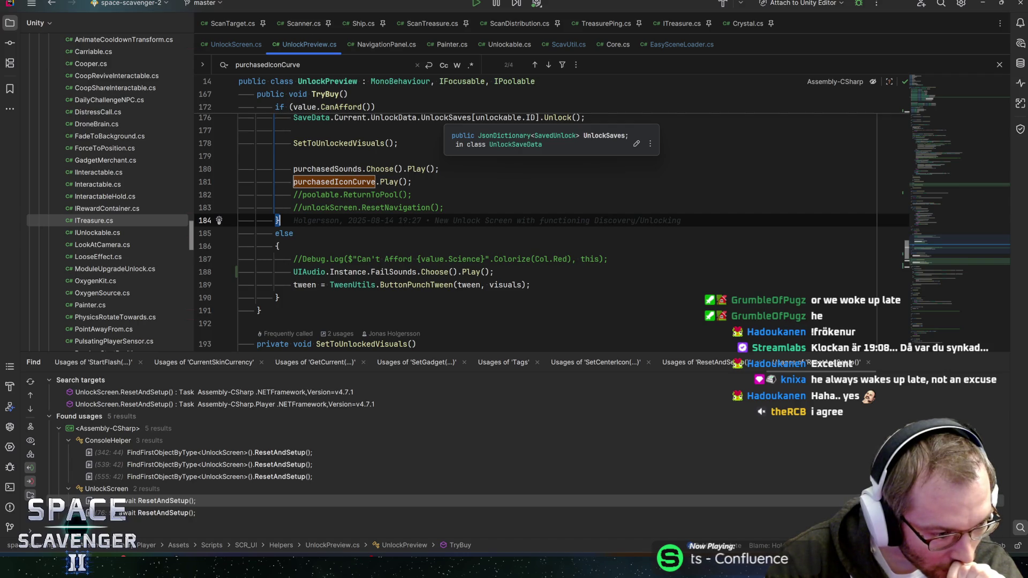
pyautogui.hotkey('alt', 'Tab')
# Run the game with the Game view maximized, browse the Science Research list, then stop play mode
pyautogui.hotkey('ctrl', 'p')
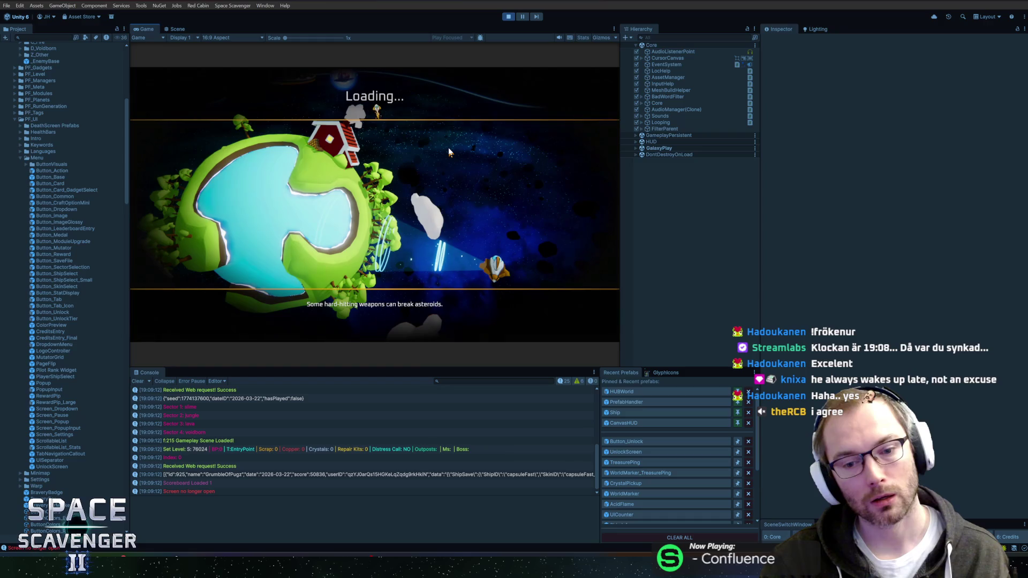
pyautogui.doubleClick(153, 29)
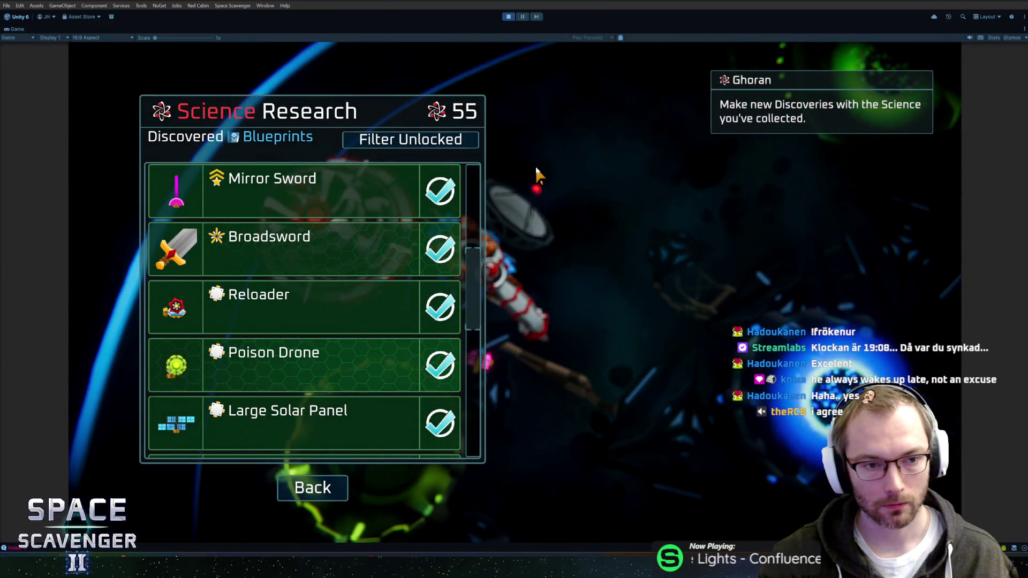
pyautogui.scroll(-10, 363, 235)
pyautogui.scroll(2, 337, 259)
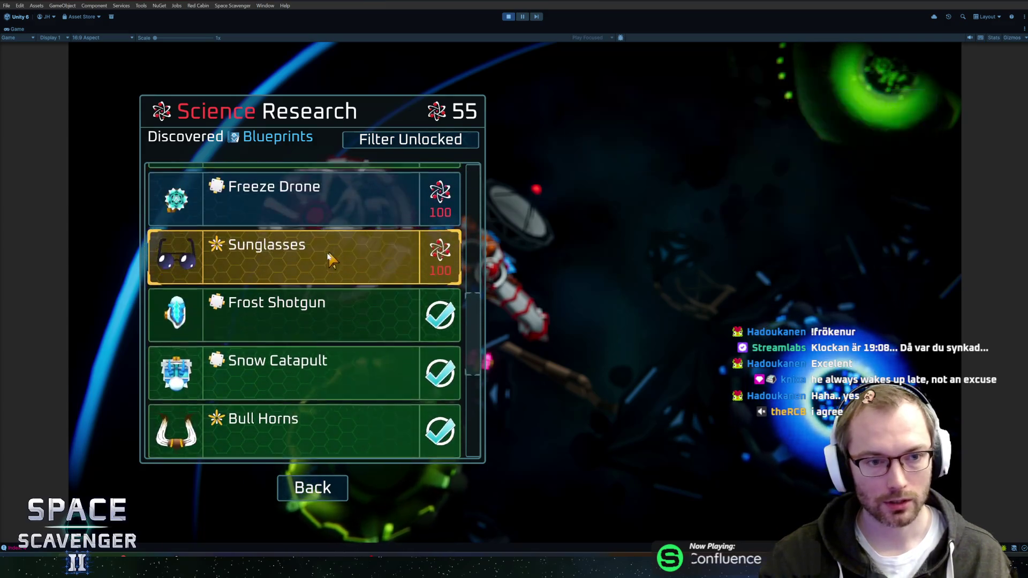
pyautogui.scroll(1, 379, 316)
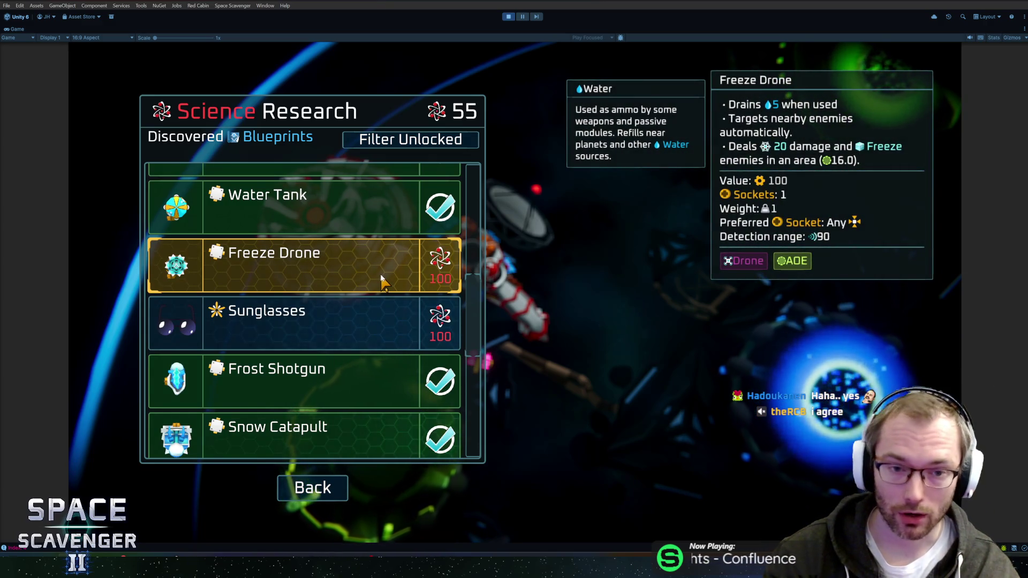
pyautogui.scroll(-5, 382, 280)
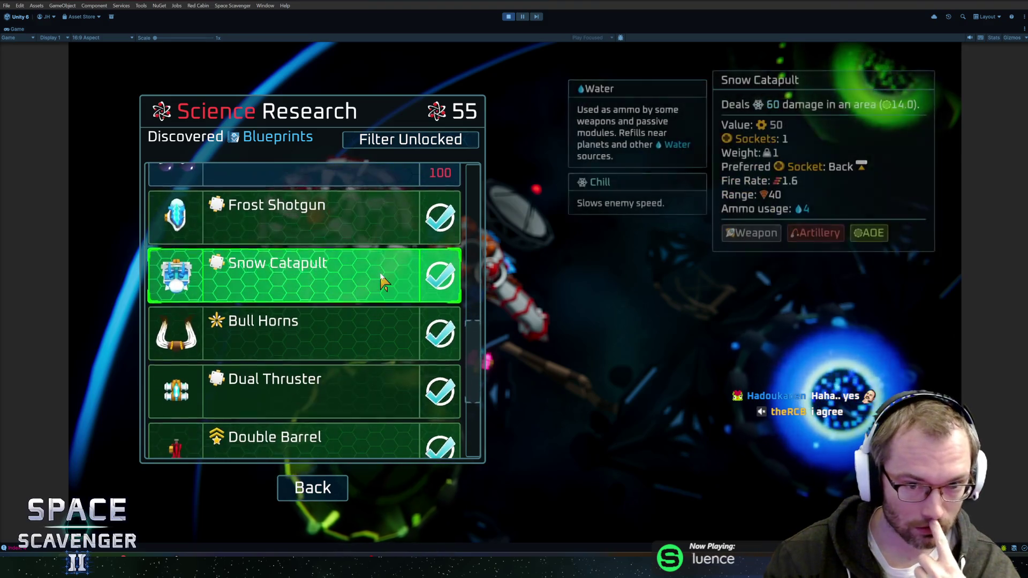
pyautogui.scroll(-1, 382, 279)
pyautogui.scroll(6, 384, 283)
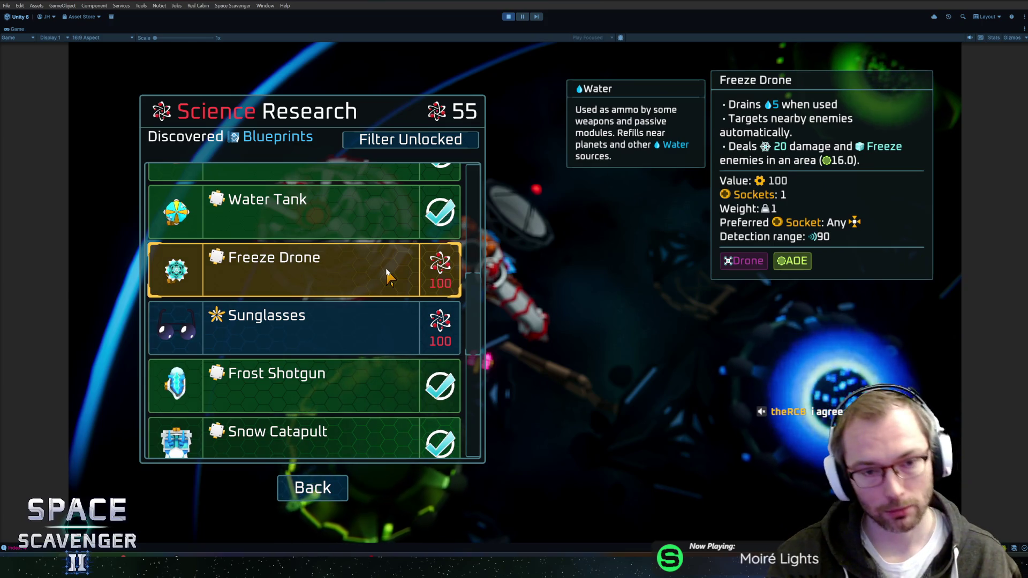
pyautogui.hotkey('ctrl', 'p')
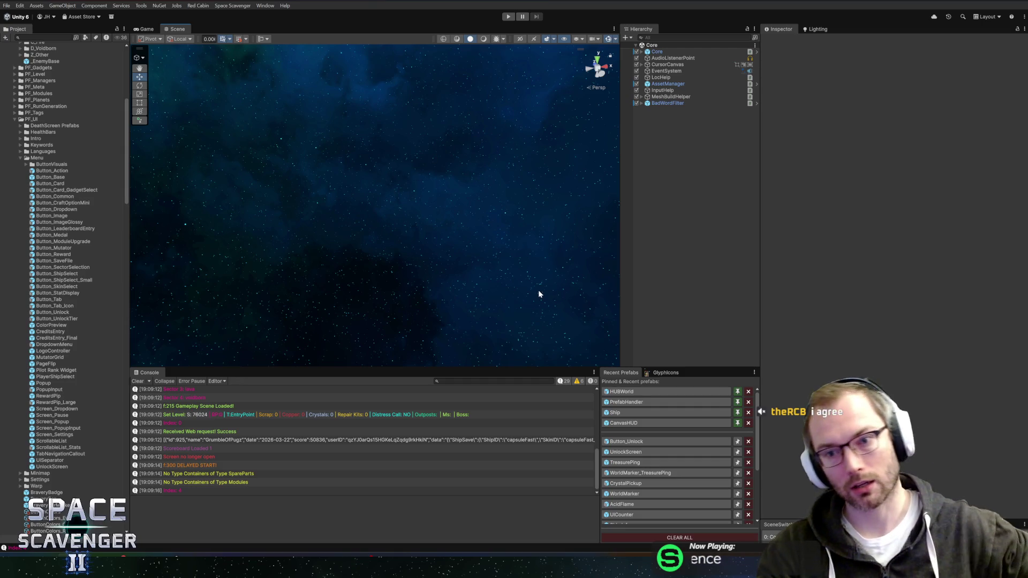
# Open and save the Button_Unlock prefab, then open its UnlockPreview script in Rider
pyautogui.click(644, 442)
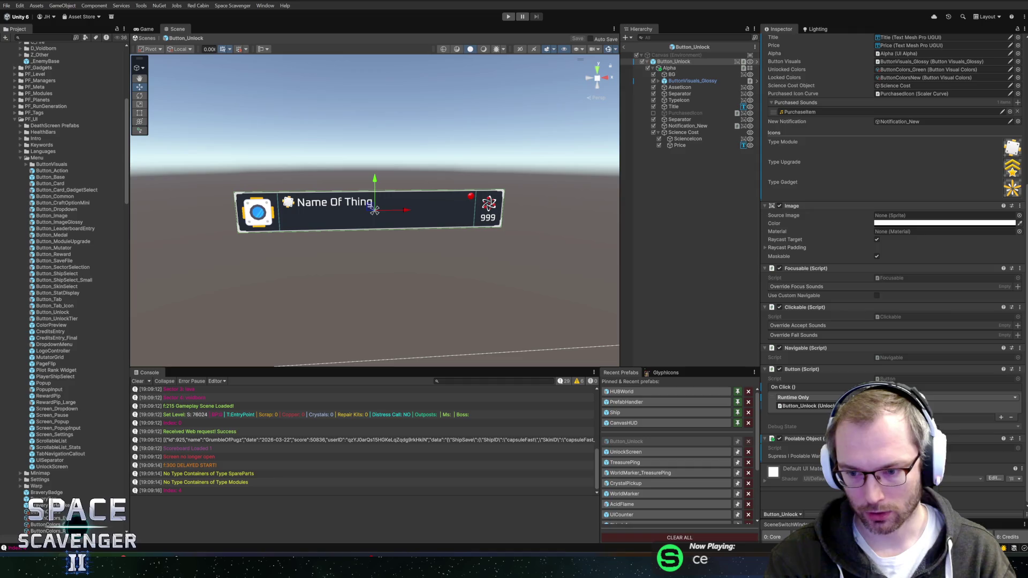
pyautogui.hotkey('ctrl', 's')
pyautogui.scroll(5, 862, 232)
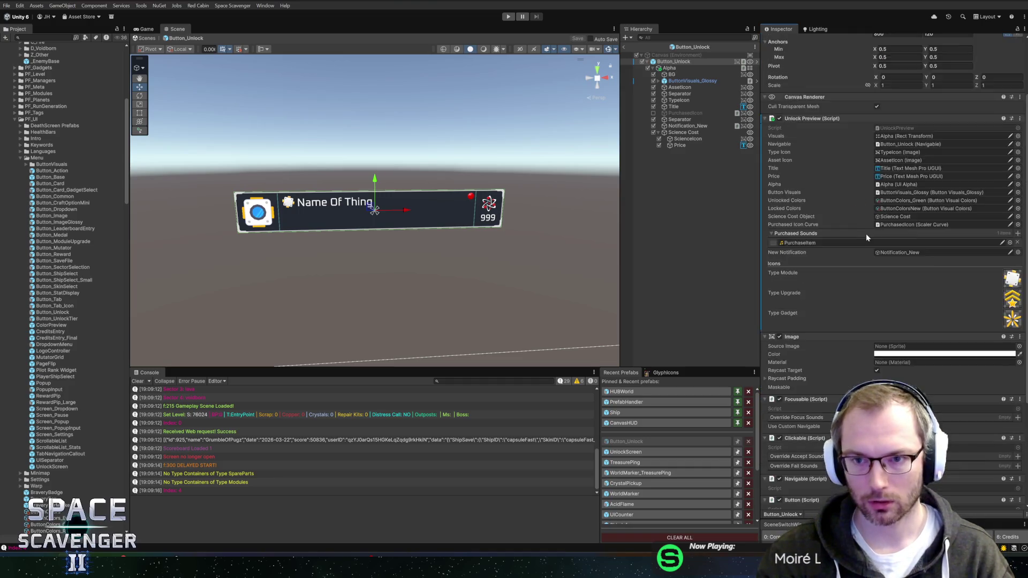
pyautogui.rightClick(820, 184)
pyautogui.click(835, 291)
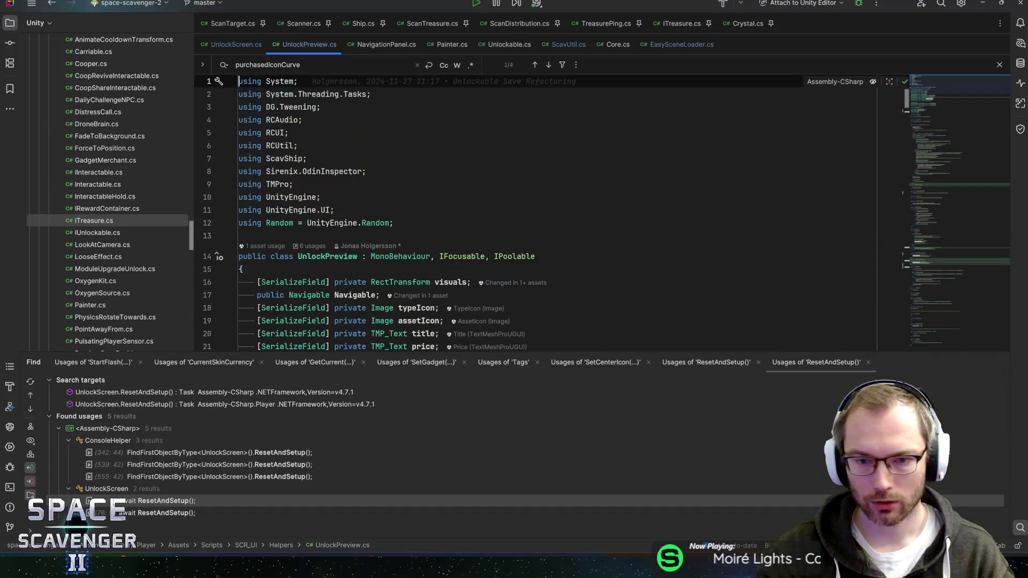
# Add a private ButtonEnabler buttonEnabler field below the icon fields
pyautogui.scroll(-10, 535, 214)
pyautogui.scroll(6, 536, 214)
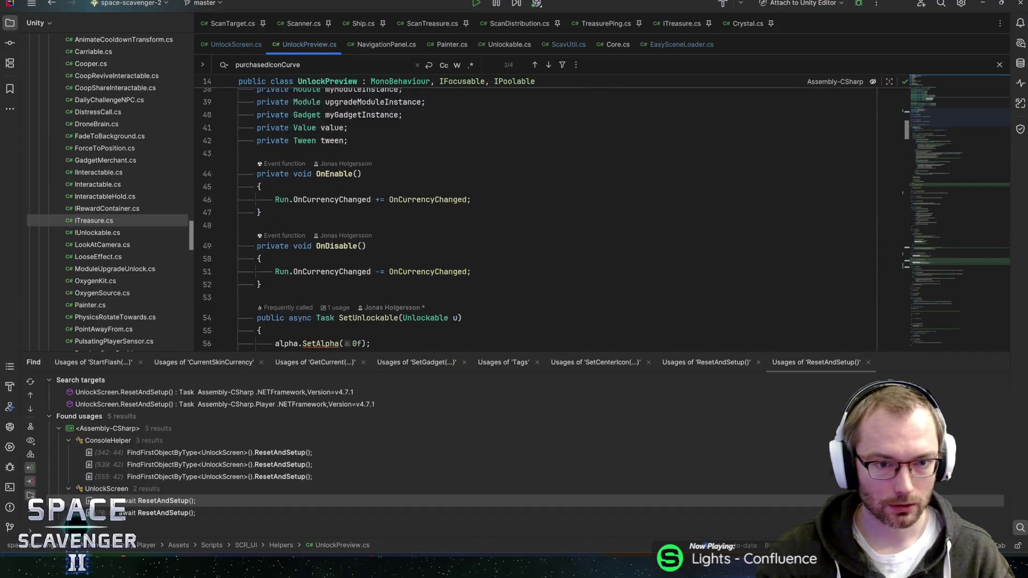
pyautogui.click(257, 218)
pyautogui.press('Return')
pyautogui.write('private ButtonEn')
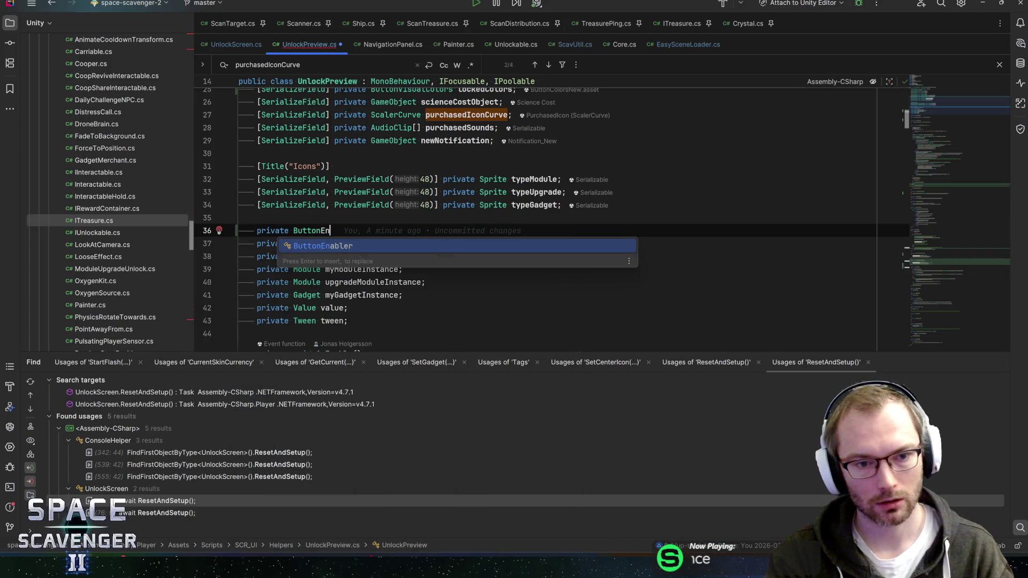
pyautogui.press('Return')
pyautogui.write('buttonEnabler;')
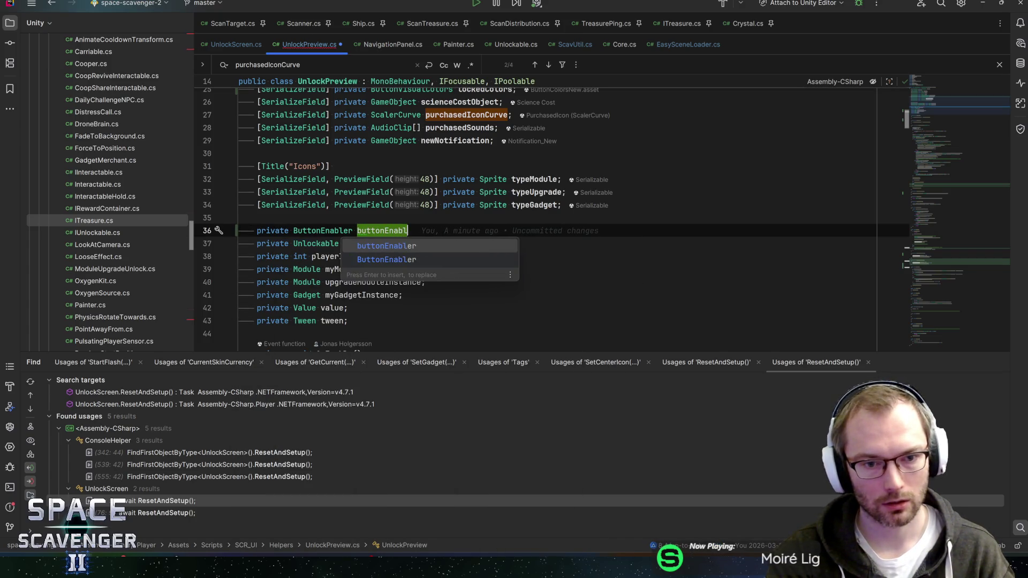
pyautogui.press('Down')
pyautogui.press('Down')
# Use the ntoken template to declare a readonly unaffordableToken field and edit its display name
pyautogui.press('Down')
pyautogui.press('Down')
pyautogui.press('Down')
pyautogui.scroll(-4, 366, 223)
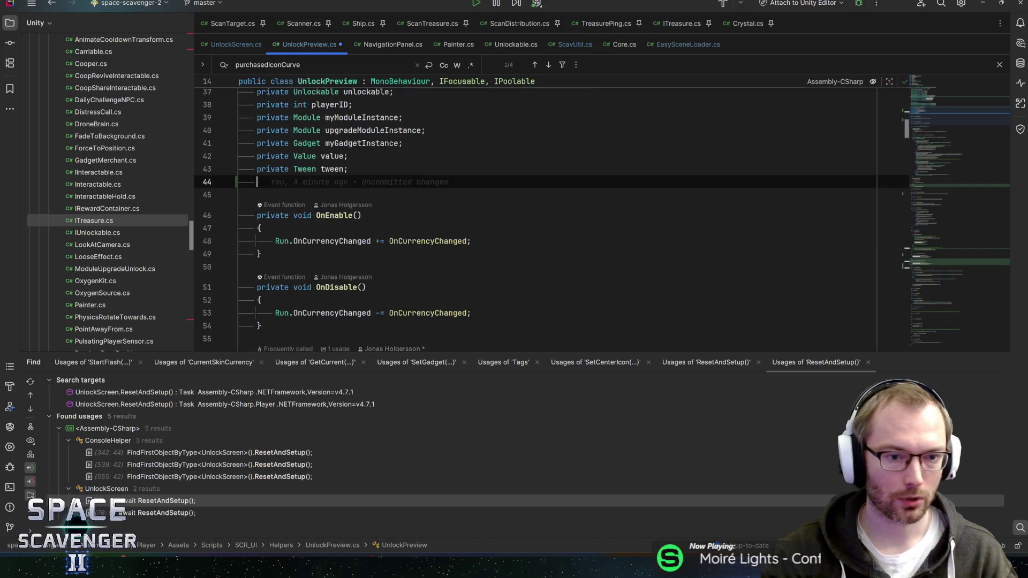
pyautogui.write('n')
pyautogui.press('Down')
pyautogui.press('Down')
pyautogui.press('Down')
pyautogui.press('Return')
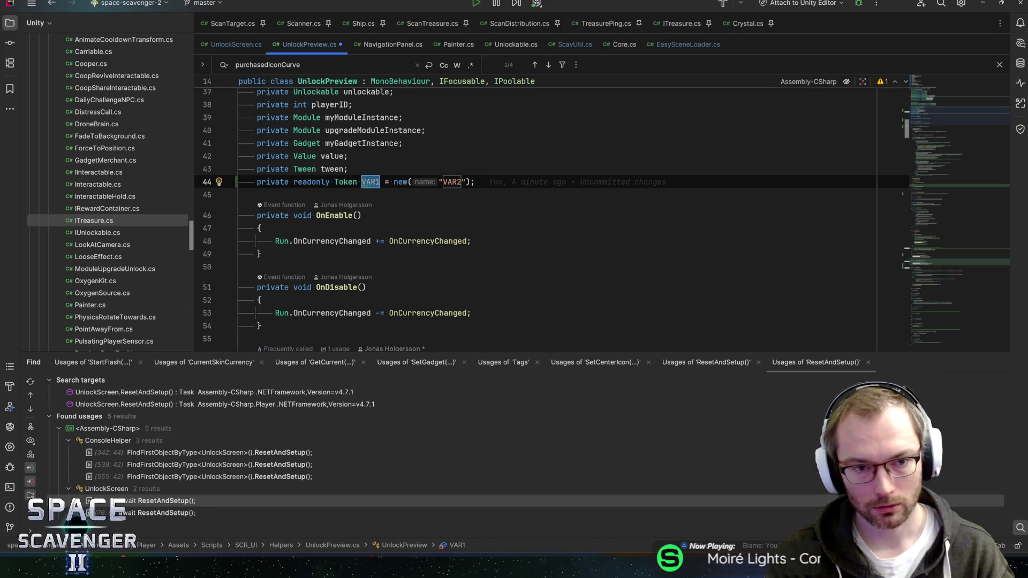
pyautogui.write('ca')
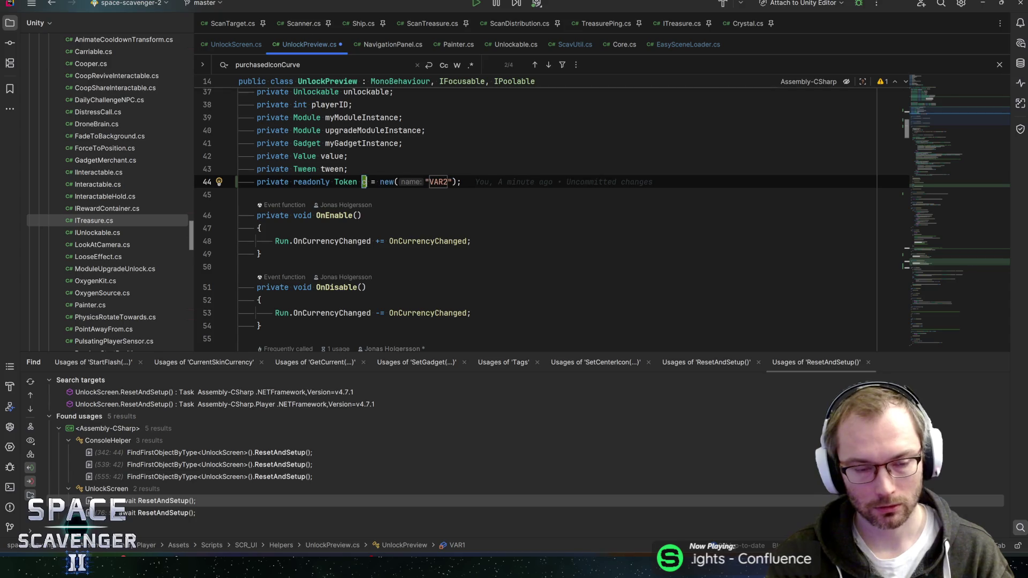
pyautogui.press('BackSpace')
pyautogui.press('BackSpace')
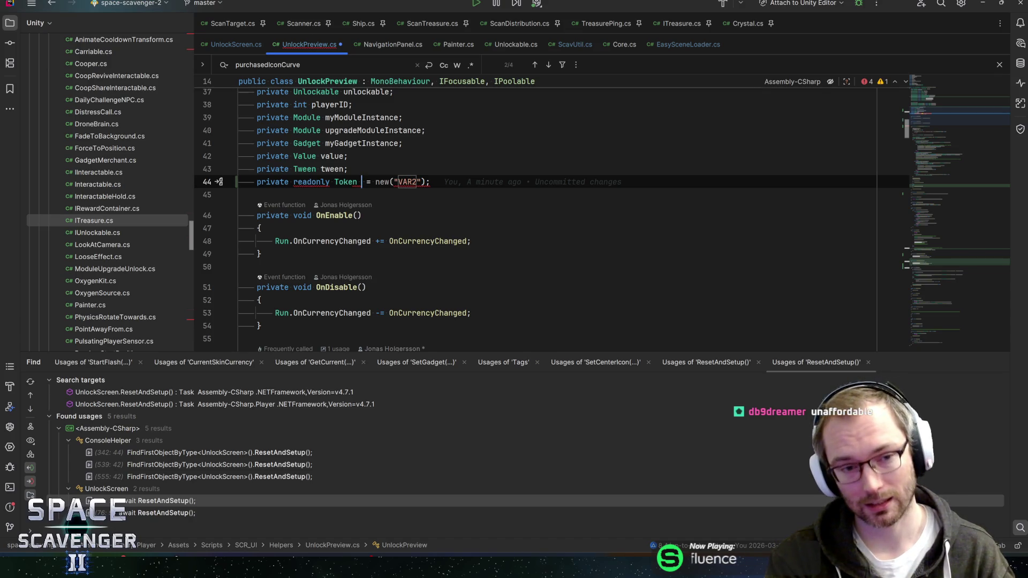
pyautogui.write('unaffordable')
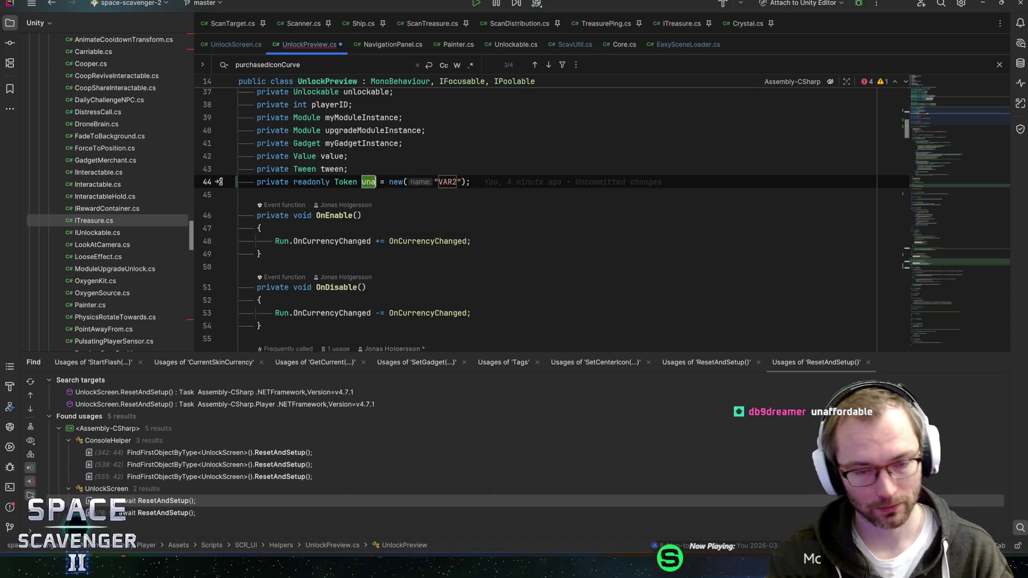
pyautogui.write('Token')
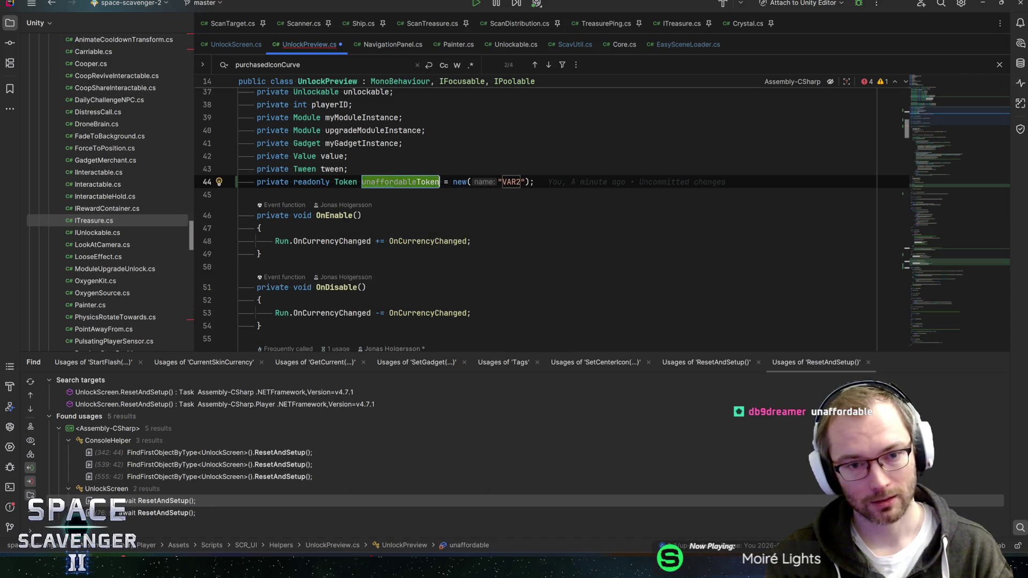
pyautogui.press('Return')
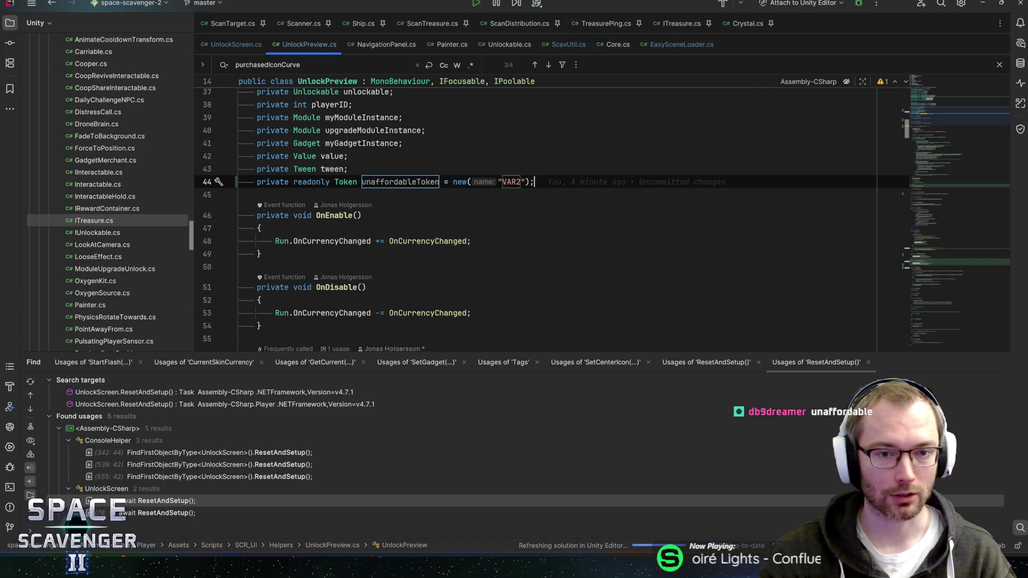
pyautogui.click(518, 182)
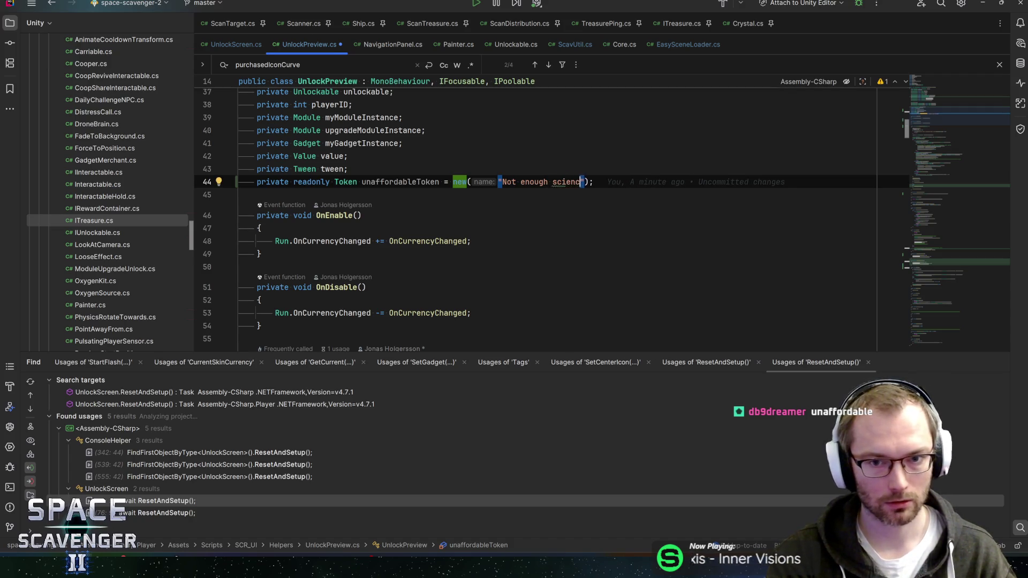
pyautogui.write('e')
# Save UnlockPreview.cs and jump from SetUnlockable's call to the UpdatePriceText declaration
pyautogui.hotkey('ctrl', 's')
pyautogui.doubleClick(400, 181)
pyautogui.hotkey('ctrl', 'c')
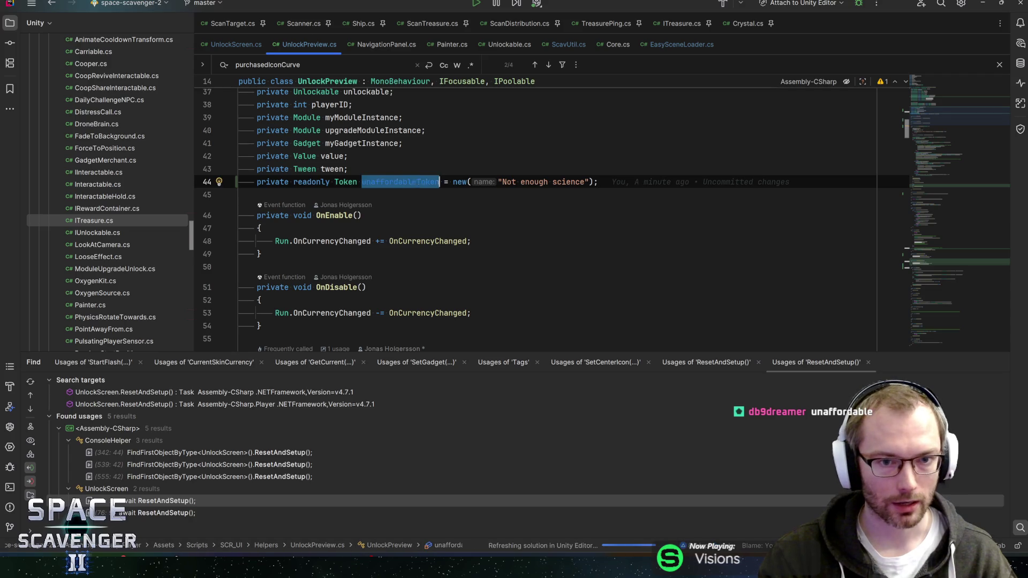
pyautogui.scroll(-2, 535, 214)
pyautogui.scroll(1, 535, 214)
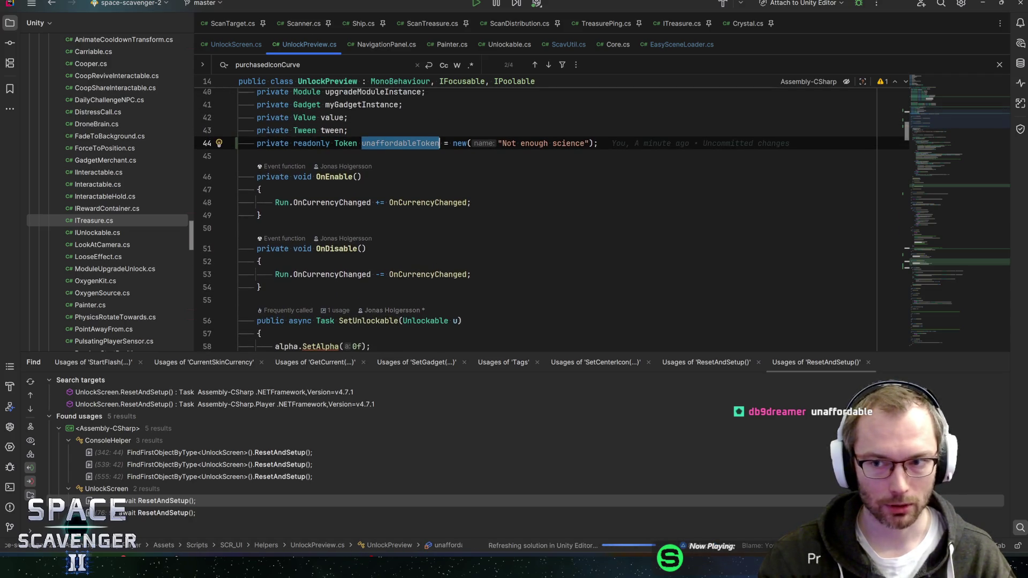
pyautogui.click(471, 202)
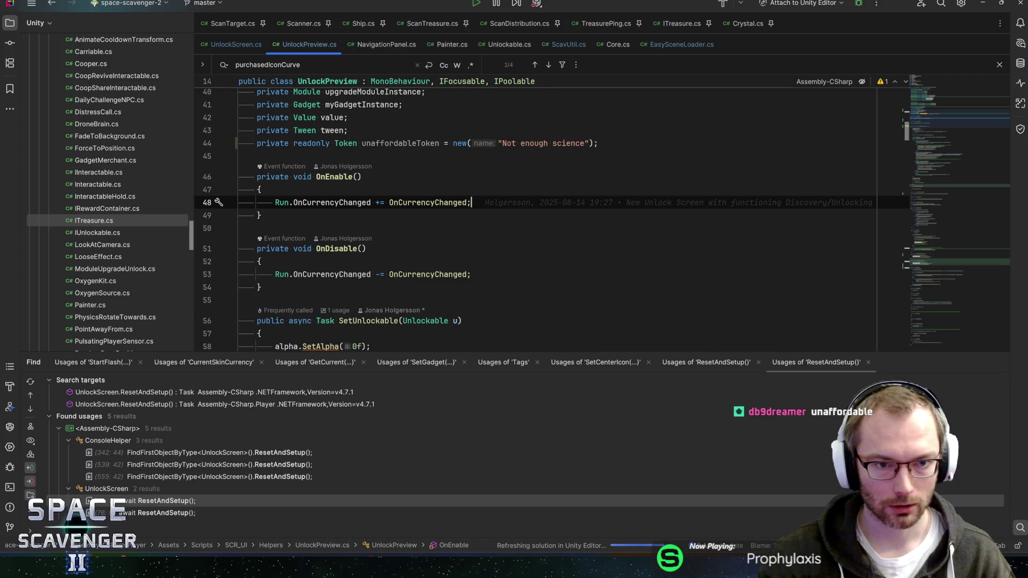
pyautogui.scroll(-4, 535, 215)
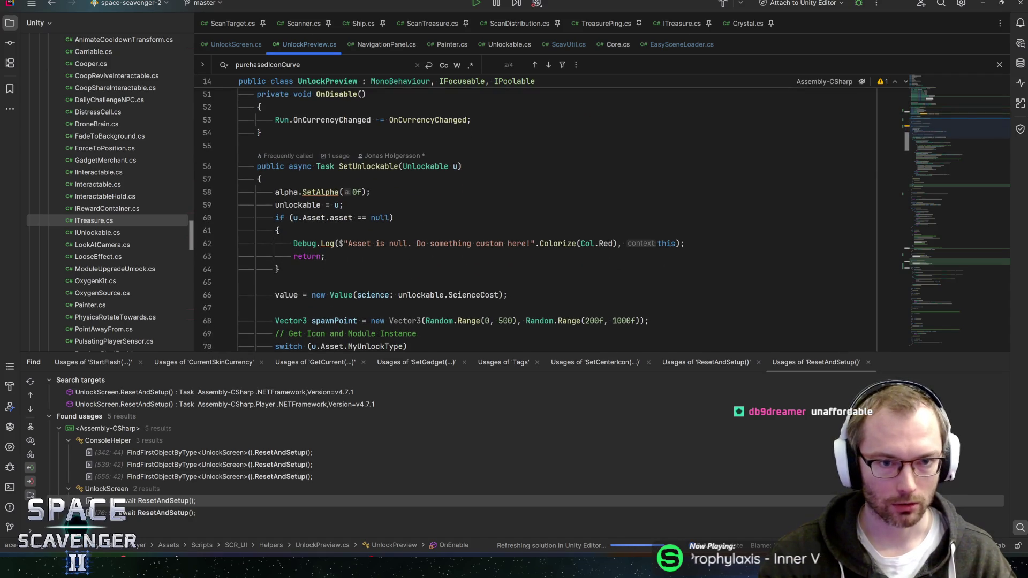
pyautogui.click(370, 192)
pyautogui.click(343, 205)
pyautogui.scroll(-10, 535, 214)
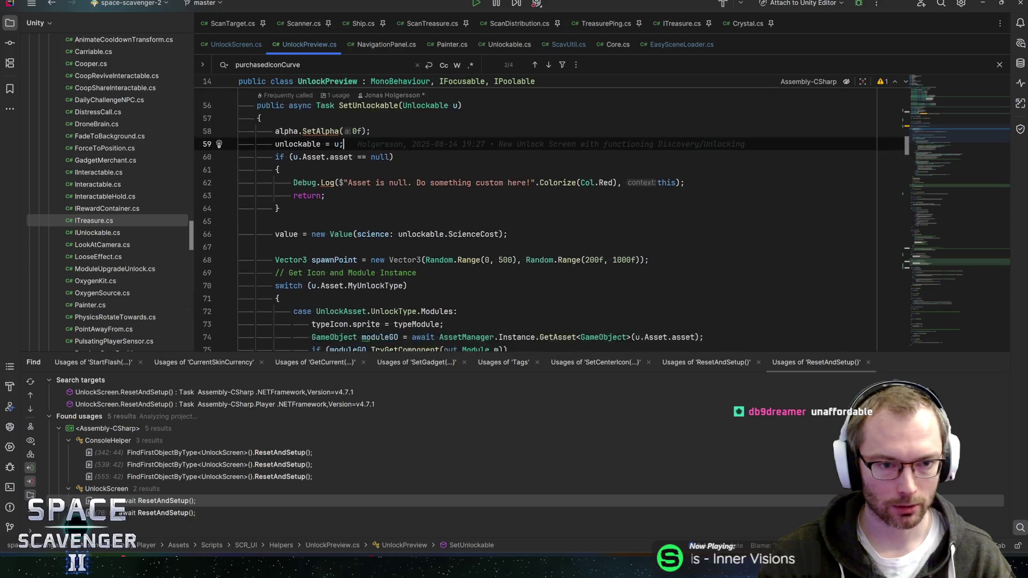
pyautogui.scroll(-5, 535, 214)
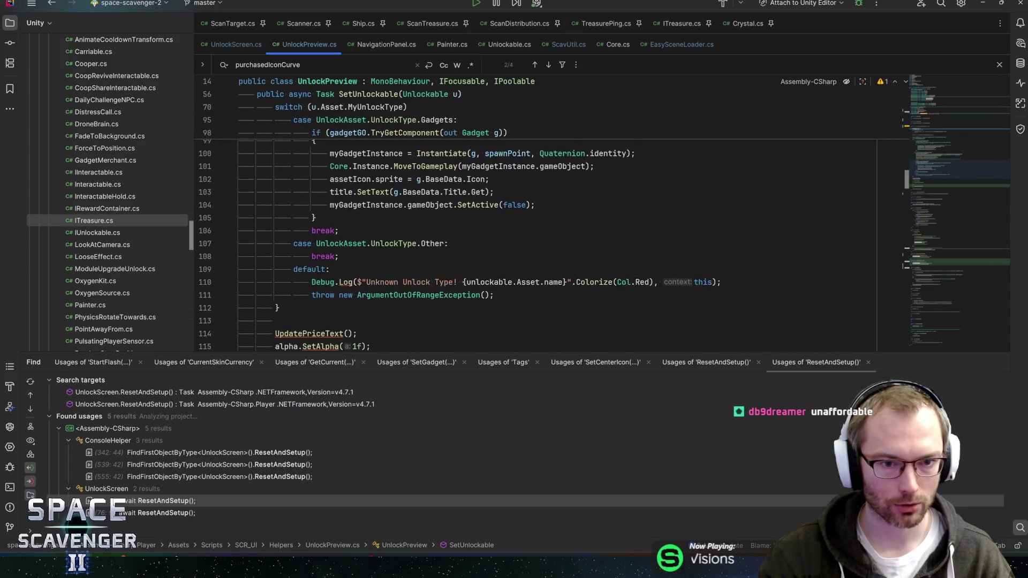
pyautogui.scroll(-3, 535, 230)
pyautogui.click(303, 217)
pyautogui.scroll(-2, 302, 217)
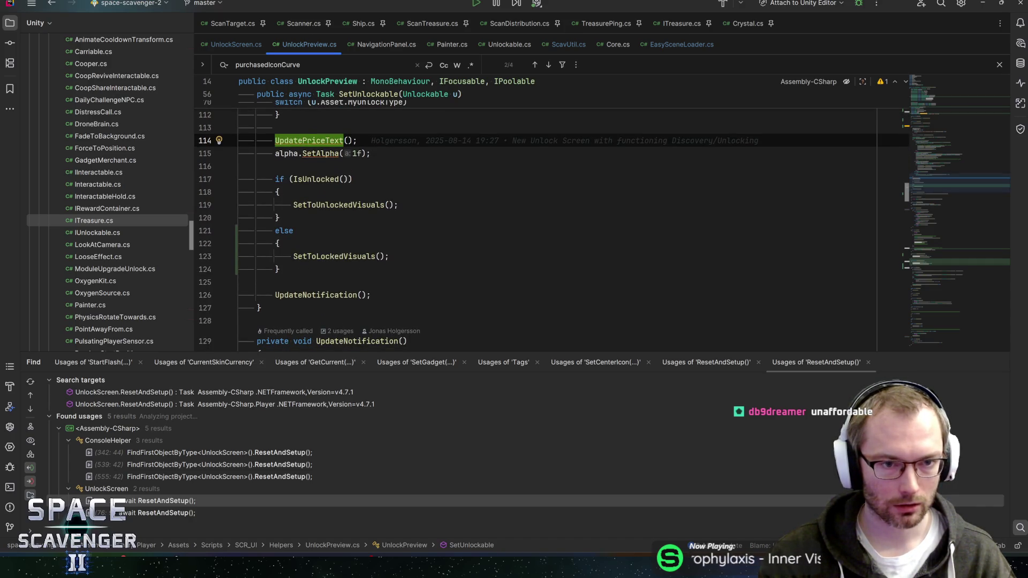
pyautogui.press('F12')
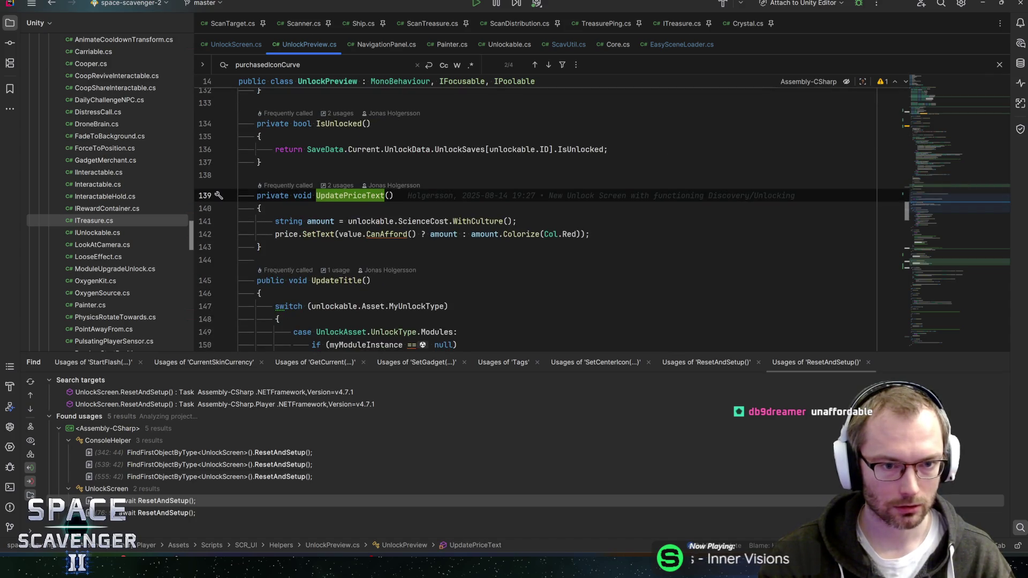
# Below the price line, add an if (value.CanAfford()) block calling buttonEnabler.Enable
pyautogui.click(357, 234)
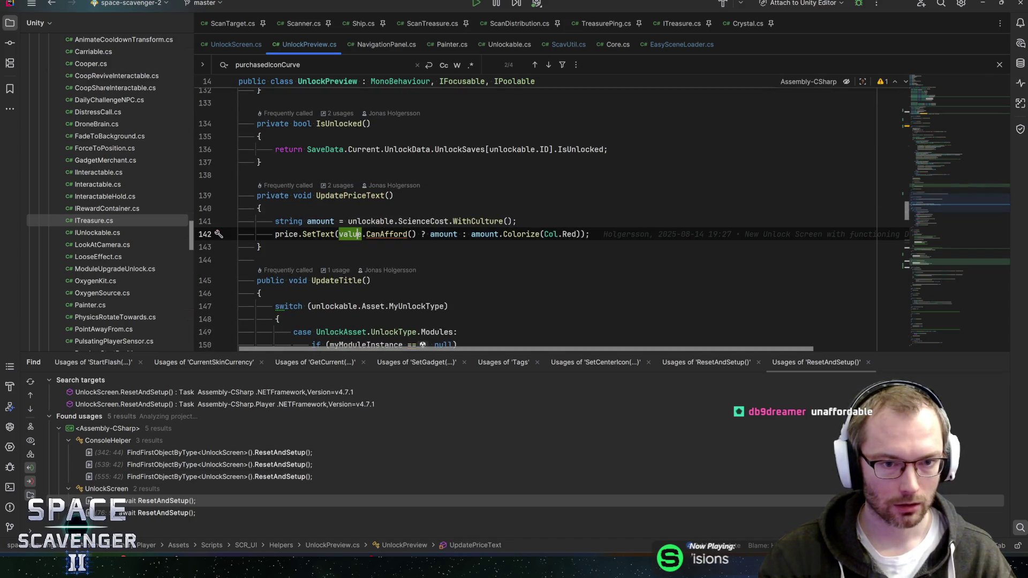
pyautogui.press('End')
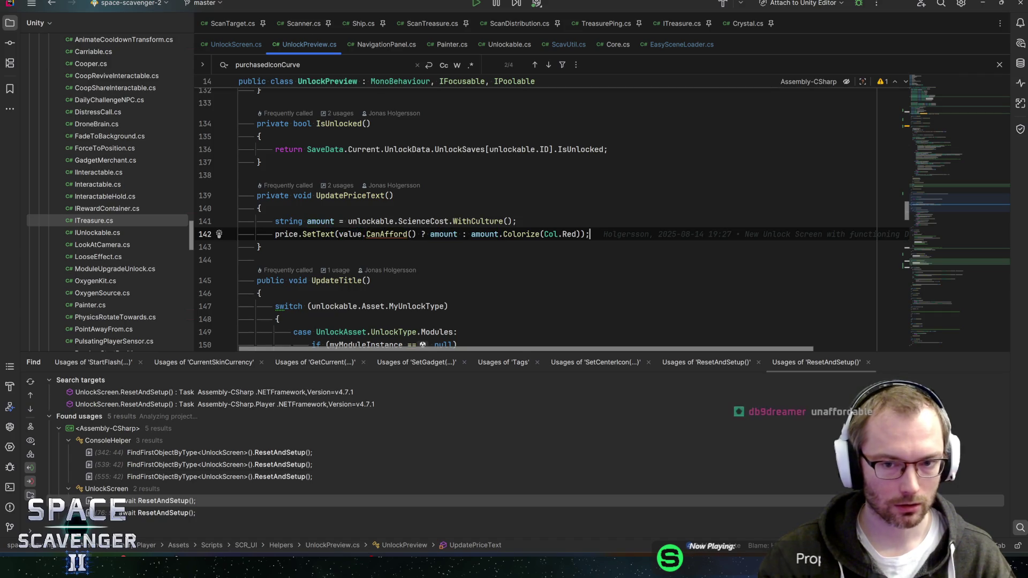
pyautogui.press('Return')
pyautogui.write('unaffordableToken')
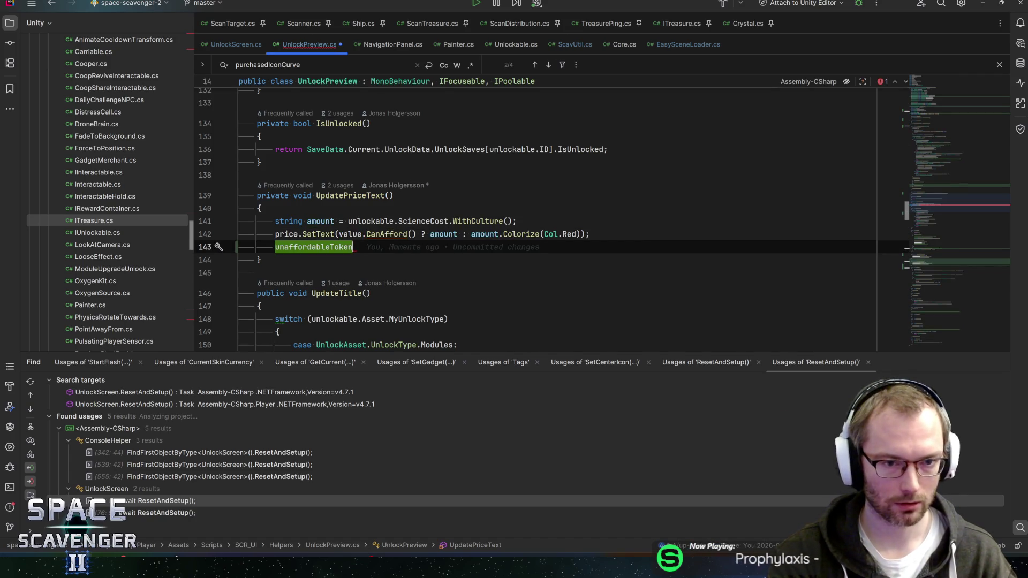
pyautogui.hotkey('ctrl', 'BackSpace')
pyautogui.write('if (value')
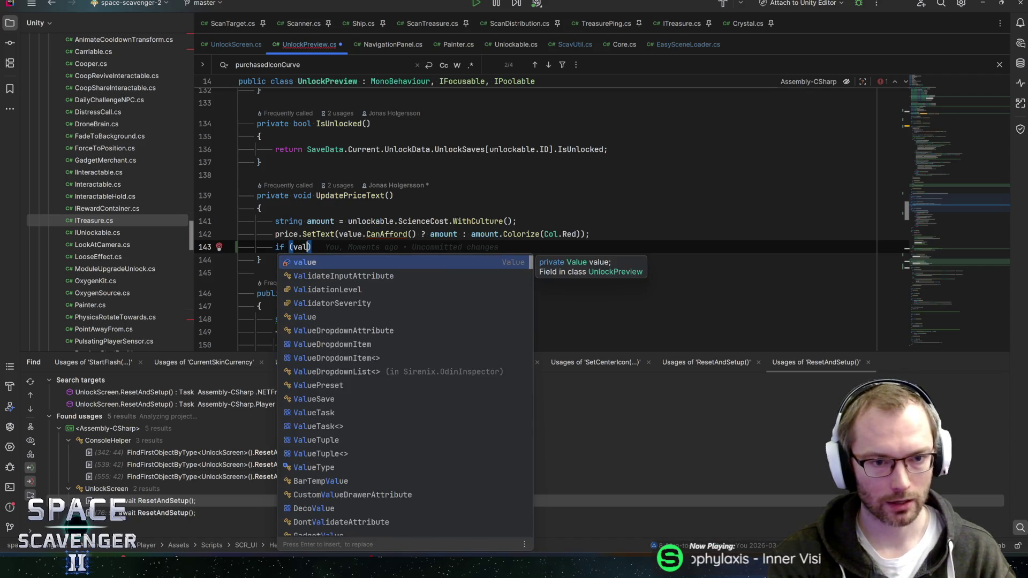
pyautogui.write('.')
pyautogui.press('Return')
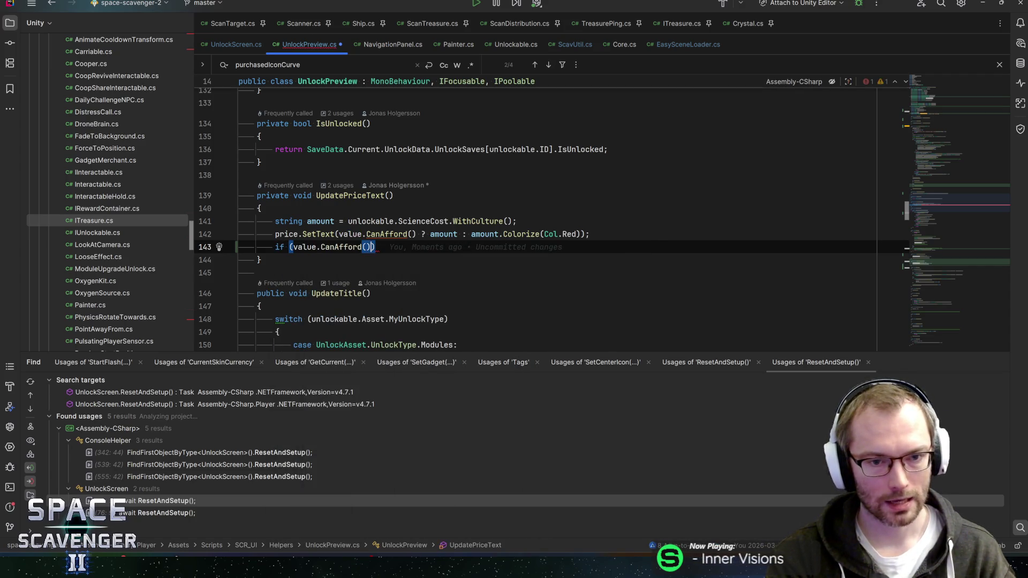
pyautogui.press('Return')
pyautogui.hotkey('ctrl', 'v')
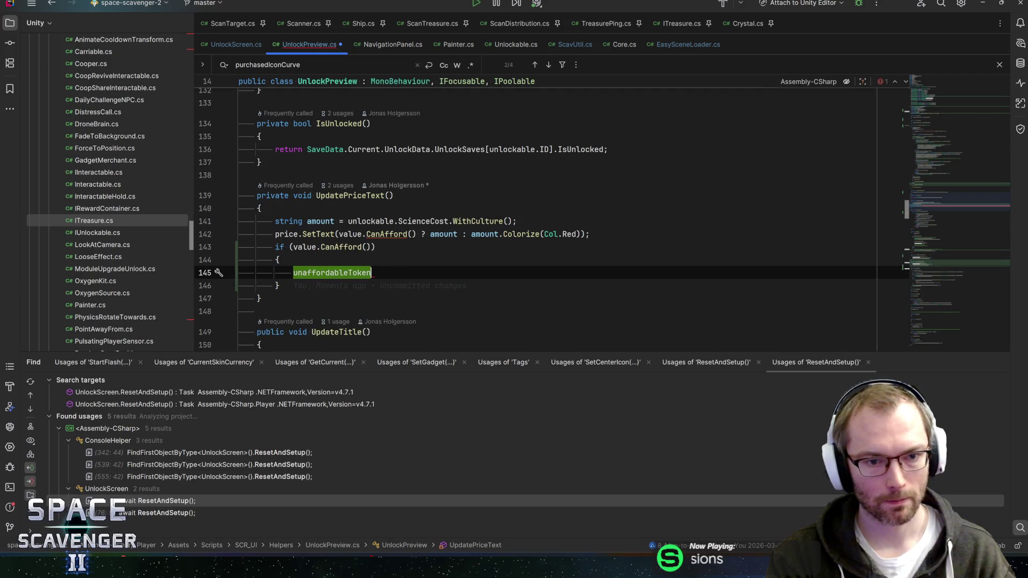
pyautogui.hotkey('ctrl', 'z')
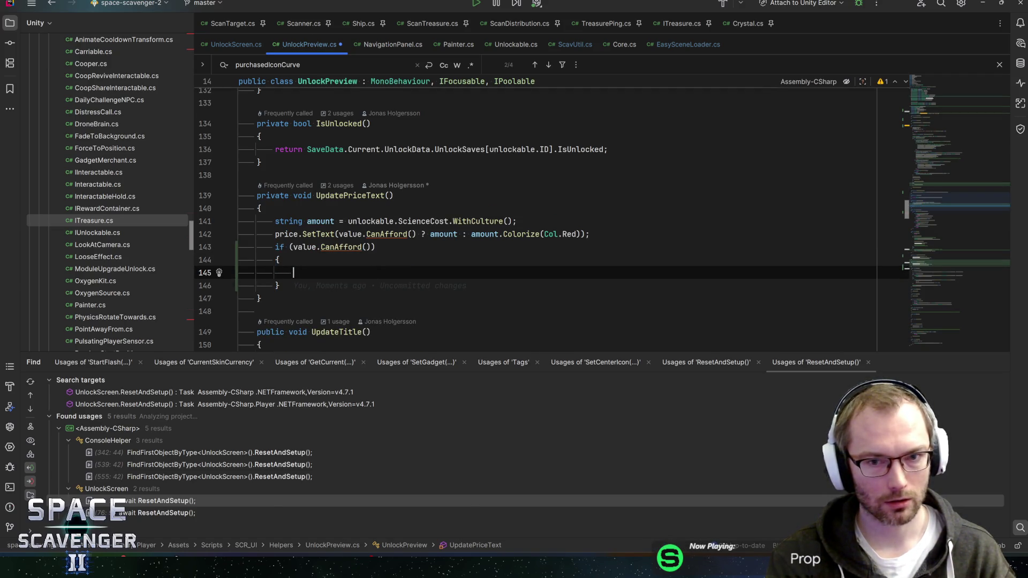
pyautogui.write('enab')
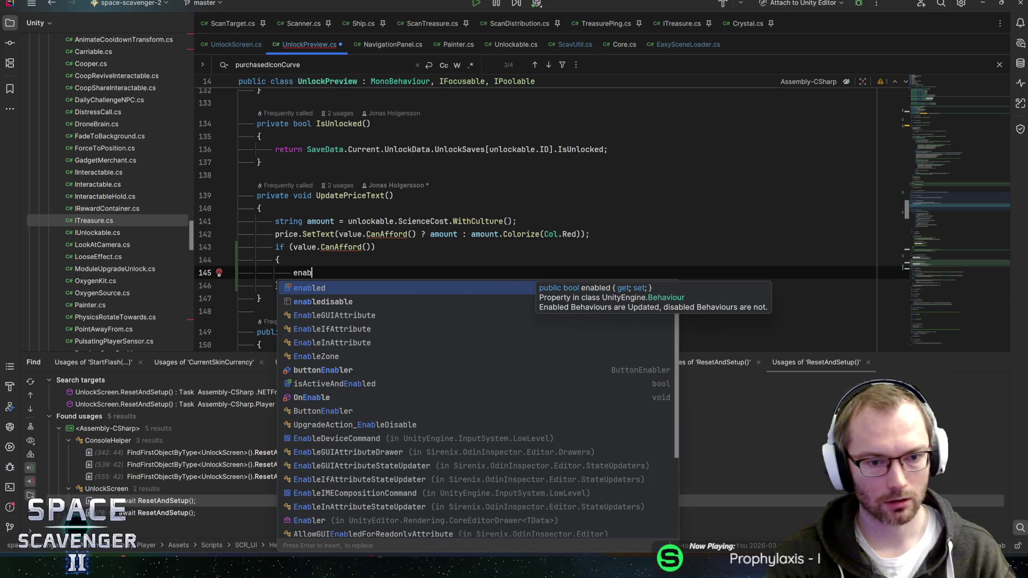
pyautogui.press('Down')
pyautogui.press('Down')
pyautogui.press('Down')
pyautogui.press('Return')
pyautogui.write('.Enable(unaffordableToken);')
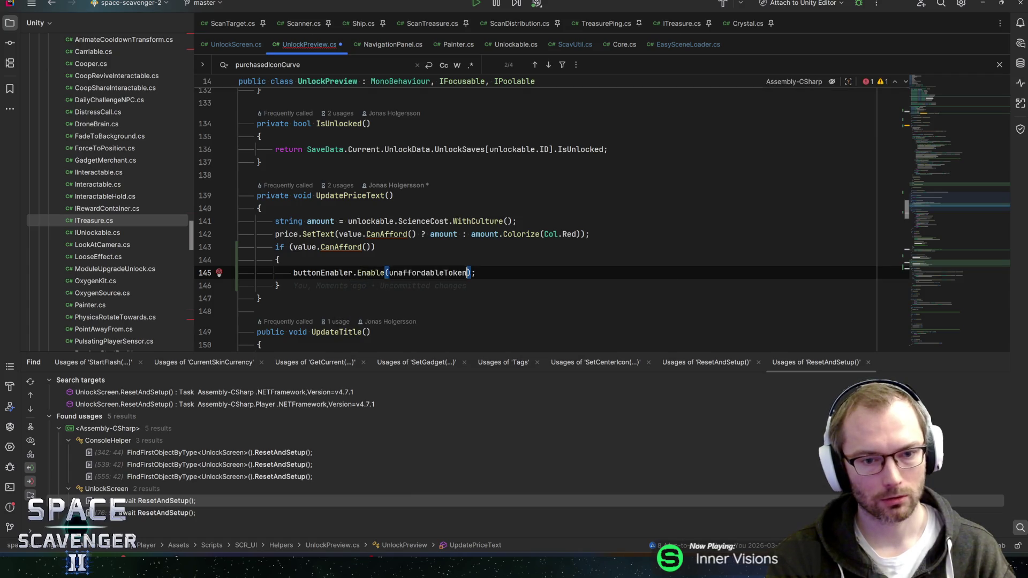
# Add an else block calling buttonEnabler.Disable(unaffordableToken) and save the file
pyautogui.press('Down')
pyautogui.press('Return')
pyautogui.write('el')
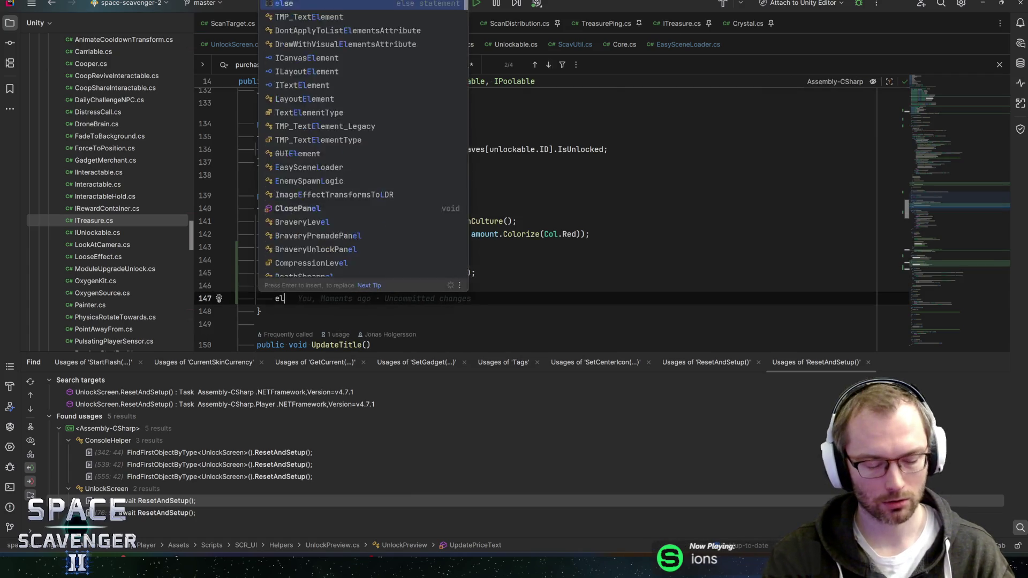
pyautogui.press('Return')
pyautogui.write('un')
pyautogui.press('BackSpace')
pyautogui.press('BackSpace')
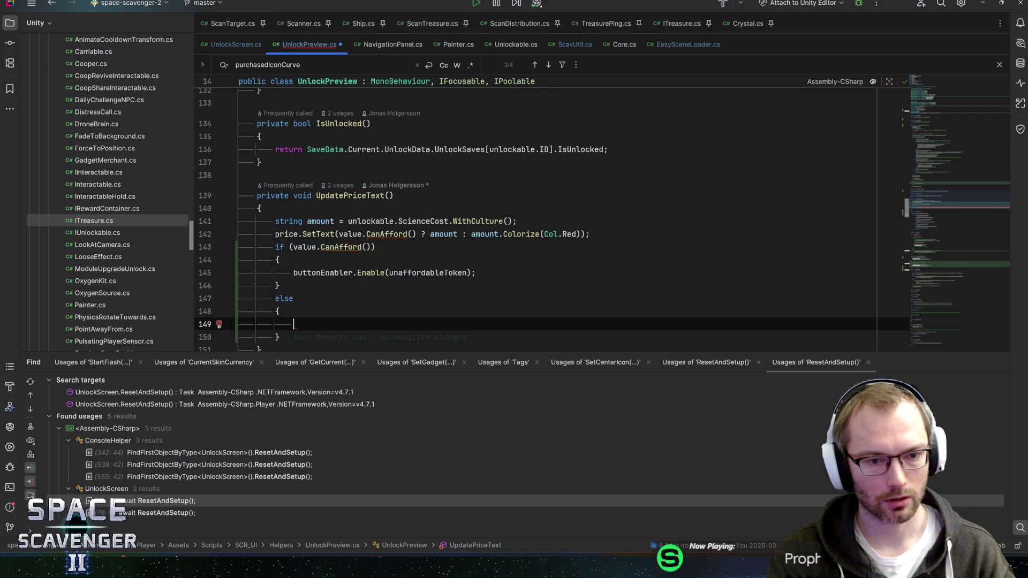
pyautogui.write('buttonEnabler.')
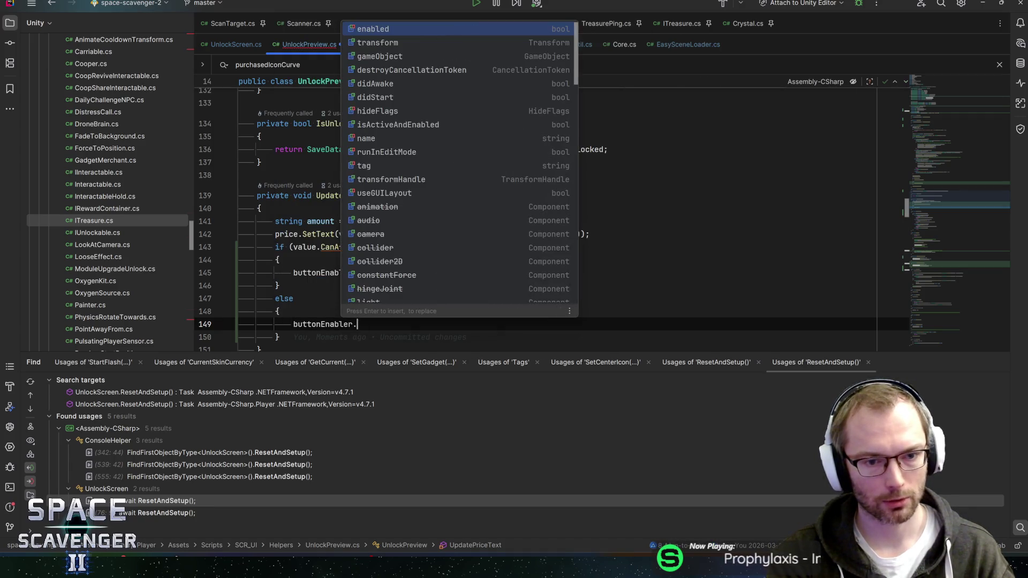
pyautogui.write('Disa')
pyautogui.press('Return')
pyautogui.write('una);')
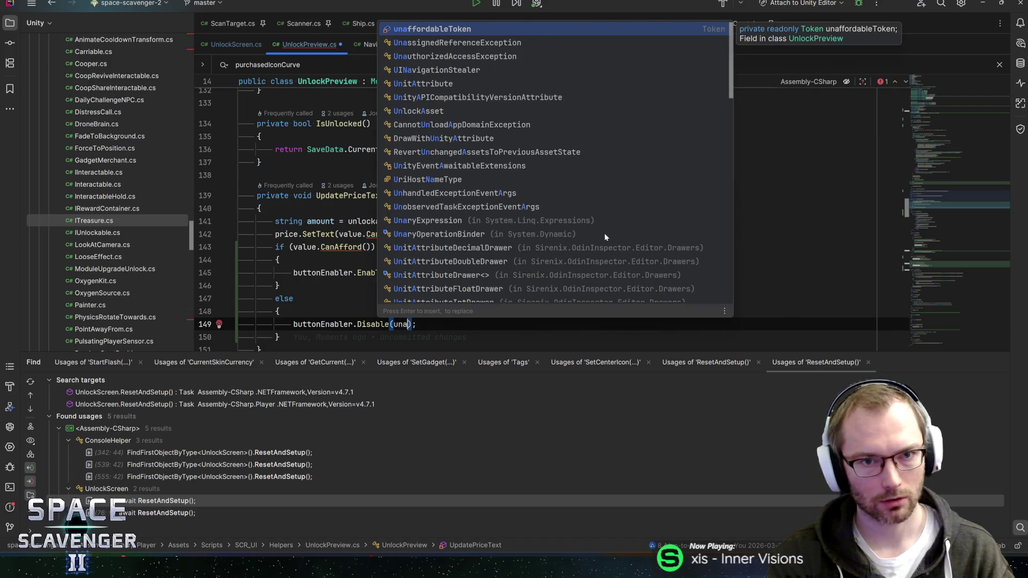
pyautogui.press('Return')
pyautogui.hotkey('ctrl', 's')
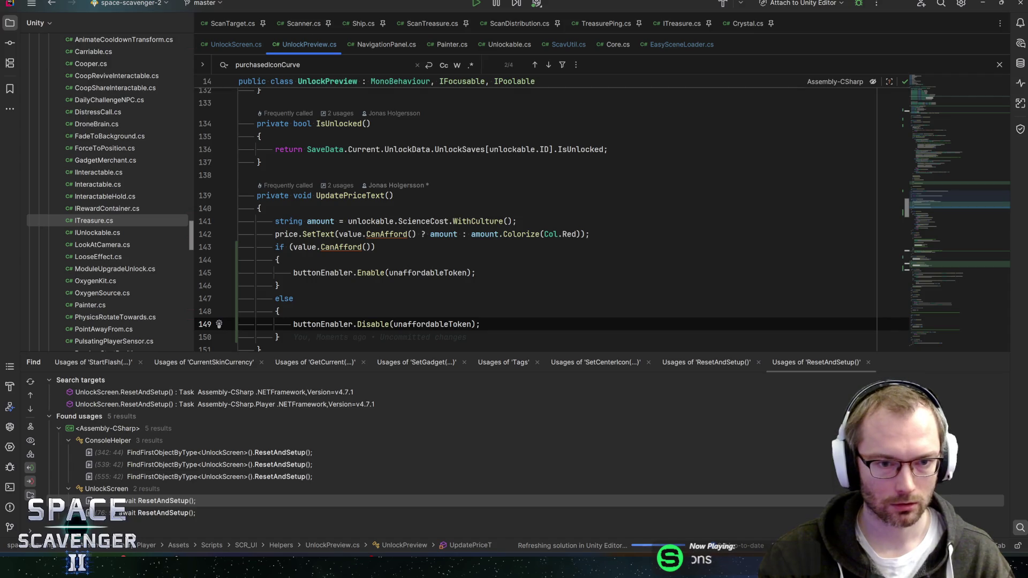
pyautogui.doubleClick(323, 272)
# Below OnDisable, add an Awake method with buttonEnabler = GetComponent<ButtonEnabler>(); and save
pyautogui.scroll(15, 957, 188)
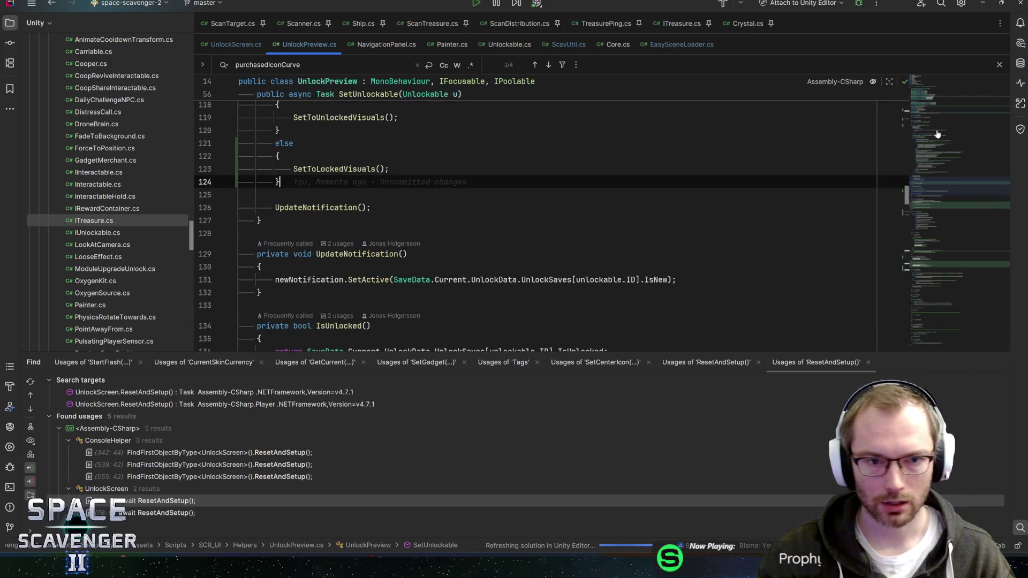
pyautogui.scroll(9, 535, 214)
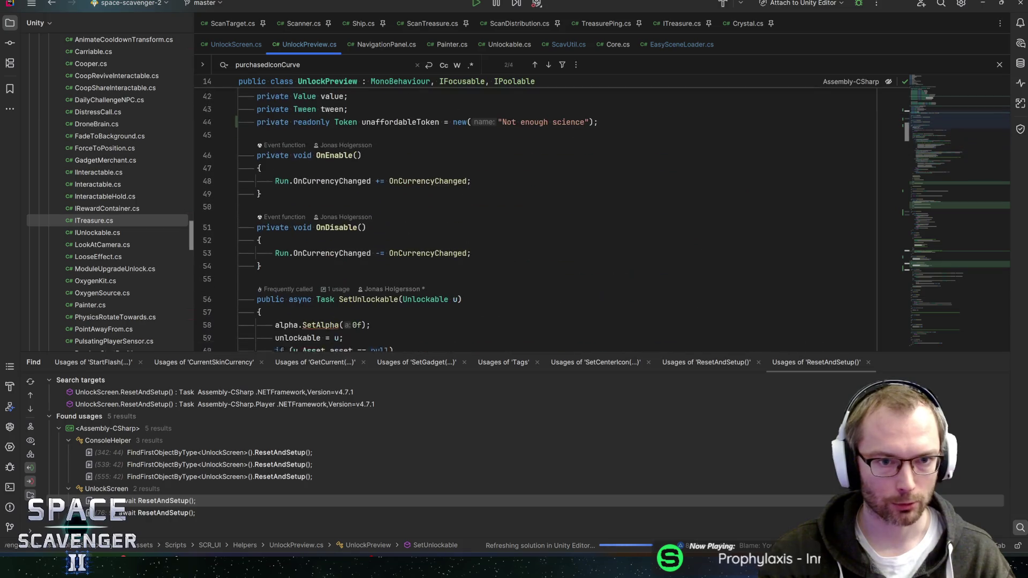
pyautogui.click(261, 179)
pyautogui.press('Return')
pyautogui.press('Return')
pyautogui.write('awake')
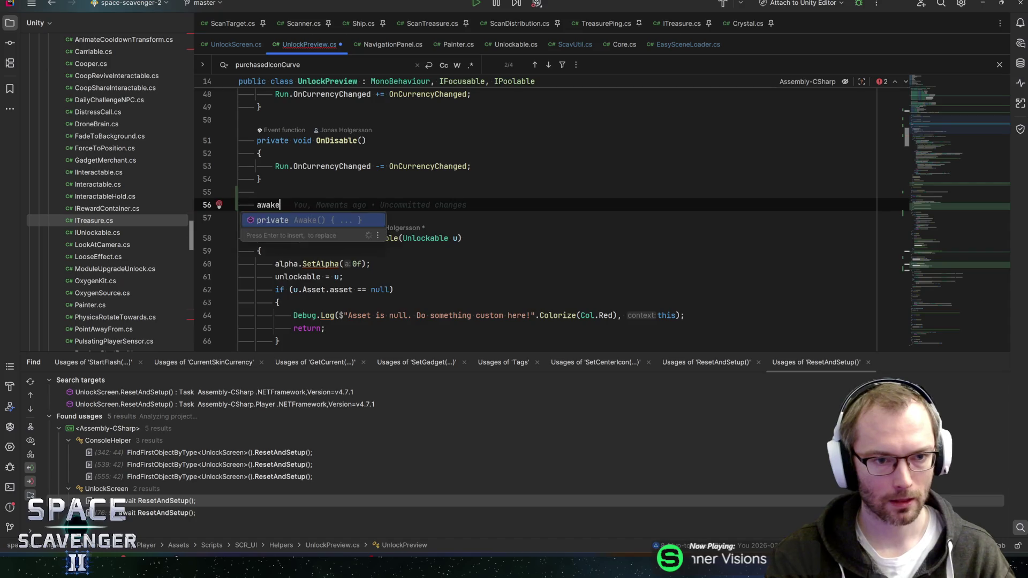
pyautogui.press('Return')
pyautogui.write('buttonEnabler = Get')
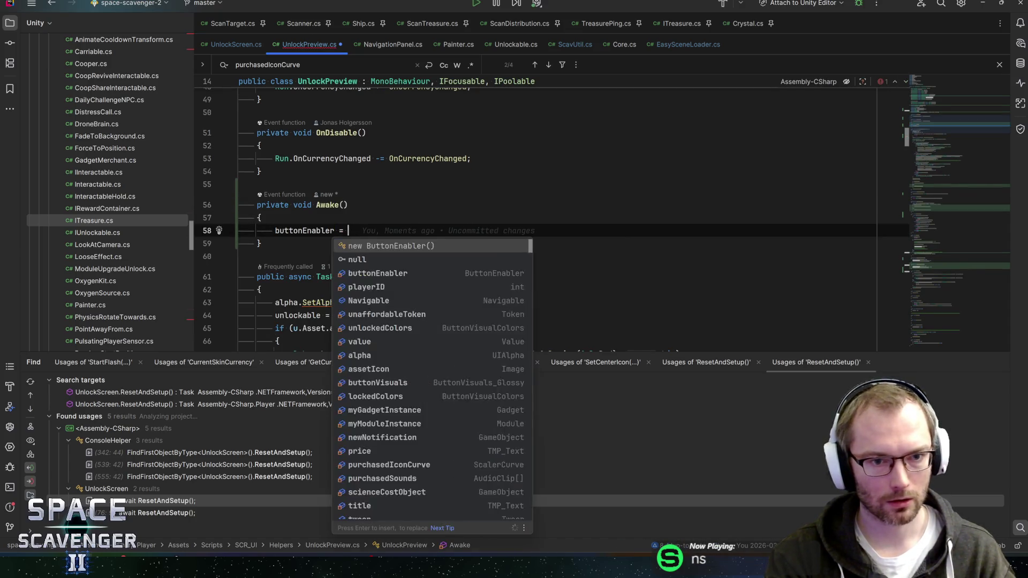
pyautogui.press('Return')
pyautogui.write('ButtonEn>(')
pyautogui.press('Return')
pyautogui.write(';')
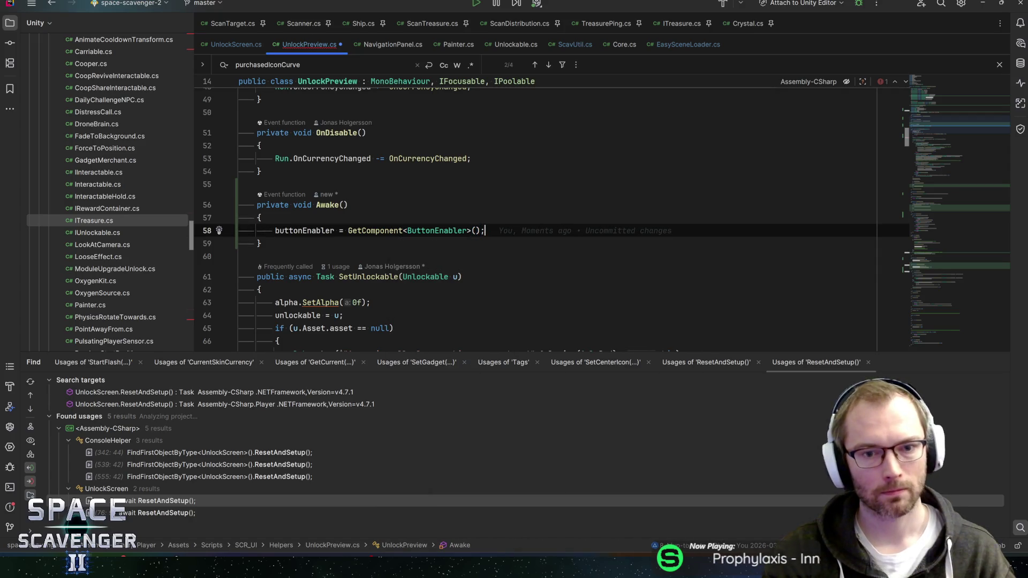
pyautogui.hotkey('ctrl', 's')
pyautogui.scroll(15, 536, 214)
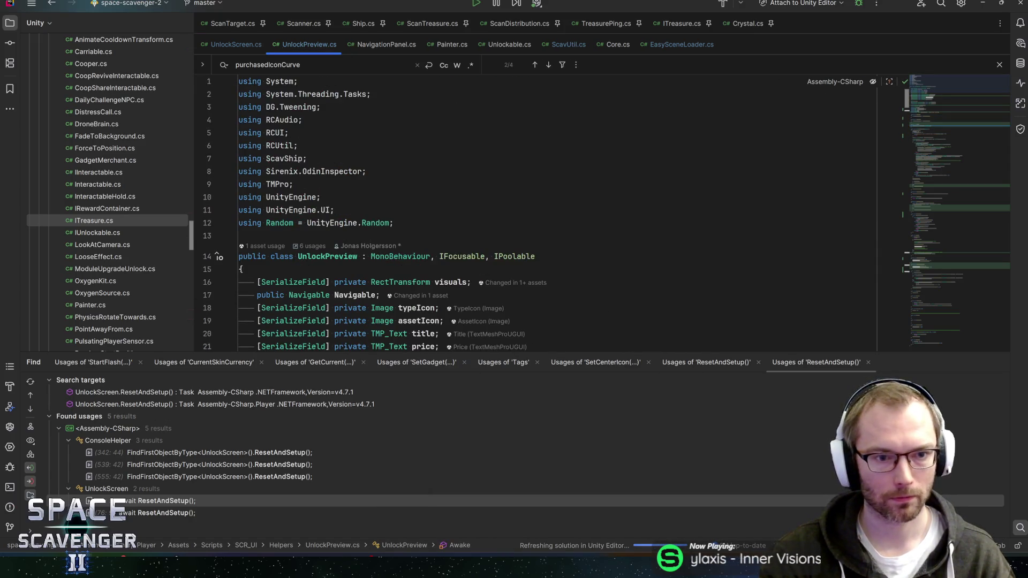
# Append || IsUnlocked() after CanAfford() in UpdatePriceText's condition, save, and check IsUnlocked's declaration
pyautogui.scroll(-15, 536, 214)
pyautogui.scroll(3, 535, 214)
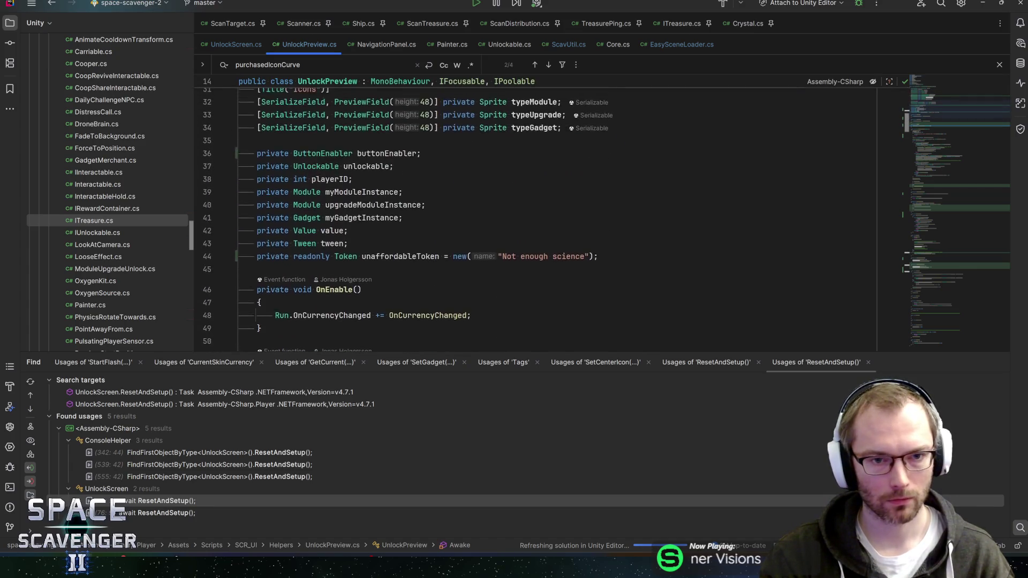
pyautogui.scroll(-4, 535, 214)
pyautogui.moveTo(935, 123); pyautogui.dragTo(935, 214)
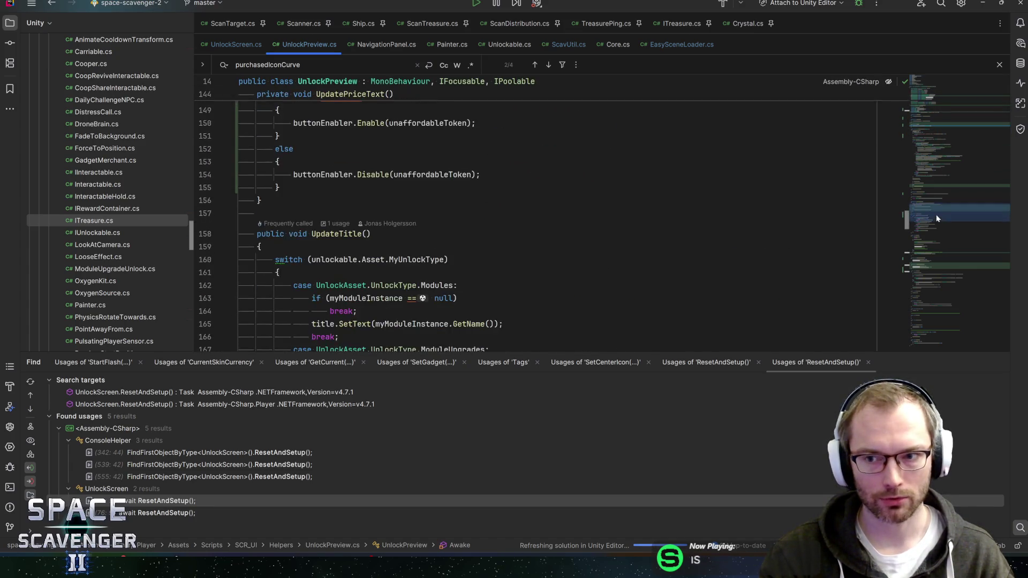
pyautogui.click(306, 188)
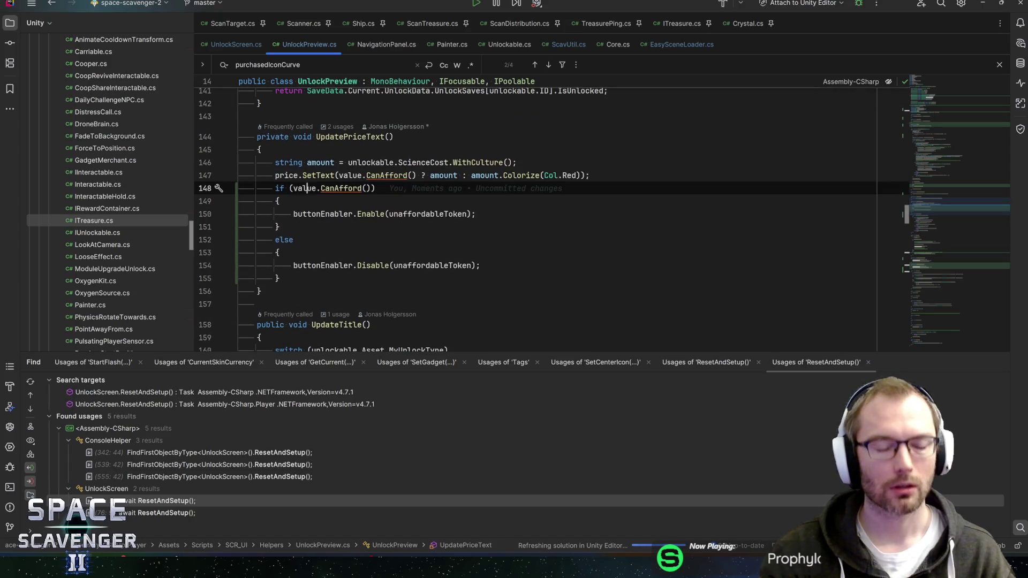
pyautogui.click(375, 188)
pyautogui.write('||')
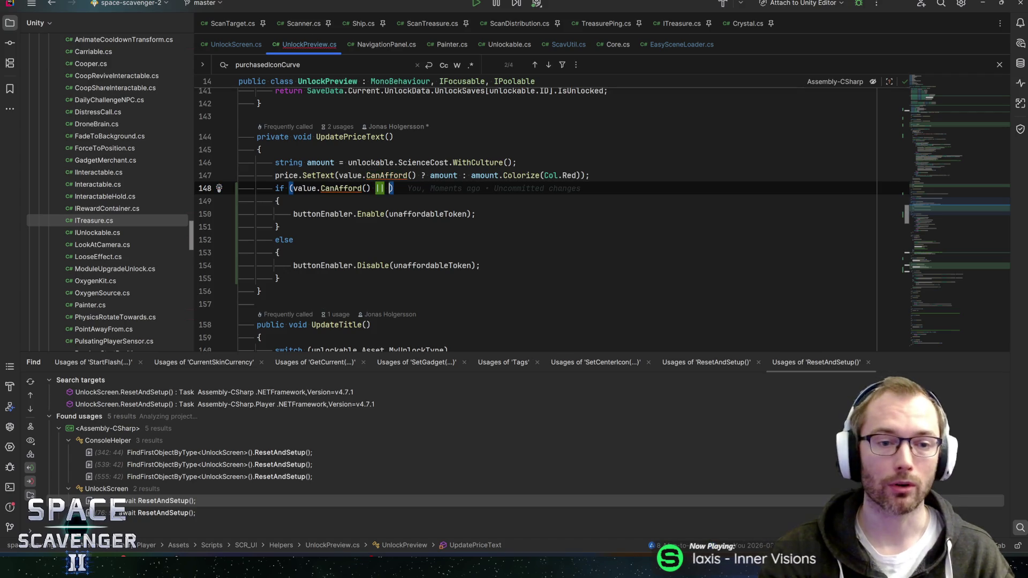
pyautogui.hotkey('ctrl', 'space')
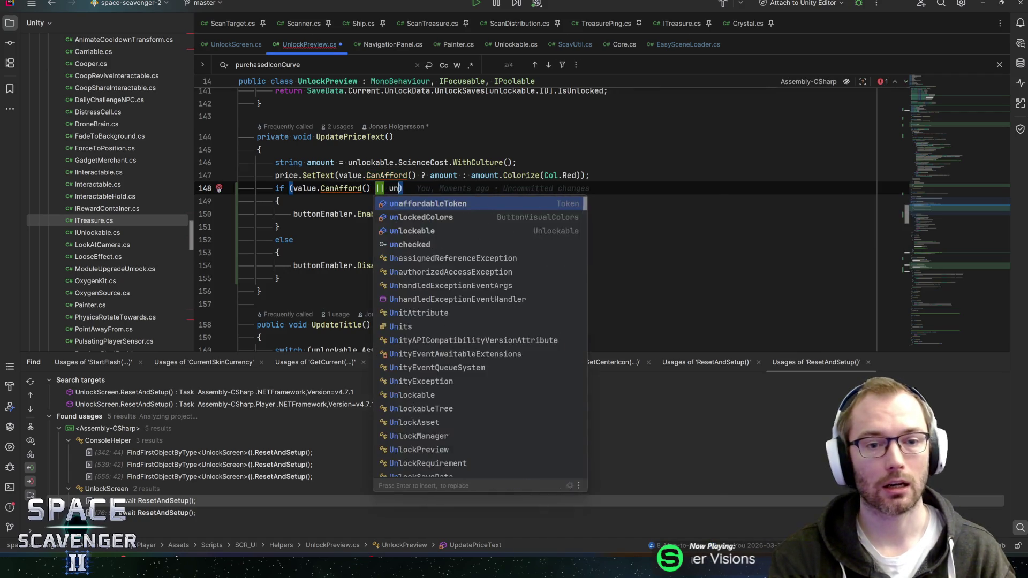
pyautogui.press('Escape')
pyautogui.write('IsUn')
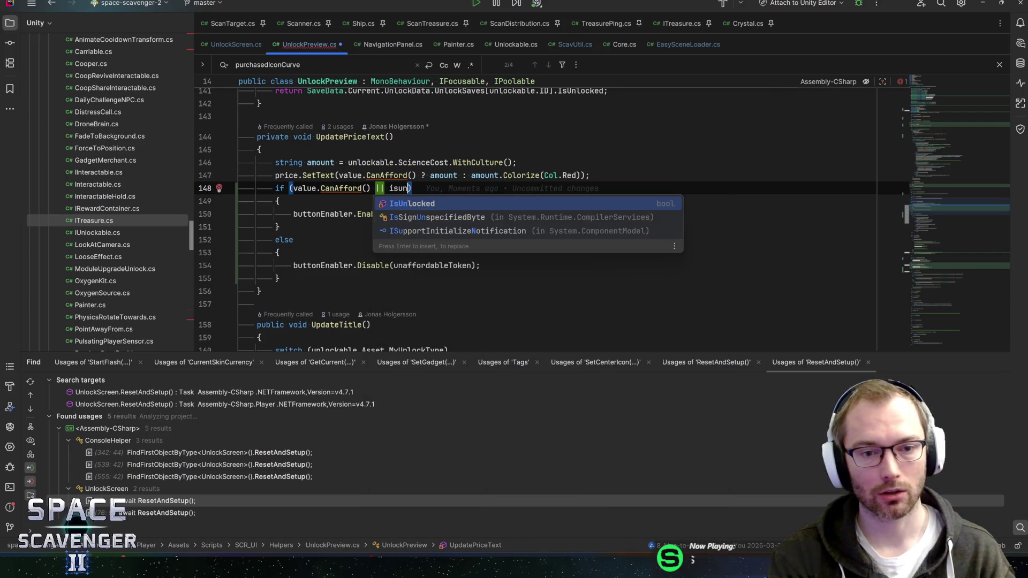
pyautogui.press('Return')
pyautogui.hotkey('ctrl', 's')
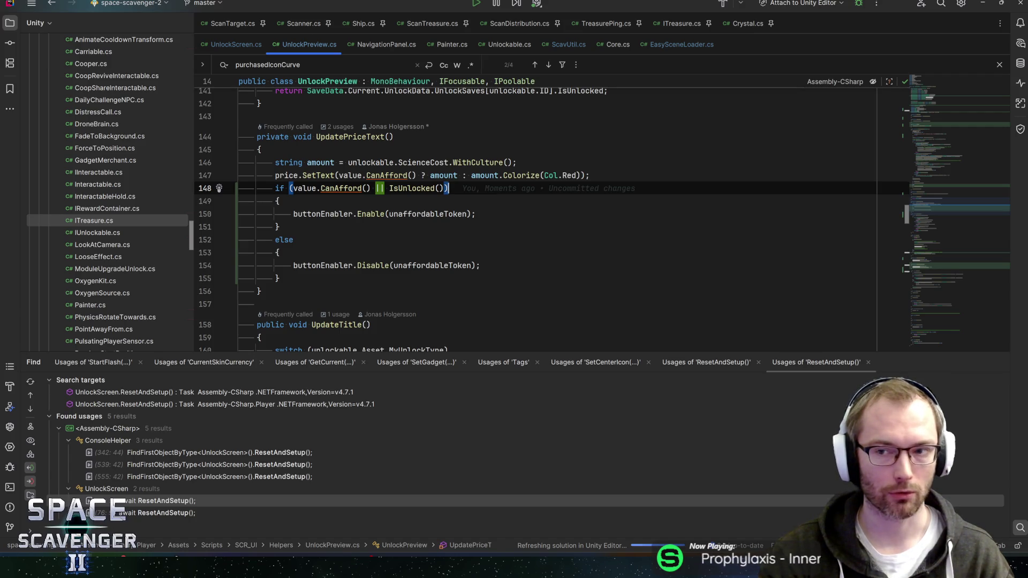
pyautogui.hotkey('ctrl', 'b')
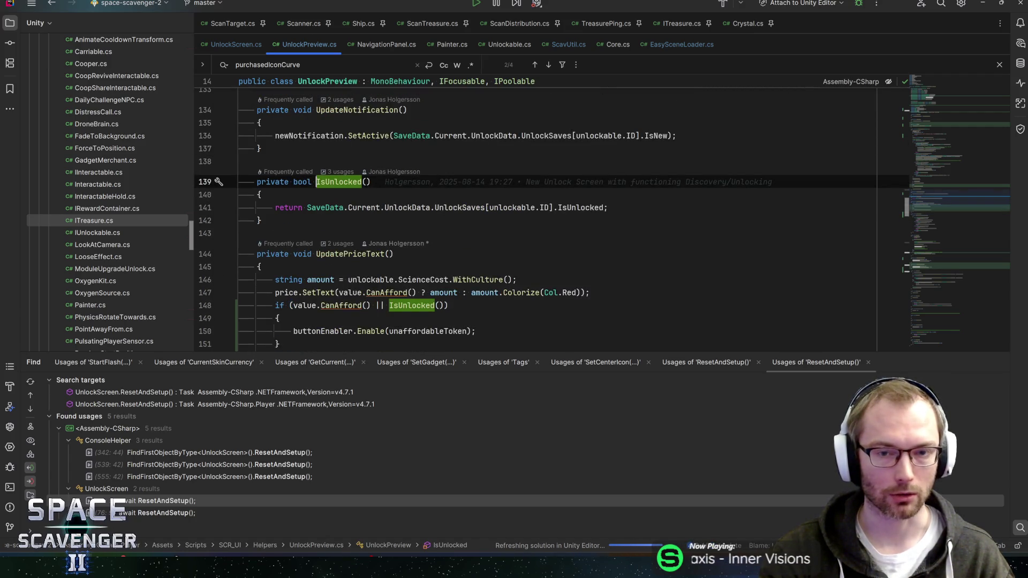
pyautogui.click(239, 234)
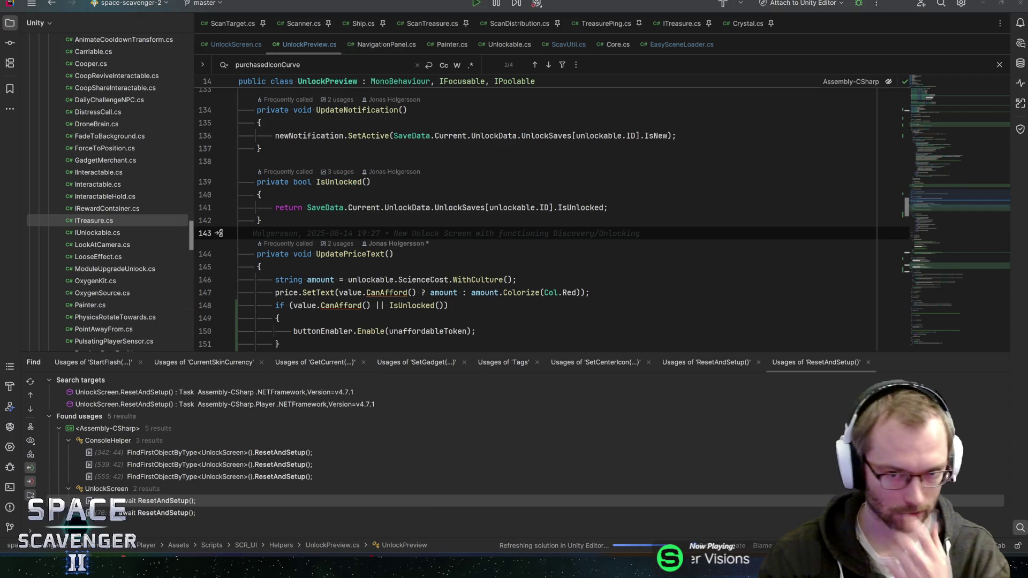
# Switch back to Unity and exit Button_Unlock prefab mode to the Core scene
pyautogui.hotkey('alt', 'Tab')
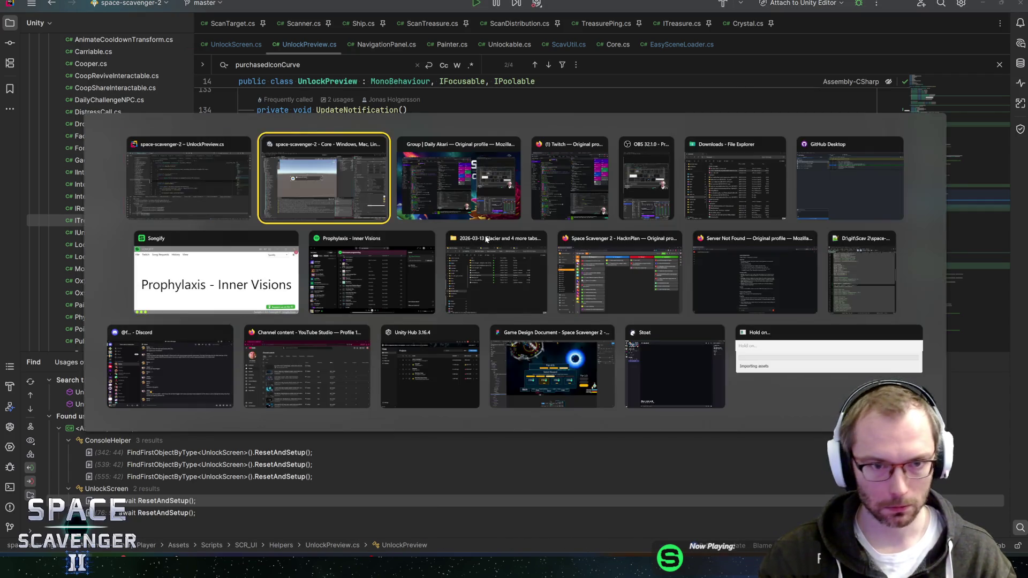
pyautogui.hotkey('alt', 'Tab')
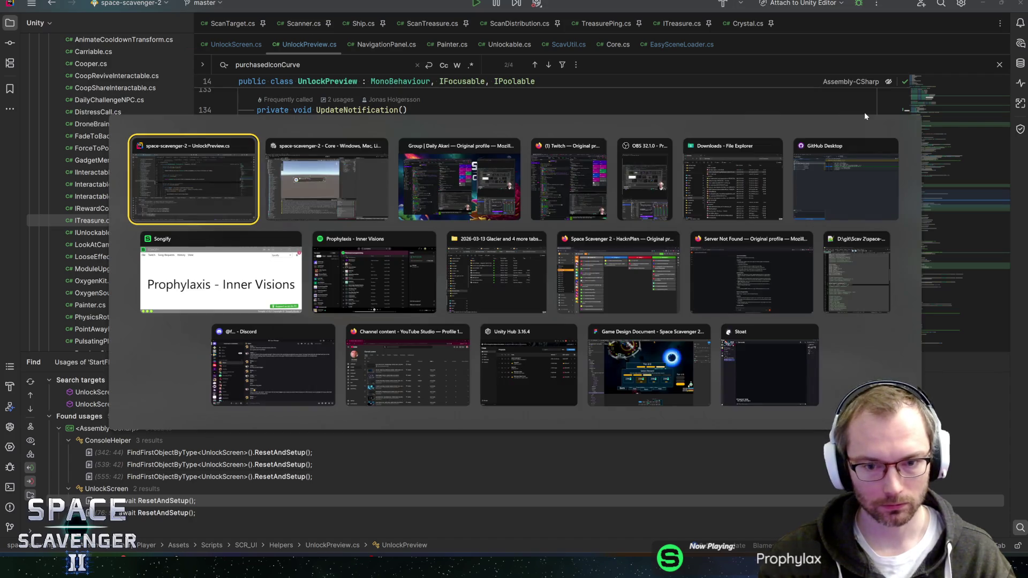
pyautogui.hotkey('alt', 'Tab')
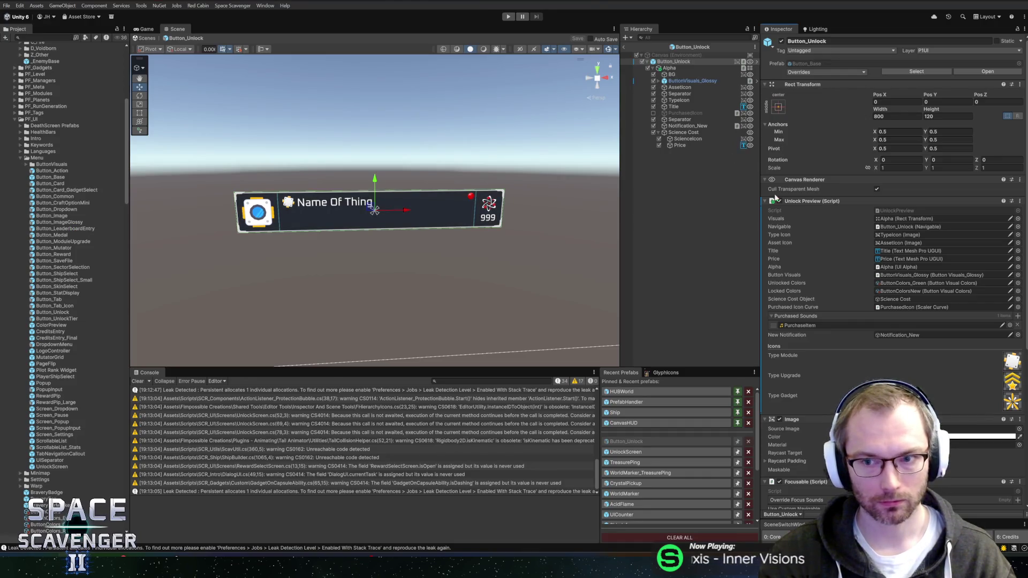
pyautogui.scroll(-5, 885, 358)
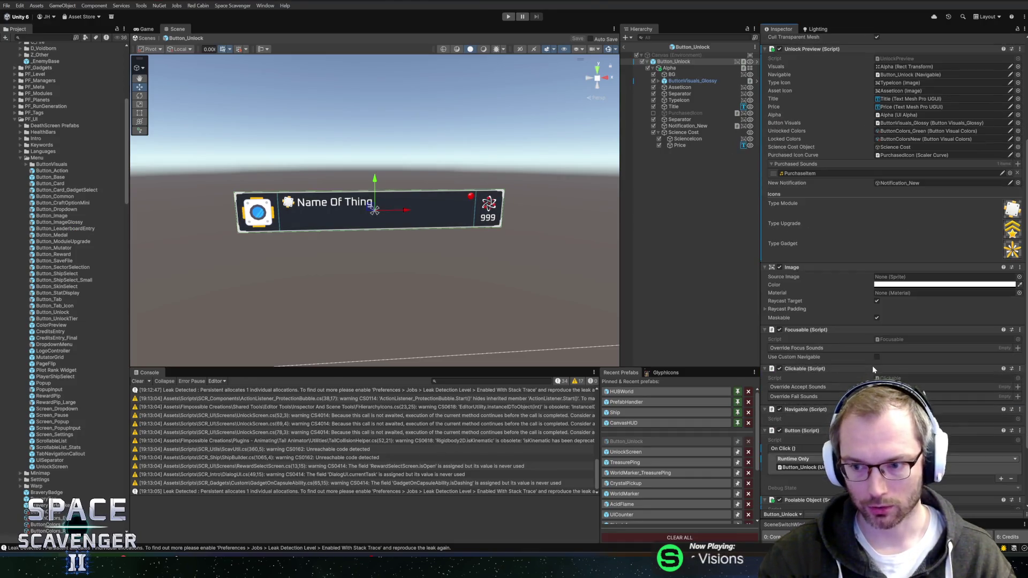
pyautogui.scroll(5, 832, 320)
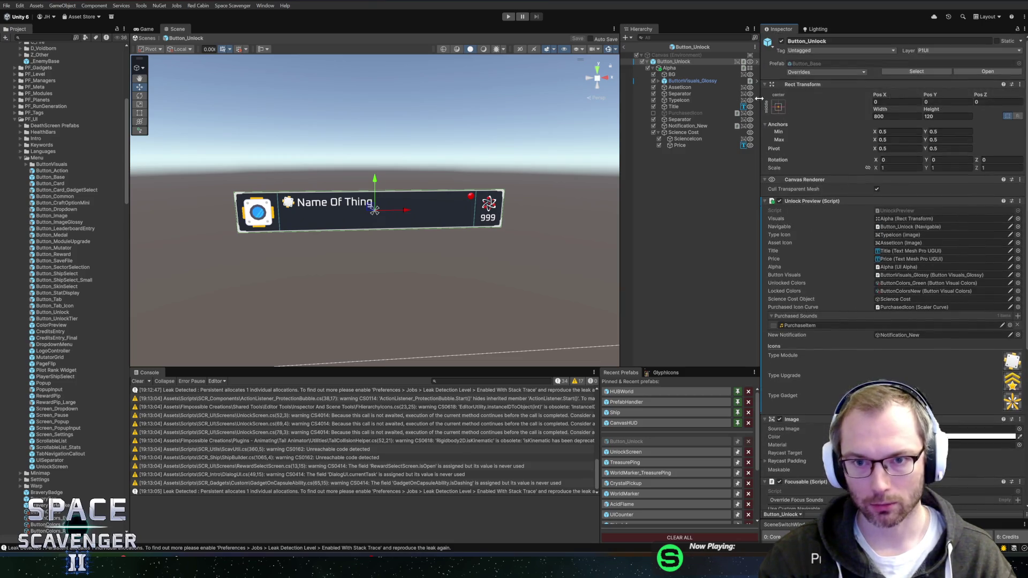
pyautogui.click(623, 46)
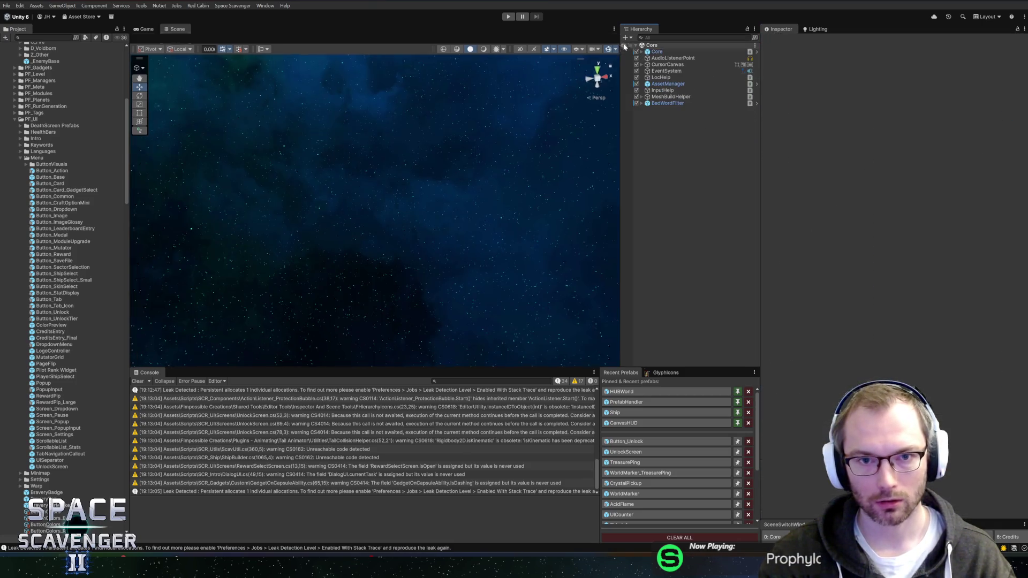
# Run the game maximized and inspect the Science Research rows: 55 science, 100-cost Freeze Drone and Sunglasses
pyautogui.click(506, 17)
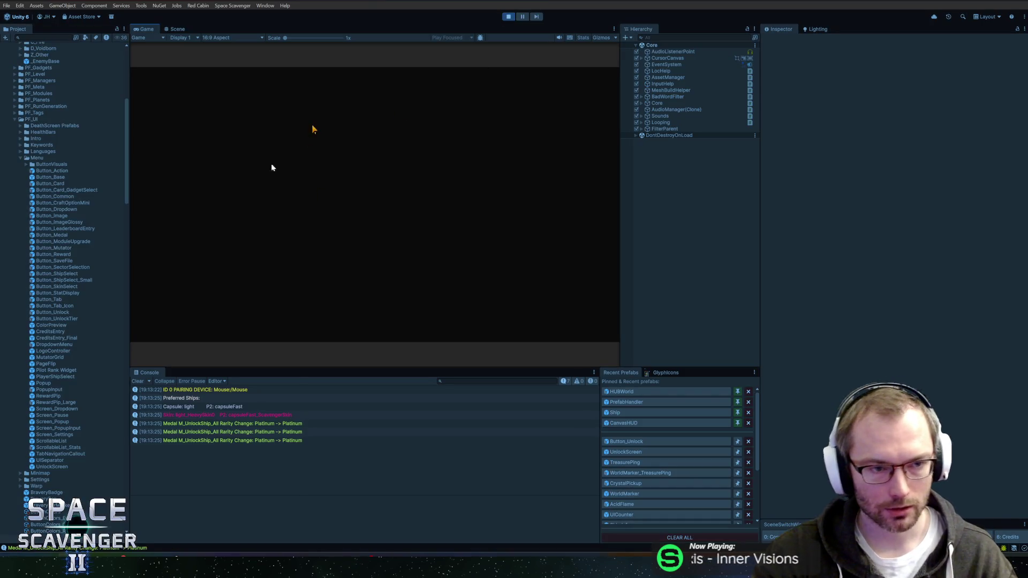
pyautogui.hotkey('shift', 'space')
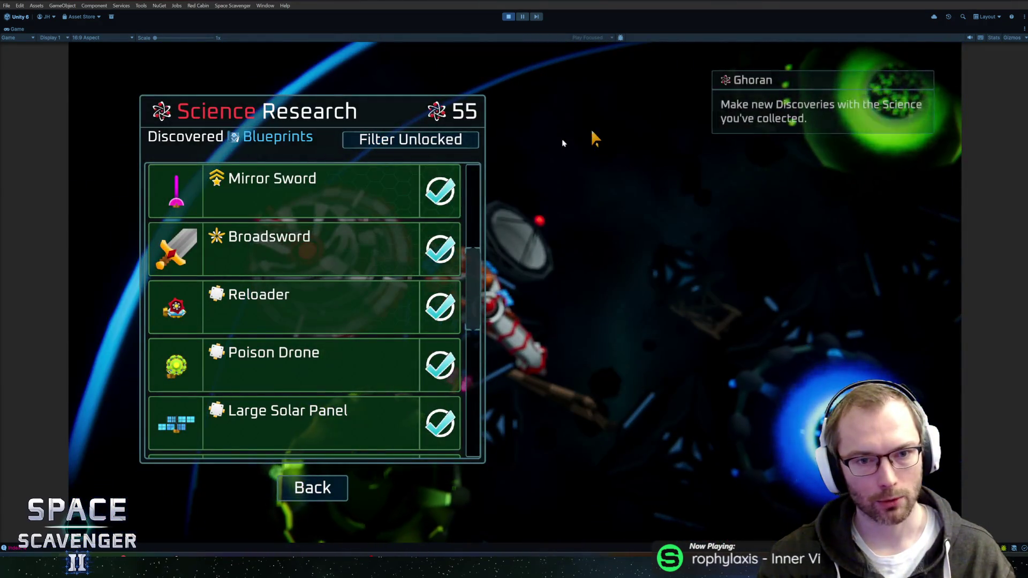
pyautogui.scroll(-10, 388, 203)
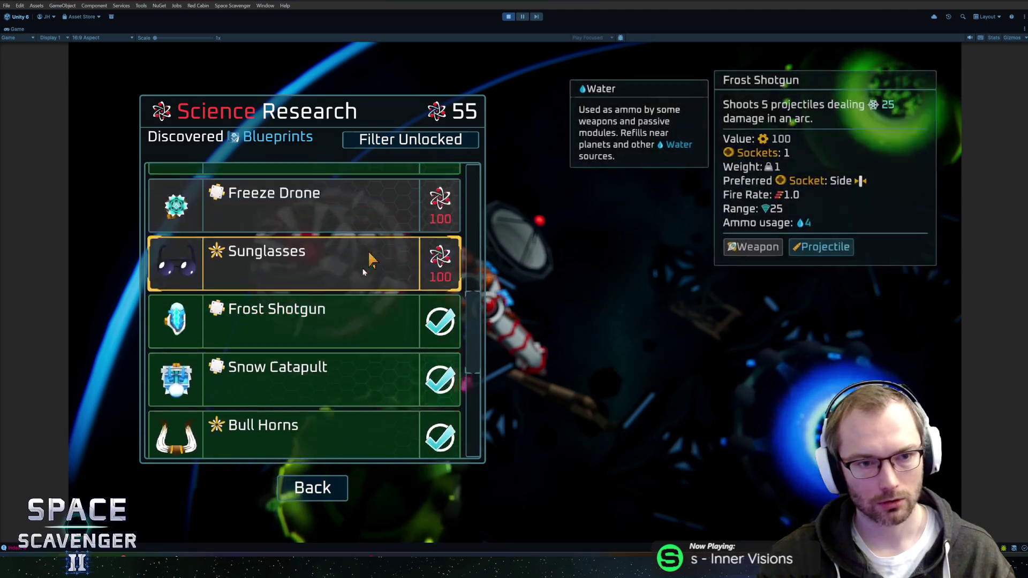
pyautogui.scroll(2, 369, 260)
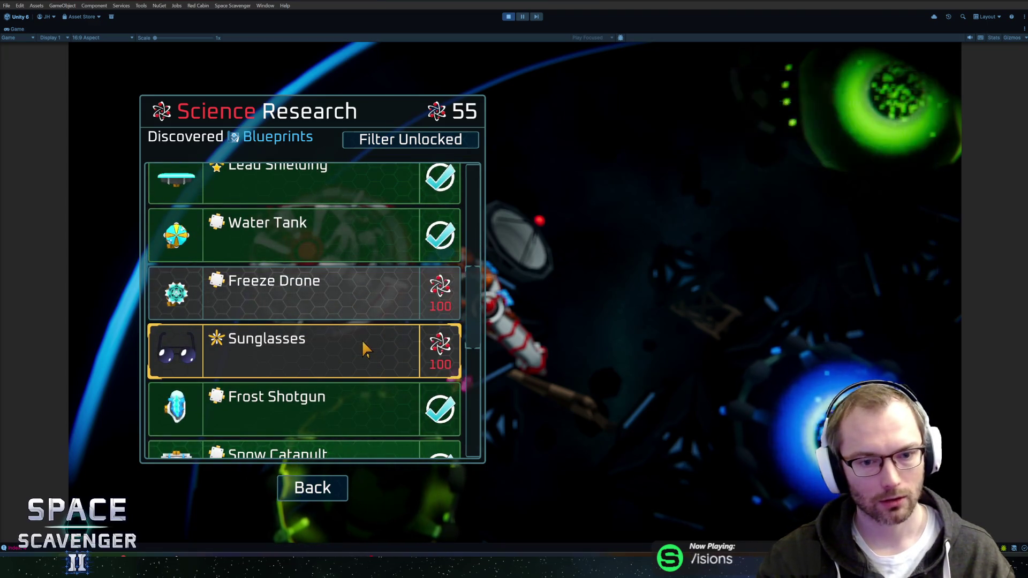
pyautogui.moveTo(362, 342)
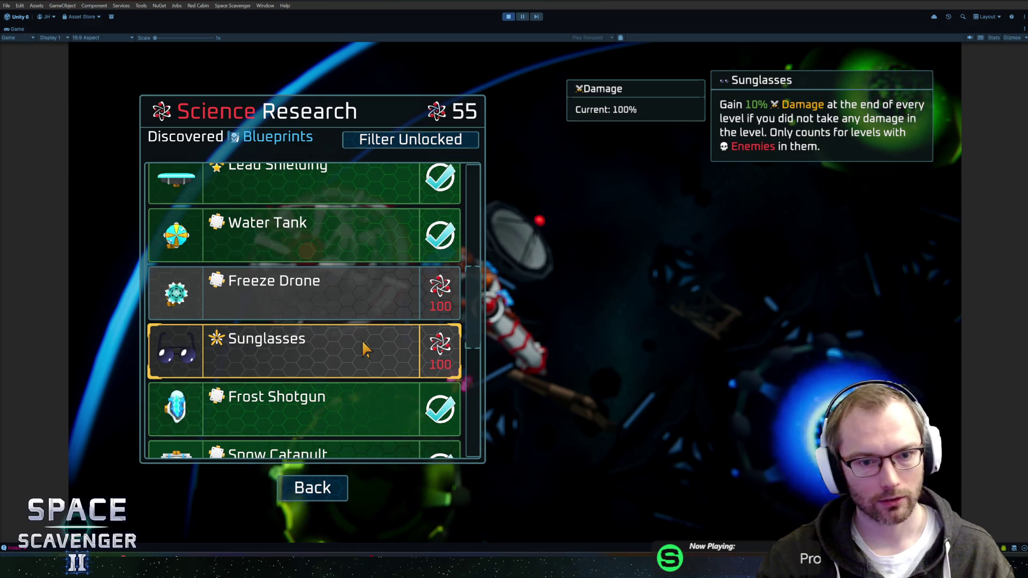
pyautogui.moveTo(356, 256)
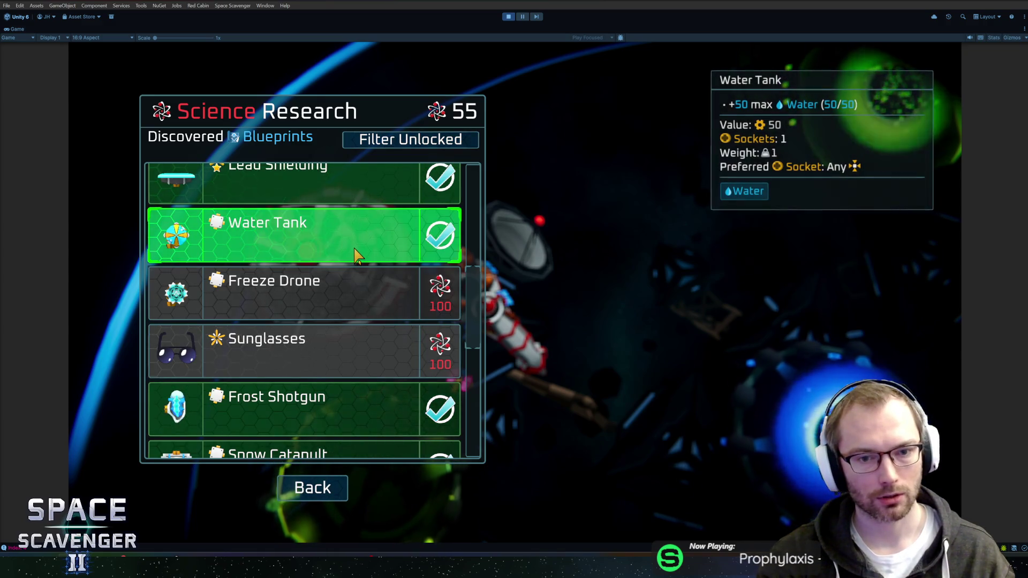
pyautogui.scroll(2, 350, 273)
pyautogui.scroll(-3, 361, 313)
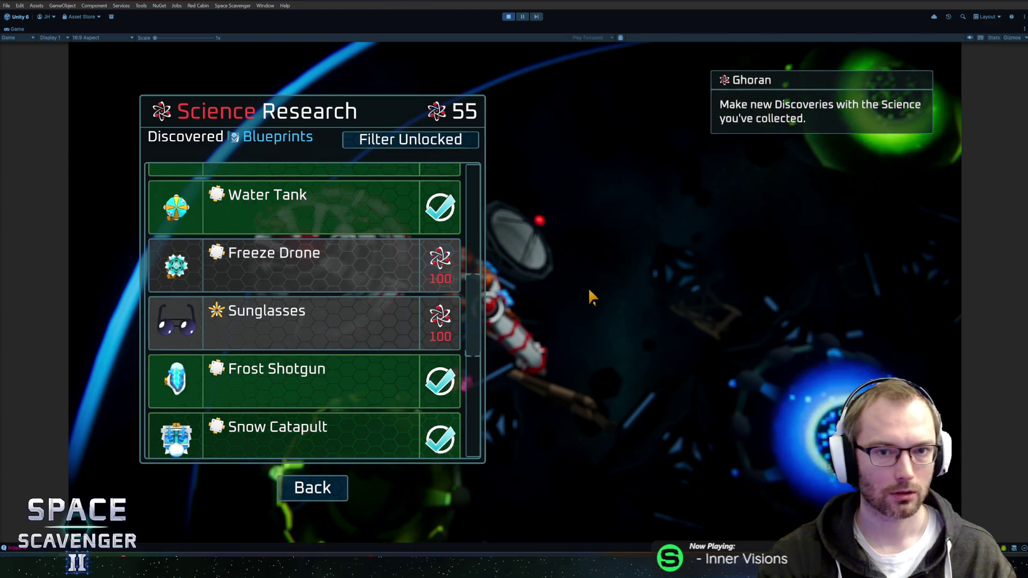
# Run the 'add science' console command to raise science from 55 to 105, then browse the list
pyautogui.press('`')
pyautogui.write('add sc')
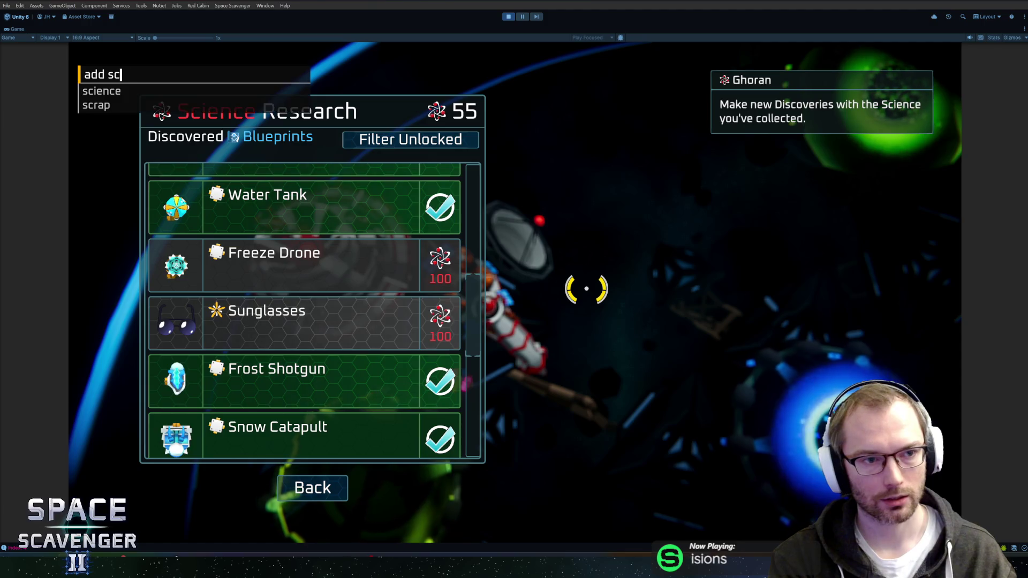
pyautogui.press('Tab')
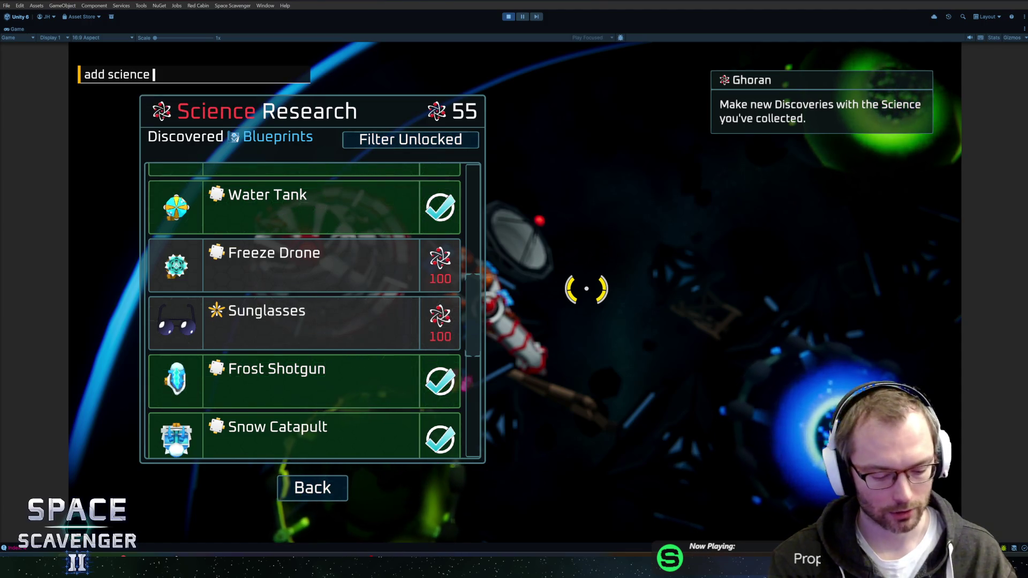
pyautogui.press('Return')
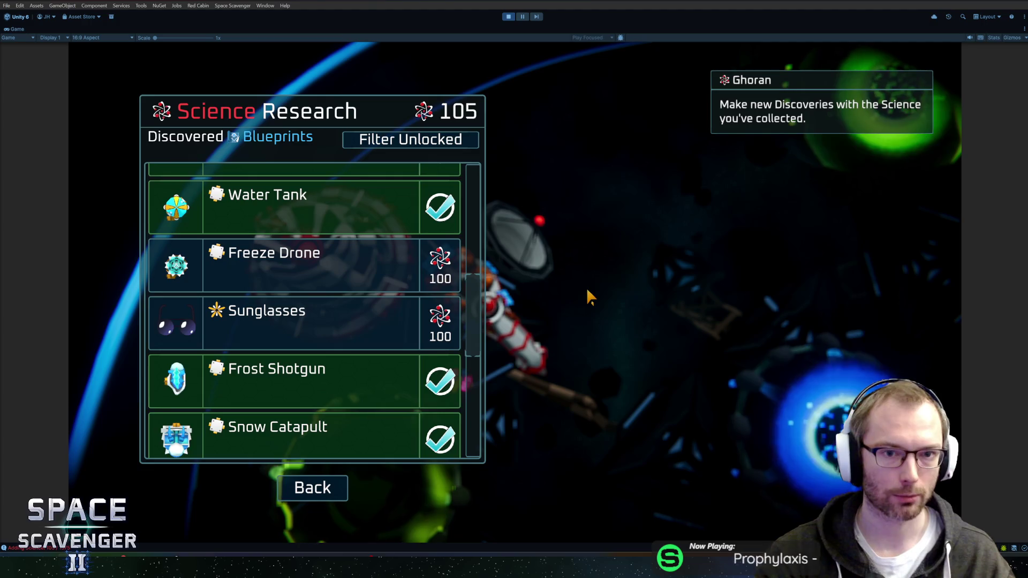
pyautogui.moveTo(346, 287)
pyautogui.scroll(-6, 359, 321)
pyautogui.scroll(7, 381, 343)
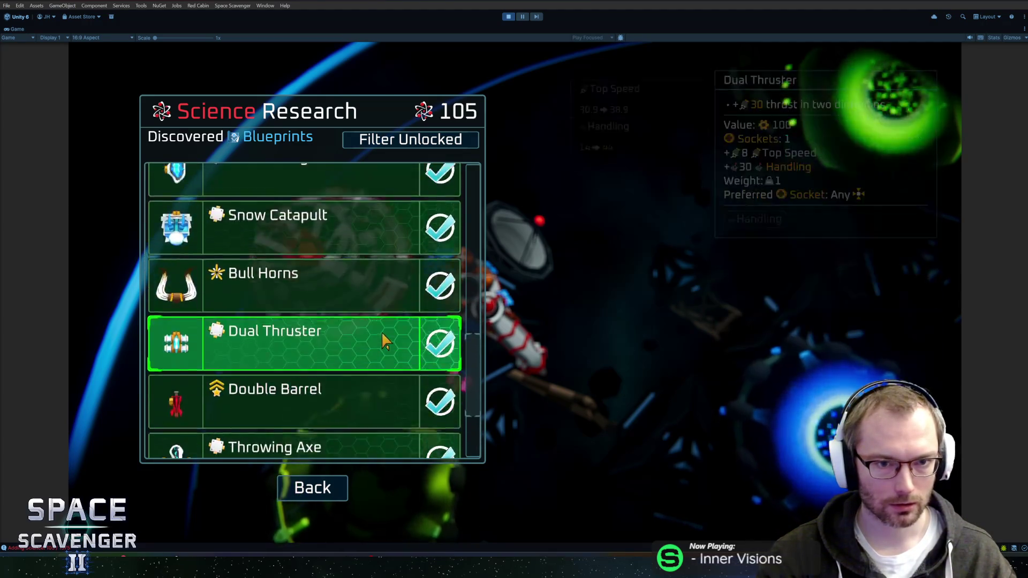
pyautogui.scroll(5, 389, 332)
pyautogui.scroll(-8, 390, 330)
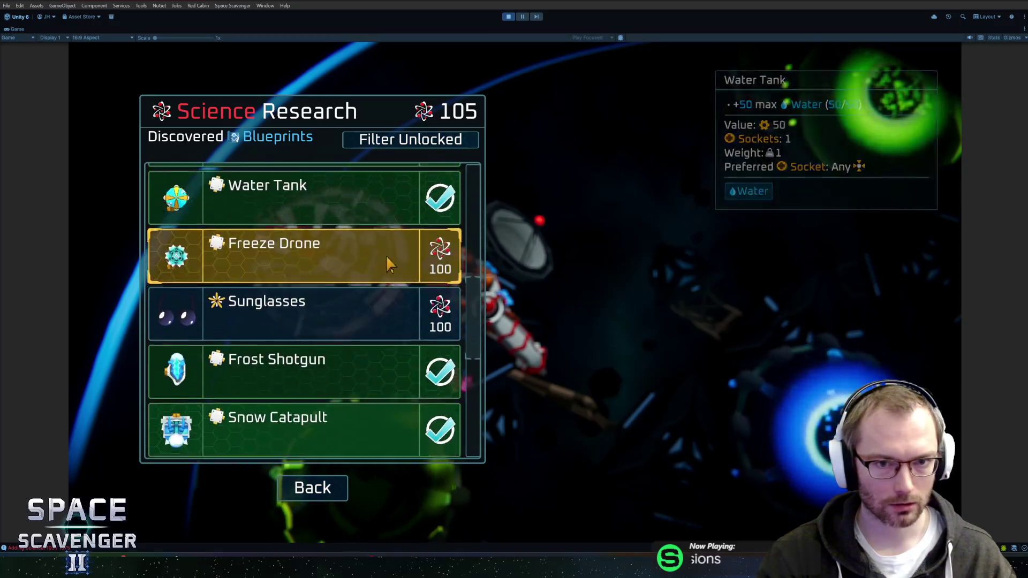
# Toggle Filter Unlocked on and off repeatedly to test hiding unlocked blueprints
pyautogui.click(388, 139)
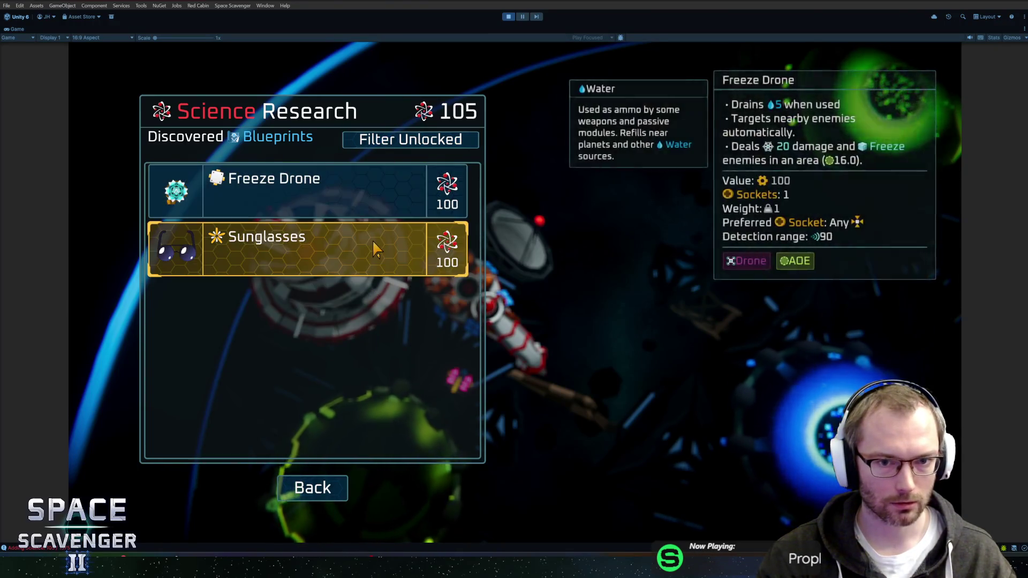
pyautogui.click(387, 139)
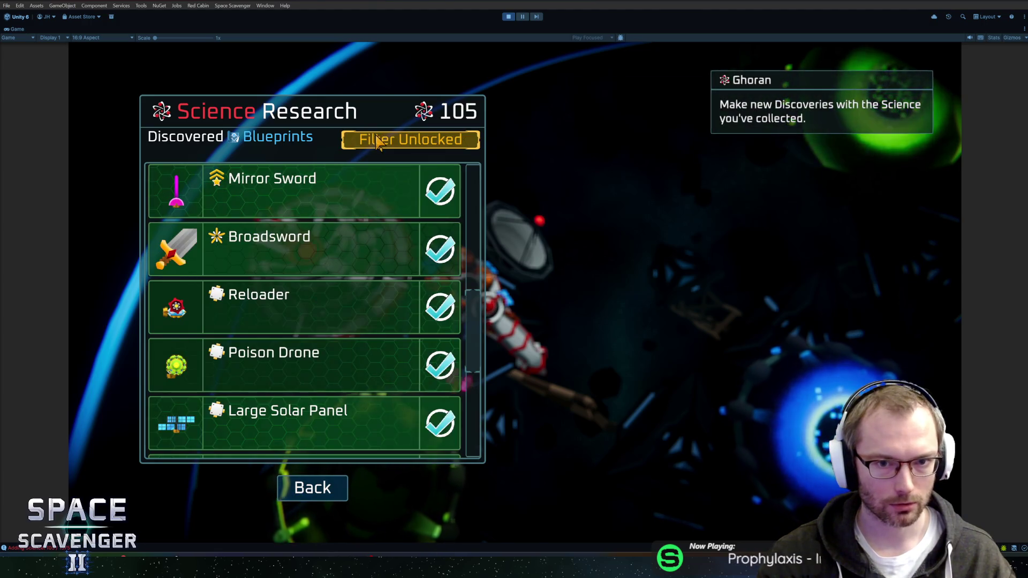
pyautogui.click(389, 142)
pyautogui.click(390, 141)
pyautogui.click(393, 141)
pyautogui.click(394, 141)
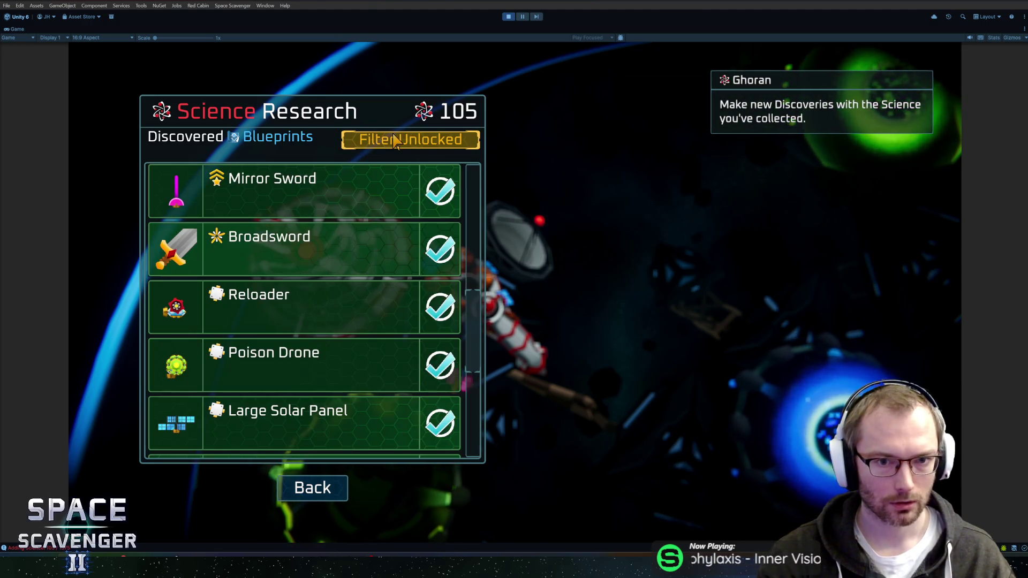
pyautogui.click(394, 140)
pyautogui.click(394, 140)
# Leave Science Research, fly to the Customize Ship station and bring up its Medals tab
pyautogui.press('Escape')
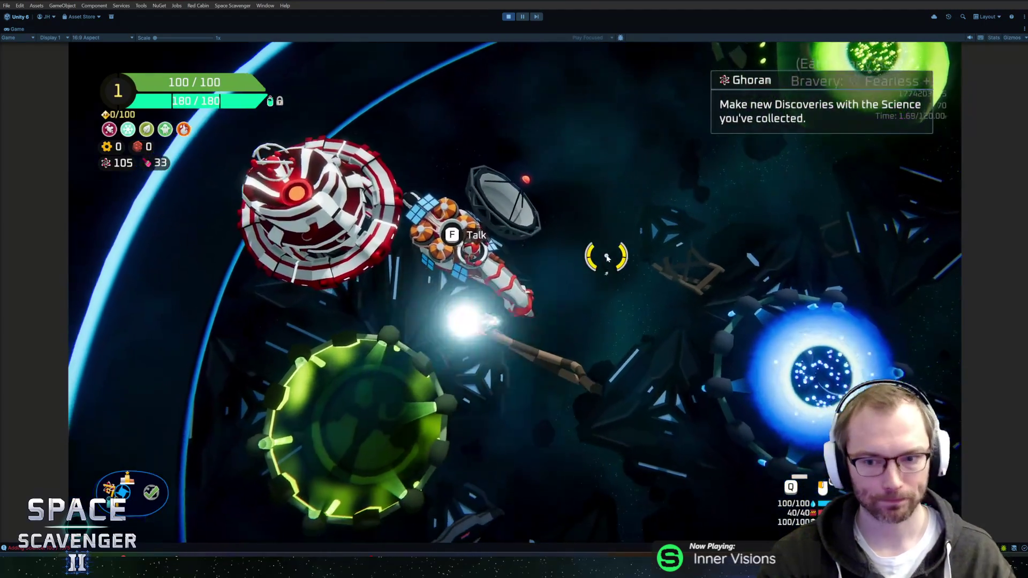
pyautogui.press('d')
pyautogui.press('s')
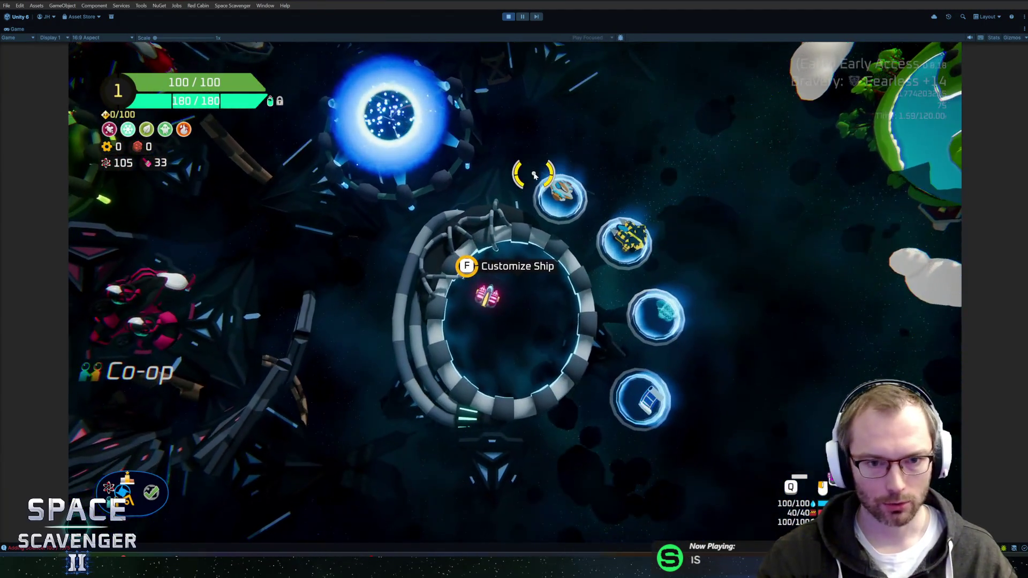
pyautogui.press('f')
pyautogui.click(425, 99)
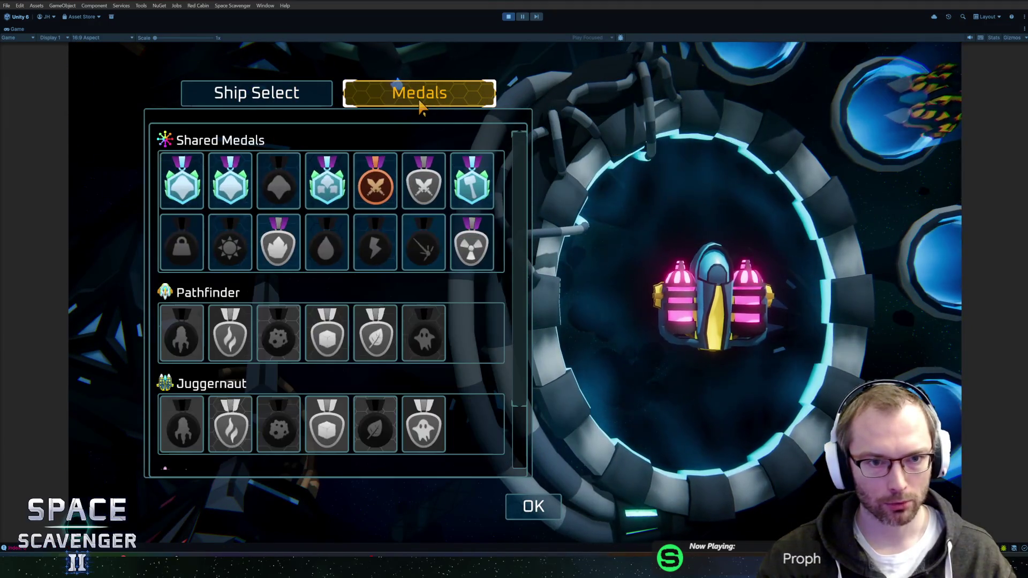
# Pause the game and turn off Vsync in the Video settings
pyautogui.click(316, 104)
pyautogui.press('Escape')
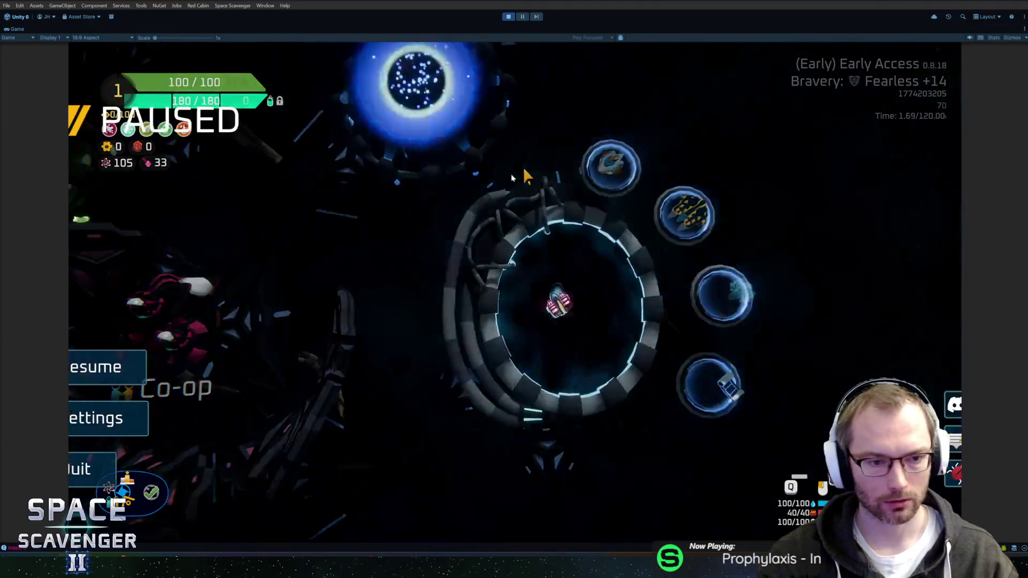
pyautogui.click(221, 408)
pyautogui.click(408, 98)
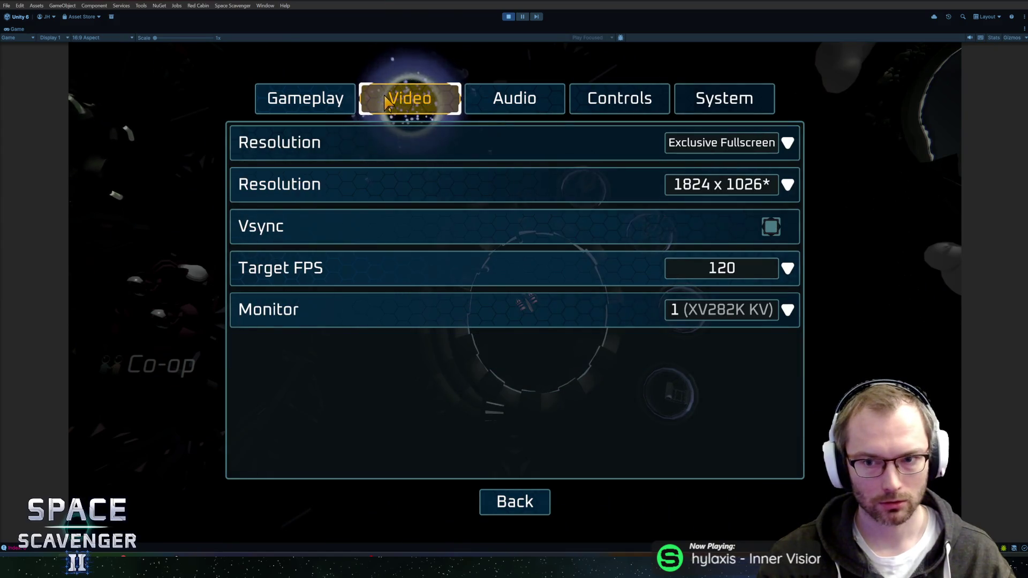
pyautogui.click(771, 226)
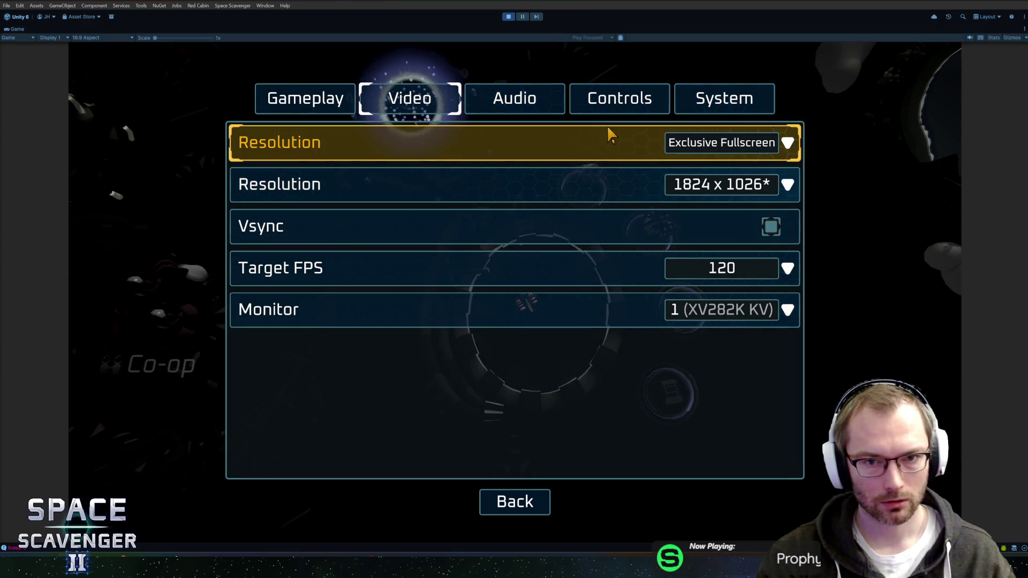
# Browse the Audio, Controls and System settings pages, then return to Video
pyautogui.click(509, 101)
pyautogui.click(619, 101)
pyautogui.click(699, 101)
pyautogui.click(619, 101)
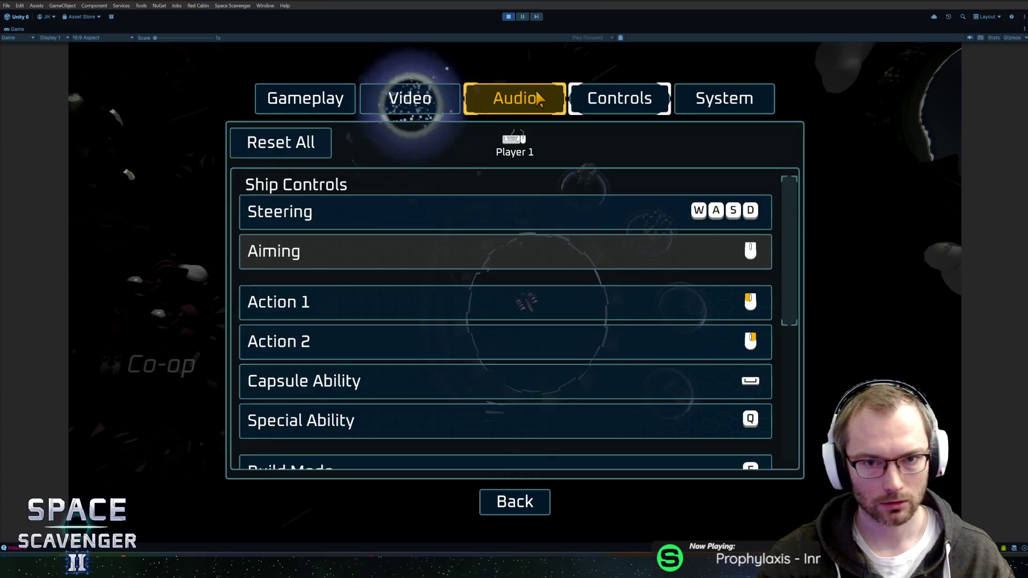
pyautogui.click(411, 98)
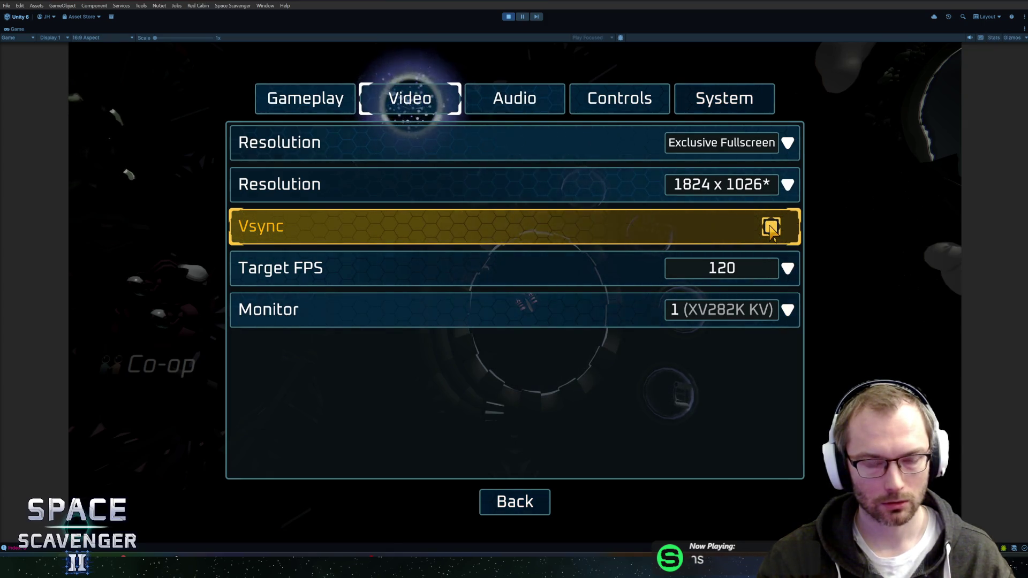
# Exit settings, resume play and fly the ship toward the Ghoran station
pyautogui.click(541, 493)
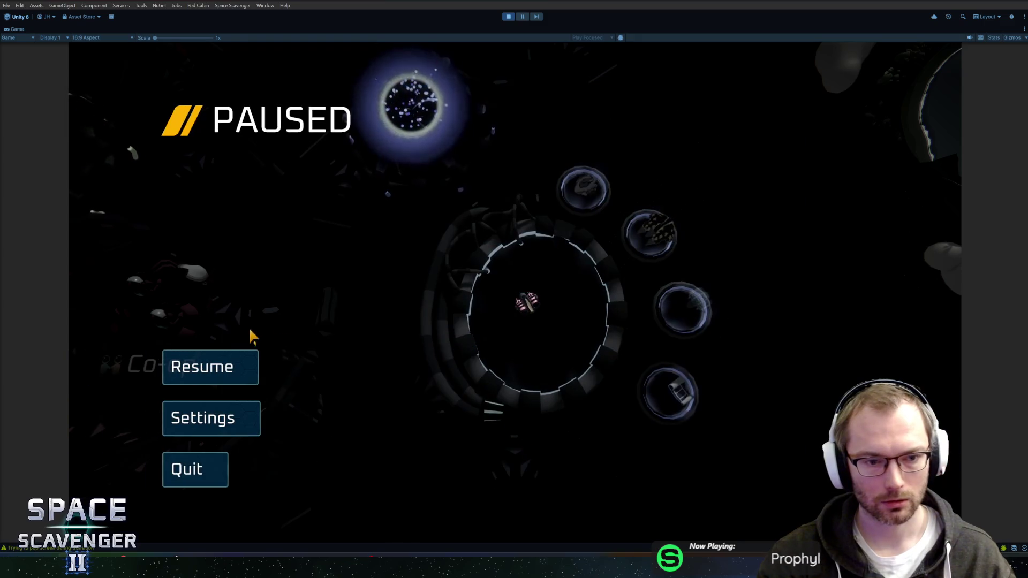
pyautogui.press('Escape')
pyautogui.press('w')
pyautogui.press('a')
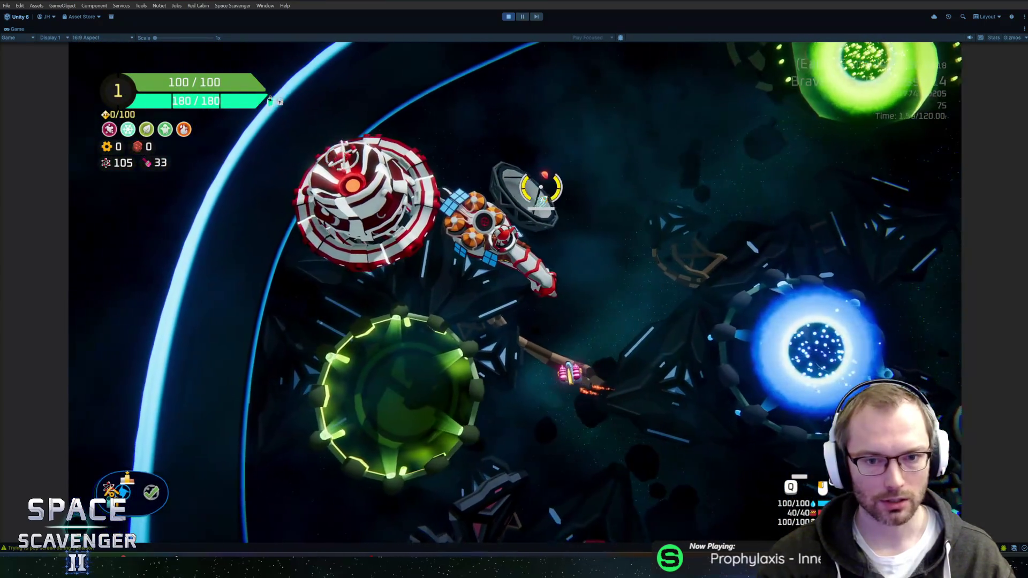
# Talk to Ghoran for Science Research and toggle Filter Unlocked on and off several times
pyautogui.press('f')
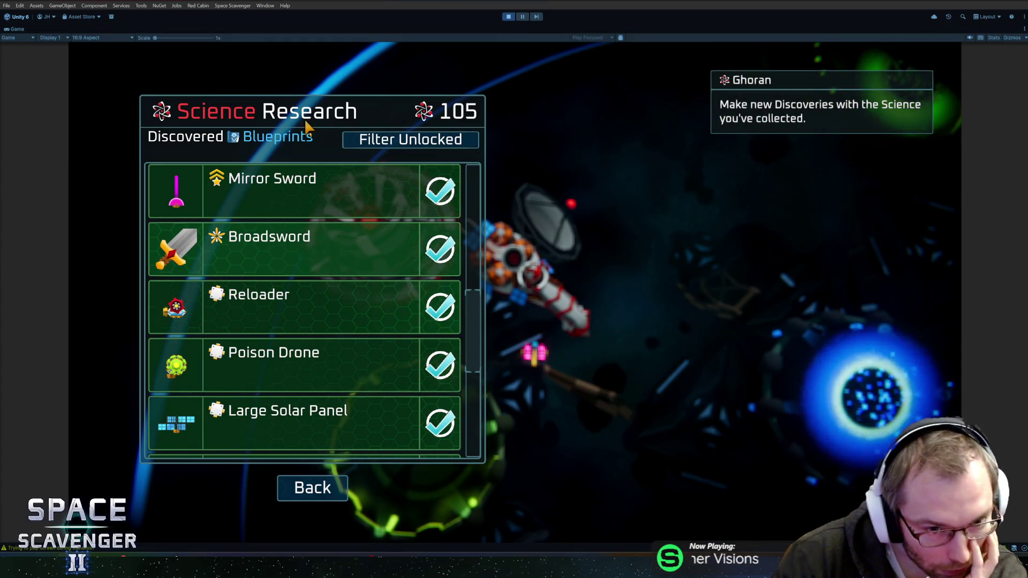
pyautogui.scroll(3, 324, 234)
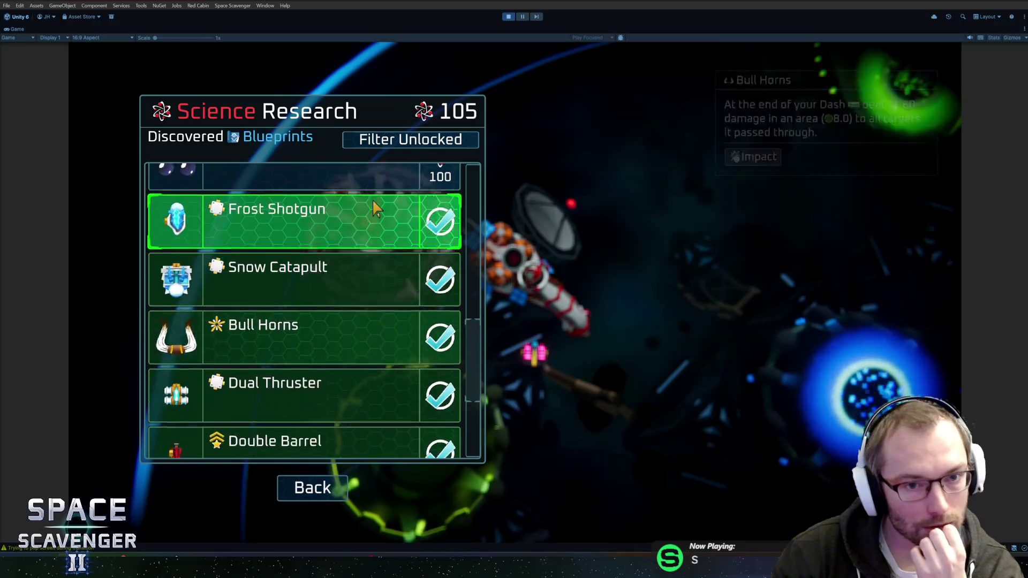
pyautogui.click(377, 140)
pyautogui.click(382, 140)
pyautogui.click(374, 142)
pyautogui.click(389, 144)
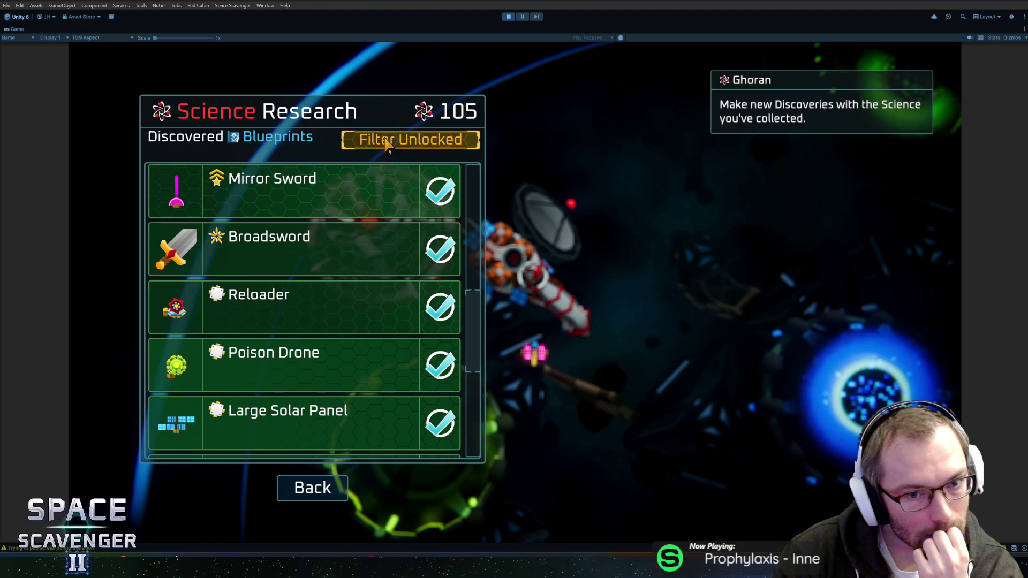
pyautogui.click(387, 143)
pyautogui.click(390, 148)
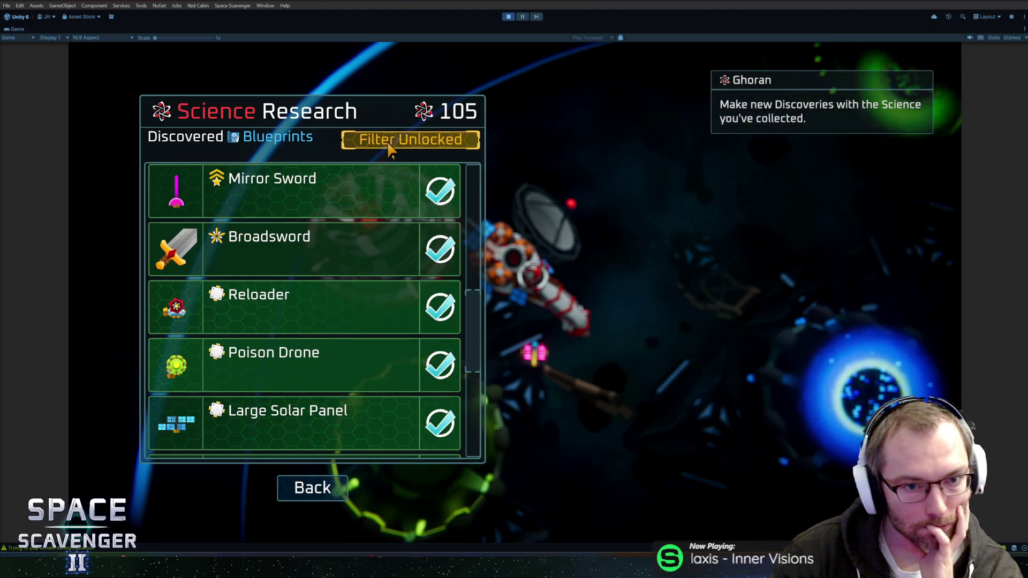
pyautogui.click(389, 149)
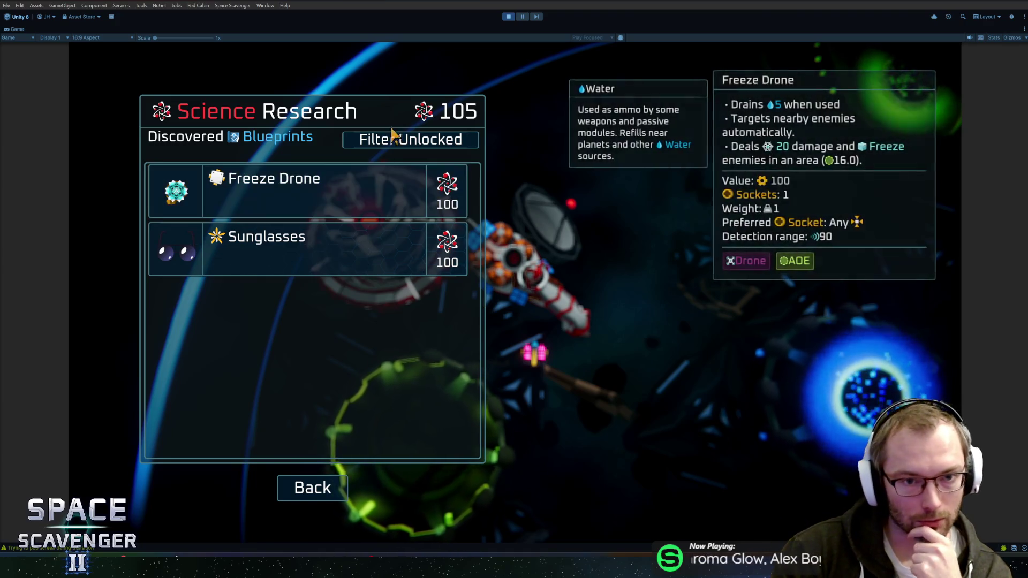
pyautogui.click(385, 140)
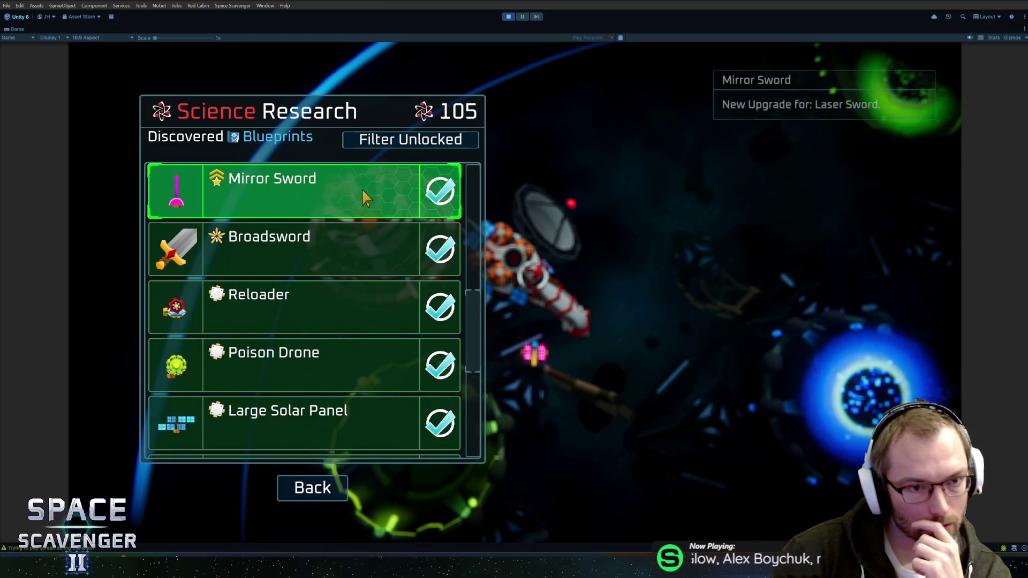
# Scroll the blueprint list, leave the locked-only filter on, and exit Play mode
pyautogui.scroll(-5, 355, 195)
pyautogui.scroll(6, 351, 207)
pyautogui.scroll(3, 369, 261)
pyautogui.scroll(4, 369, 260)
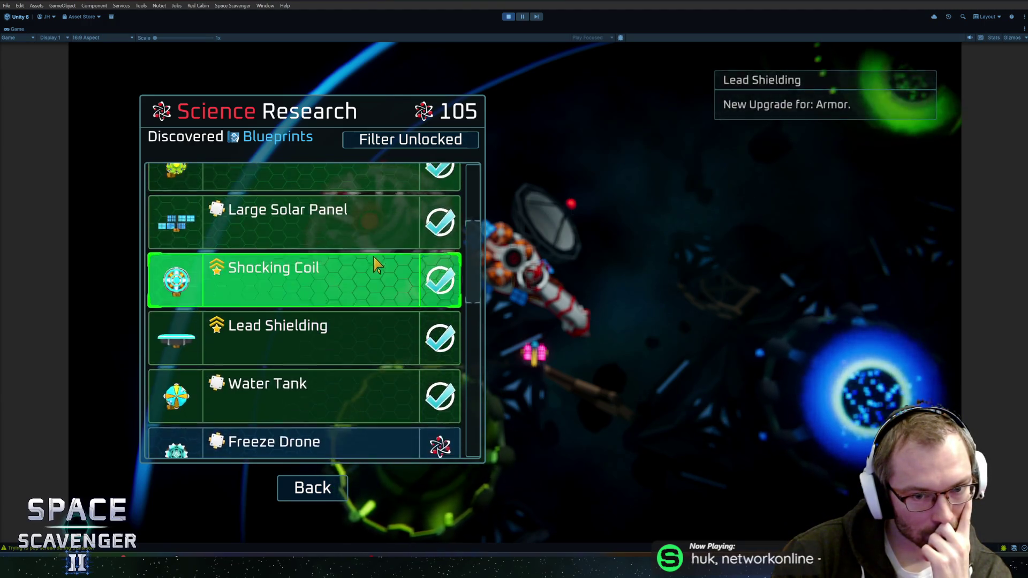
pyautogui.moveTo(478, 249)
pyautogui.mouseDown()
pyautogui.moveTo(482, 423)
pyautogui.moveTo(497, 195)
pyautogui.mouseUp()
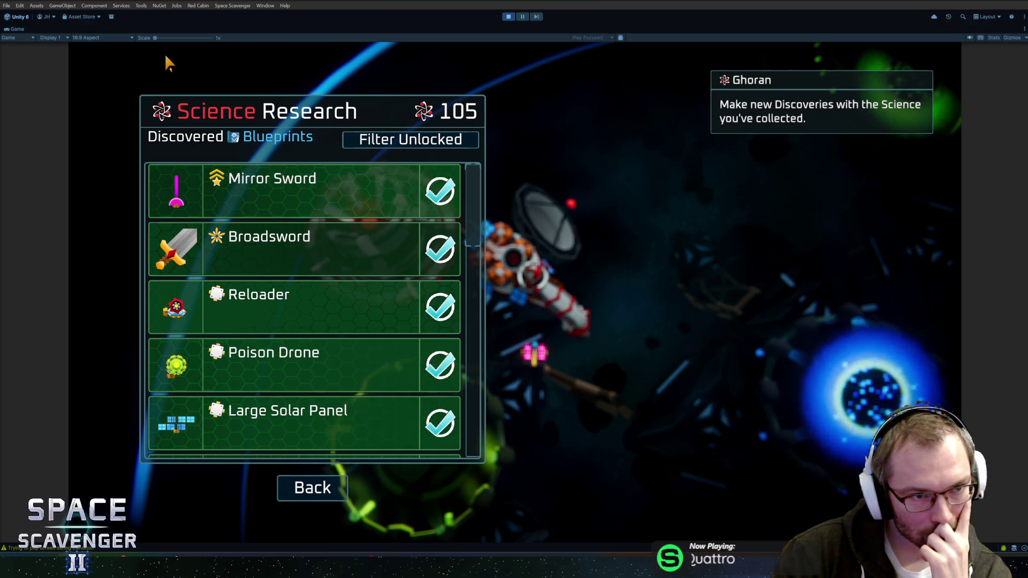
pyautogui.click(400, 136)
pyautogui.hotkey('ctrl', 'p')
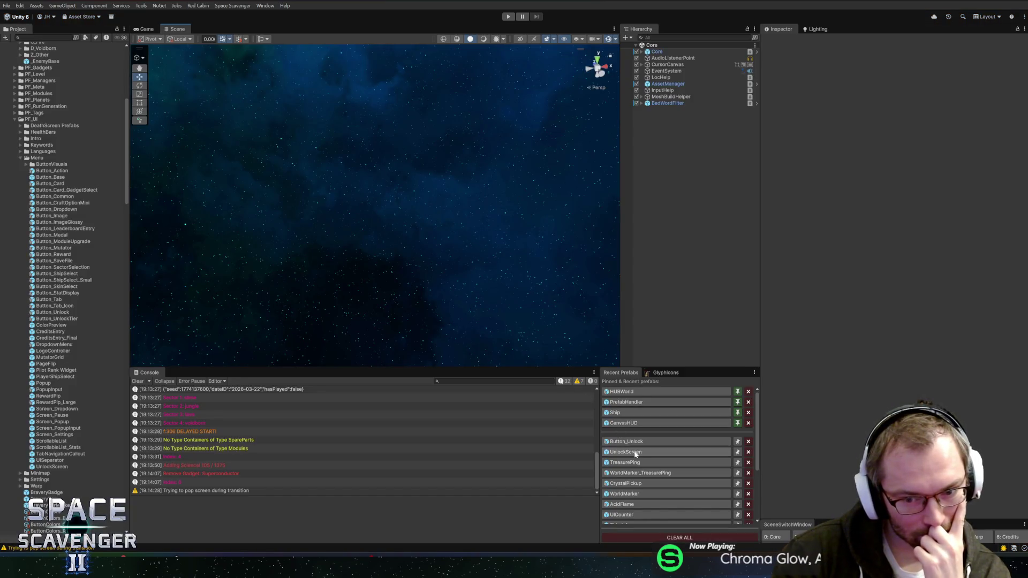
# Search the Project assets for 'ngsbool' and open the Settings_Bool prefab in Prefab Mode
pyautogui.click(647, 450)
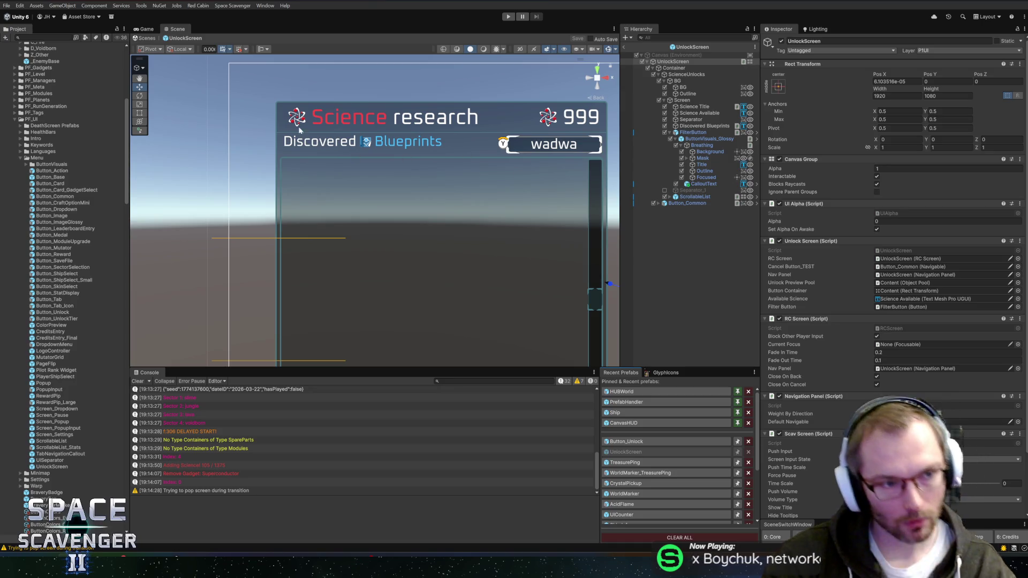
pyautogui.click(56, 38)
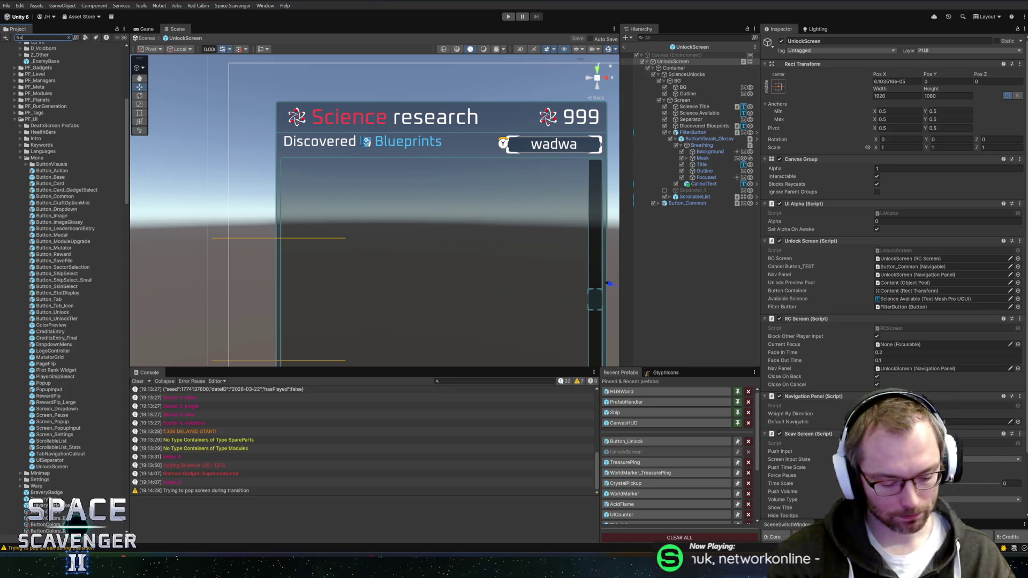
pyautogui.write('ettings')
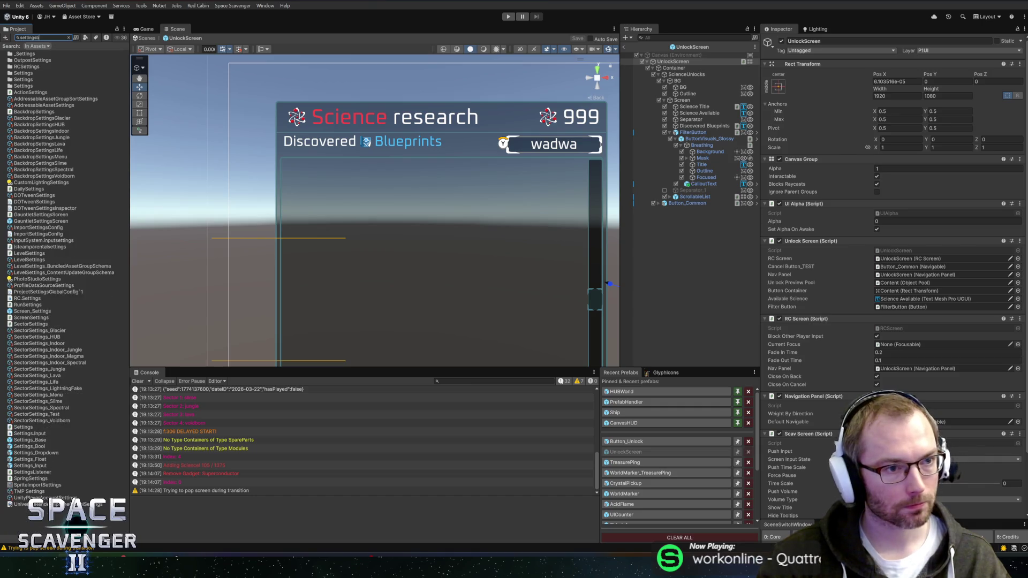
pyautogui.write('bool')
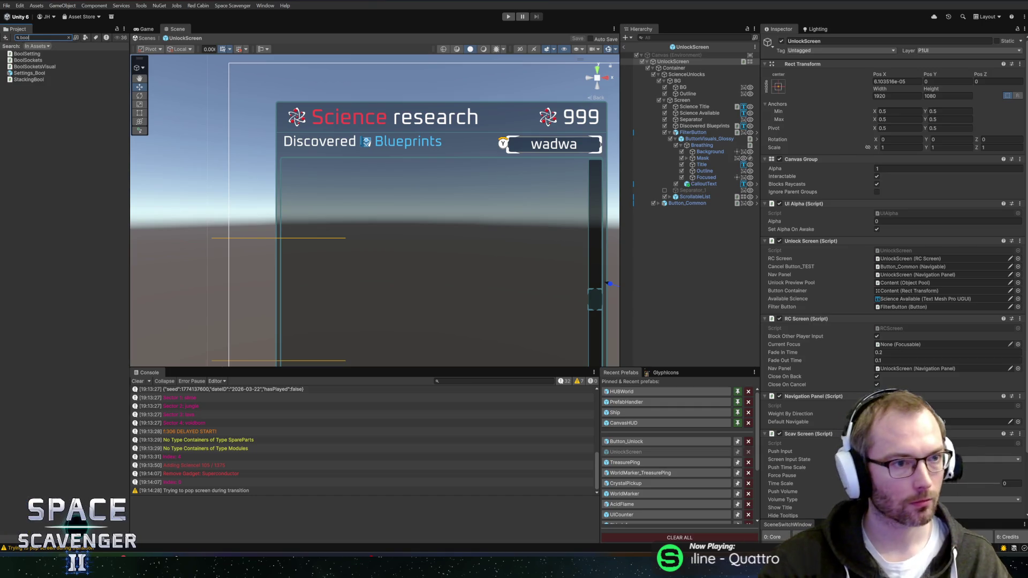
pyautogui.click(24, 73)
pyautogui.doubleClick(21, 74)
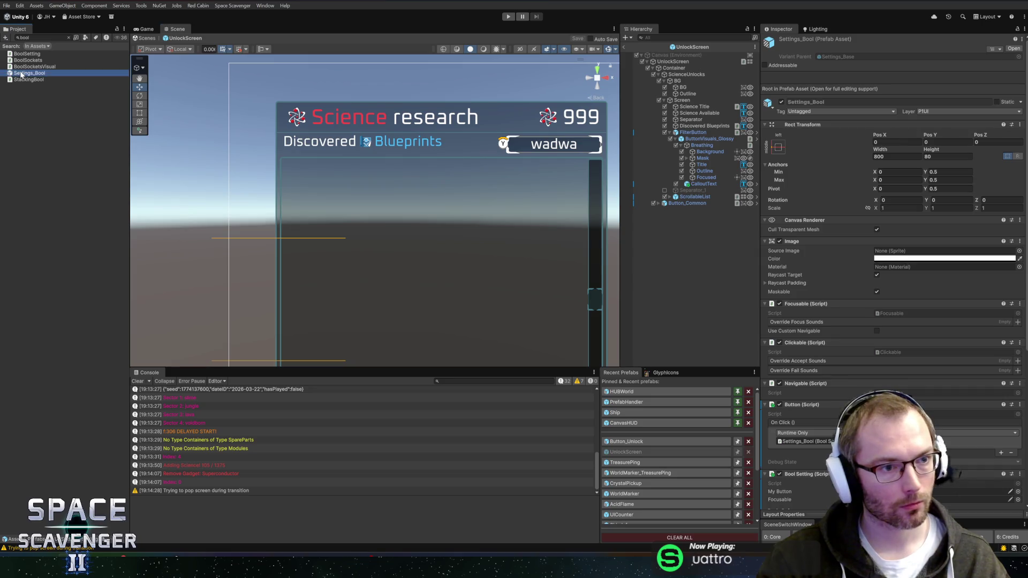
pyautogui.click(24, 73)
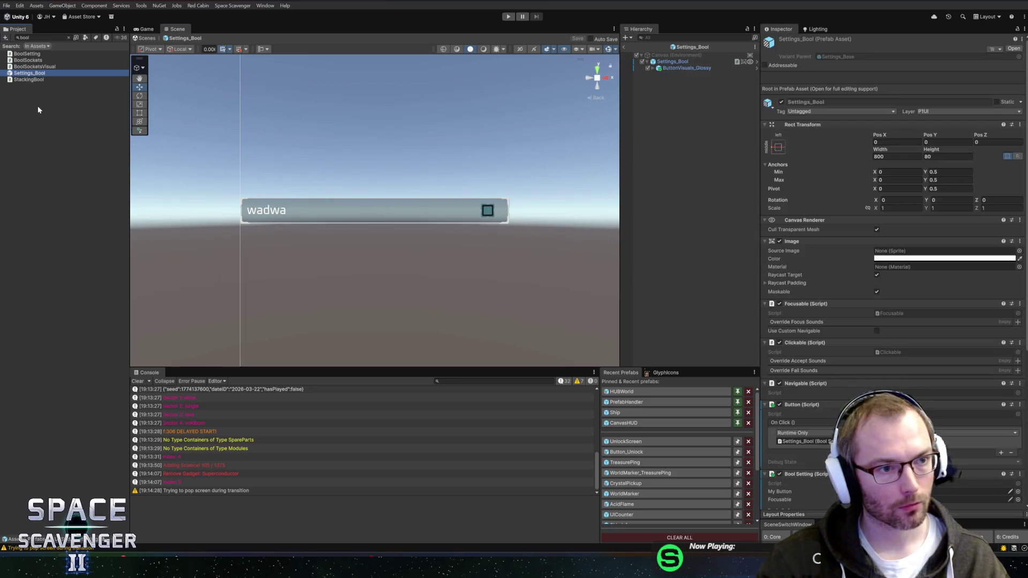
pyautogui.click(68, 37)
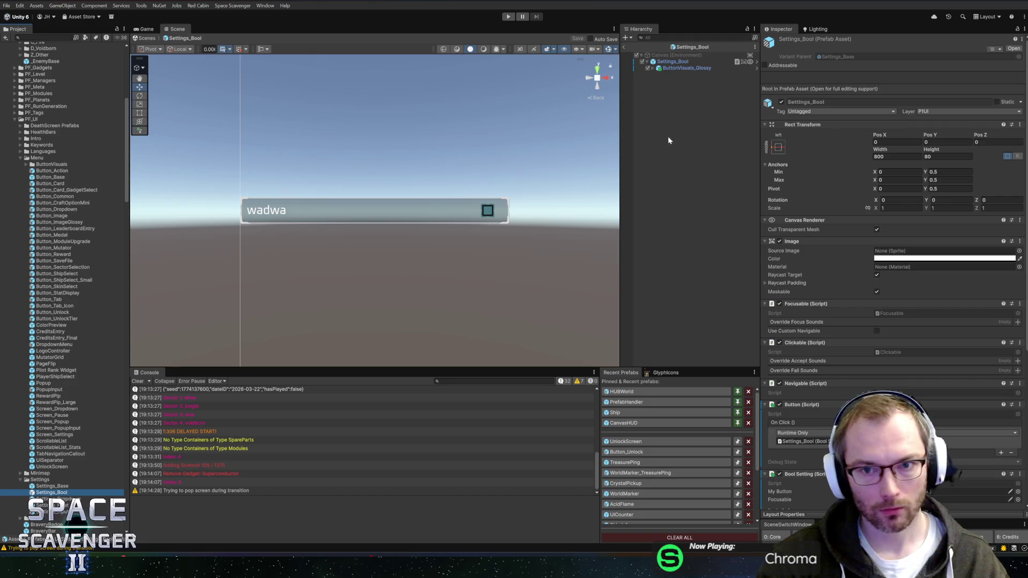
pyautogui.click(681, 68)
pyautogui.hotkey('alt', 'Right')
pyautogui.press('Down')
pyautogui.press('Down')
pyautogui.press('Down')
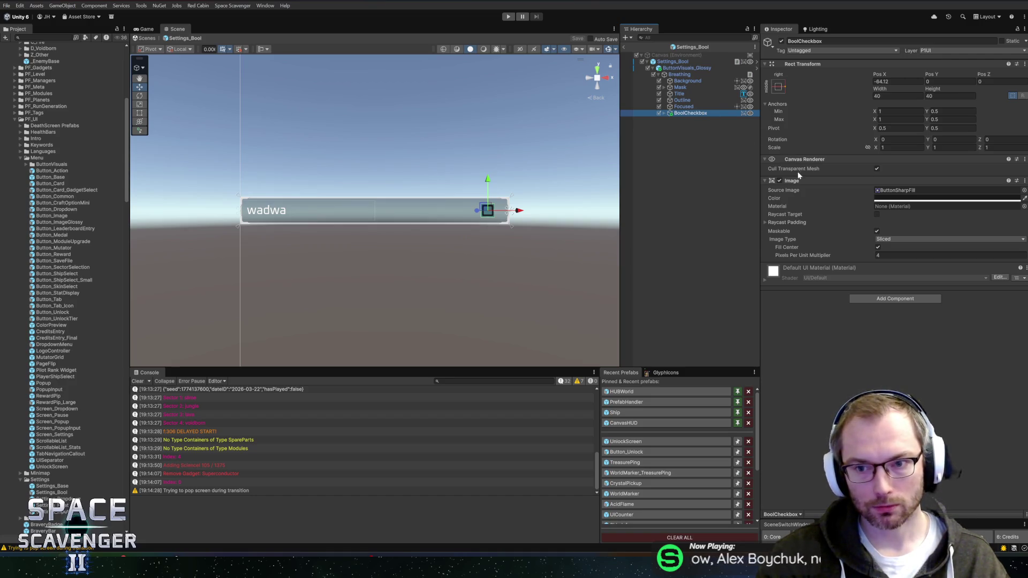
pyautogui.press('Right')
pyautogui.click(695, 120)
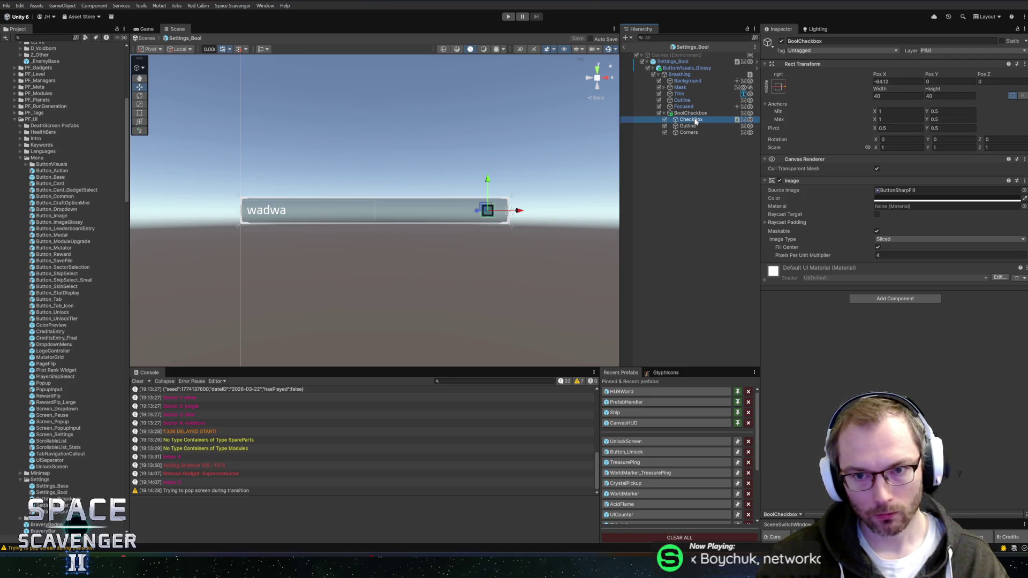
pyautogui.scroll(3, 549, 170)
pyautogui.scroll(-2, 549, 170)
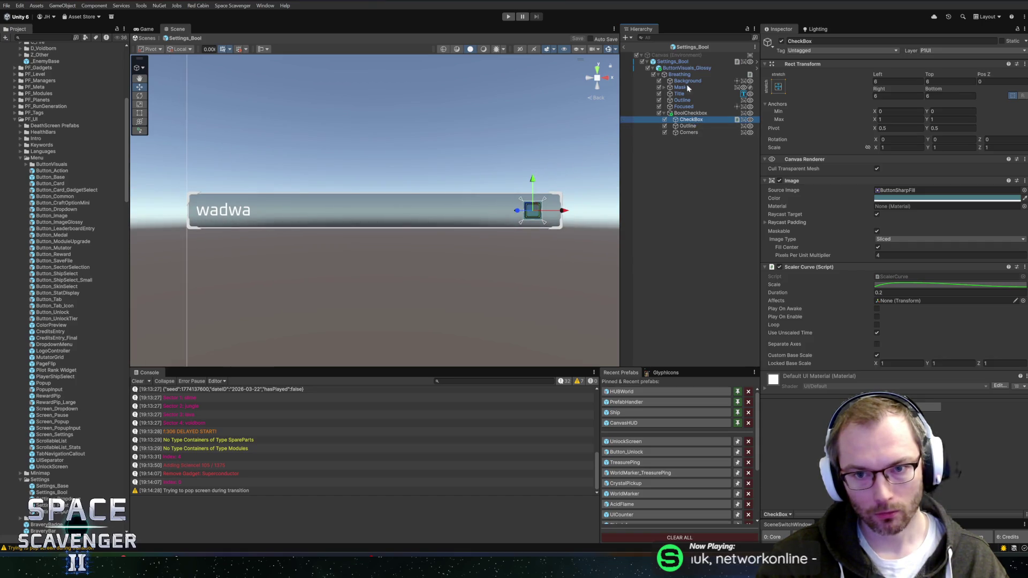
pyautogui.click(680, 69)
pyautogui.click(680, 62)
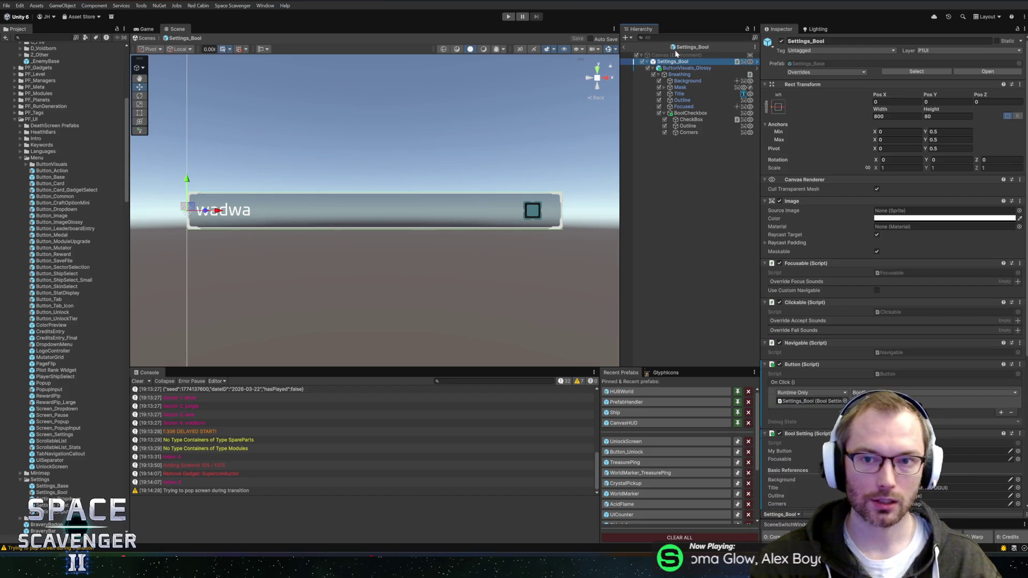
pyautogui.click(675, 47)
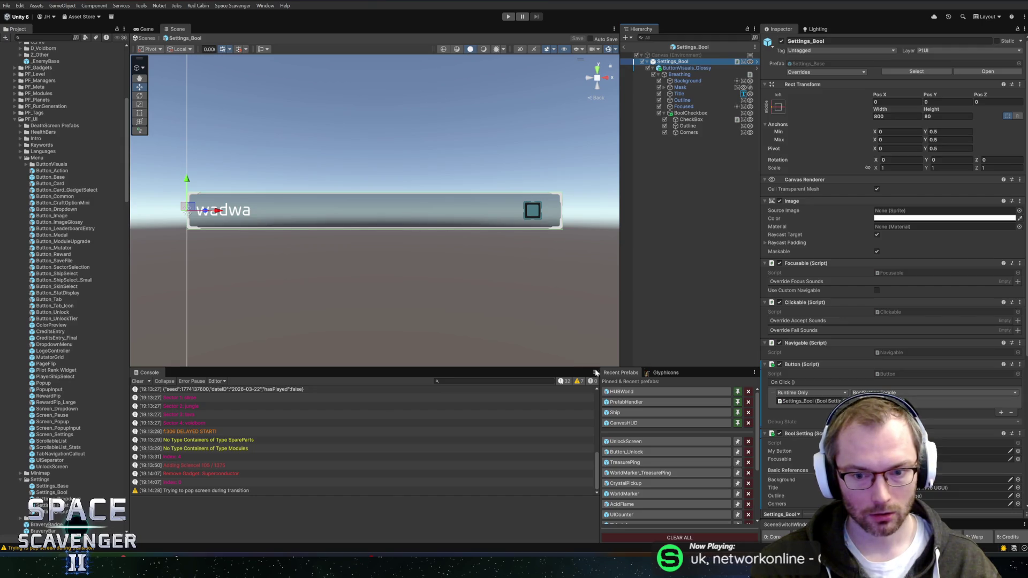
pyautogui.click(627, 443)
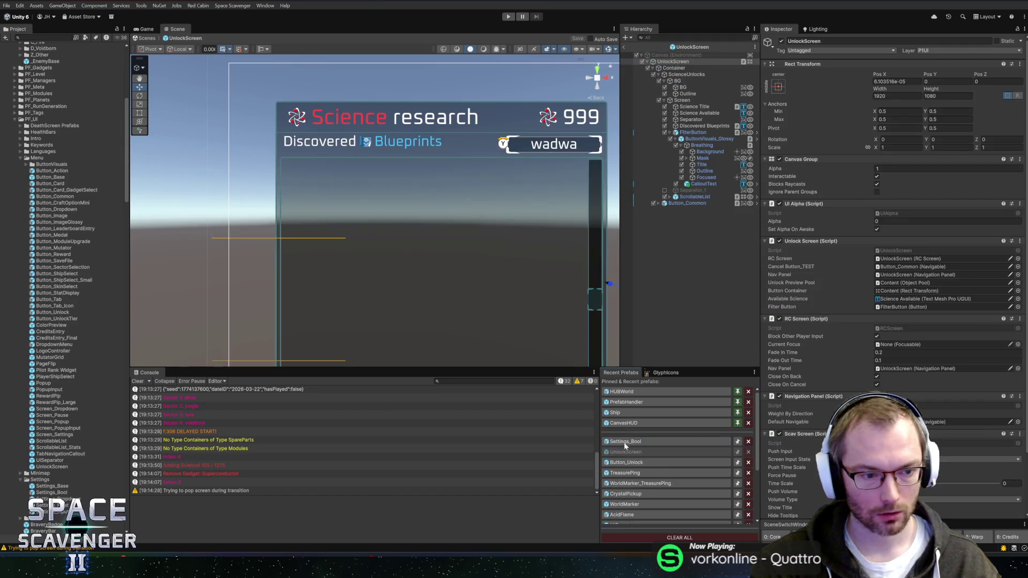
# Add a Settings_Bool toggle under Screen and copy FilterButton's Rect Transform component
pyautogui.moveTo(49, 493)
pyautogui.mouseDown()
pyautogui.moveTo(695, 62)
pyautogui.moveTo(697, 132)
pyautogui.mouseUp()
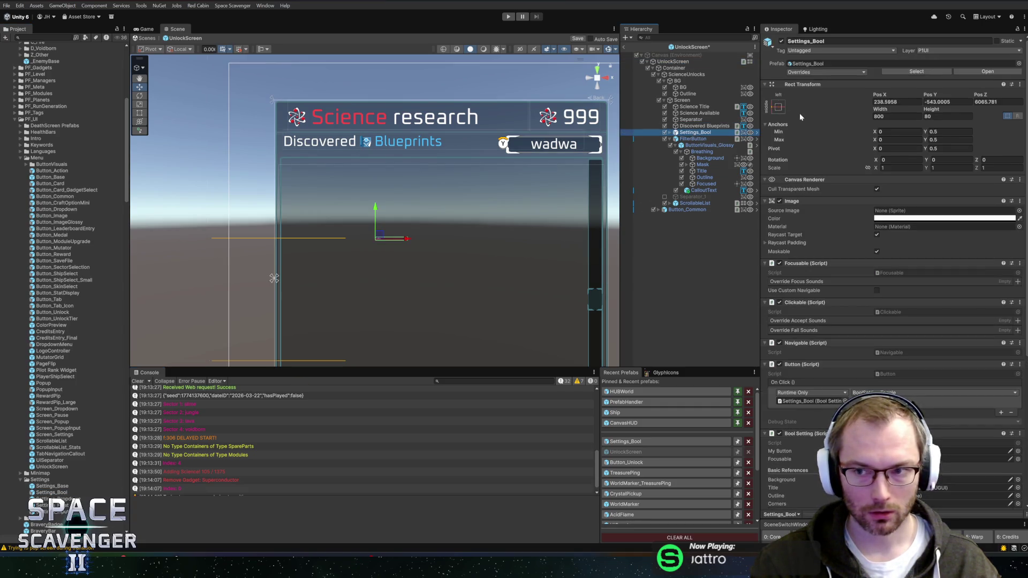
pyautogui.click(693, 139)
pyautogui.rightClick(807, 84)
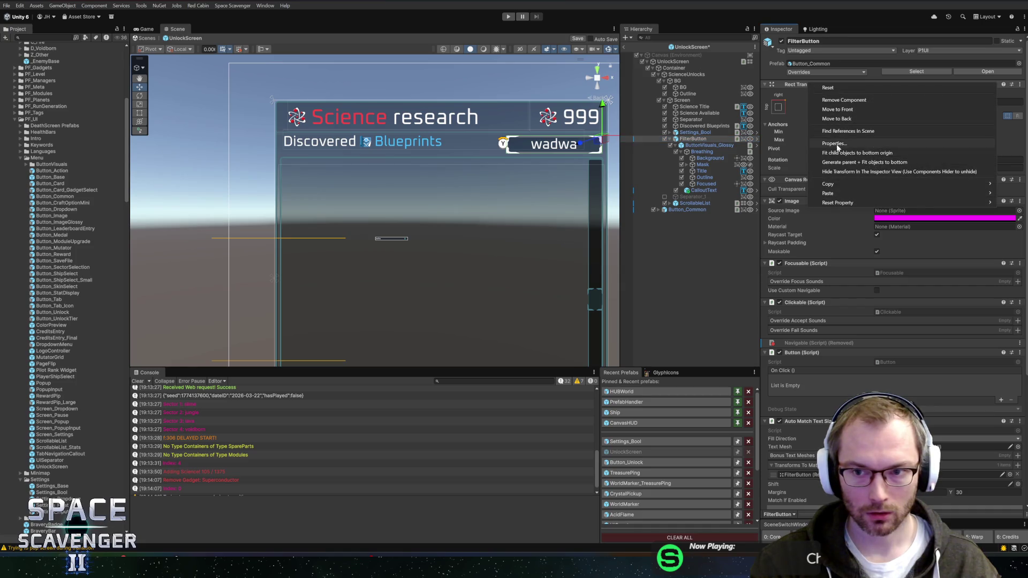
pyautogui.moveTo(828, 184)
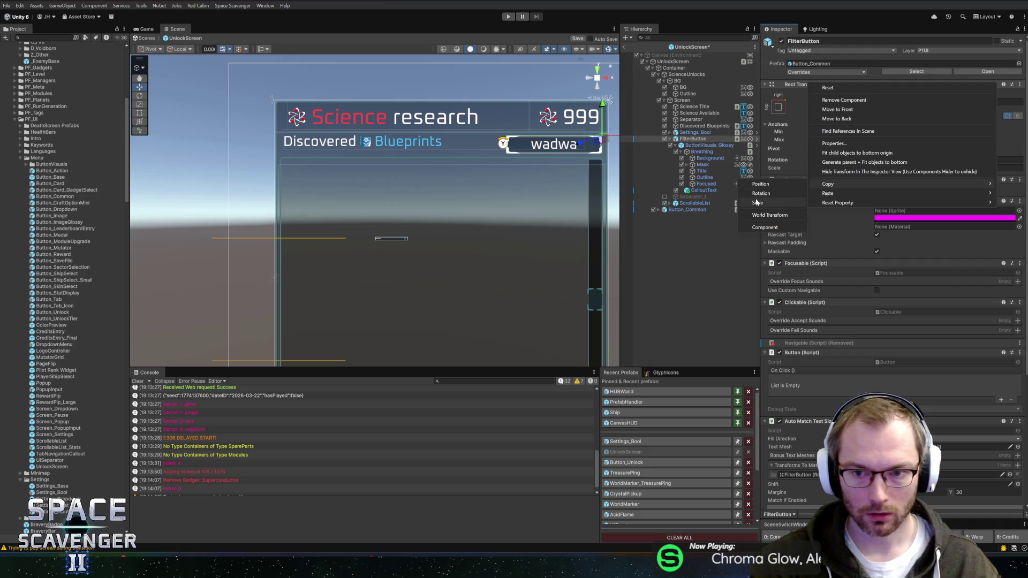
pyautogui.click(764, 227)
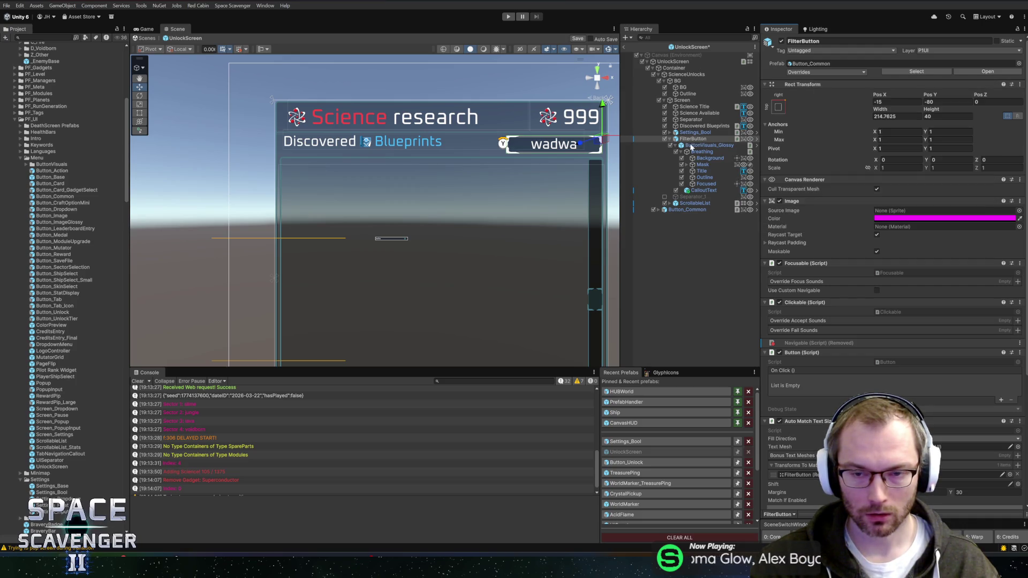
# Paste those values onto Settings_Bool (Pos -15, -80; 214.7625 × 40) and disable FilterButton
pyautogui.click(695, 132)
pyautogui.rightClick(801, 84)
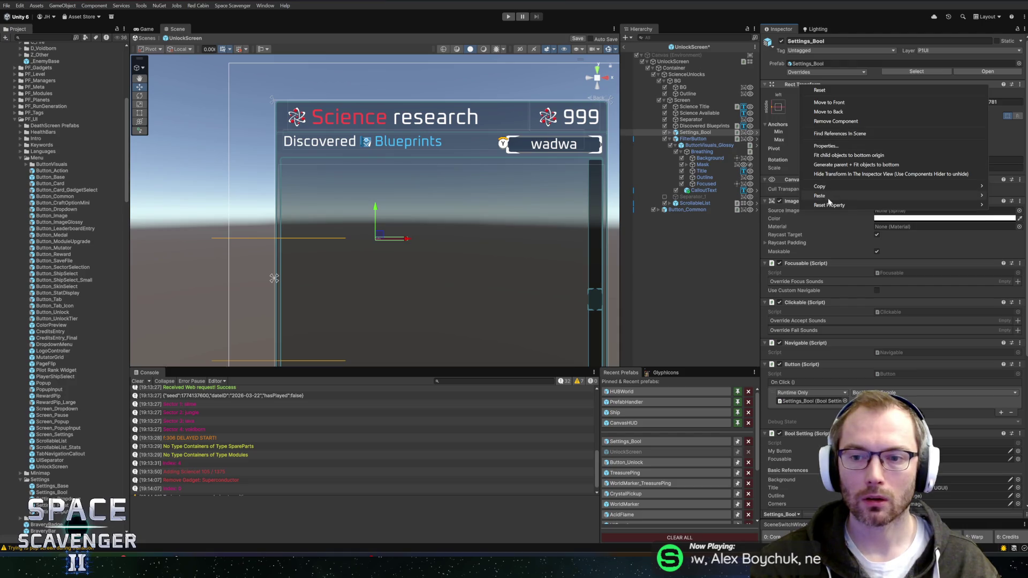
pyautogui.moveTo(824, 196)
pyautogui.click(755, 249)
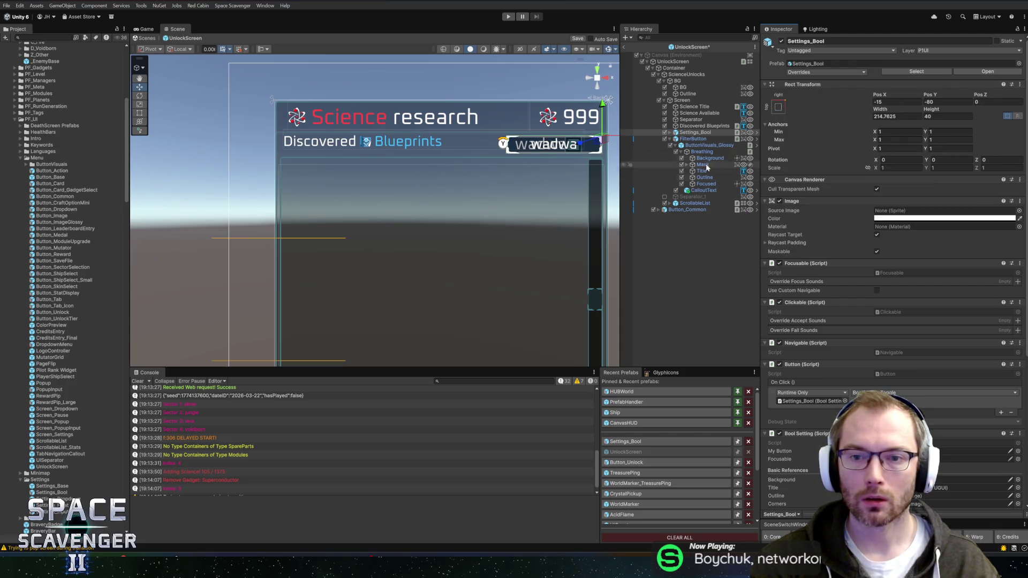
pyautogui.click(664, 139)
pyautogui.scroll(5, 495, 142)
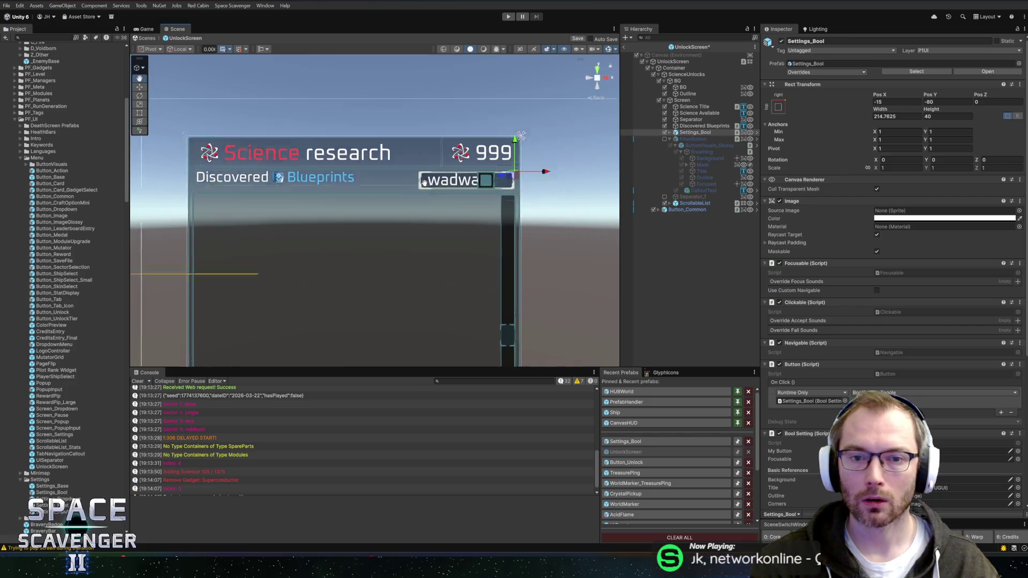
# Set BoolCheckbox's Pivot X to 1 and move it to the button's right end
pyautogui.click(669, 132)
pyautogui.press('f')
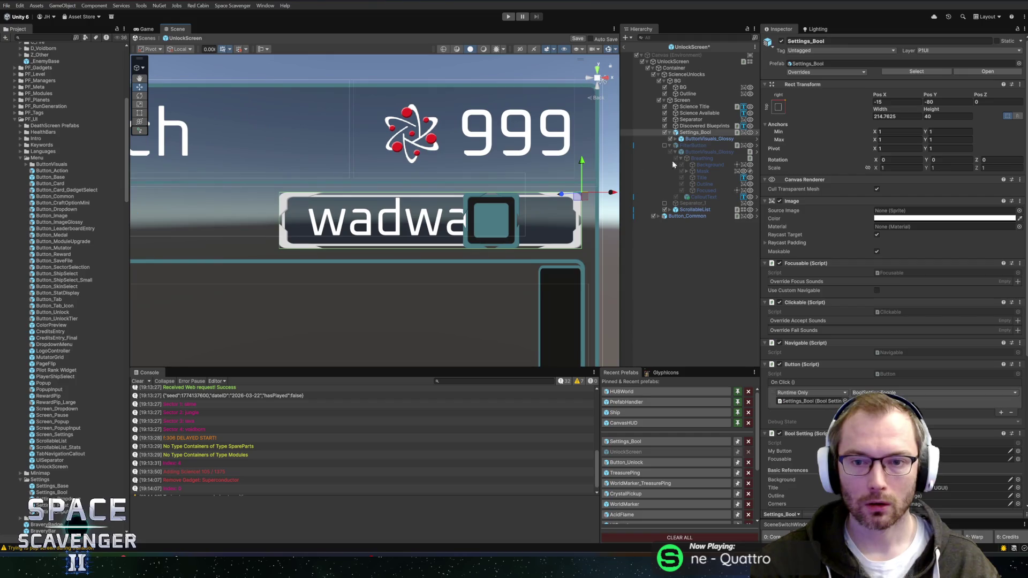
pyautogui.click(676, 138)
pyautogui.click(680, 146)
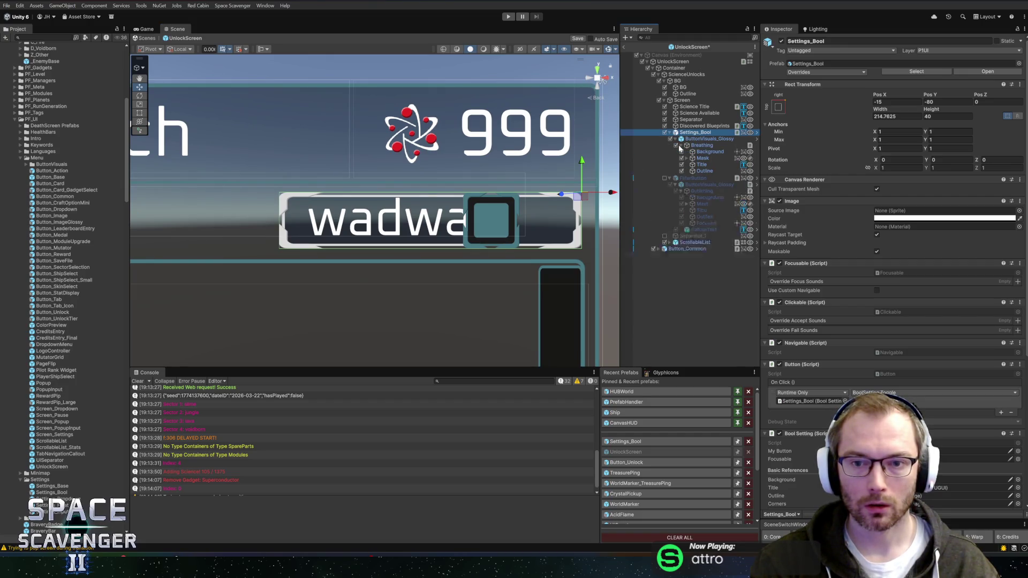
pyautogui.click(700, 184)
pyautogui.click(897, 82)
pyautogui.click(899, 127)
pyautogui.write('1')
pyautogui.moveTo(548, 223); pyautogui.dragTo(597, 222)
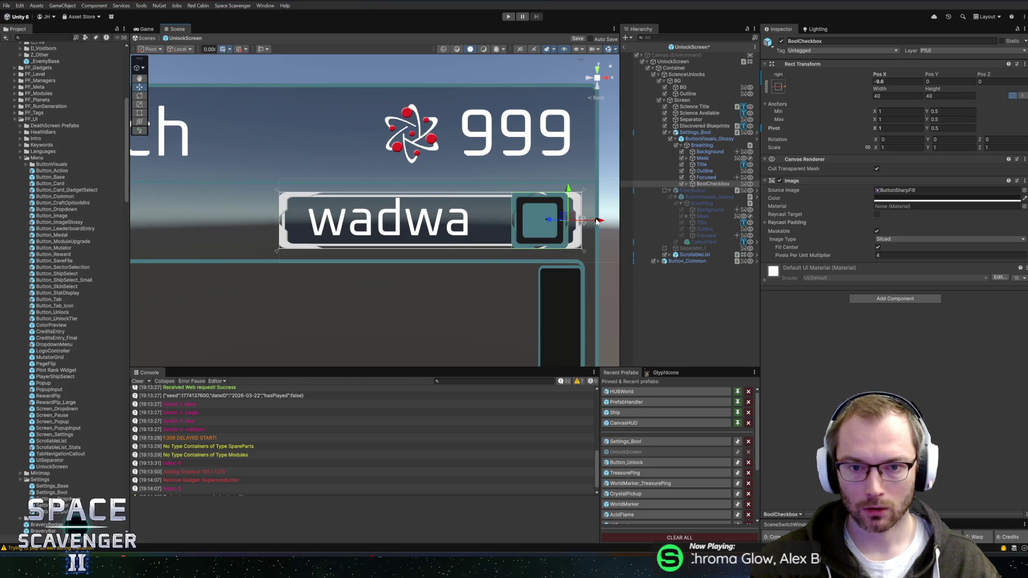
# Resize BoolCheckbox to a Width and Height of 30
pyautogui.click(687, 185)
pyautogui.click(712, 190)
pyautogui.click(710, 196)
pyautogui.click(711, 202)
pyautogui.click(710, 184)
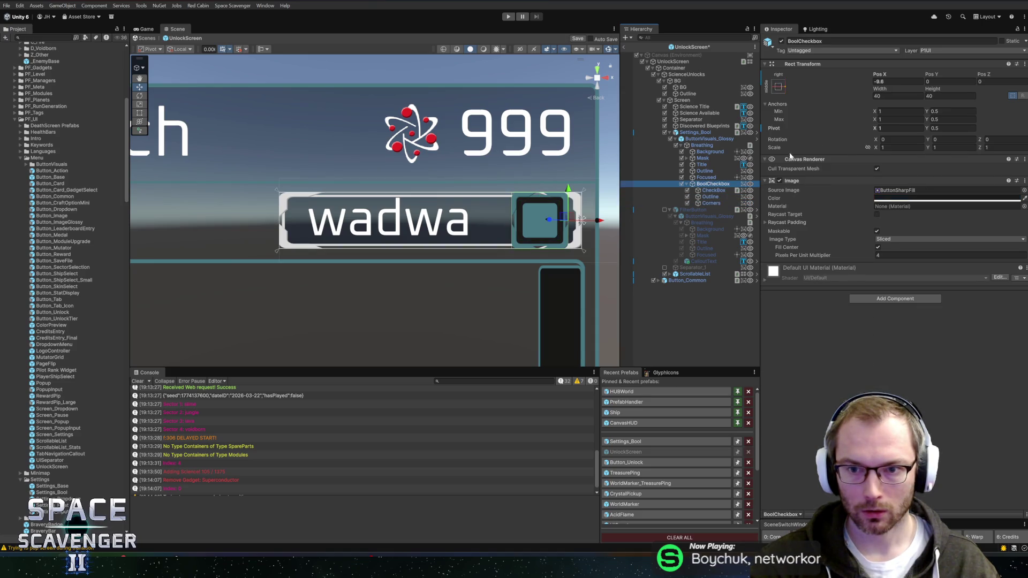
pyautogui.click(888, 96)
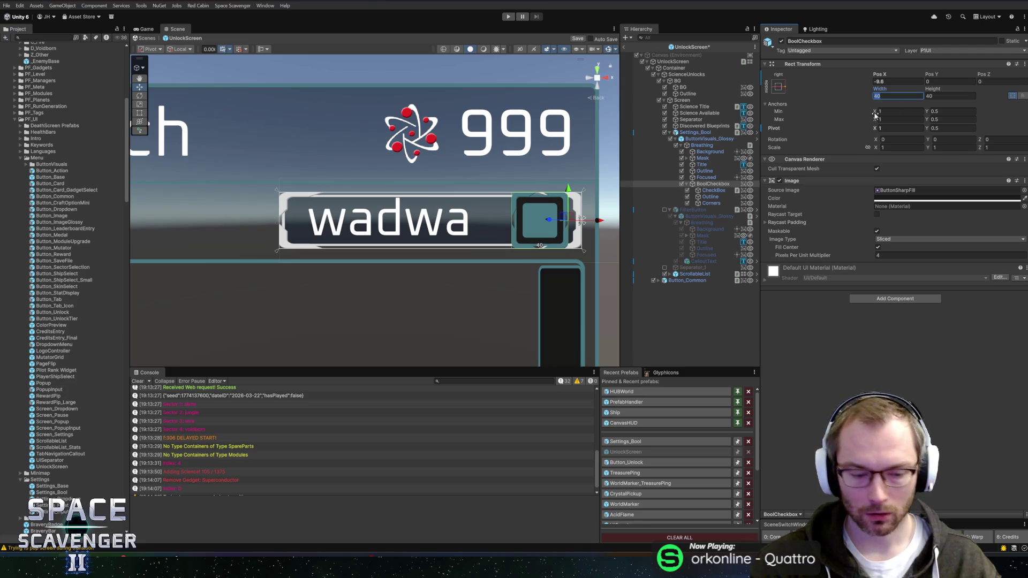
pyautogui.write('30')
pyautogui.press('Tab')
pyautogui.write('30')
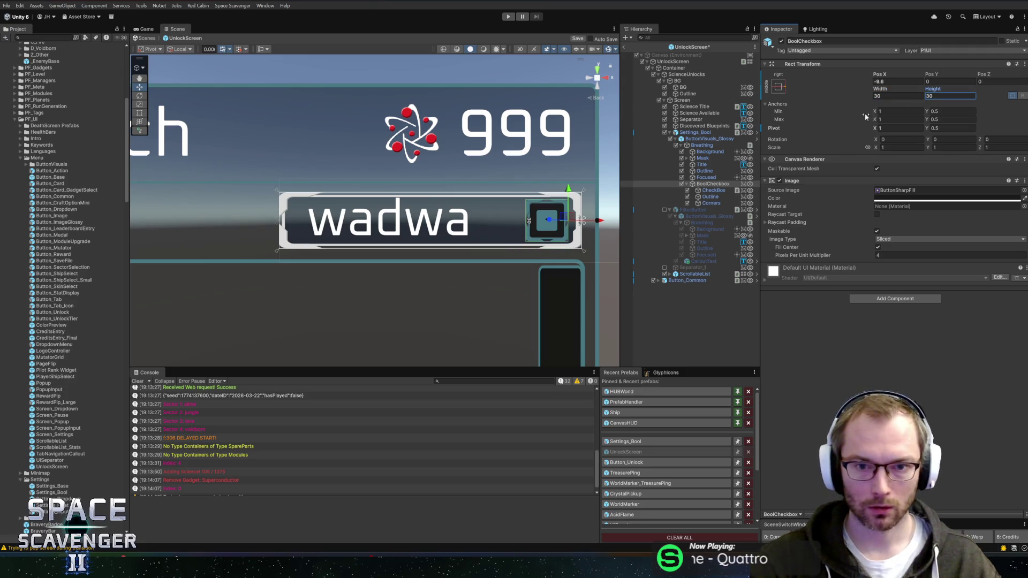
# Select the inner CheckBox and open the Settings_Bool prefab for editing
pyautogui.click(714, 190)
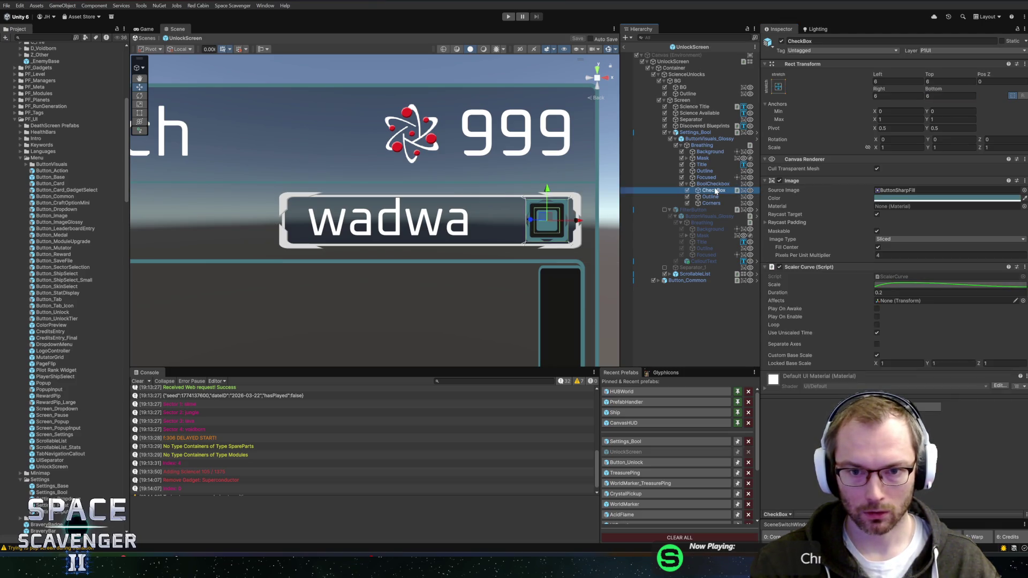
pyautogui.click(664, 441)
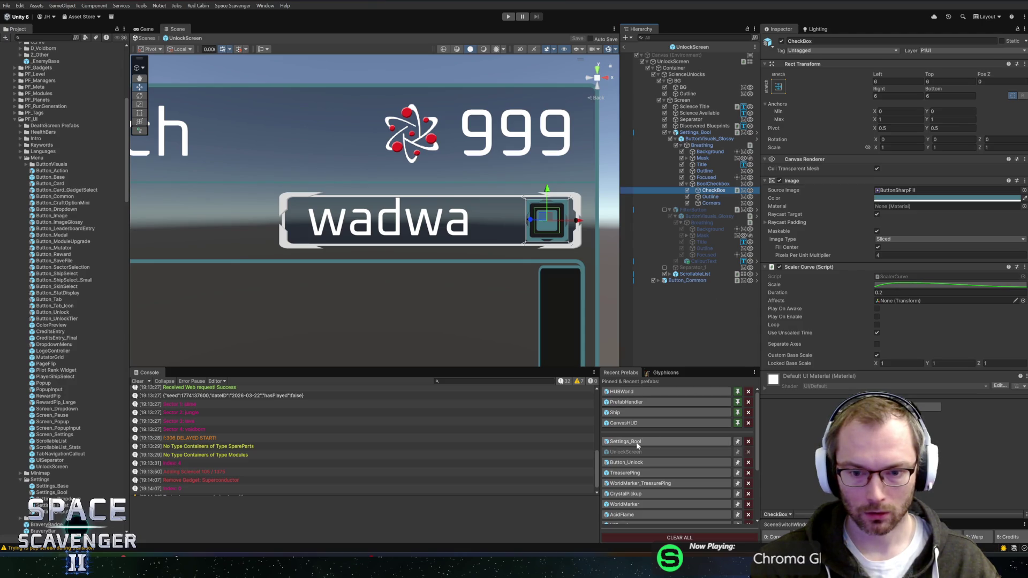
pyautogui.scroll(5, 412, 245)
# Set the CheckBox anchors to 0.15–0.85 with zero offsets and save the Settings_Bool prefab
pyautogui.scroll(5, 413, 245)
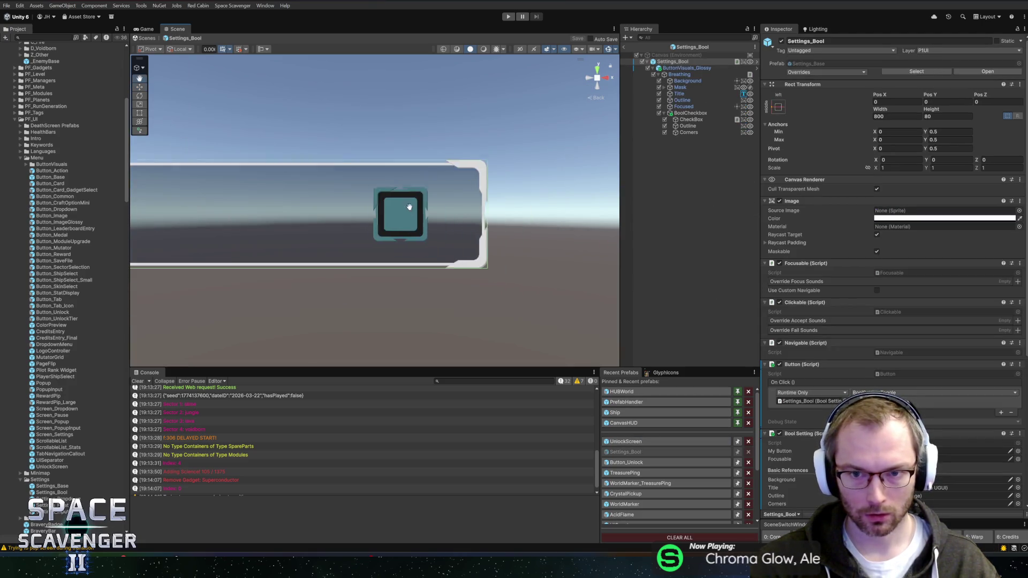
pyautogui.click(691, 120)
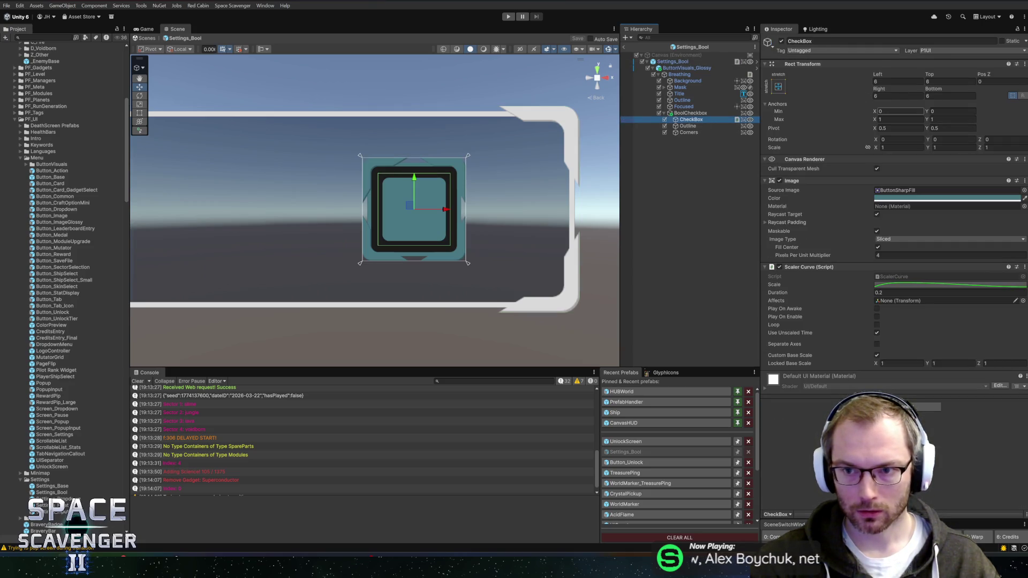
pyautogui.click(900, 111)
pyautogui.write('0.1')
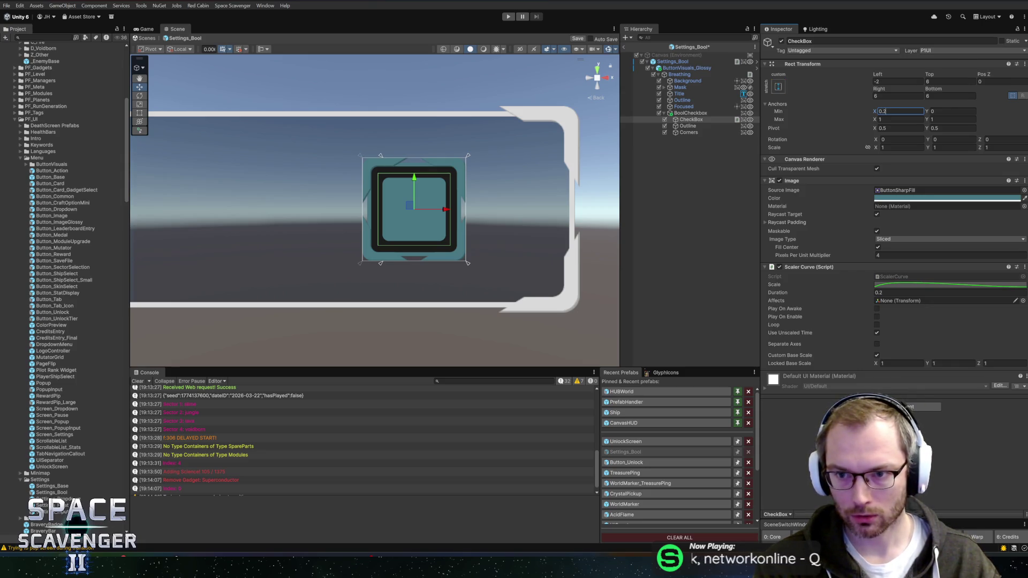
pyautogui.press('BackSpace')
pyautogui.write('15')
pyautogui.press('Tab')
pyautogui.press('Tab')
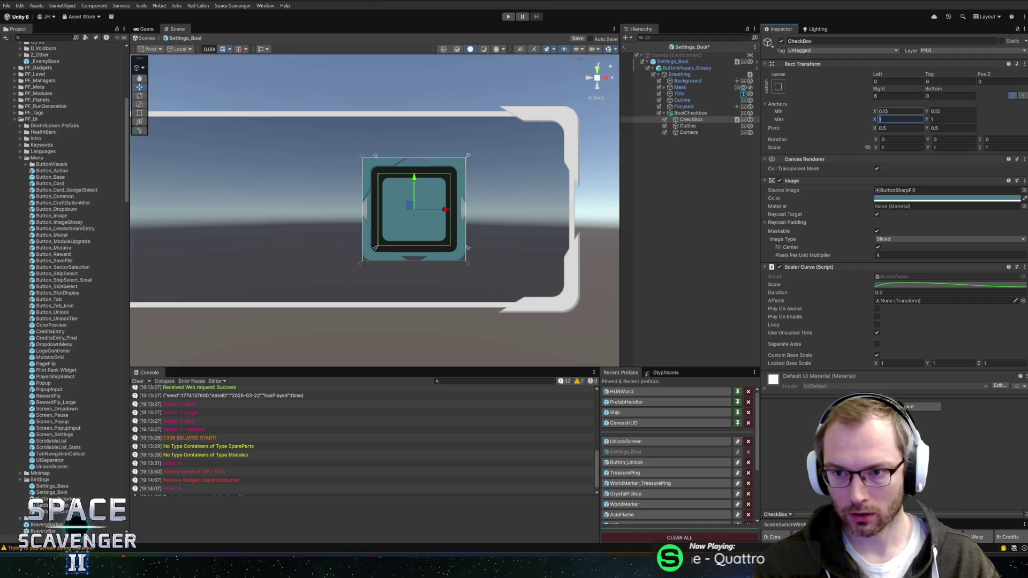
pyautogui.write('0.85')
pyautogui.press('Tab')
pyautogui.write('0')
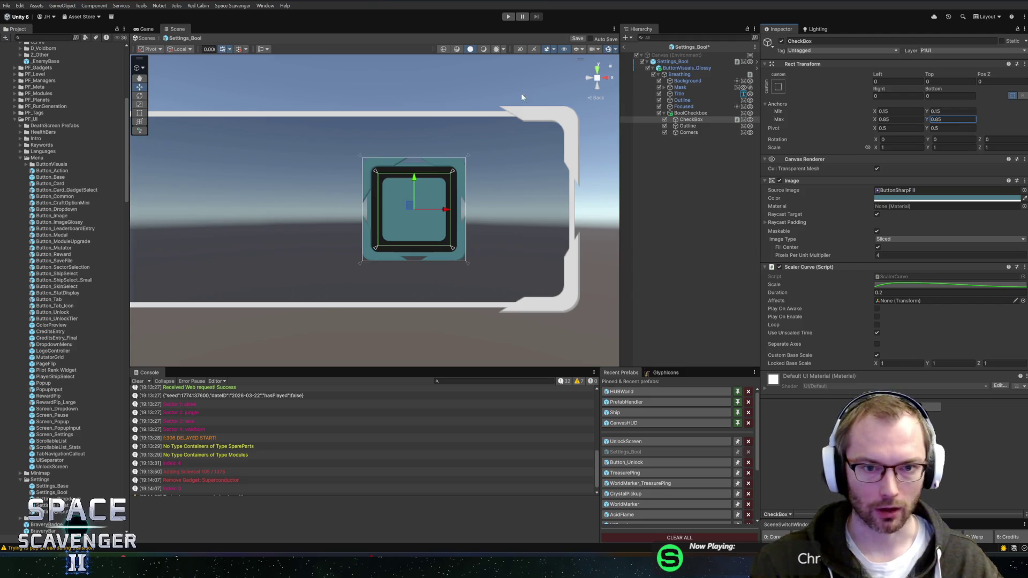
pyautogui.hotkey('ctrl', 's')
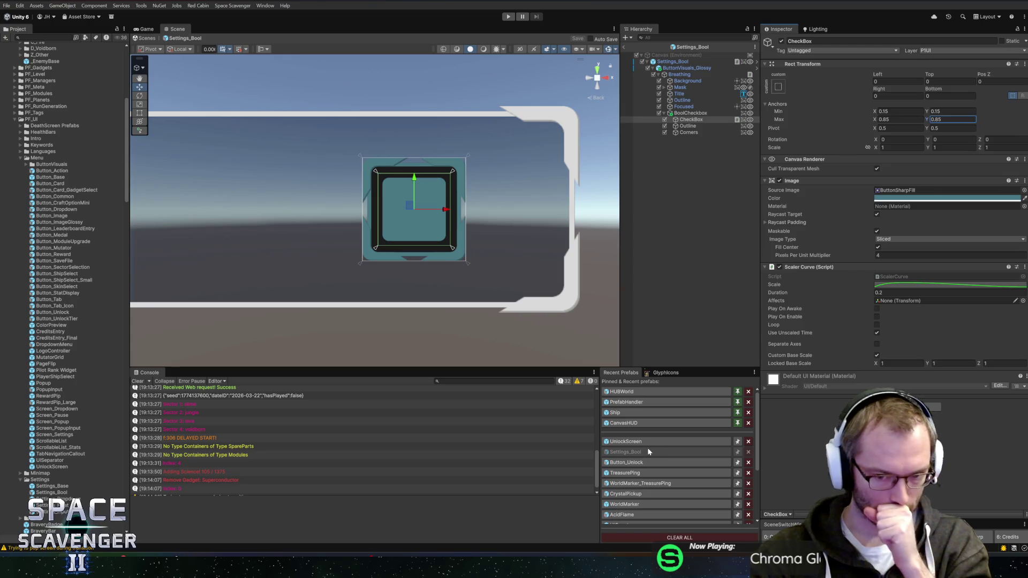
# Reopen the UnlockScreen prefab and zoom the Scene view onto the toggle
pyautogui.click(635, 442)
pyautogui.scroll(2, 535, 214)
pyautogui.scroll(3, 444, 226)
pyautogui.scroll(-5, 444, 226)
pyautogui.scroll(4, 426, 232)
pyautogui.scroll(-2, 464, 198)
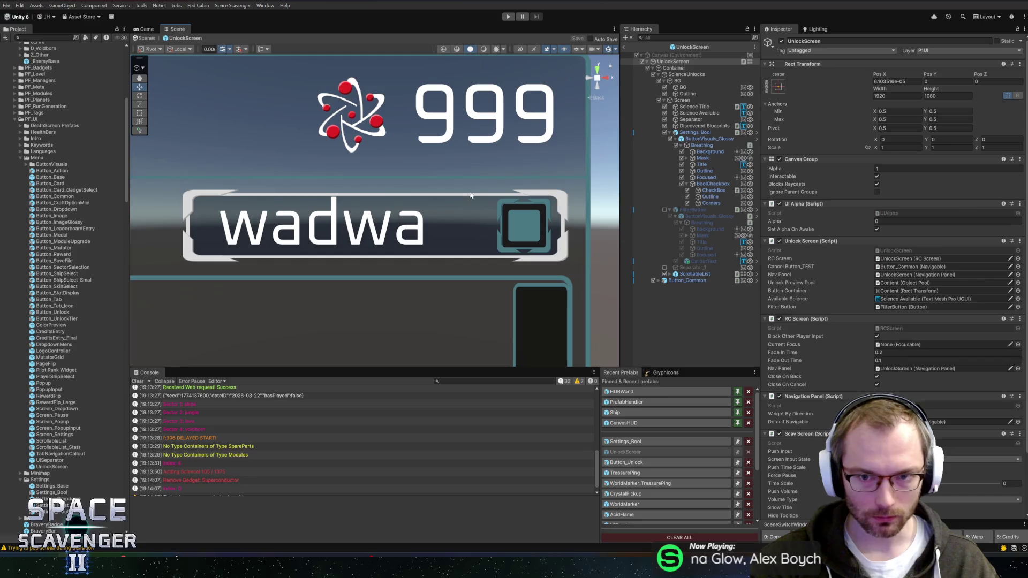
# Frame the Settings_Bool toggle and inspect the Discovered Blueprints text and FilterButton
pyautogui.click(694, 132)
pyautogui.press('f')
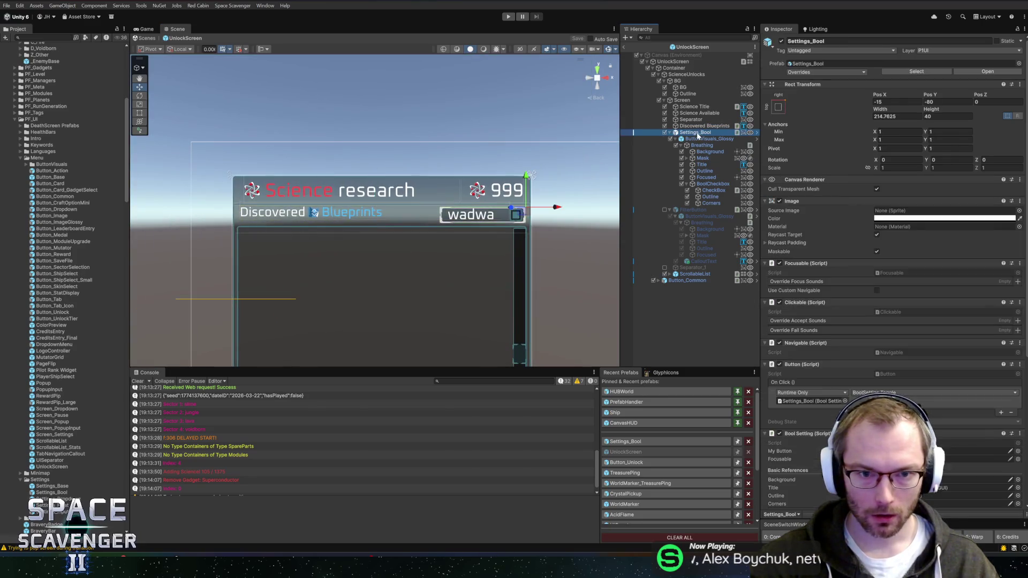
pyautogui.click(696, 61)
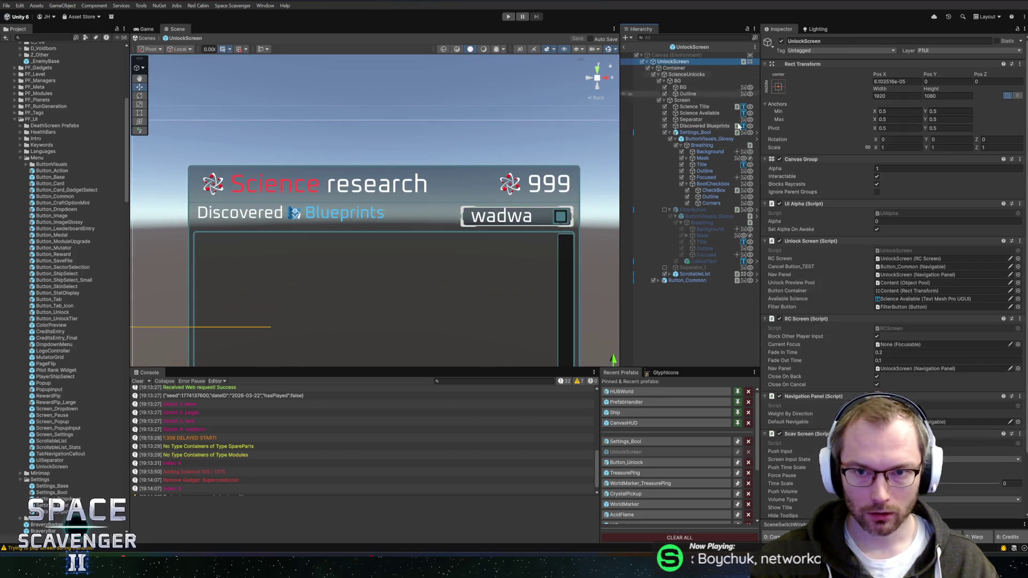
pyautogui.click(693, 127)
pyautogui.click(694, 132)
pyautogui.click(690, 209)
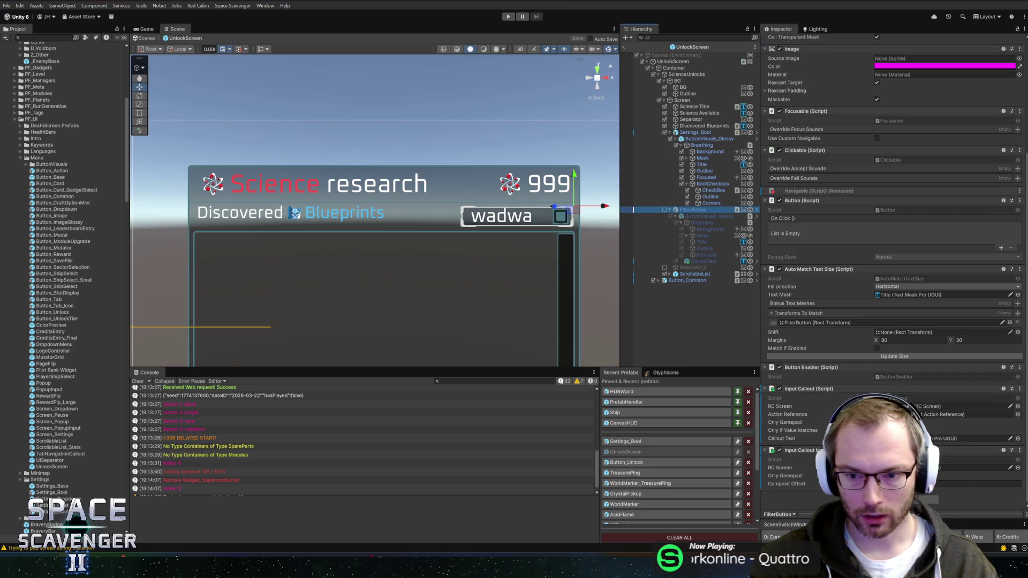
pyautogui.moveTo(690, 135)
pyautogui.mouseDown()
pyautogui.moveTo(690, 216)
pyautogui.moveTo(751, 286)
pyautogui.mouseUp()
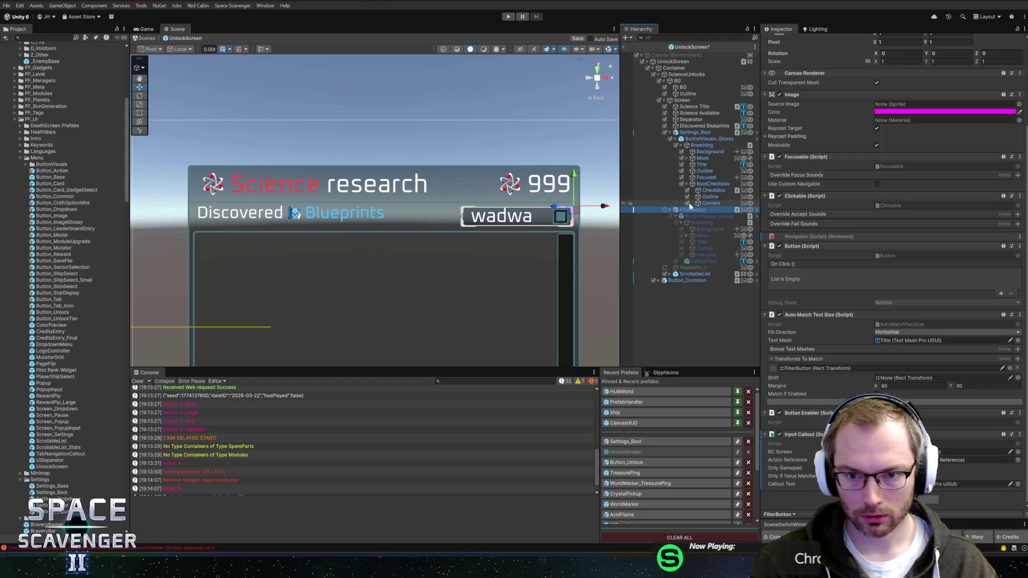
# Move CalloutText from FilterButton under the Settings_Bool toggle
pyautogui.click(691, 261)
pyautogui.moveTo(682, 138); pyautogui.dragTo(689, 141)
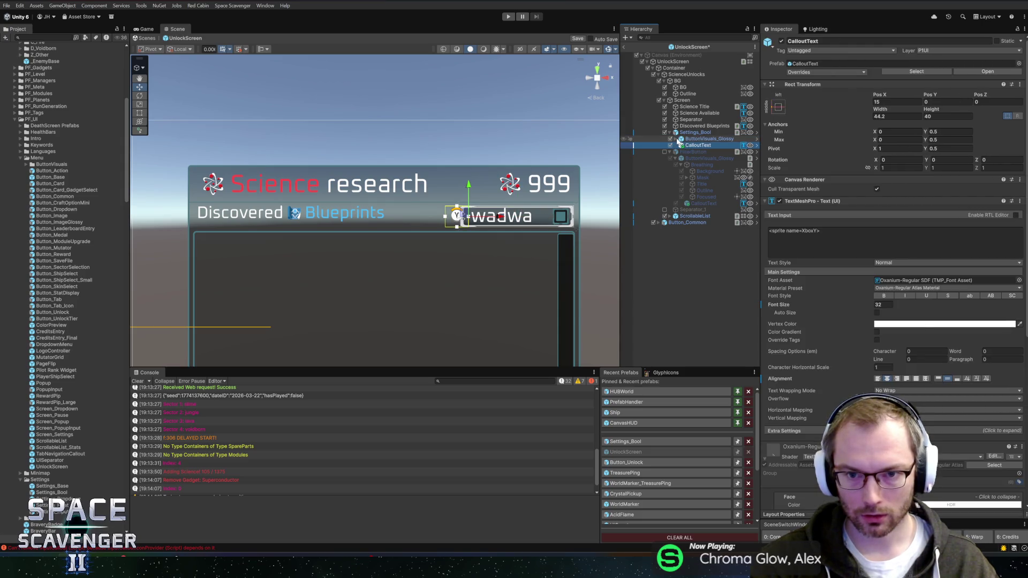
pyautogui.click(676, 139)
pyautogui.scroll(5, 512, 192)
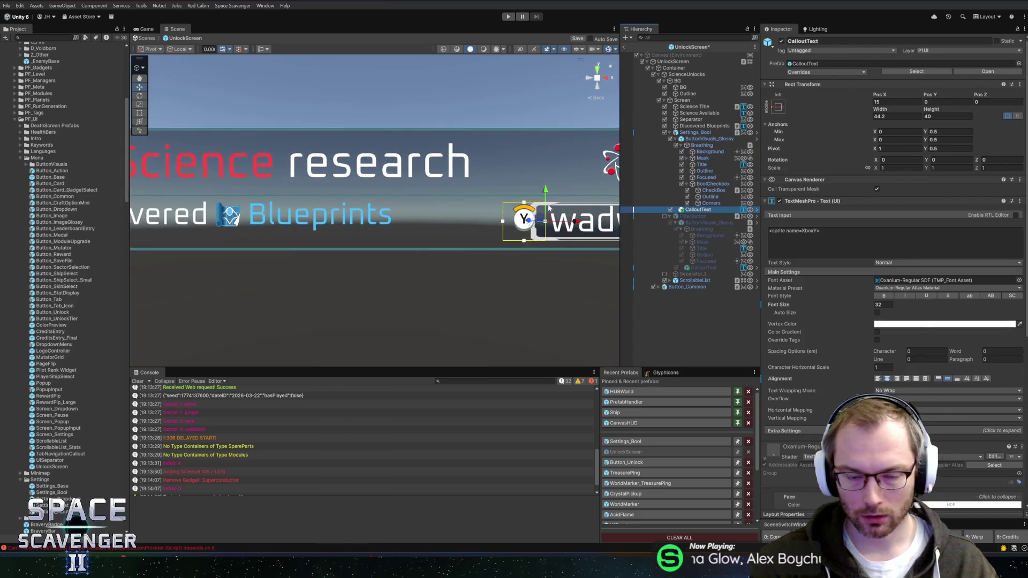
pyautogui.hscroll(2, 391, 231)
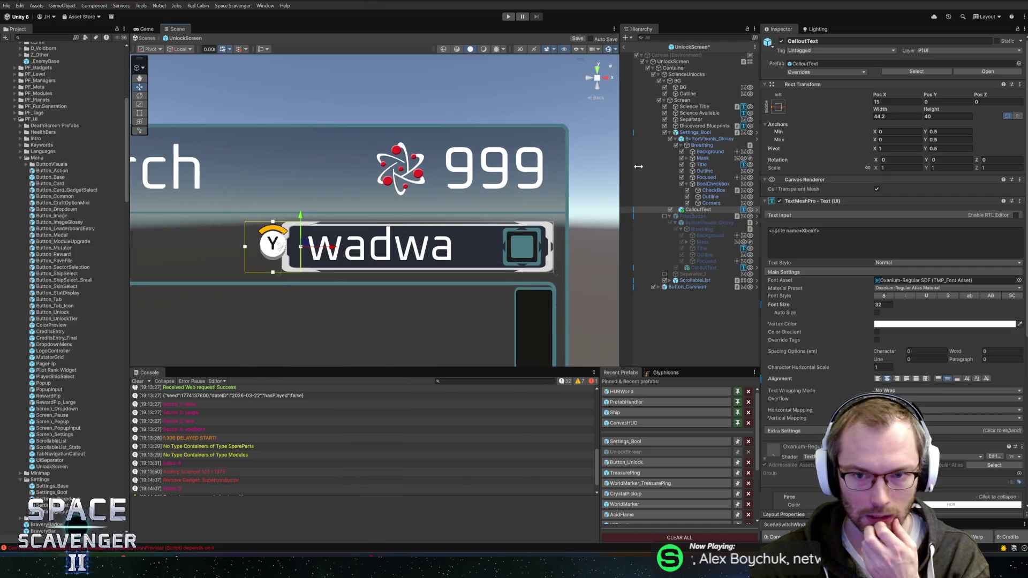
pyautogui.click(703, 177)
# Anchor the Title middle-right with Pivot X 1 and narrow its width slightly
pyautogui.click(707, 165)
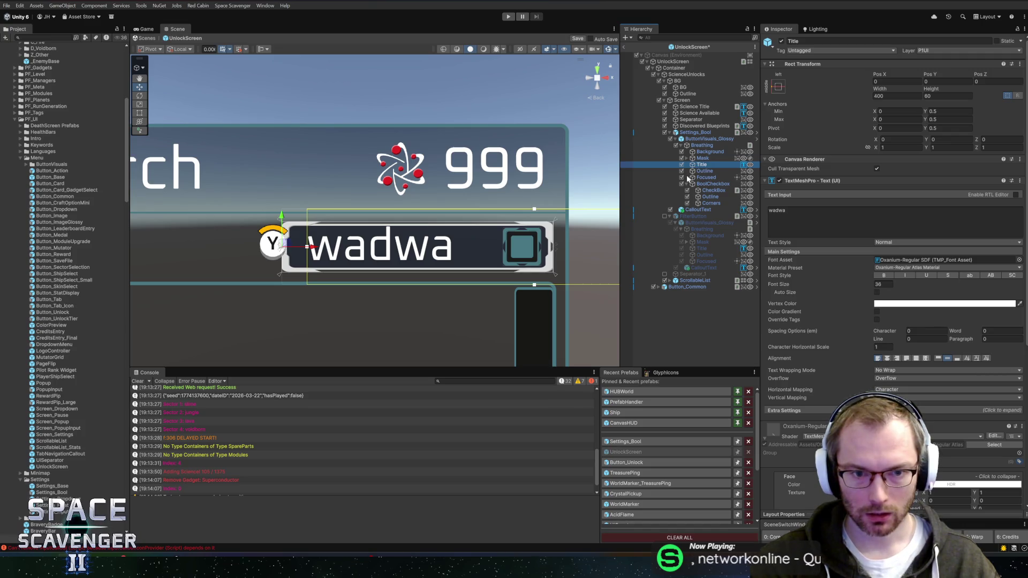
pyautogui.click(777, 88)
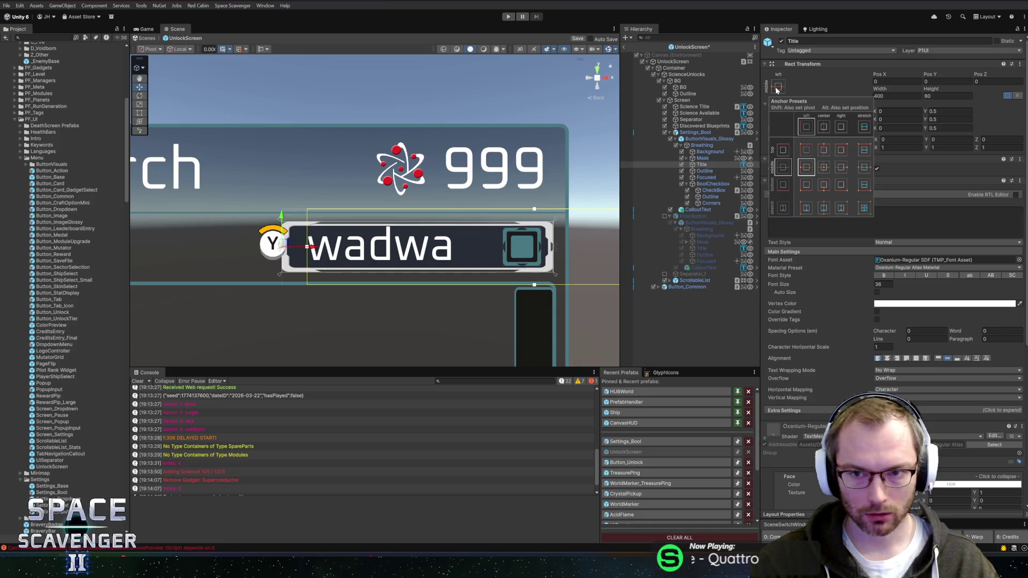
pyautogui.click(840, 167)
pyautogui.click(783, 90)
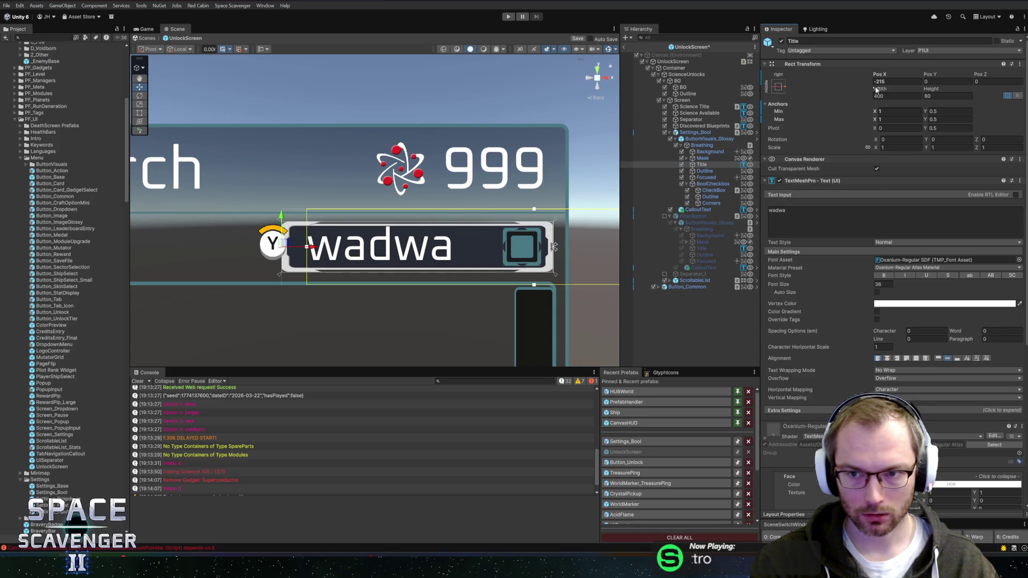
pyautogui.click(899, 128)
pyautogui.write('1')
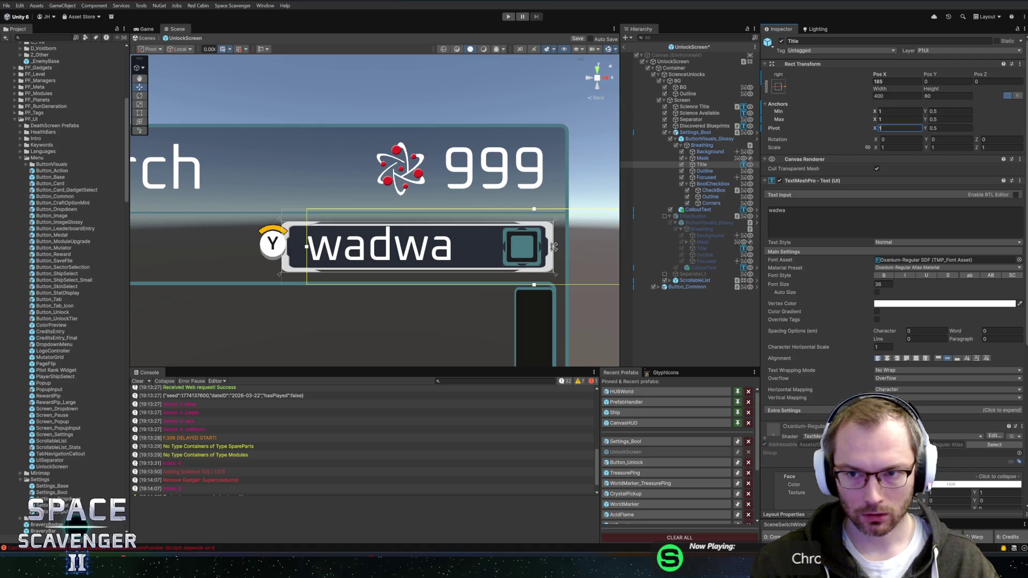
pyautogui.moveTo(880, 90)
pyautogui.mouseDown()
pyautogui.moveTo(861, 89)
pyautogui.moveTo(884, 107)
pyautogui.mouseUp()
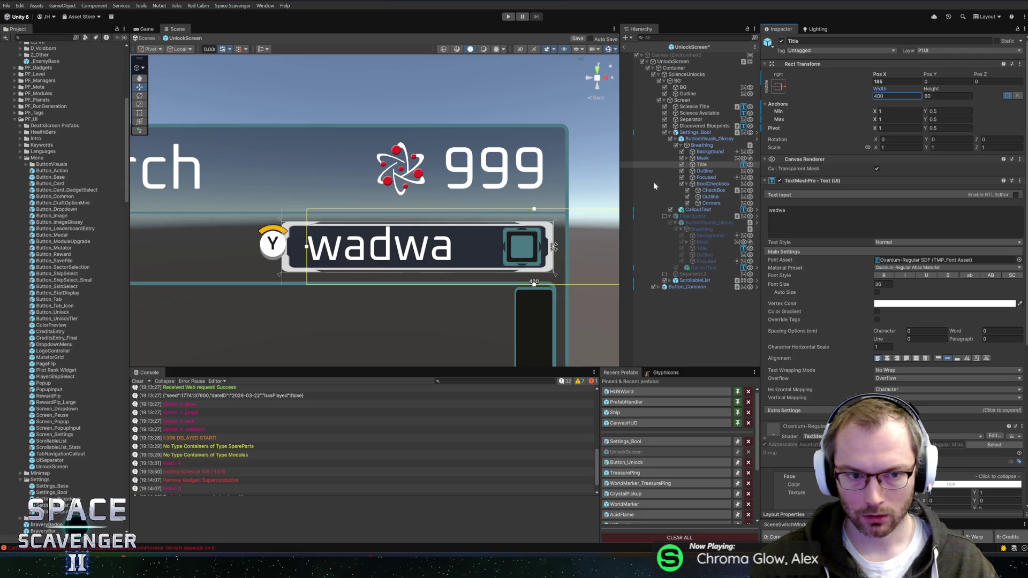
# Set the Title font size to 28 and snap its position onto the right anchor
pyautogui.scroll(-3, 429, 223)
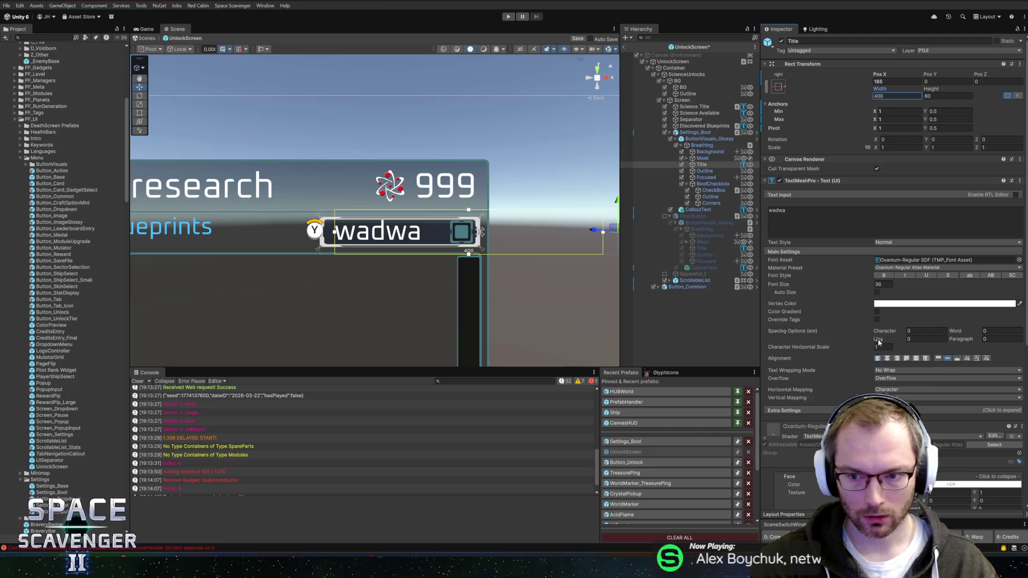
pyautogui.click(882, 284)
pyautogui.write('30')
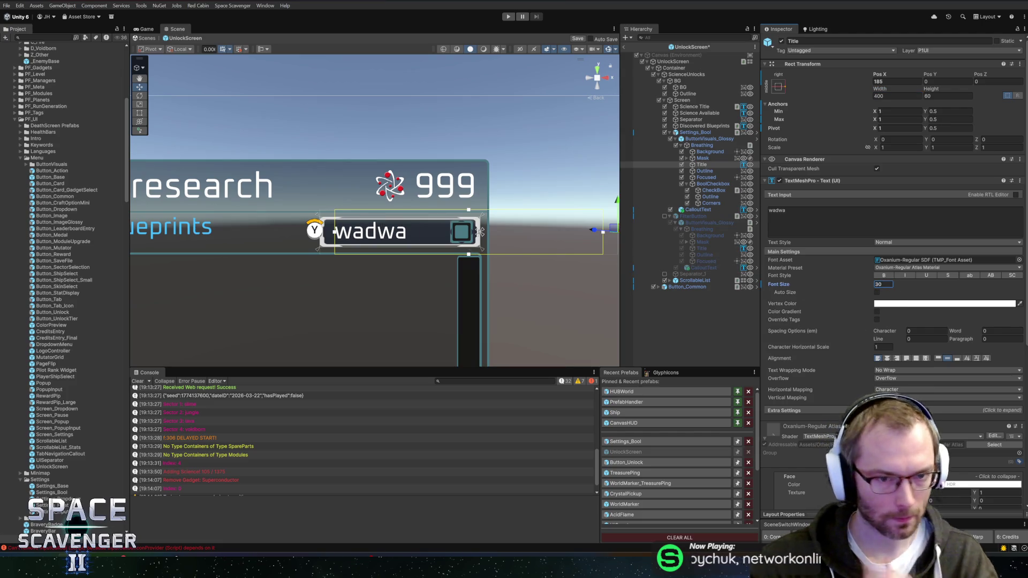
pyautogui.press('Return')
pyautogui.write('28')
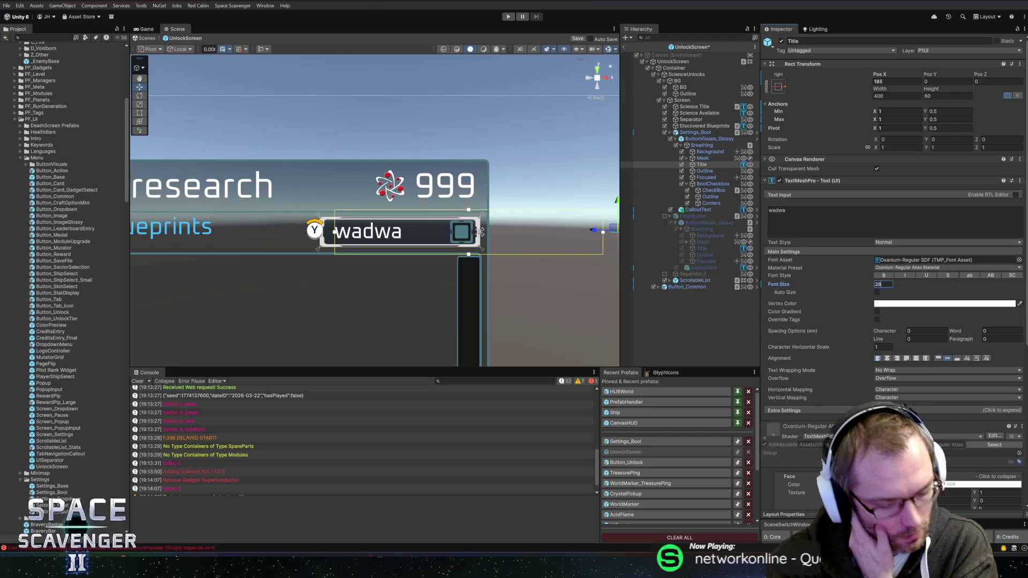
pyautogui.scroll(2, 490, 294)
pyautogui.scroll(2, 490, 293)
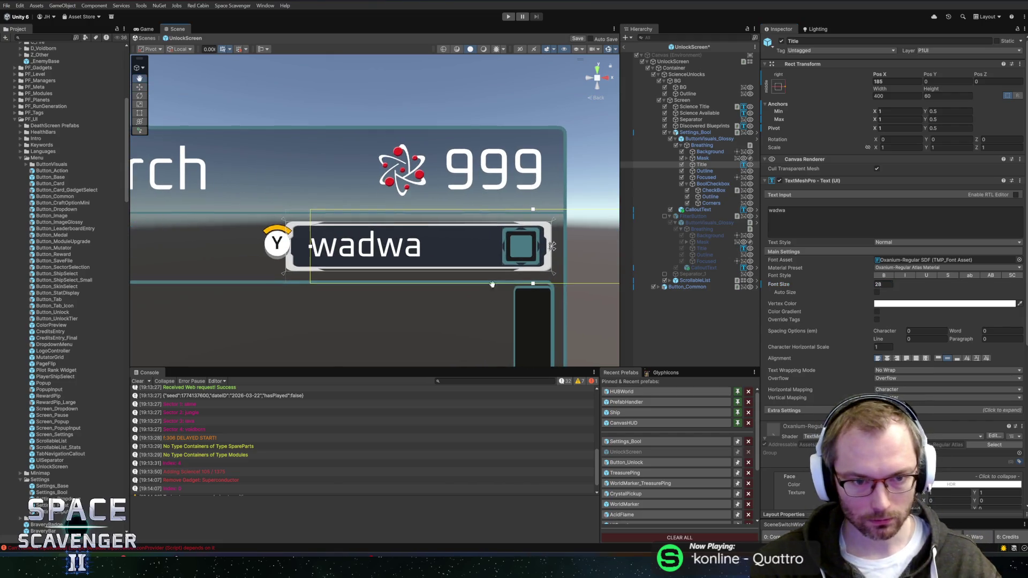
pyautogui.click(778, 87)
pyautogui.keyDown('alt'); pyautogui.click(838, 168); pyautogui.keyUp('alt')
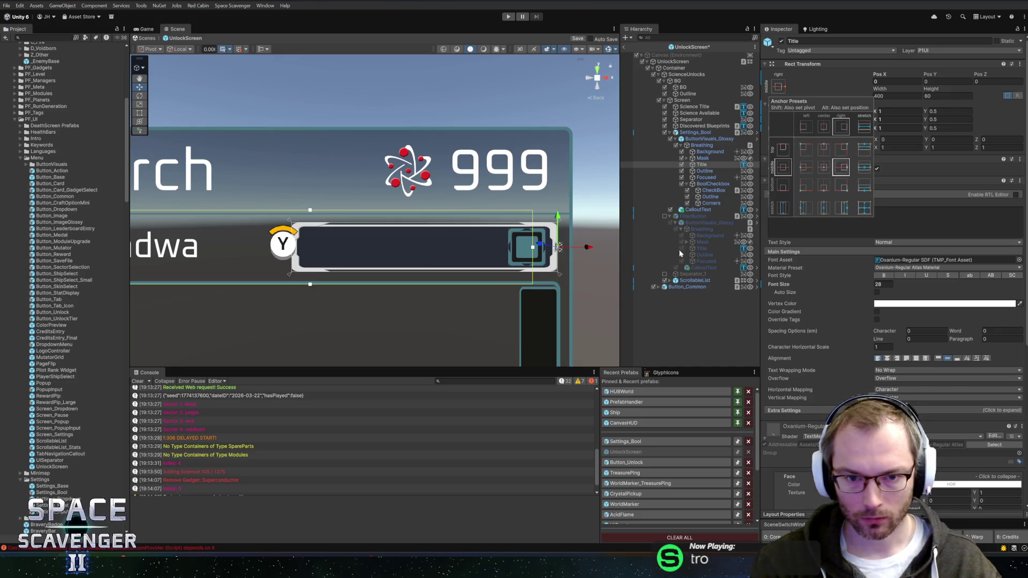
# Set the Title text's Extra Settings right margin to 0
pyautogui.click(785, 89)
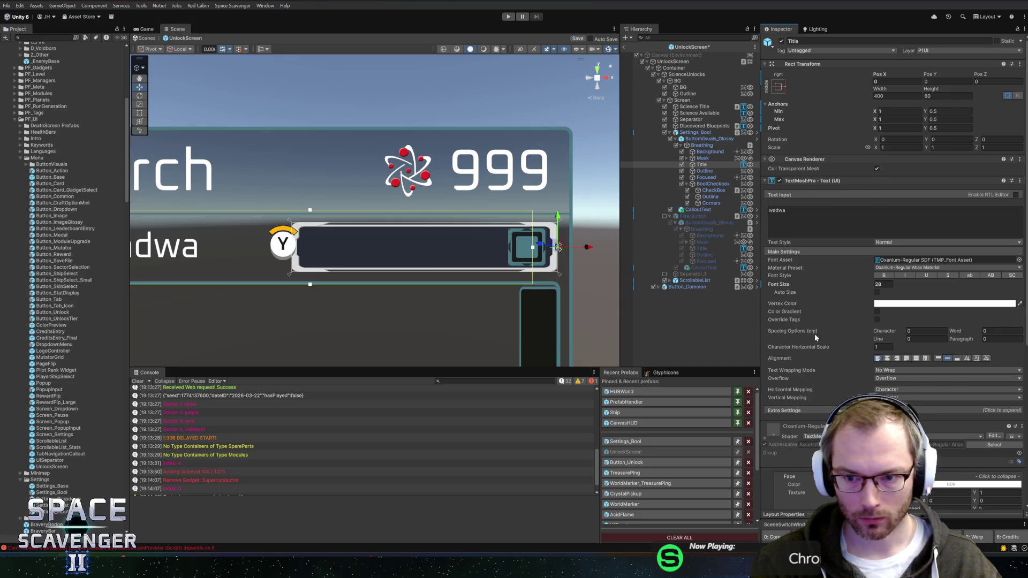
pyautogui.click(804, 411)
pyautogui.doubleClick(966, 427)
pyautogui.write('0')
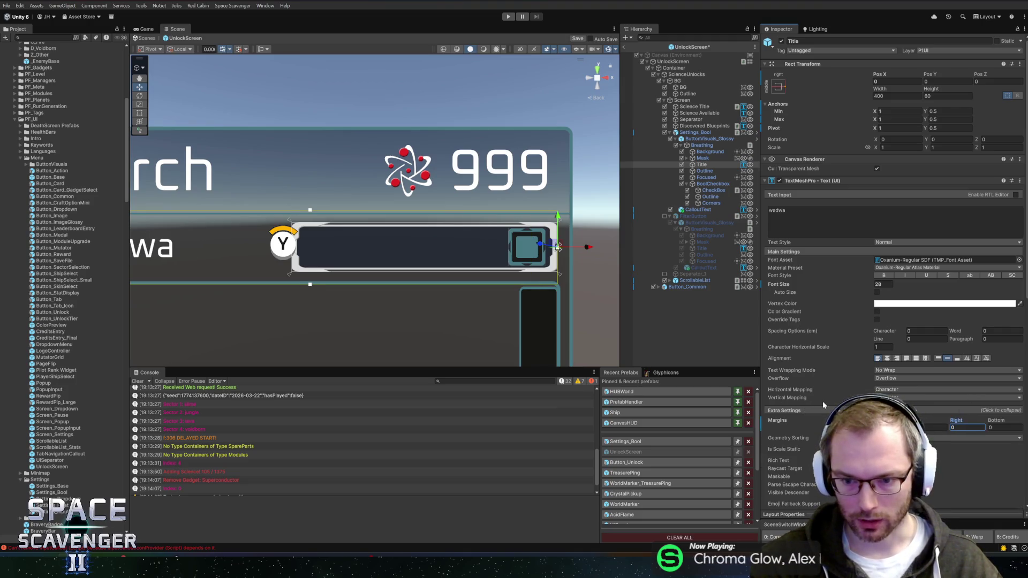
pyautogui.click(1001, 410)
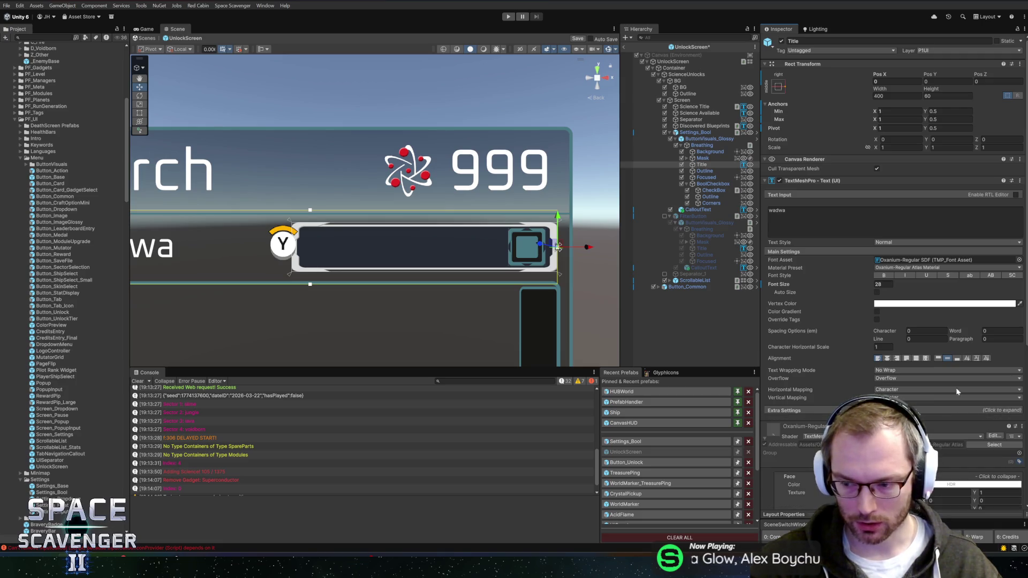
# Set the Title's height to 30 and its Pos X to -40
pyautogui.moveTo(400, 224)
pyautogui.mouseDown()
pyautogui.moveTo(599, 209)
pyautogui.moveTo(519, 210)
pyautogui.mouseUp()
pyautogui.click(942, 96)
pyautogui.write('30')
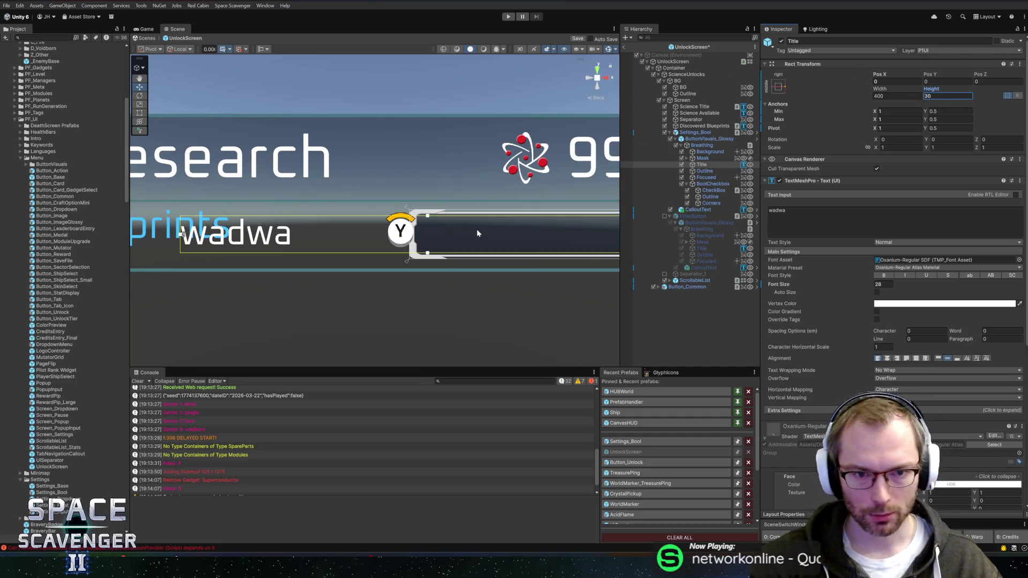
pyautogui.moveTo(478, 231); pyautogui.dragTo(305, 245)
pyautogui.click(891, 81)
pyautogui.write('-35')
pyautogui.press('BackSpace')
pyautogui.press('BackSpace')
pyautogui.write('40')
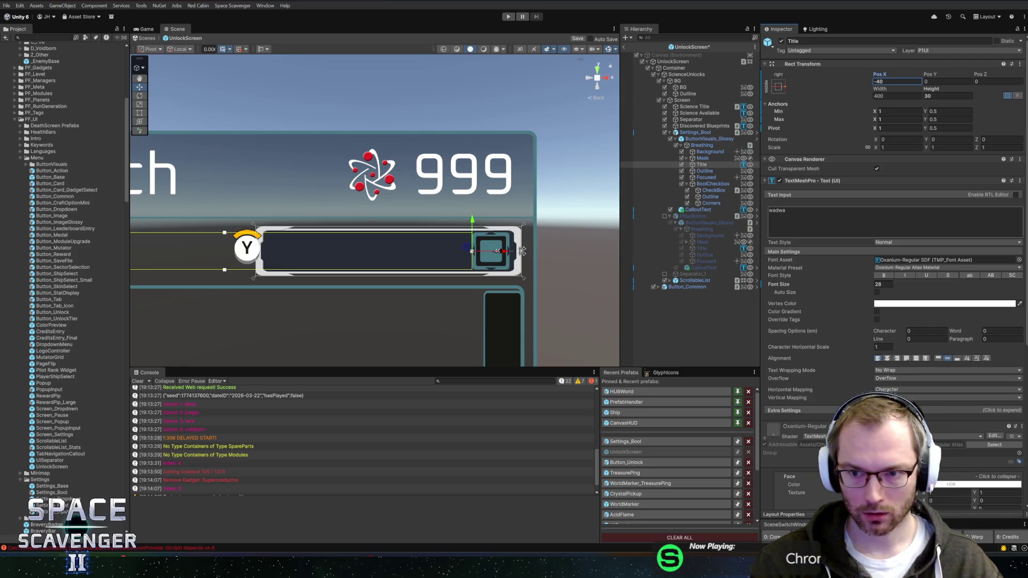
# Right-align the wadwa title text and narrow the Title's width to fit beside the checkbox
pyautogui.click(906, 358)
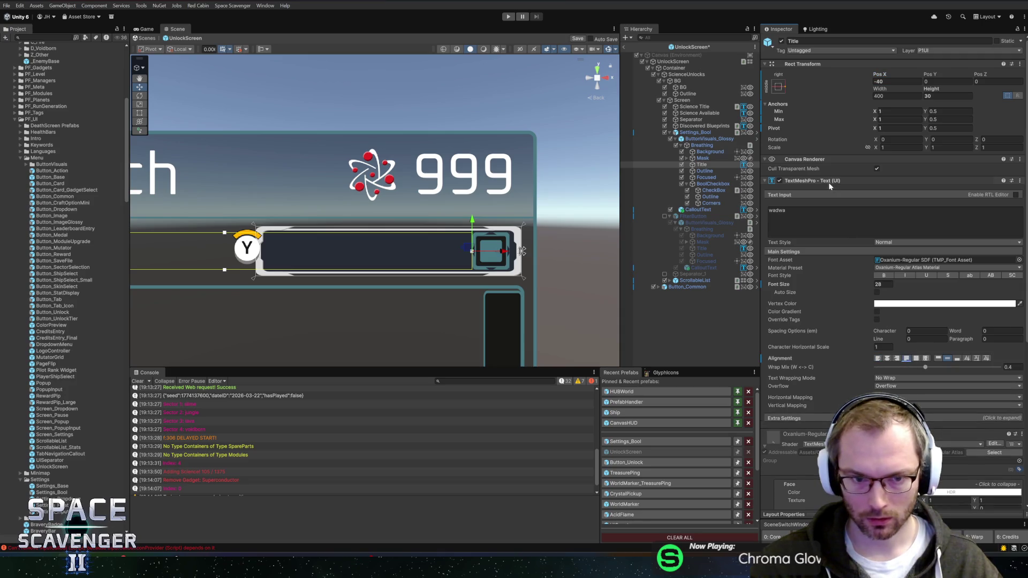
pyautogui.click(897, 358)
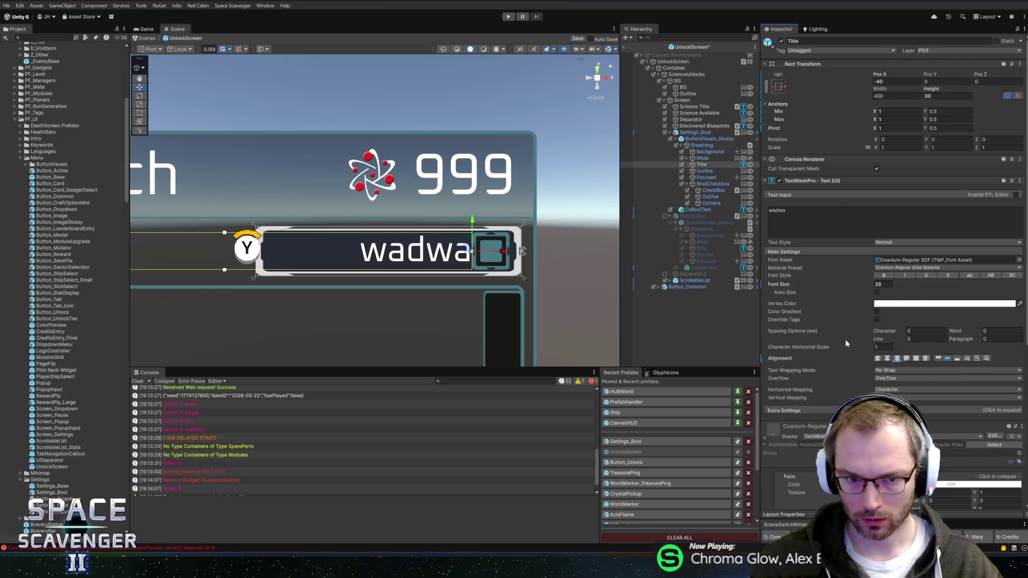
pyautogui.moveTo(875, 88)
pyautogui.mouseDown()
pyautogui.moveTo(697, 94)
pyautogui.moveTo(732, 94)
pyautogui.mouseUp()
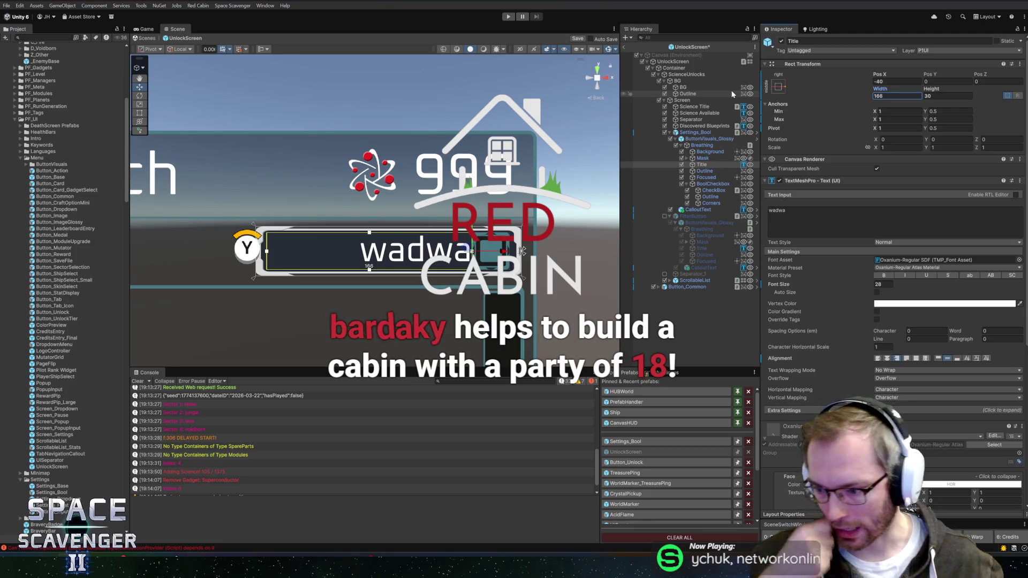
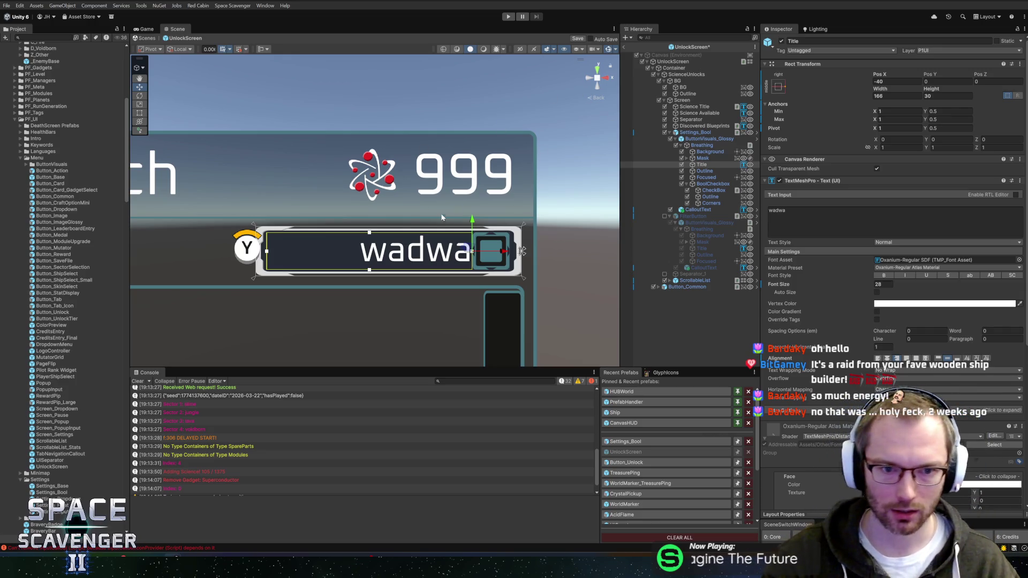
# Save the UnlockScreen scene and select the Settings_Bool toggle
pyautogui.scroll(-3, 445, 212)
pyautogui.scroll(3, 469, 209)
pyautogui.hotkey('ctrl', 's')
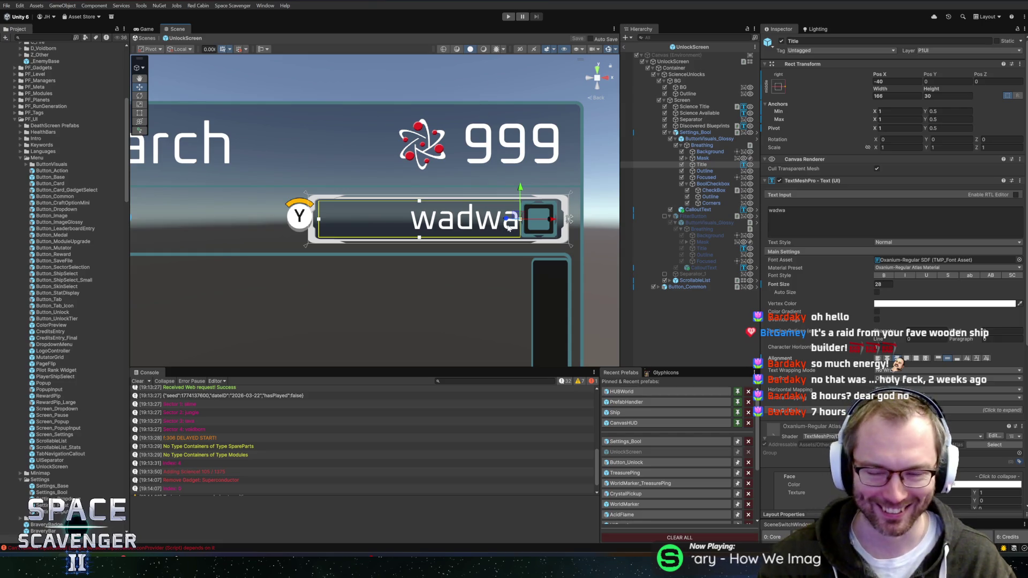
pyautogui.click(694, 132)
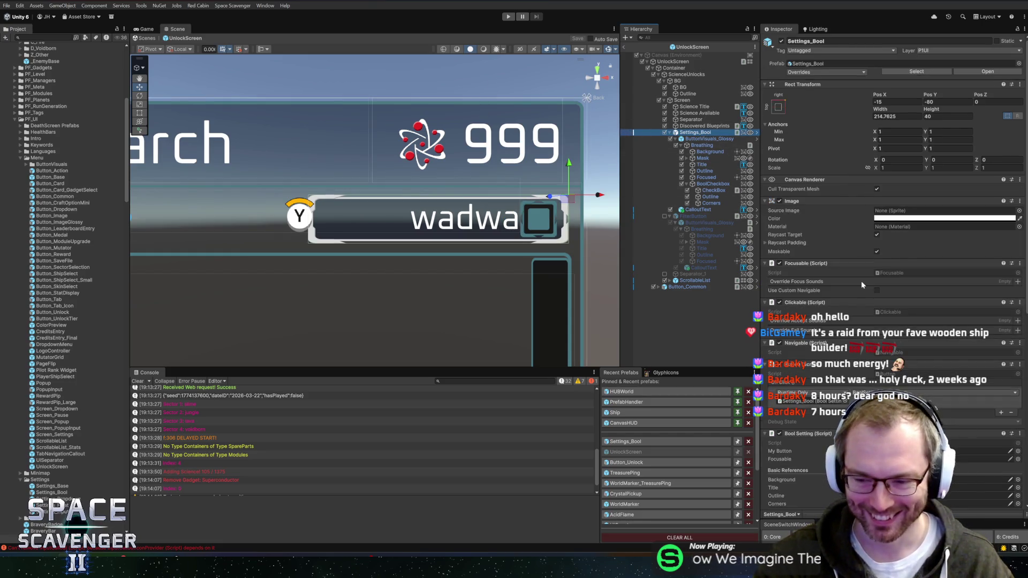
pyautogui.scroll(-10, 856, 292)
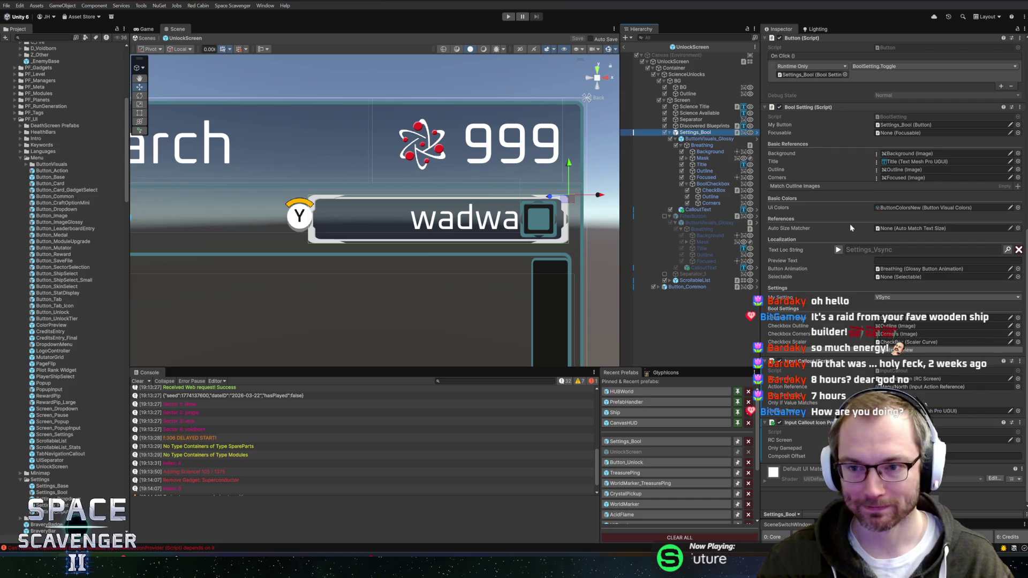
# Enable CalloutText, delete the old FilterButton, save, and select the UnlockScreen root
pyautogui.click(670, 210)
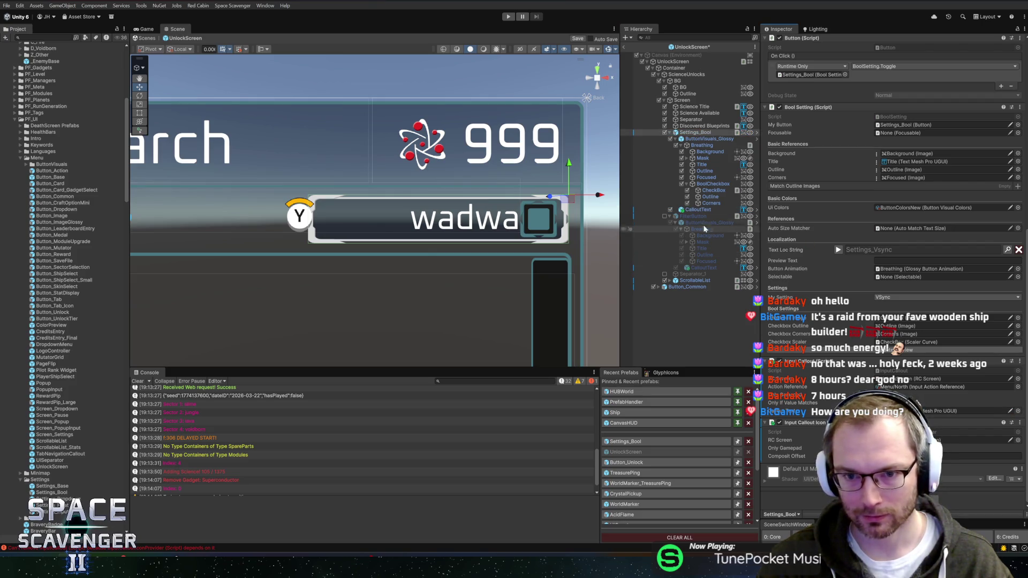
pyautogui.click(679, 215)
pyautogui.press('Delete')
pyautogui.click(691, 133)
pyautogui.hotkey('ctrl', 's')
pyautogui.click(673, 61)
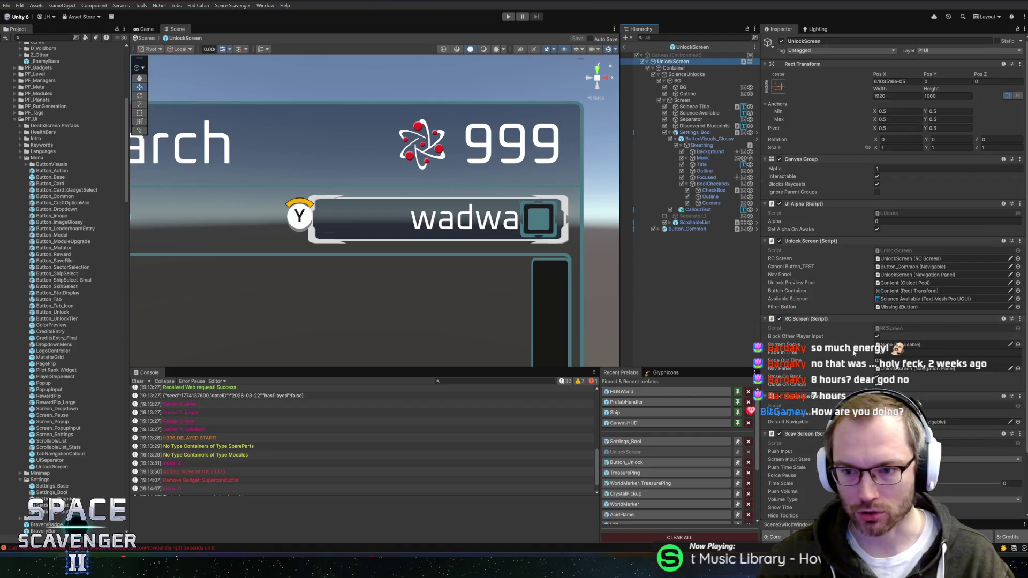
# Assign Settings_Bool to the Unlock Screen component's Filter Button slot
pyautogui.scroll(-3, 853, 352)
pyautogui.moveTo(689, 134)
pyautogui.mouseDown()
pyautogui.moveTo(830, 158)
pyautogui.moveTo(908, 238)
pyautogui.mouseUp()
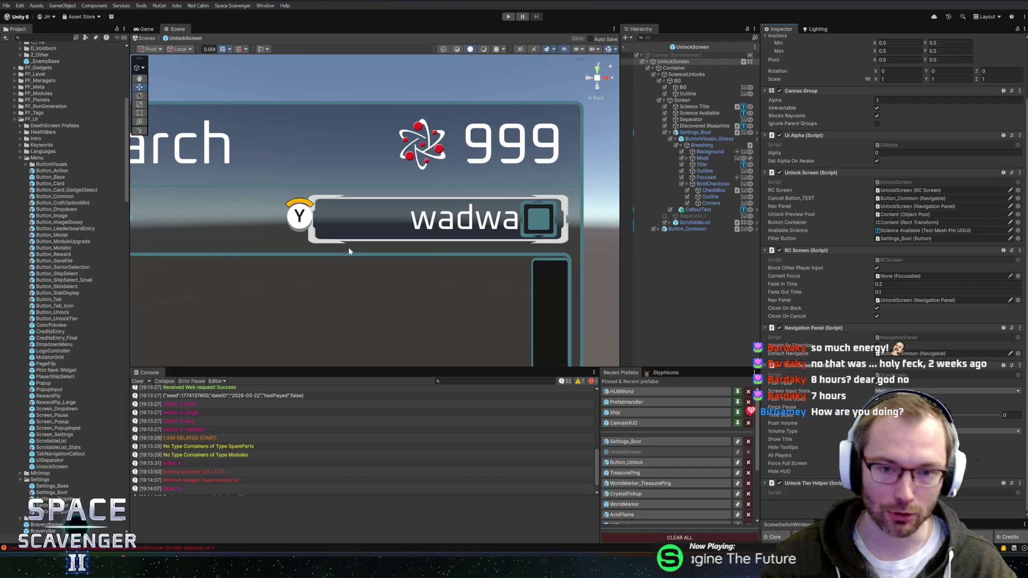
pyautogui.scroll(3, 378, 178)
# Bring the Science research header into view and select the Discovered Blueprints text
pyautogui.moveTo(378, 177)
pyautogui.mouseDown()
pyautogui.moveTo(543, 224)
pyautogui.moveTo(739, 249)
pyautogui.mouseUp()
pyautogui.scroll(-2, 544, 223)
pyautogui.scroll(-2, 572, 218)
pyautogui.scroll(3, 572, 218)
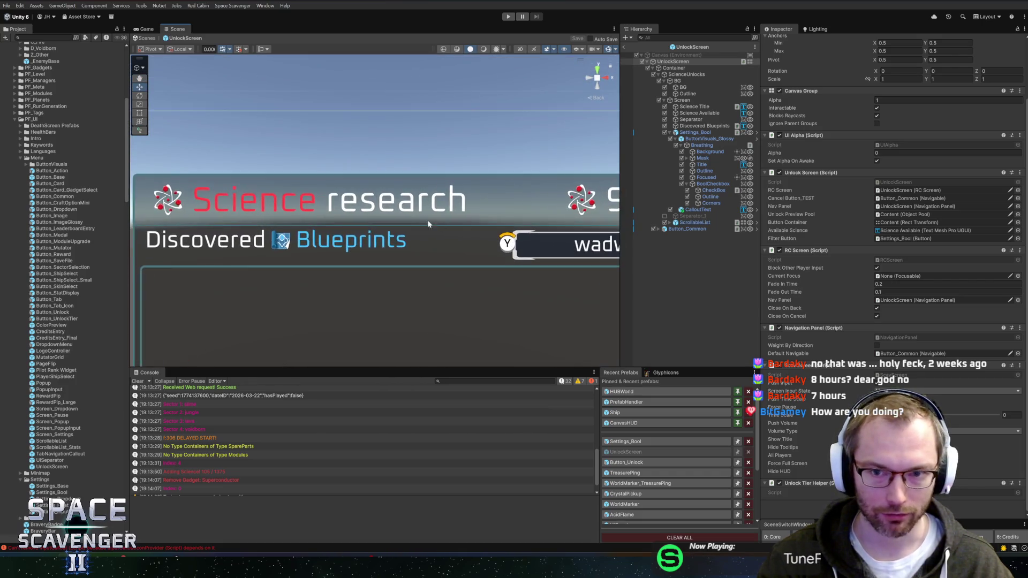
pyautogui.moveTo(572, 218); pyautogui.dragTo(441, 226)
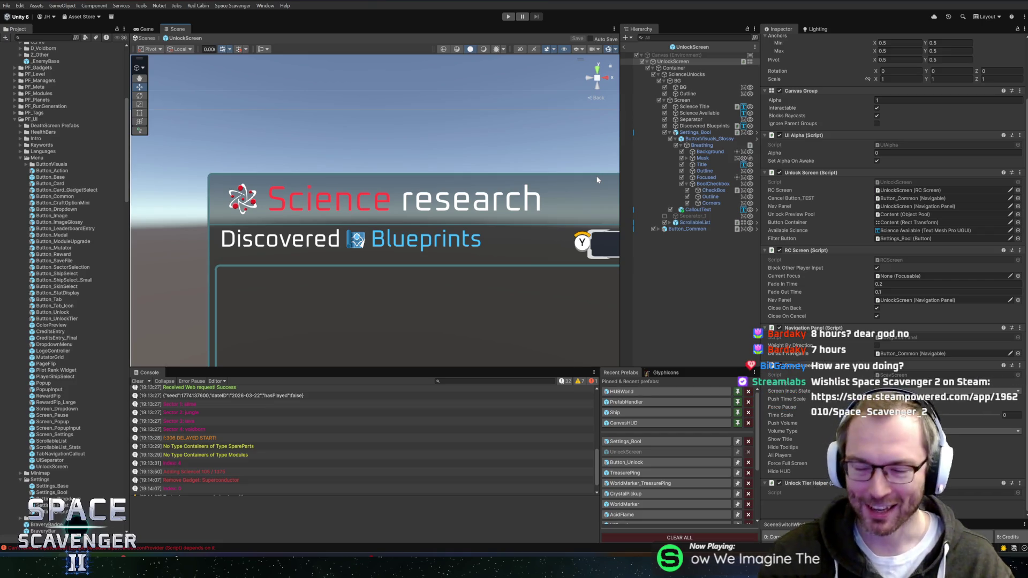
pyautogui.click(689, 133)
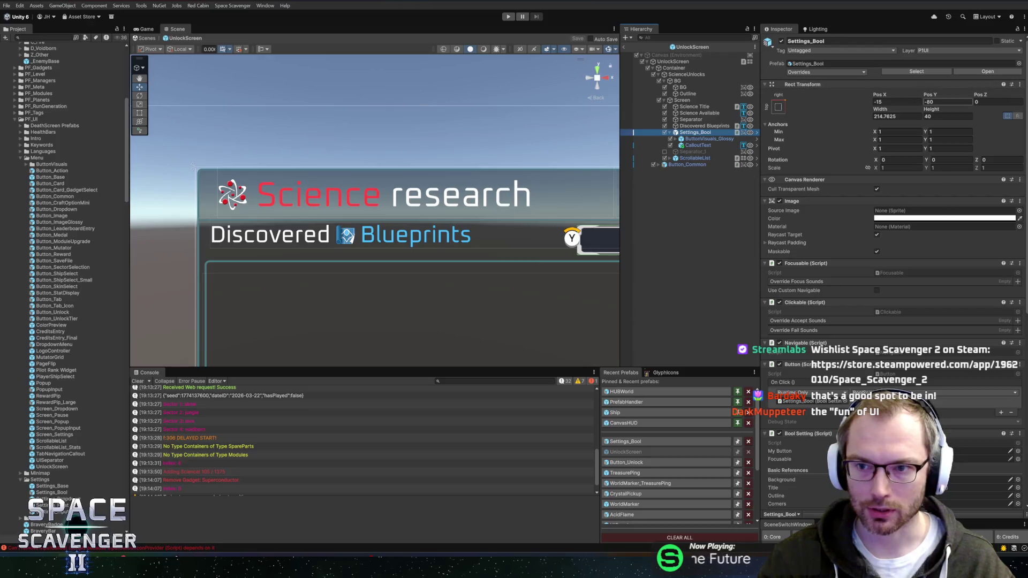
pyautogui.click(704, 126)
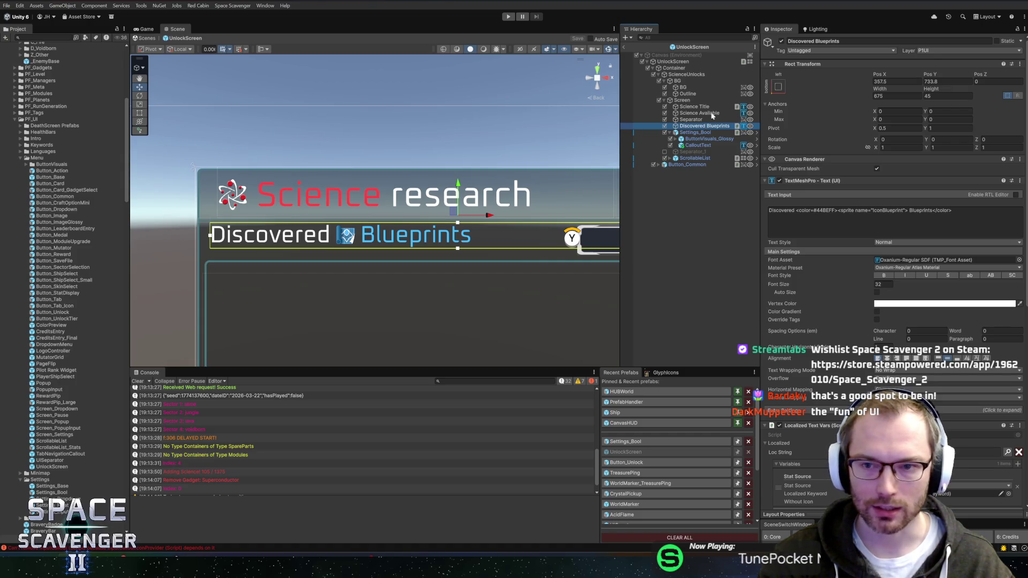
# Anchor the Discovered Blueprints text top-left, including pivot and position
pyautogui.click(779, 86)
pyautogui.click(809, 151)
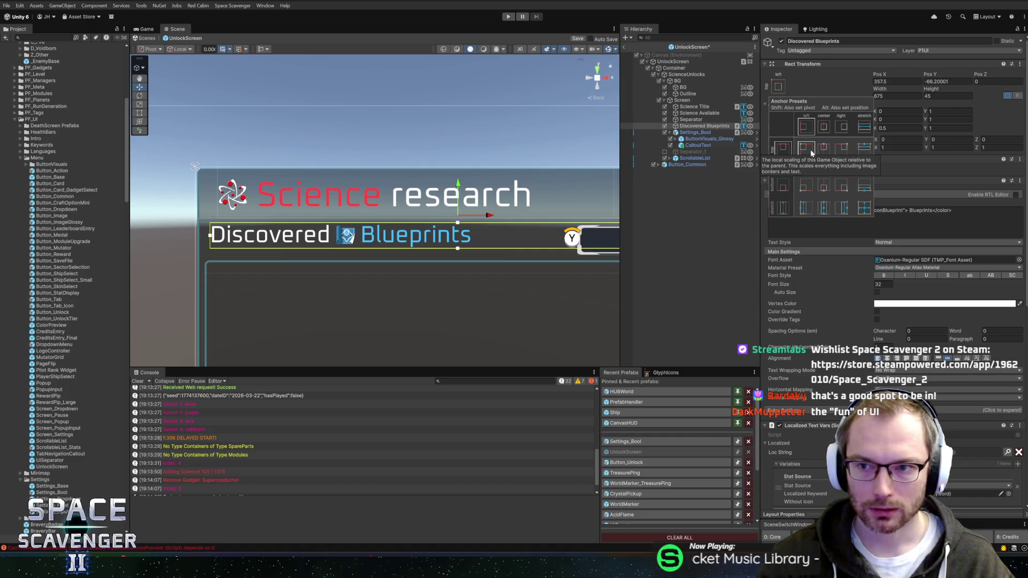
pyautogui.keyDown('alt'); pyautogui.keyDown('shift'); pyautogui.click(806, 149); pyautogui.keyUp('shift'); pyautogui.keyUp('alt')
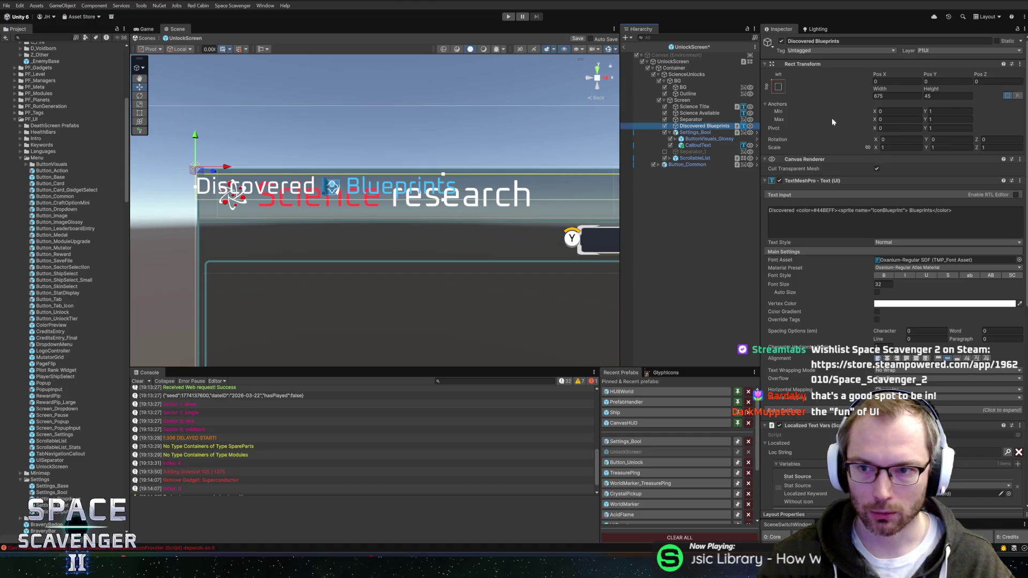
pyautogui.click(695, 132)
pyautogui.click(704, 126)
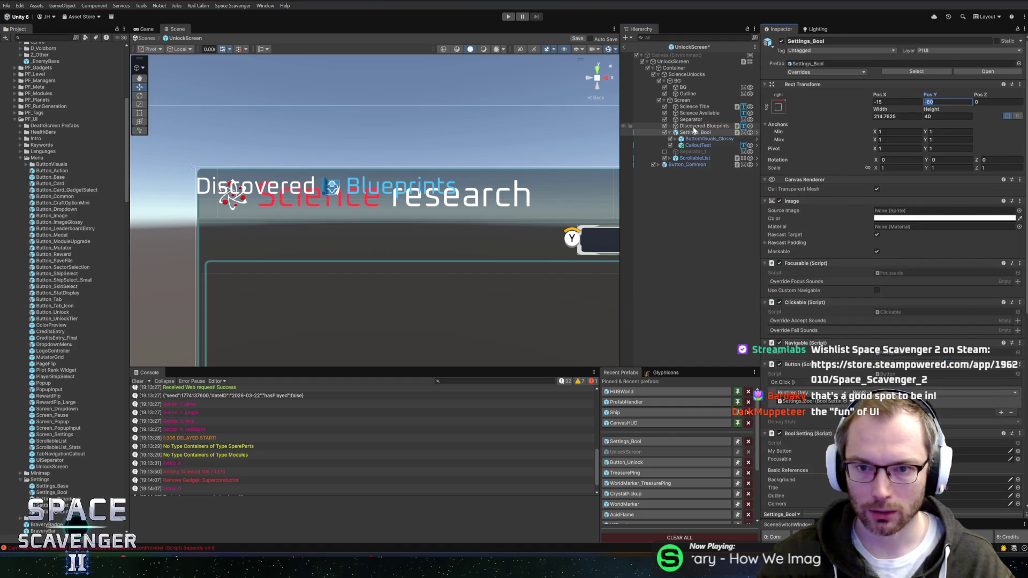
# Set the Discovered Blueprints text's Pos Y to -80
pyautogui.click(947, 82)
pyautogui.write('-80')
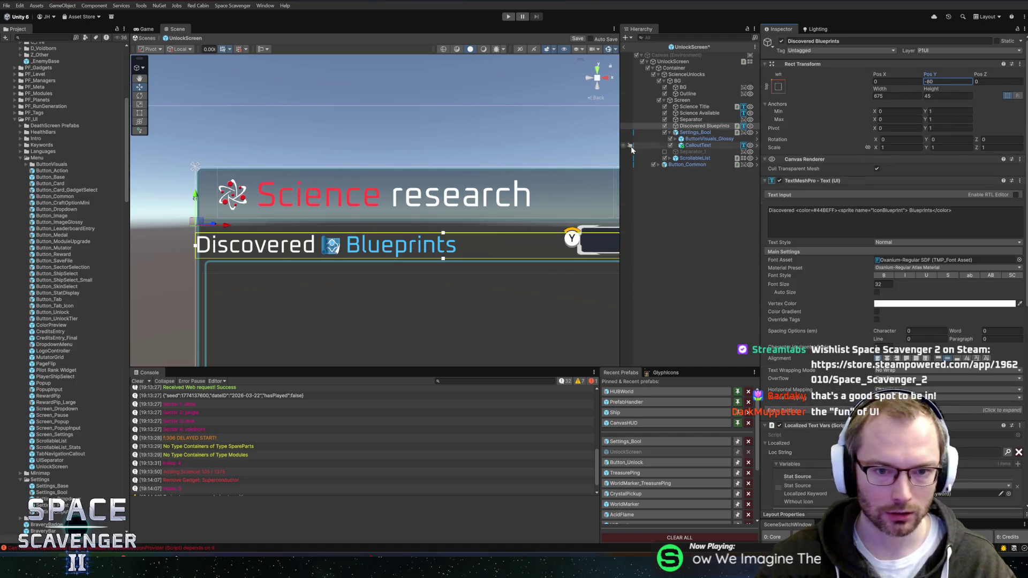
pyautogui.scroll(-2, 397, 221)
pyautogui.scroll(2, 543, 201)
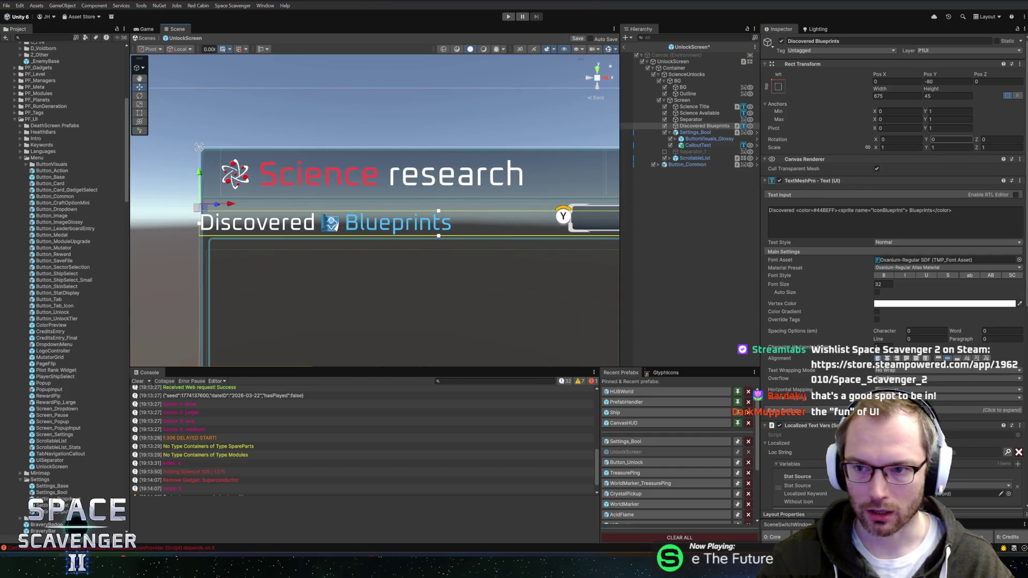
pyautogui.click(694, 133)
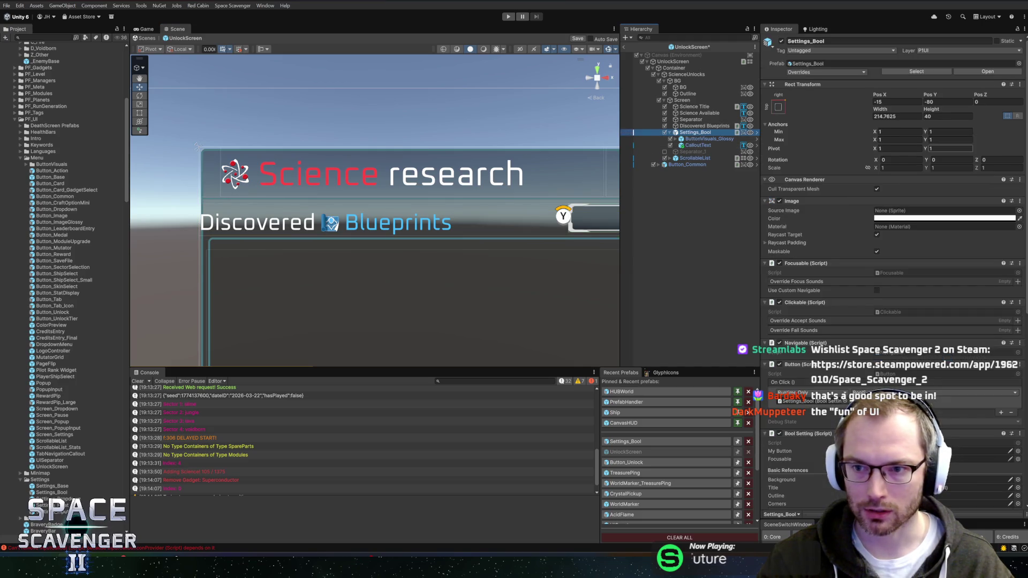
pyautogui.moveTo(533, 207)
pyautogui.mouseDown()
pyautogui.moveTo(404, 205)
pyautogui.moveTo(524, 216)
pyautogui.moveTo(479, 213)
pyautogui.mouseUp()
# Give the text a top margin of -10 and a height of 40
pyautogui.click(701, 126)
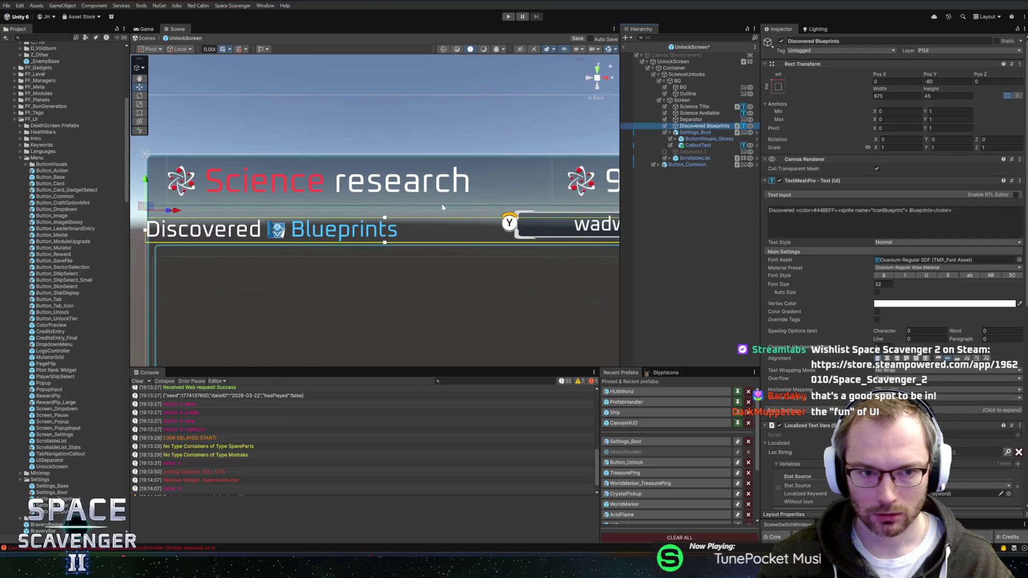
pyautogui.click(784, 410)
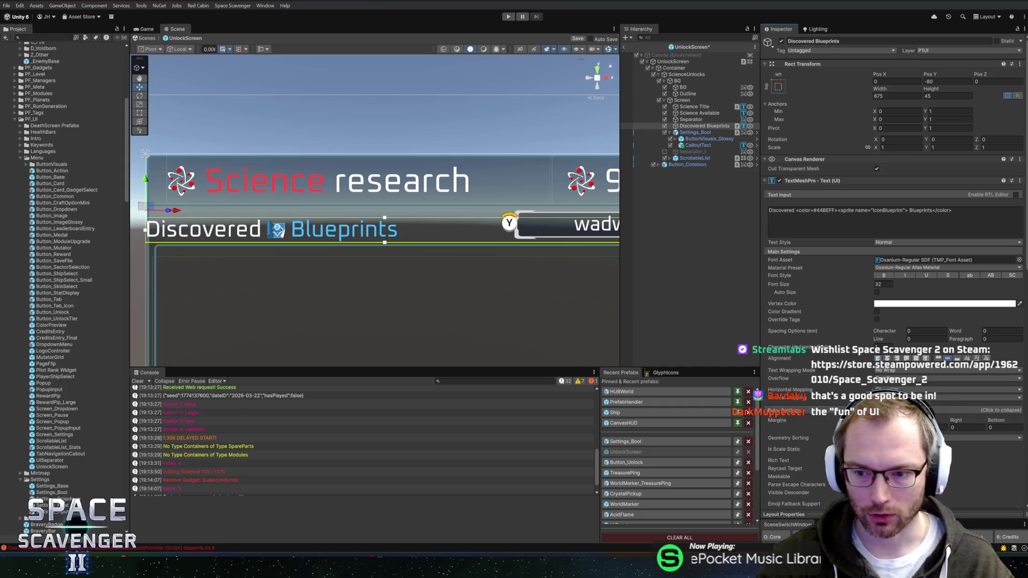
pyautogui.write('-10')
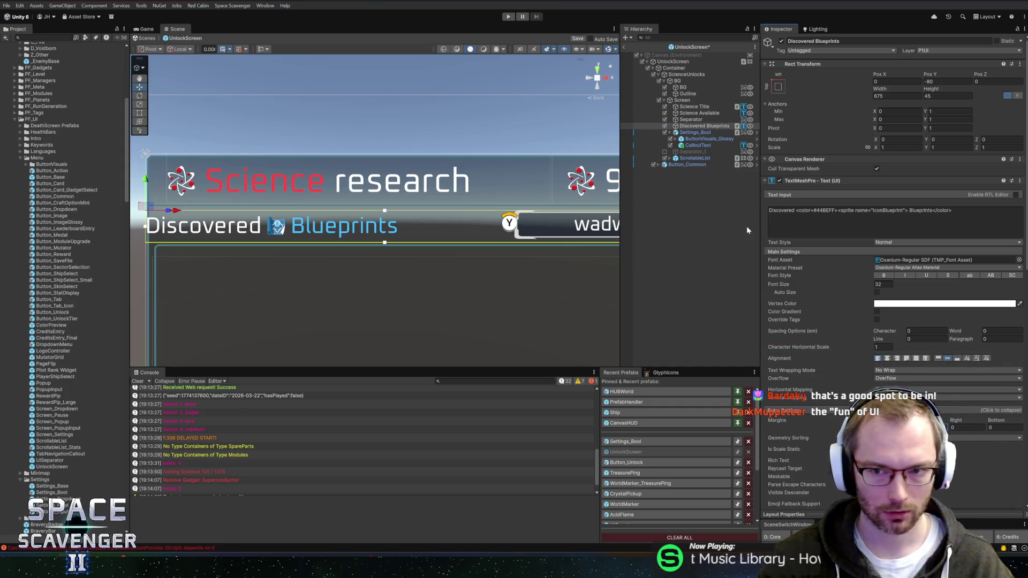
pyautogui.click(784, 410)
pyautogui.click(947, 96)
pyautogui.write('40')
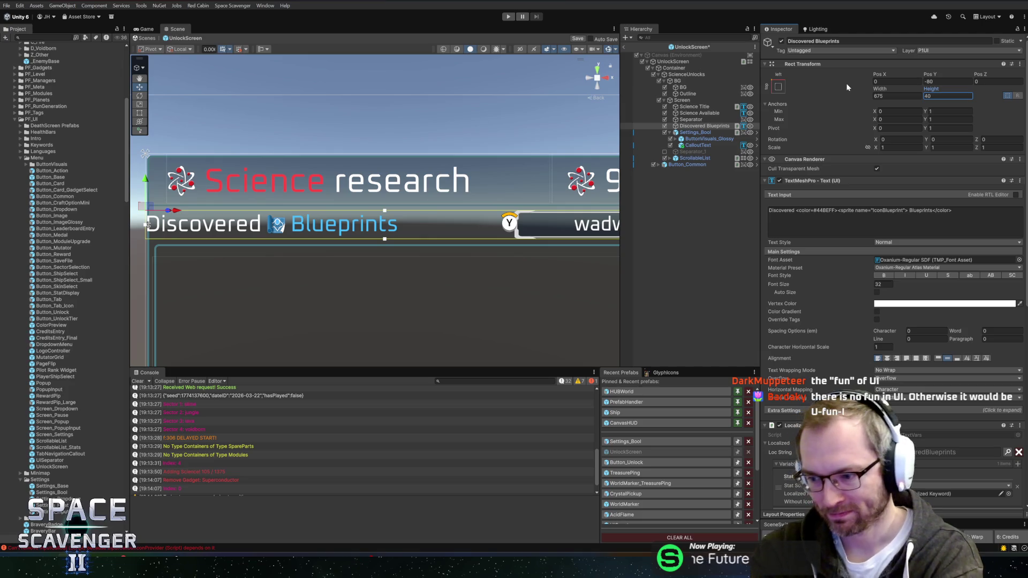
# Set the text's Pos X to 15 and save the scene
pyautogui.click(896, 81)
pyautogui.write('20')
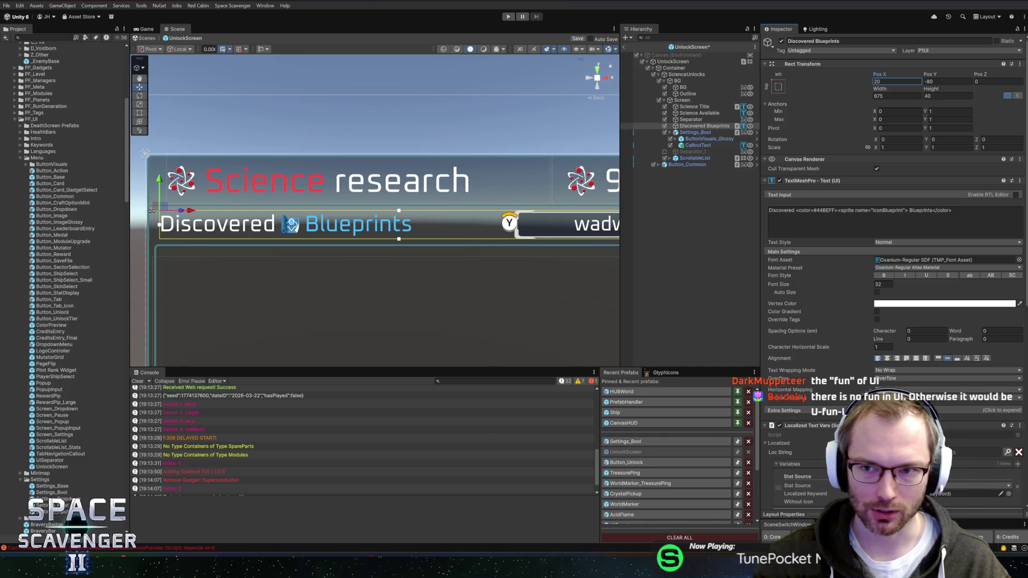
pyautogui.press('BackSpace')
pyautogui.press('BackSpace')
pyautogui.write('15')
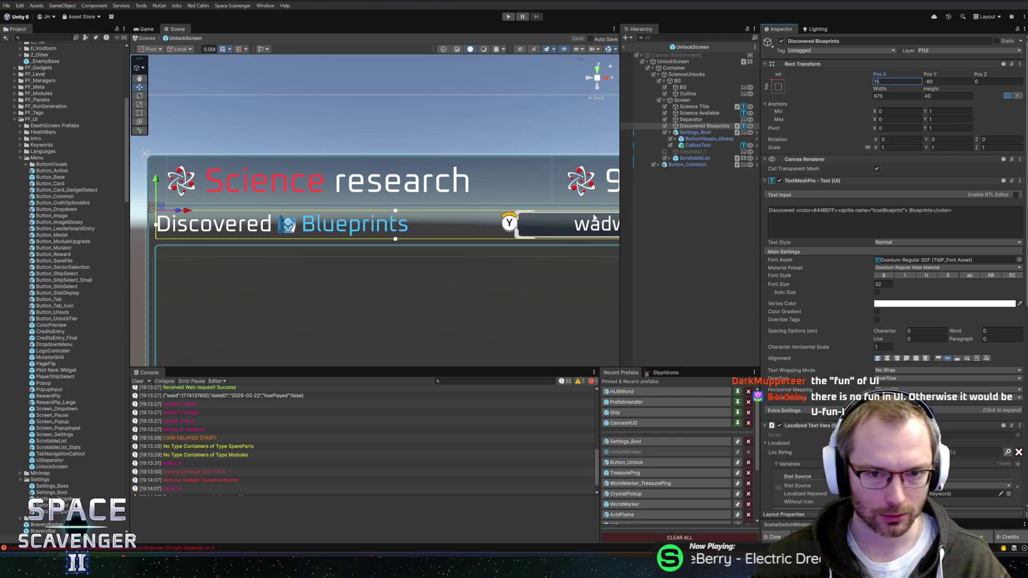
pyautogui.hotkey('ctrl', 's')
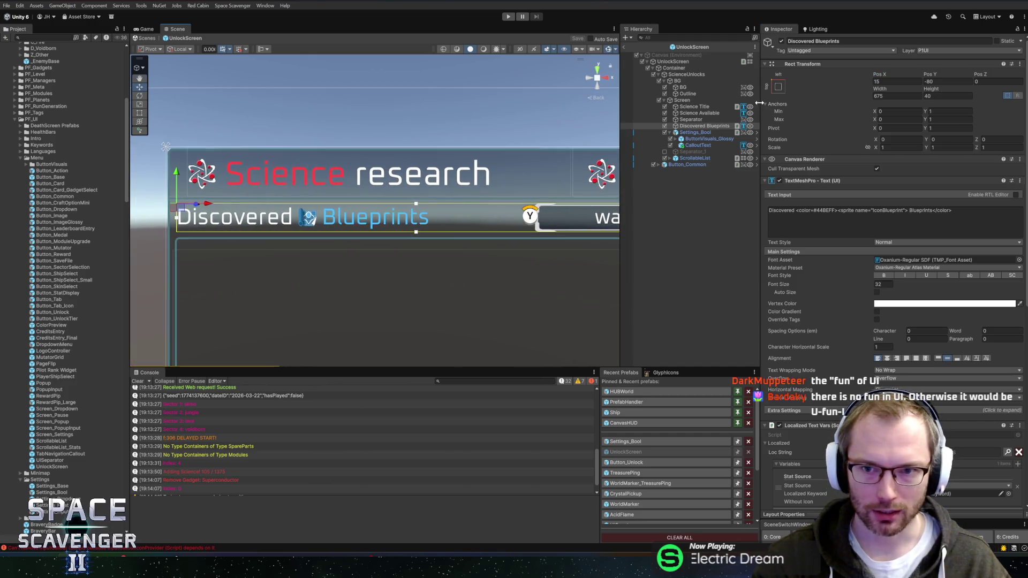
# Narrow the text box to width 409.2 and cap Auto Size Max at 32
pyautogui.moveTo(881, 89)
pyautogui.mouseDown()
pyautogui.moveTo(171, 128)
pyautogui.moveTo(351, 137)
pyautogui.mouseUp()
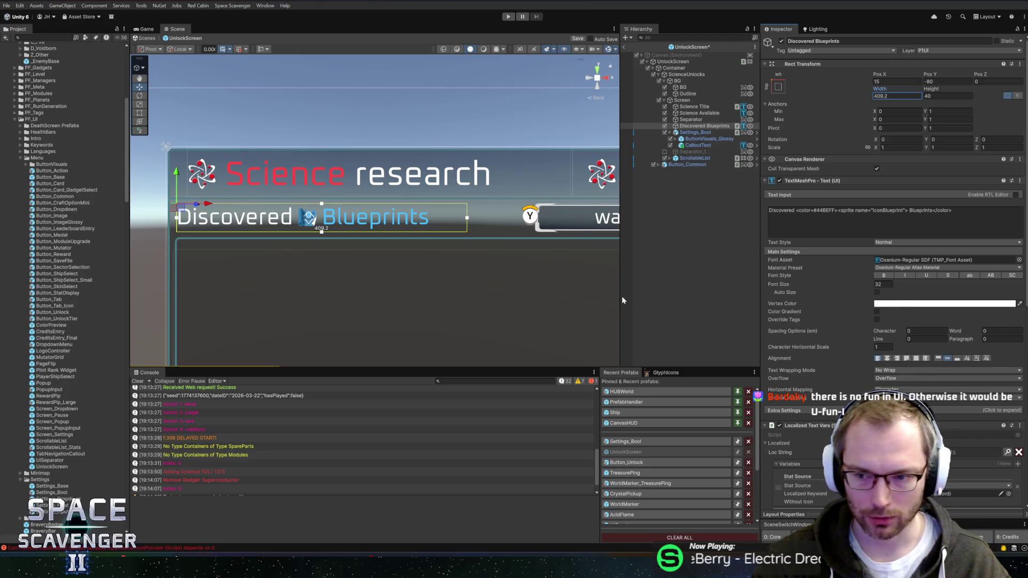
pyautogui.moveTo(602, 307)
pyautogui.mouseDown()
pyautogui.moveTo(342, 280)
pyautogui.moveTo(465, 298)
pyautogui.mouseUp()
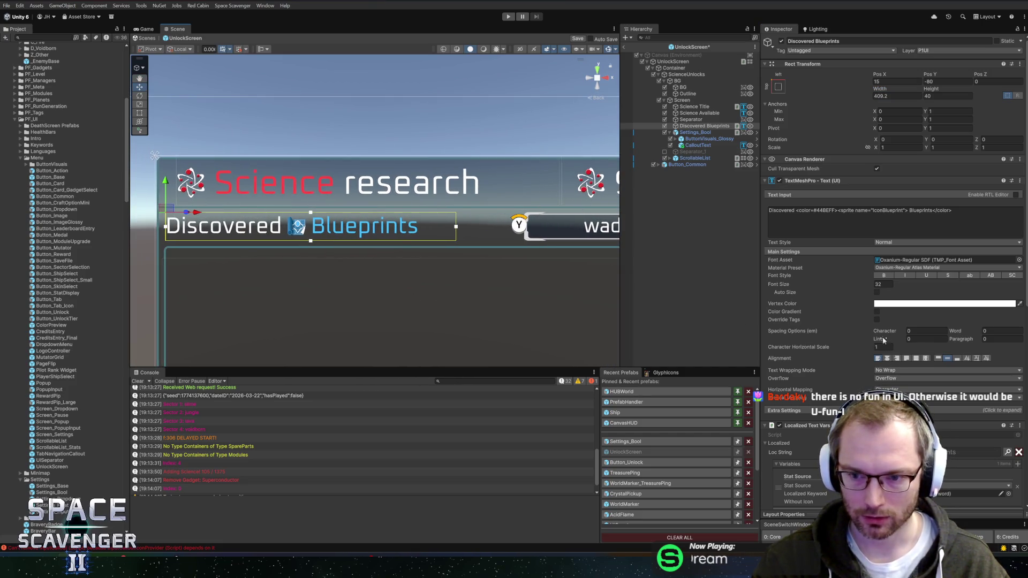
pyautogui.press('Tab')
pyautogui.write('32')
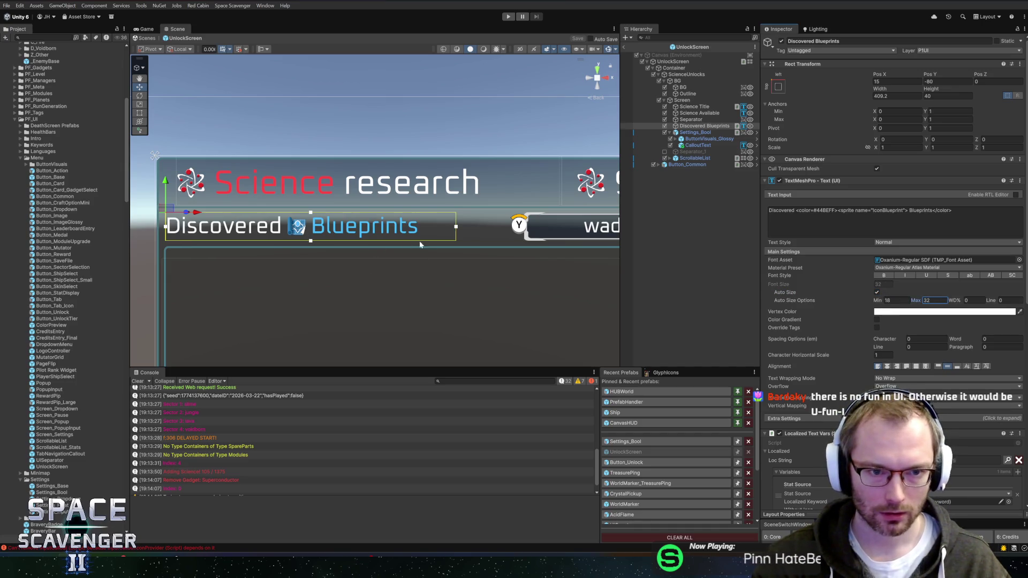
pyautogui.hscroll(5, 511, 226)
pyautogui.hscroll(-3, 511, 226)
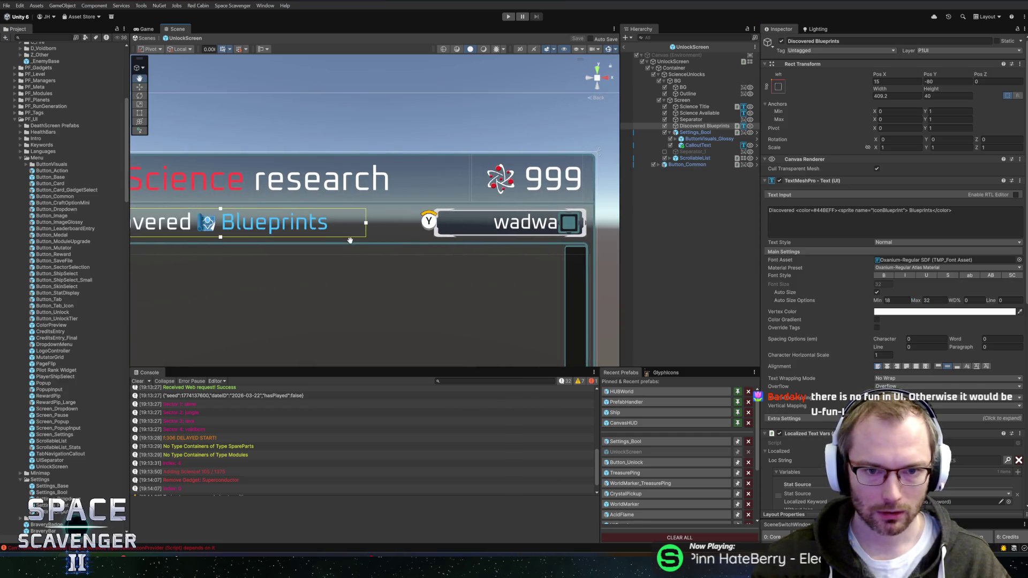
# Move the Settings_Bool toggle's Title label to Pos X -45
pyautogui.click(694, 133)
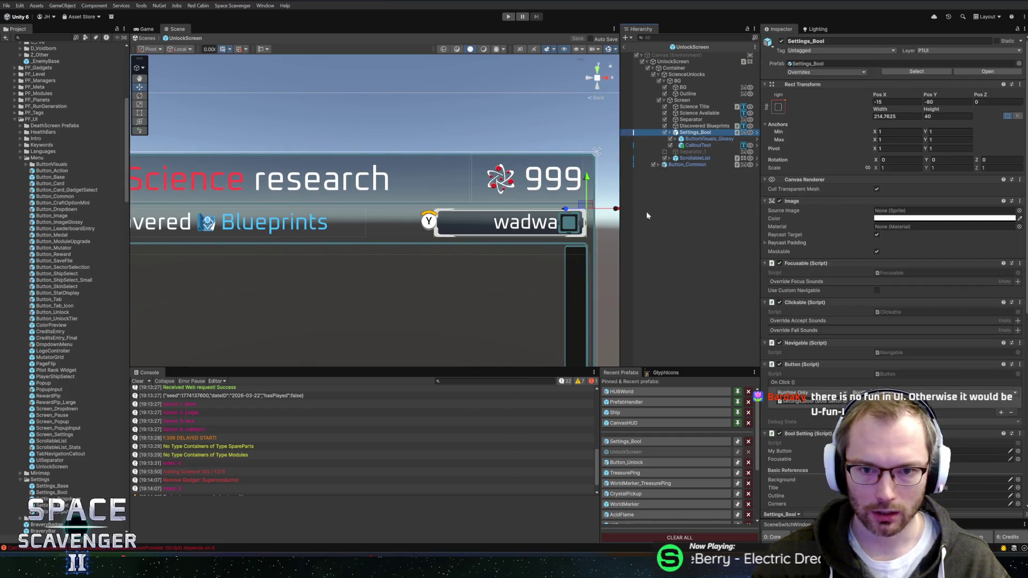
pyautogui.click(693, 139)
pyautogui.press('Right')
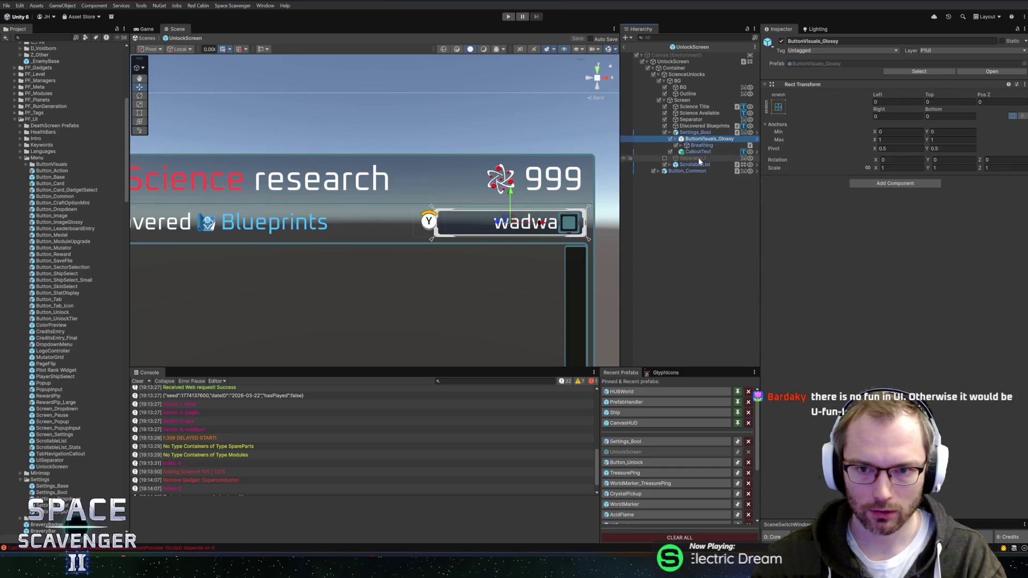
pyautogui.press('Down')
pyautogui.press('Right')
pyautogui.click(714, 163)
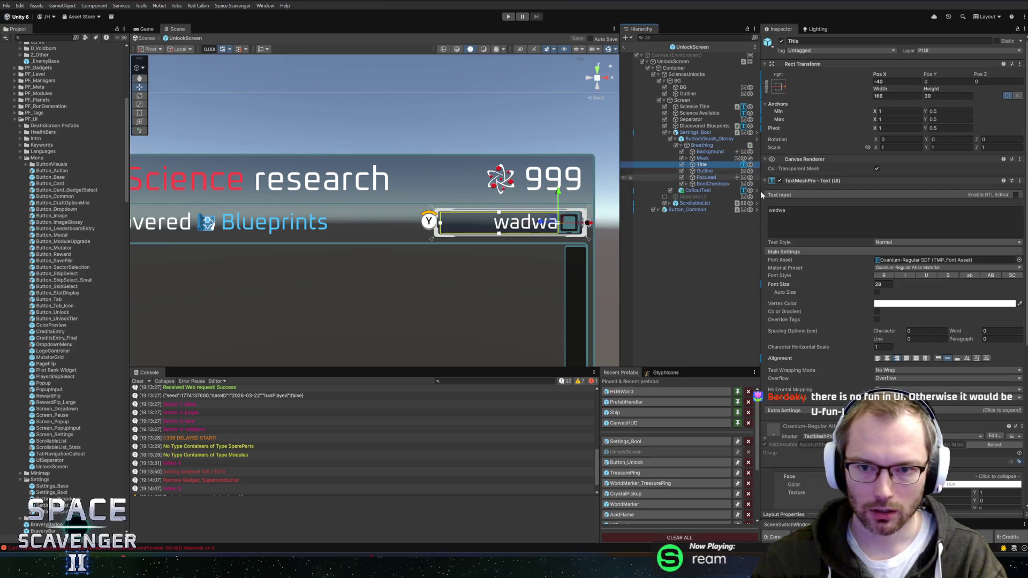
pyautogui.click(888, 81)
pyautogui.write('-45')
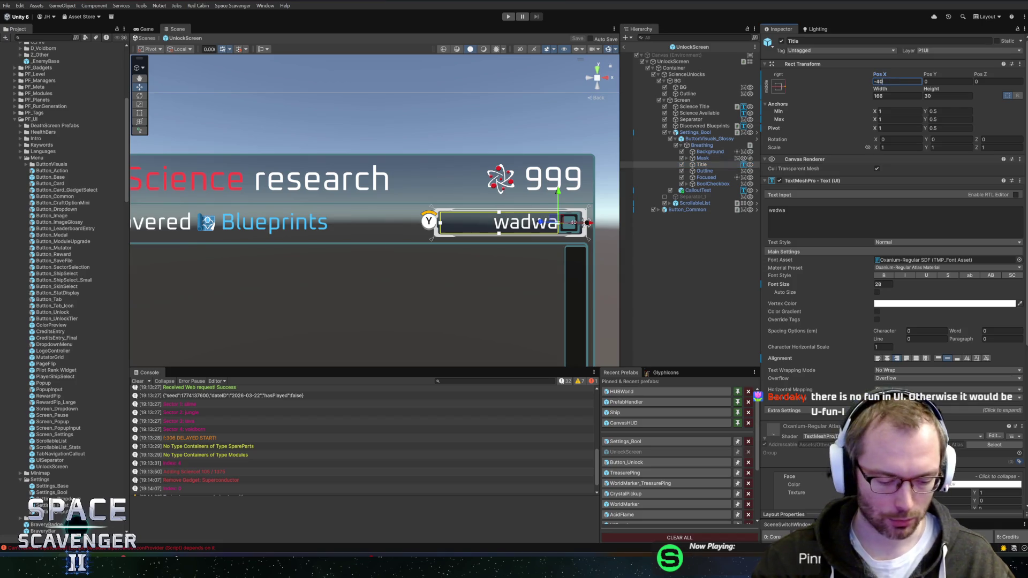
pyautogui.press('Return')
# Reselect Settings_Bool, then switch to Rider and search classes for 'settings'
pyautogui.scroll(4, 526, 228)
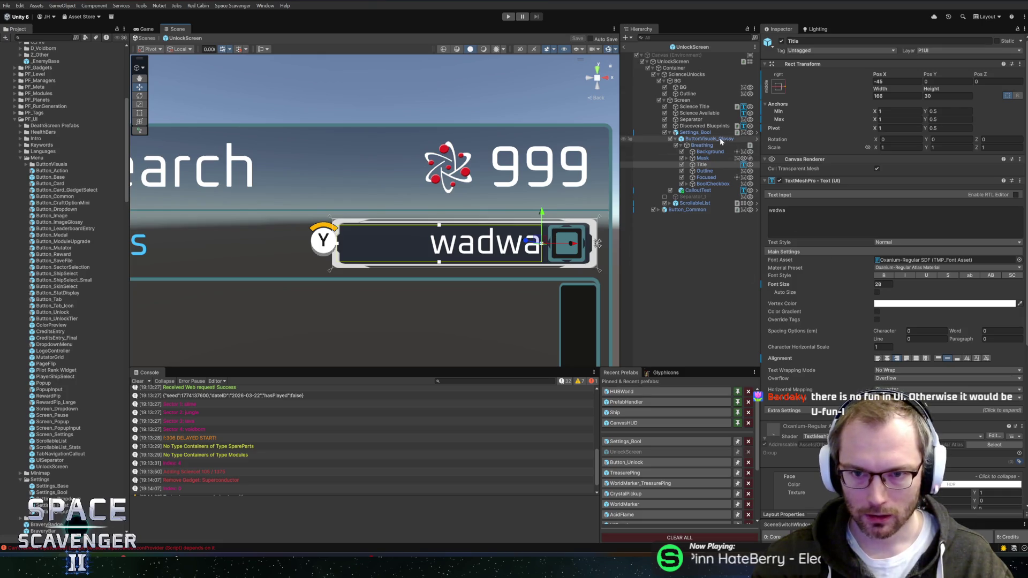
pyautogui.click(709, 139)
pyautogui.click(695, 133)
pyautogui.scroll(-10, 868, 320)
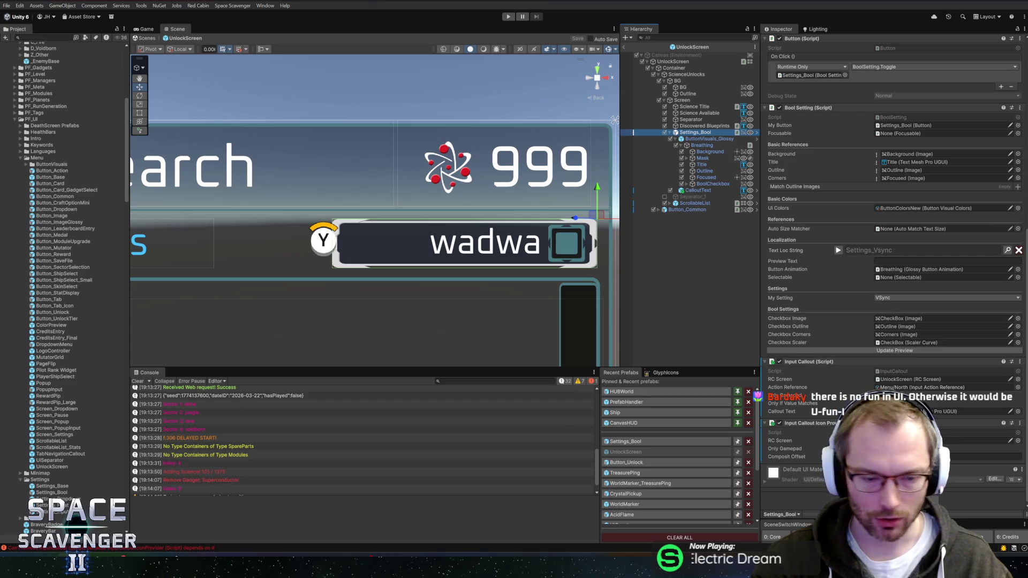
pyautogui.hotkey('alt', 'Tab')
pyautogui.hotkey('ctrl', 'n')
pyautogui.write('se')
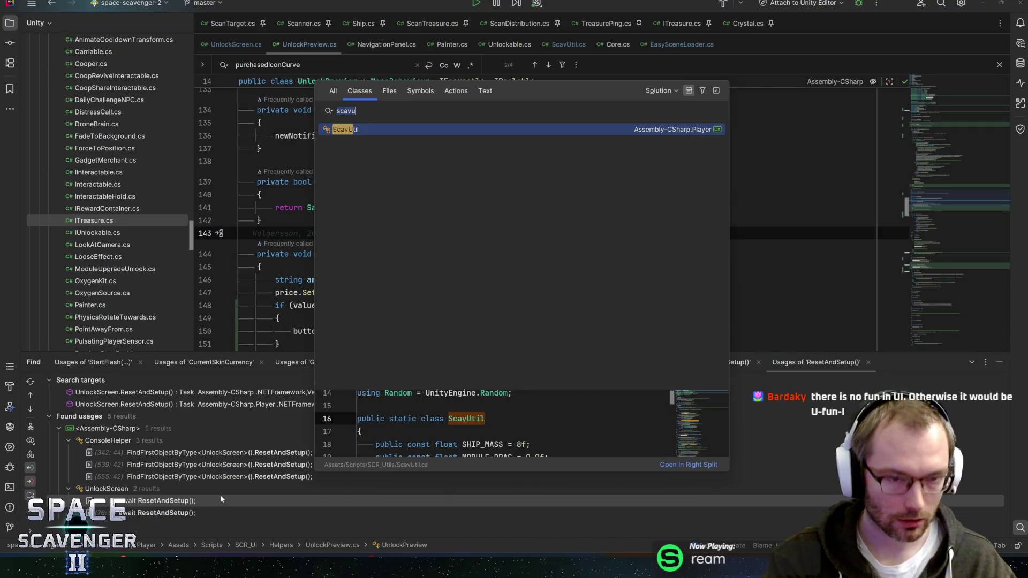
pyautogui.write('ttings')
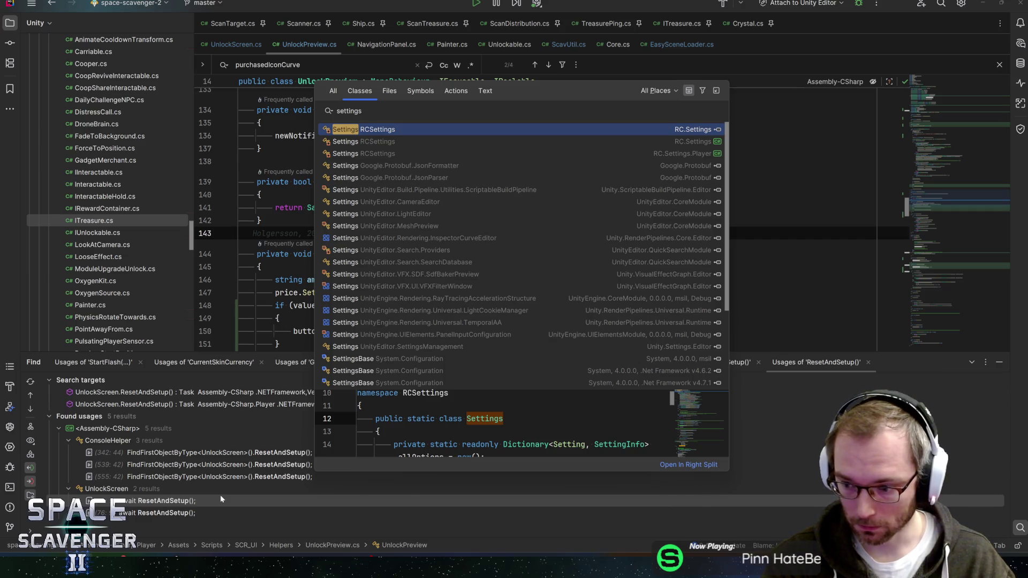
# Open RCSettings Settings.cs and place the caret after MonitorID in the Setting enum
pyautogui.press('Return')
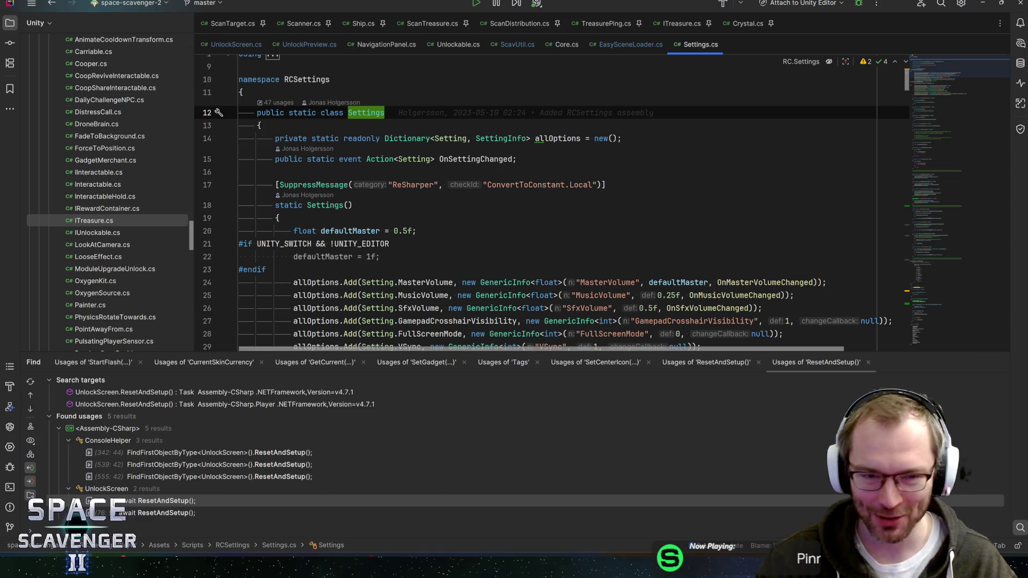
pyautogui.click(517, 159)
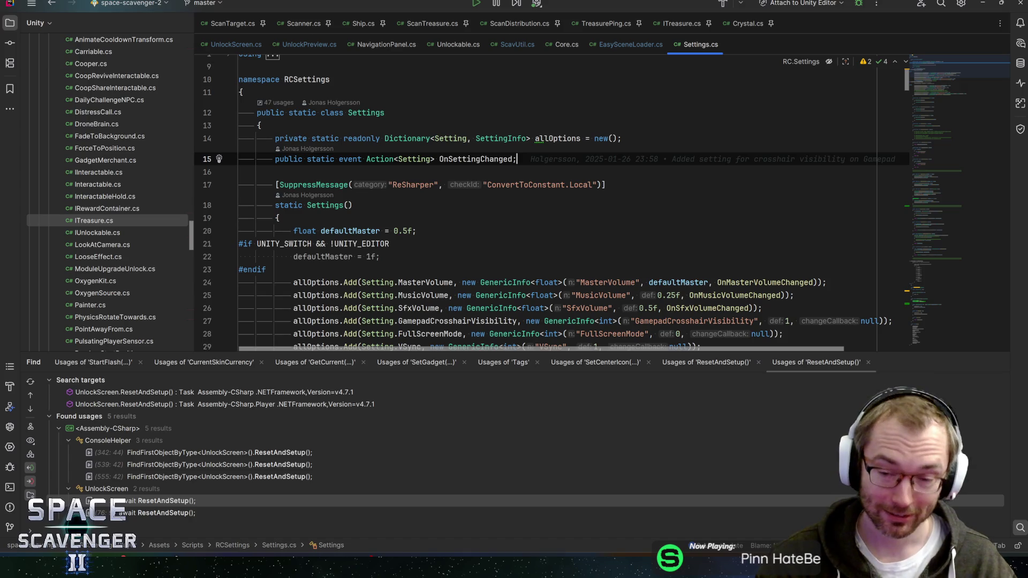
pyautogui.scroll(-3, 551, 208)
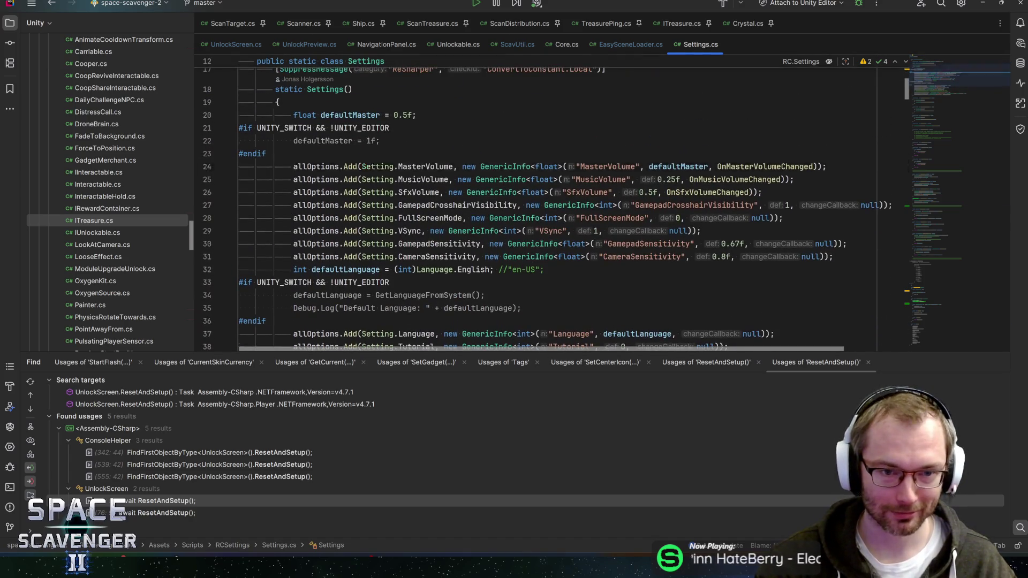
pyautogui.hotkey('ctrl', 'b')
pyautogui.scroll(-3, 552, 209)
pyautogui.click(320, 297)
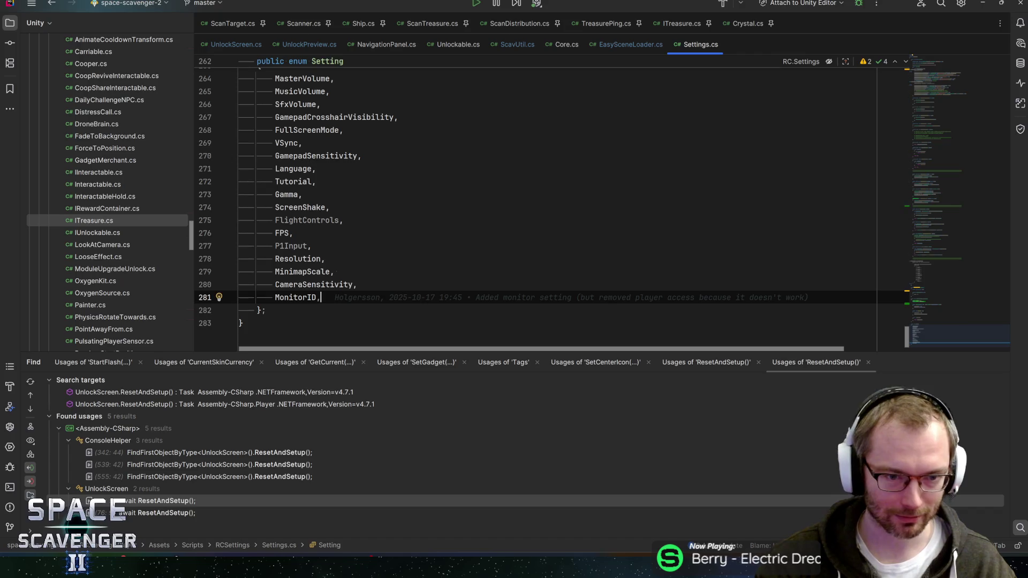
# Add a FilterBlueprints entry to the Setting enum
pyautogui.press('Return')
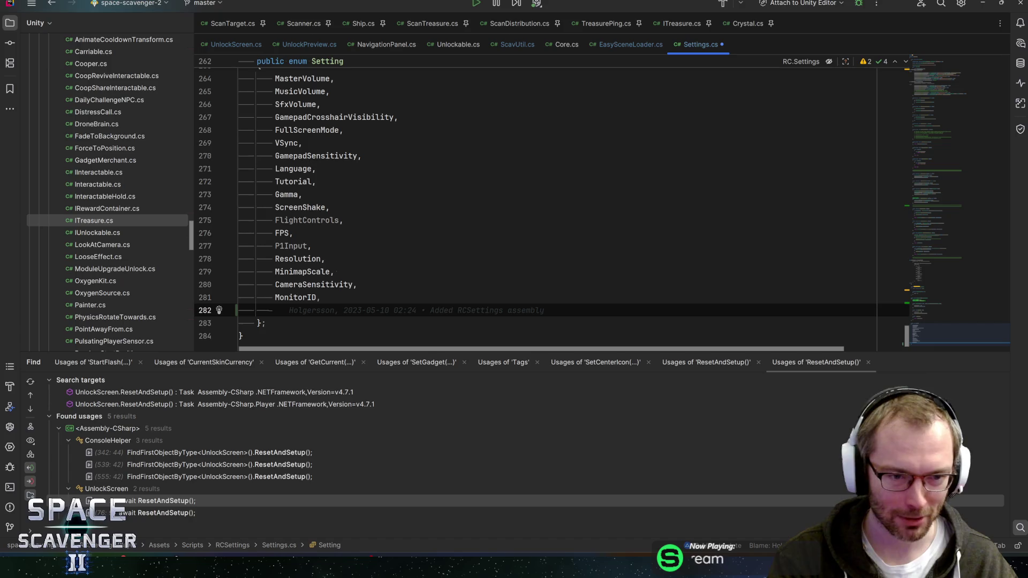
pyautogui.write('Filteri')
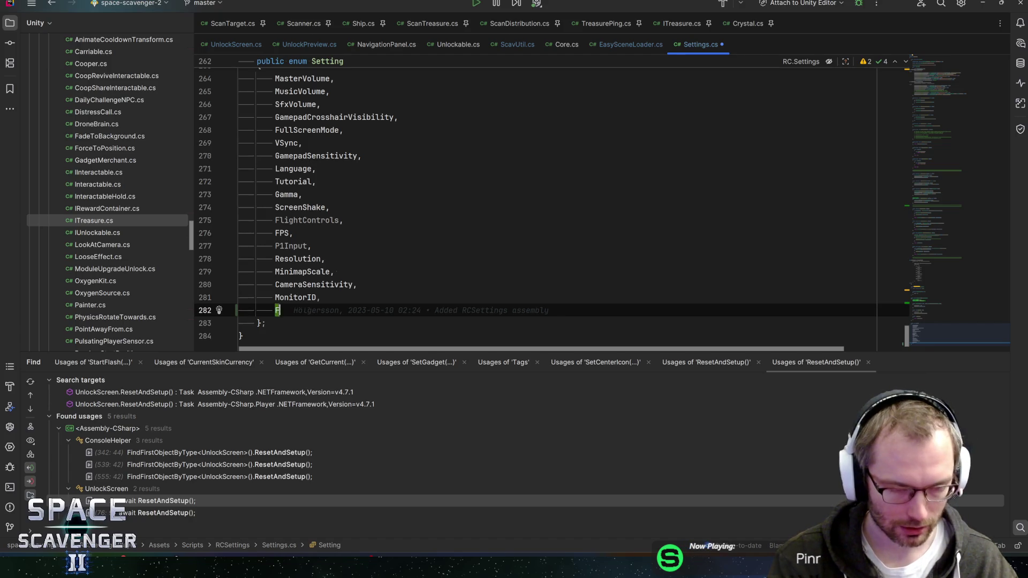
pyautogui.press('BackSpace')
pyautogui.write('Blueprints,')
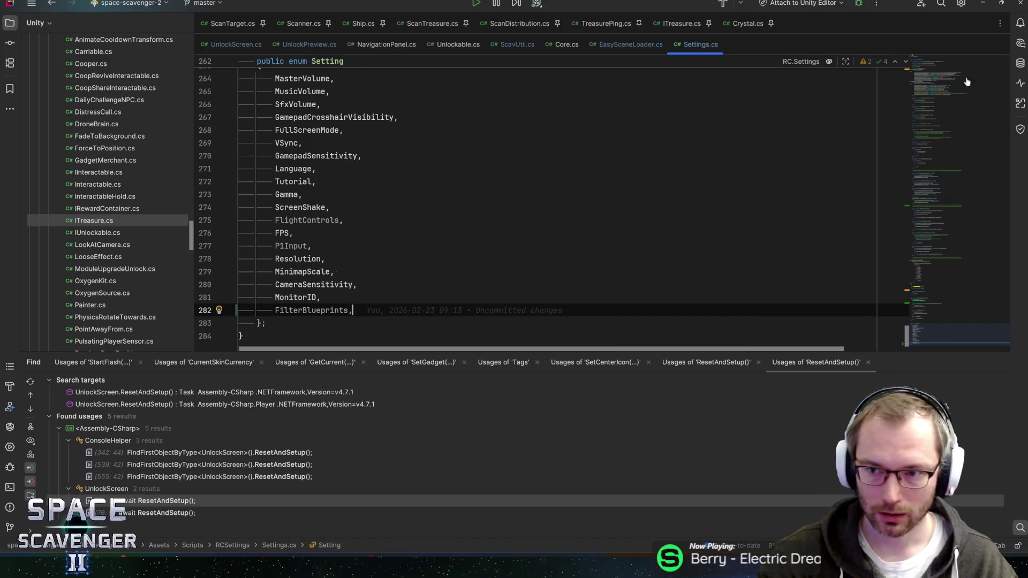
# Duplicate the VSync allOptions.Add line in the constructor, keeping it above the closing brace
pyautogui.click(967, 81)
pyautogui.scroll(3, 551, 209)
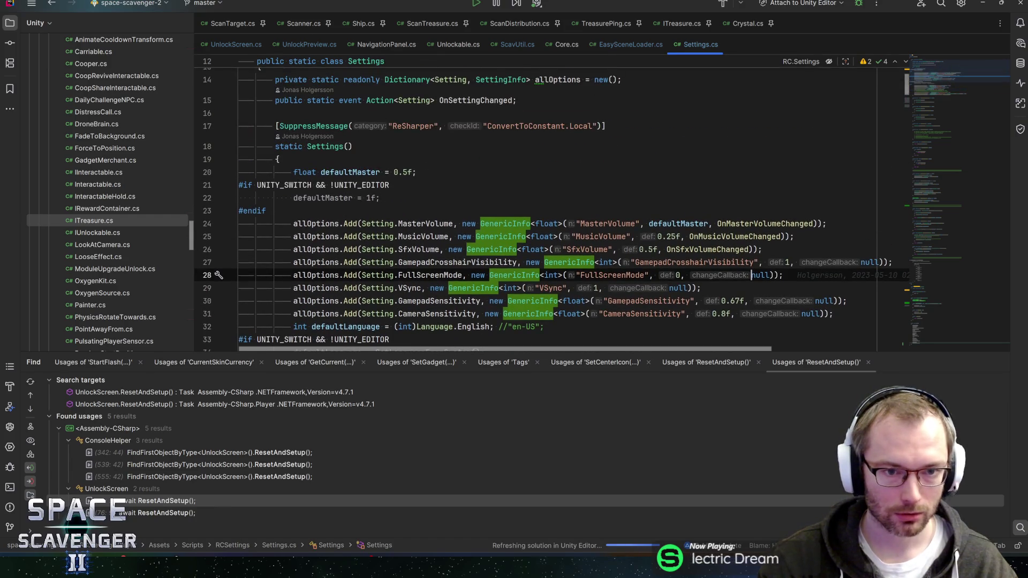
pyautogui.scroll(-6, 552, 209)
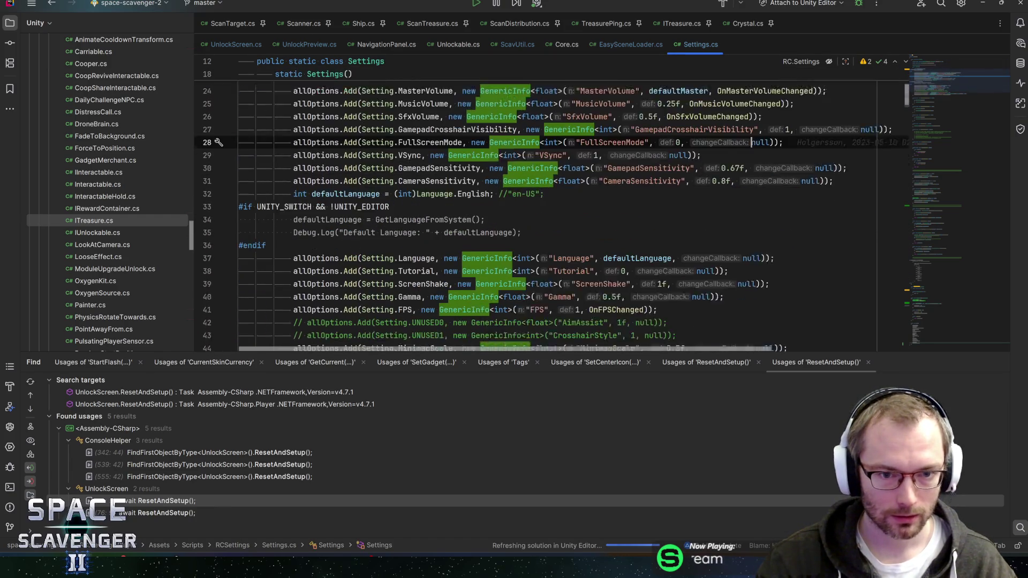
pyautogui.moveTo(422, 275)
pyautogui.scroll(2, 414, 187)
pyautogui.click(411, 121)
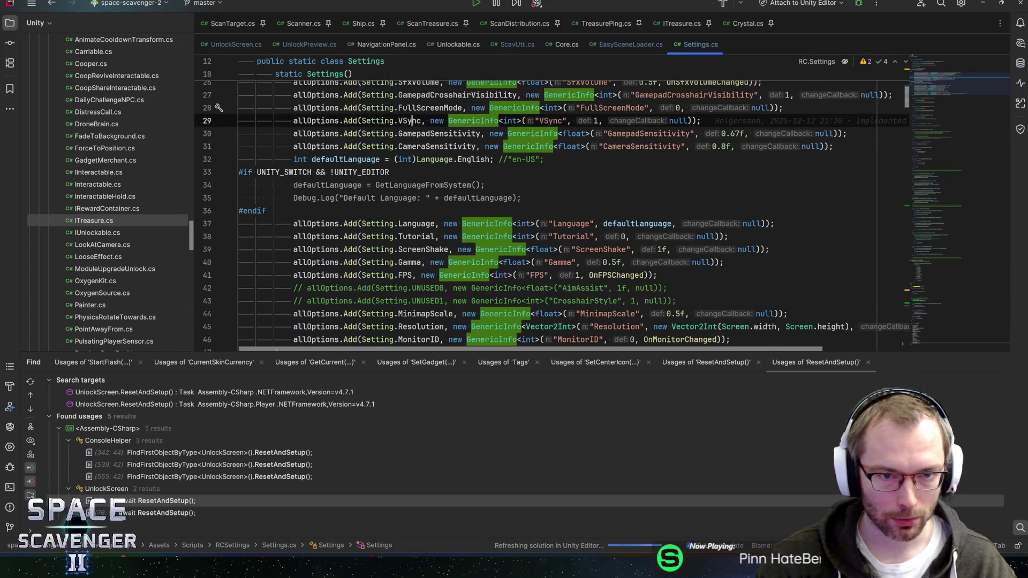
pyautogui.hotkey('ctrl', 'd')
pyautogui.hotkey('alt', 'shift', 'Down')
pyautogui.hotkey('alt', 'shift', 'Down')
pyautogui.hotkey('alt', 'shift', 'Down')
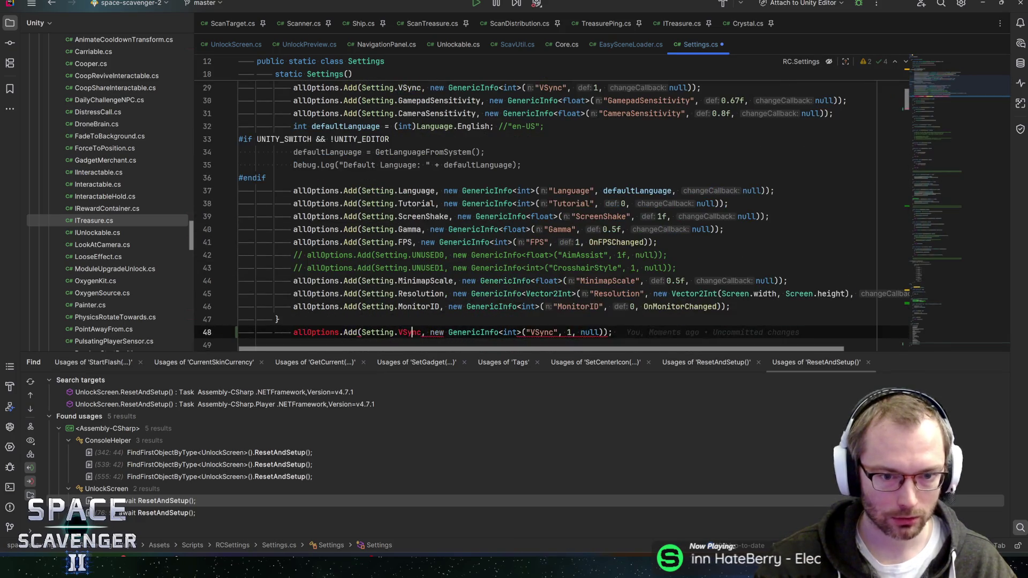
pyautogui.hotkey('alt', 'shift', 'Up')
# Rename the copied registration to FilterBlueprints and change its default to 0
pyautogui.click(509, 319)
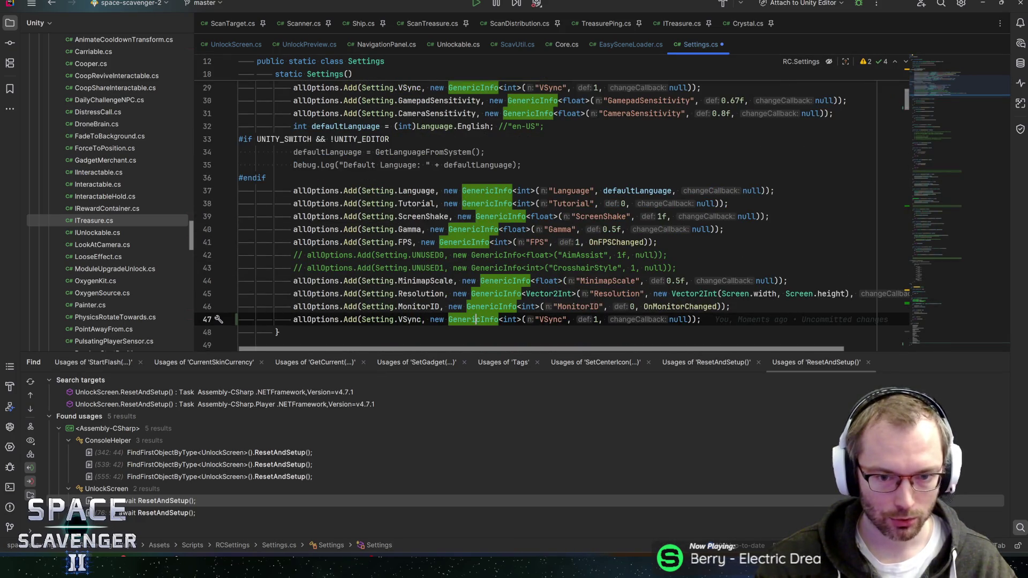
pyautogui.doubleClick(551, 319)
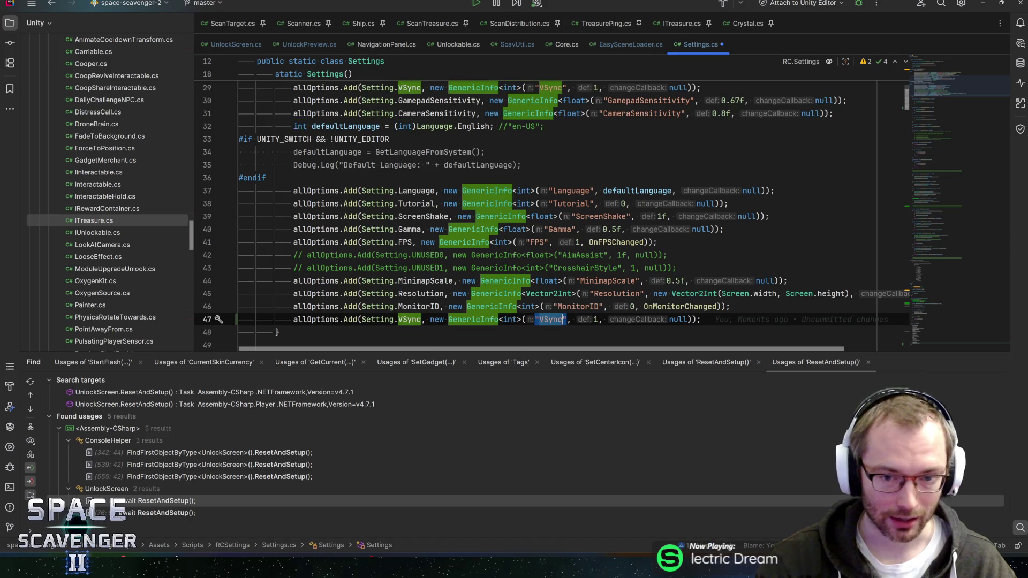
pyautogui.doubleClick(410, 319)
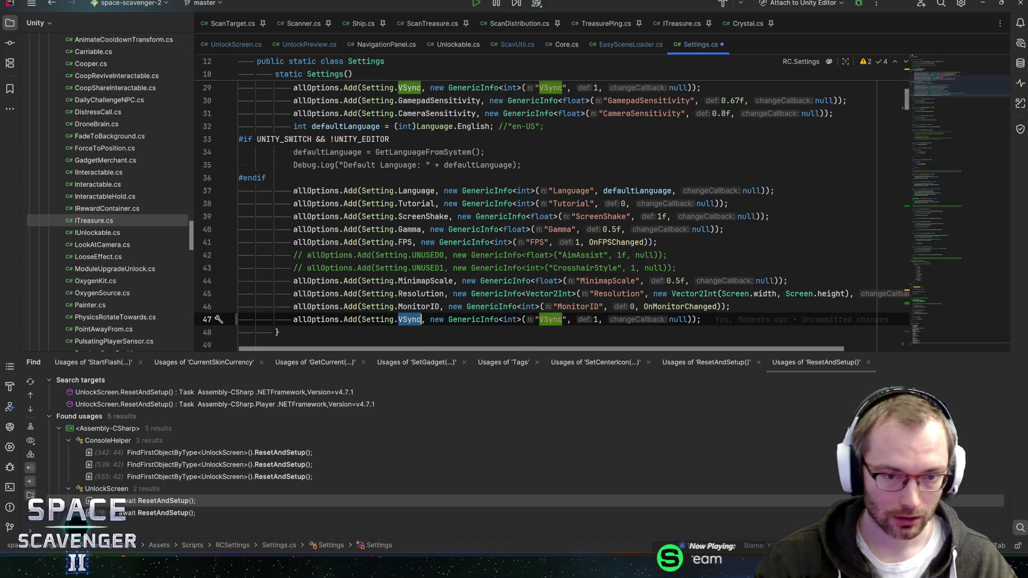
pyautogui.write('FilterBlueprints')
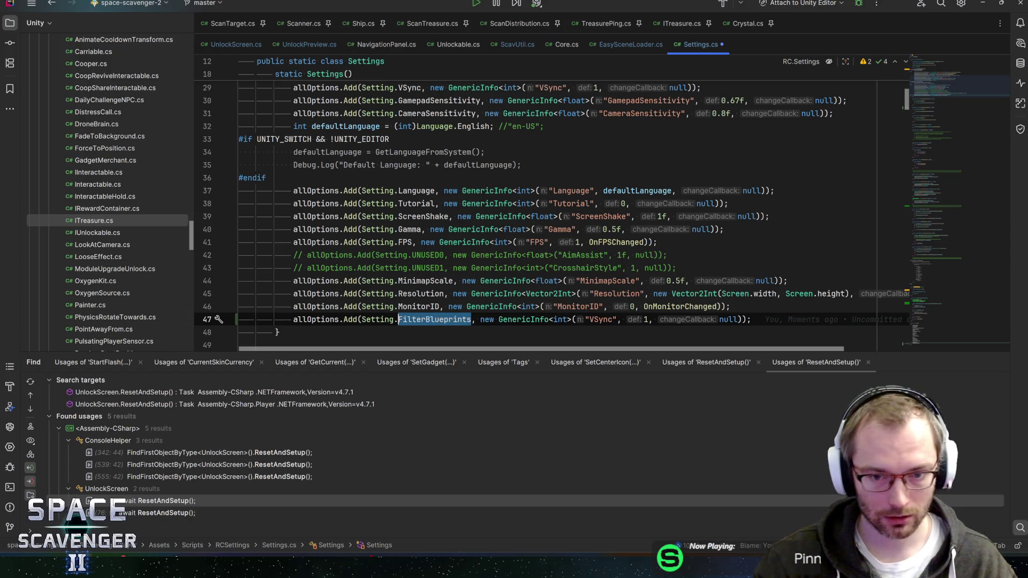
pyautogui.doubleClick(600, 319)
pyautogui.write('FilterBlueprints')
pyautogui.press('Right')
pyautogui.press('Right')
pyautogui.press('Right')
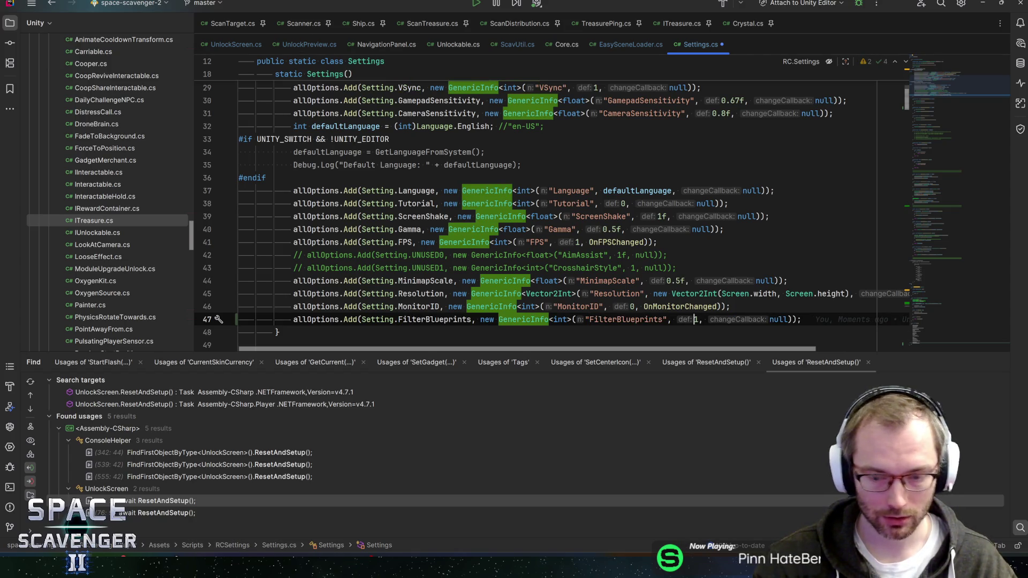
pyautogui.press('BackSpace')
pyautogui.write('0')
pyautogui.press('End')
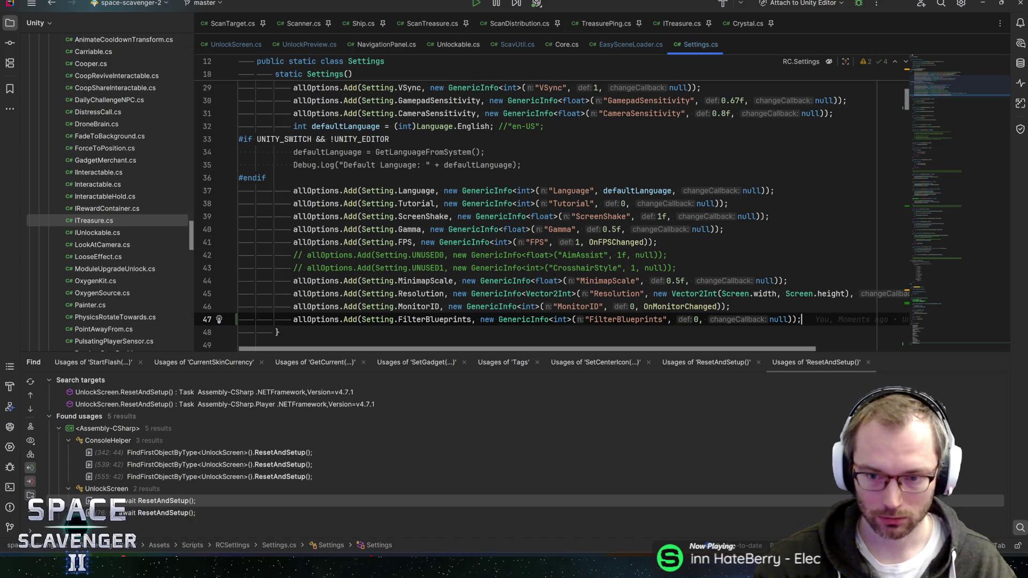
pyautogui.click(783, 319)
pyautogui.click(694, 319)
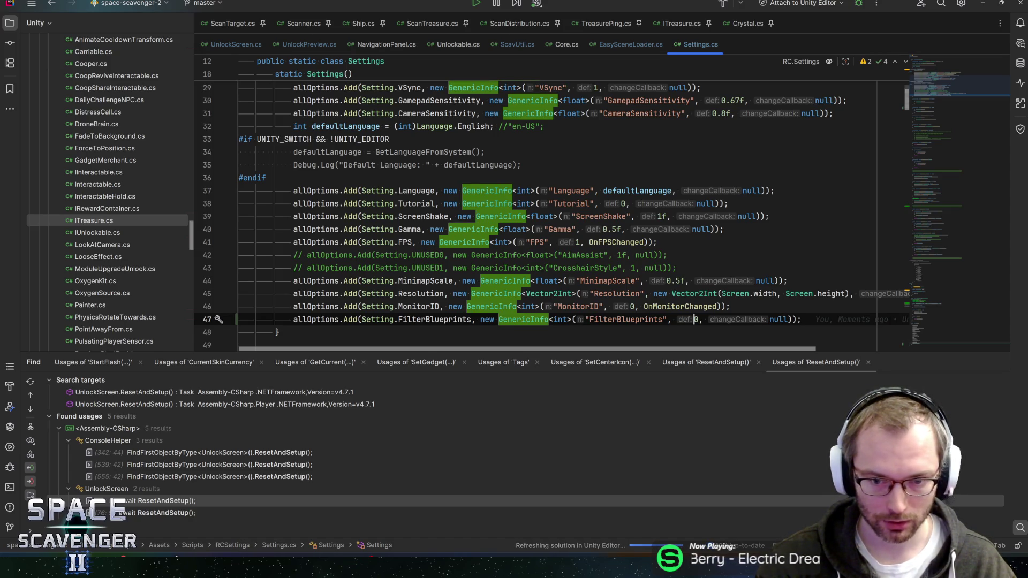
# Check the FilterBlueprints identifier's occurrences in Settings.cs
pyautogui.scroll(-1, 694, 319)
pyautogui.doubleClick(435, 281)
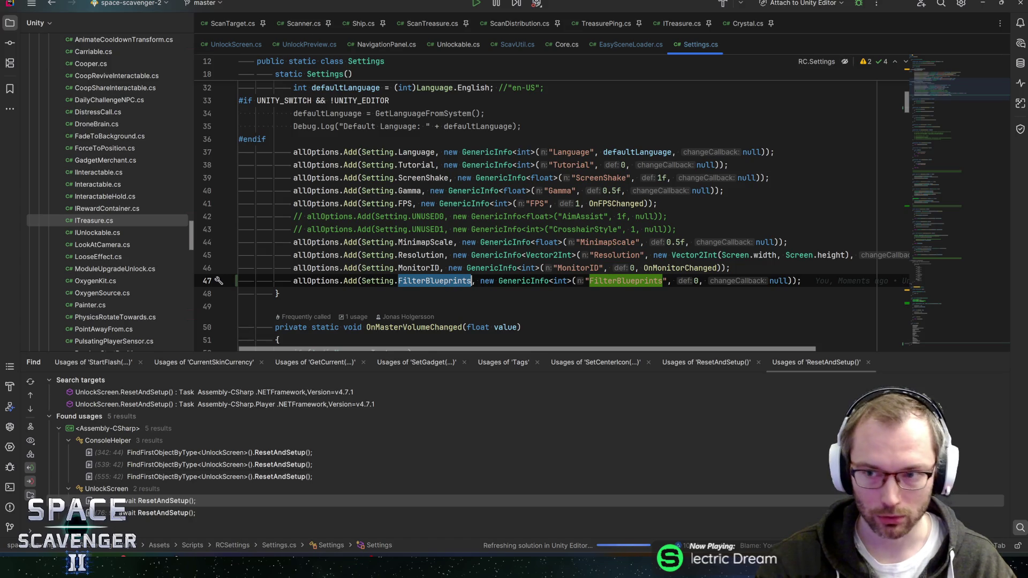
pyautogui.click(802, 280)
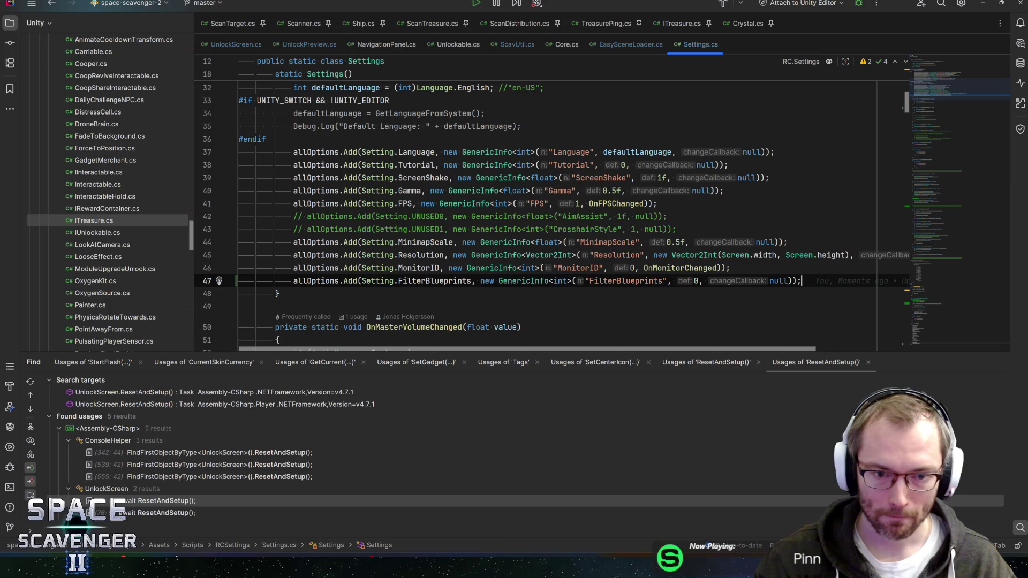
pyautogui.scroll(-2, 551, 215)
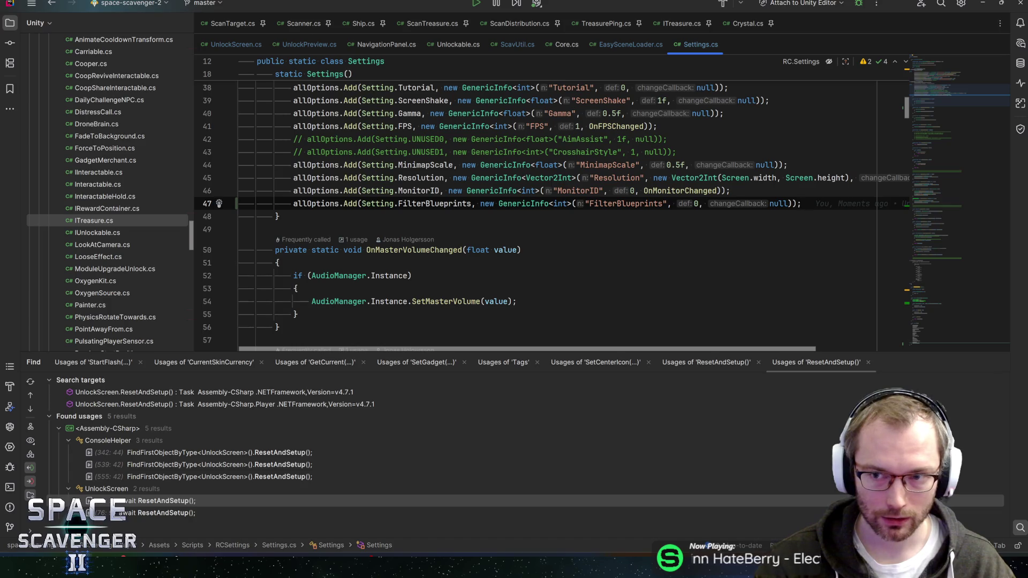
pyautogui.click(449, 204)
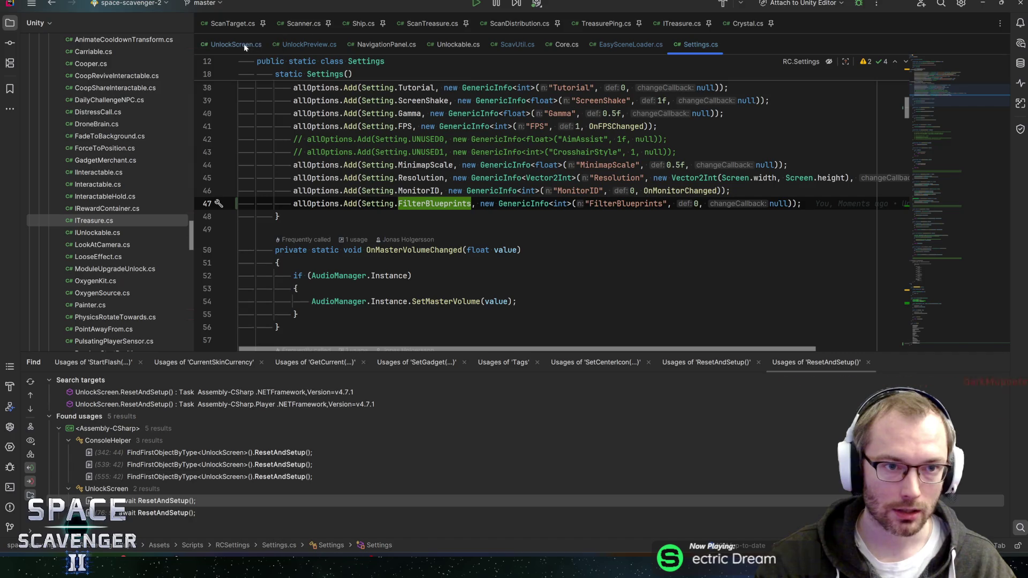
pyautogui.click(265, 43)
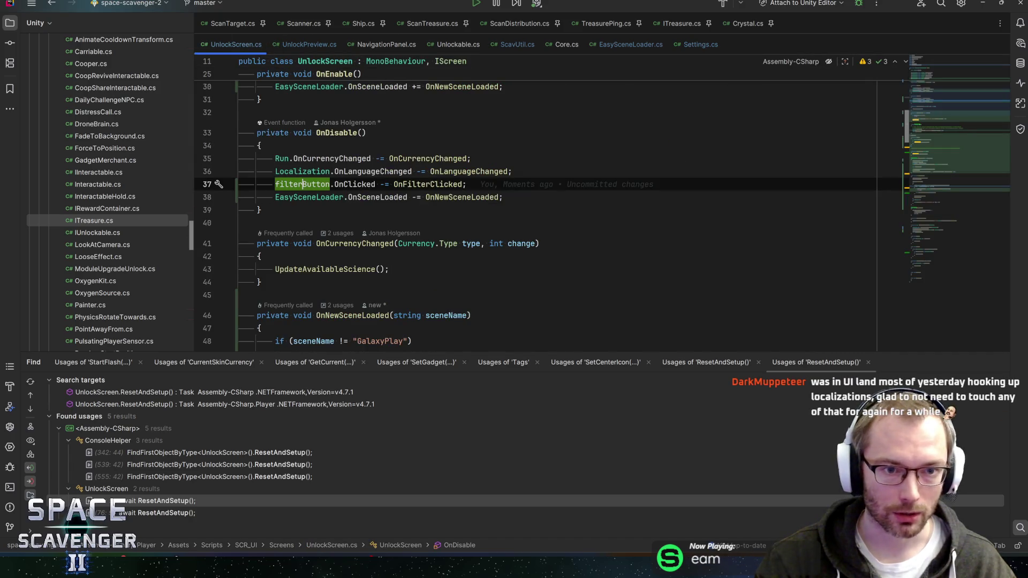
pyautogui.scroll(3, 535, 203)
pyautogui.click(359, 245)
pyautogui.hotkey('ctrl', 'x')
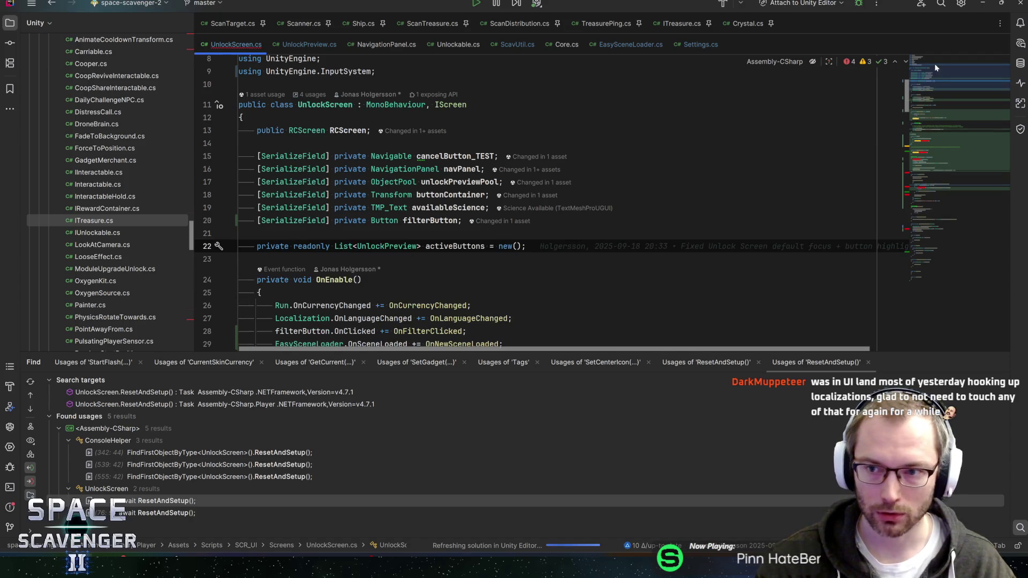
pyautogui.click(937, 137)
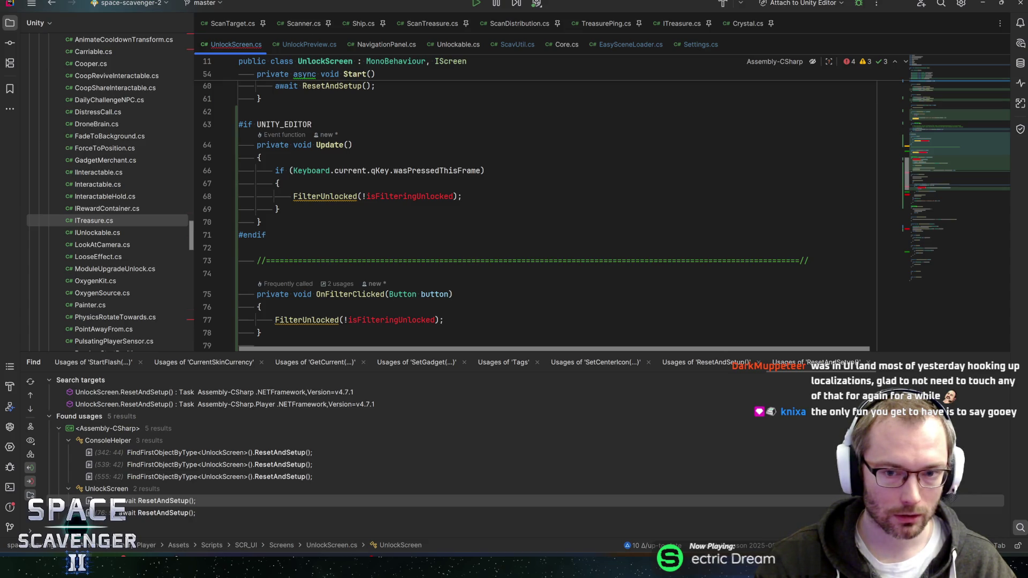
pyautogui.moveTo(410, 196)
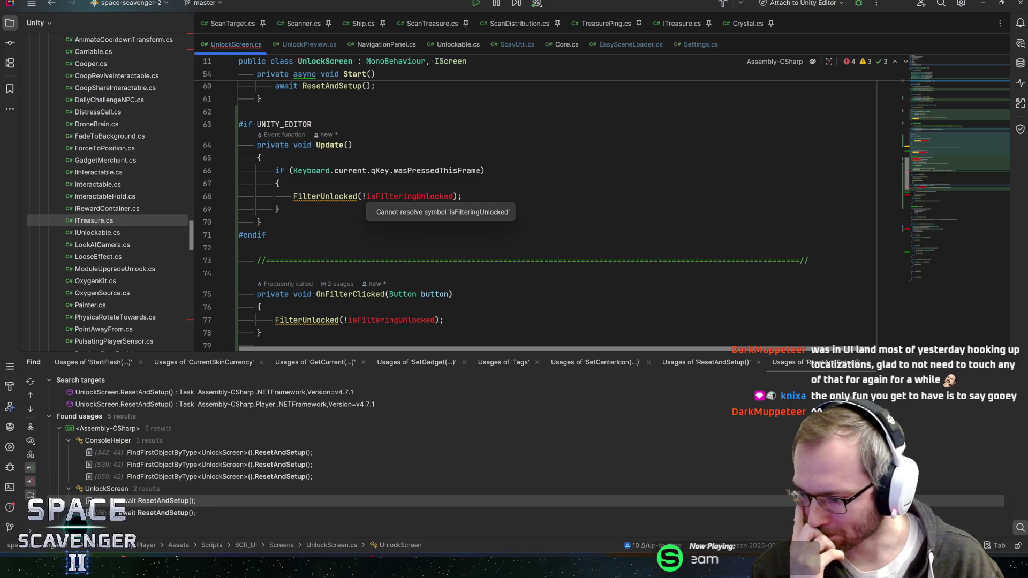
pyautogui.scroll(2, 535, 214)
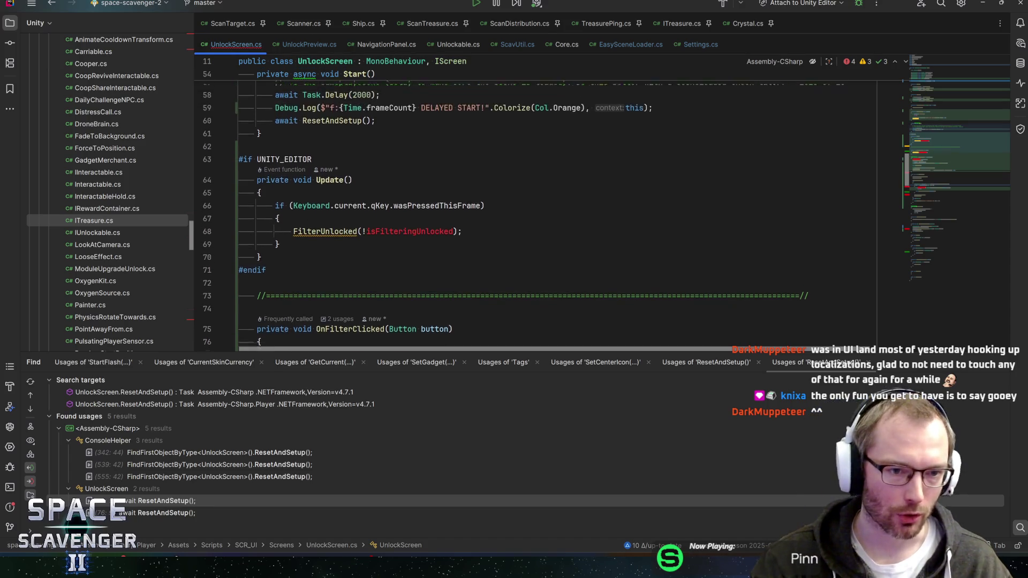
# Comment out lines 63–71, the #if UNITY_EDITOR Update block
pyautogui.scroll(-3, 535, 214)
pyautogui.doubleClick(391, 281)
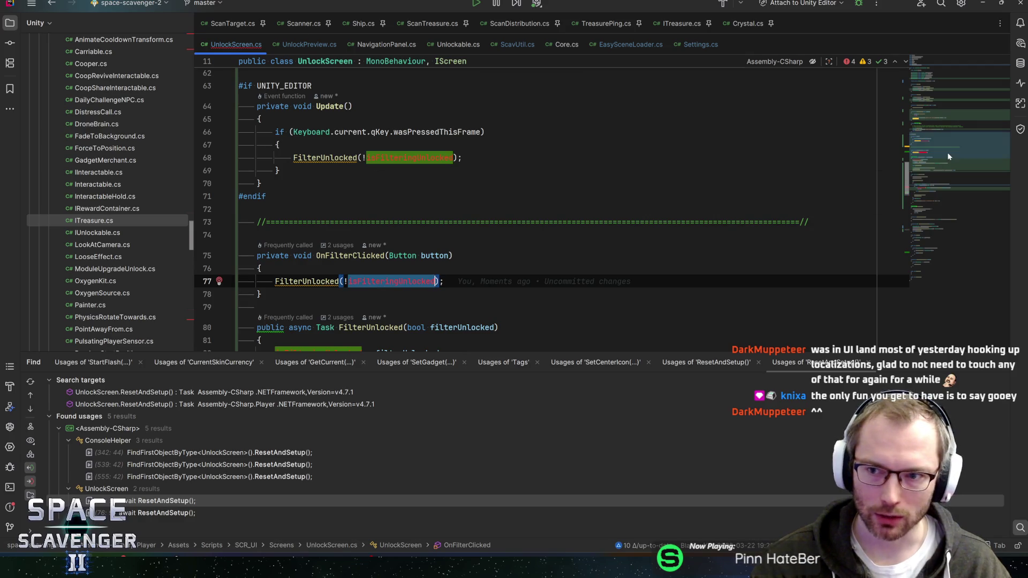
pyautogui.scroll(2, 931, 134)
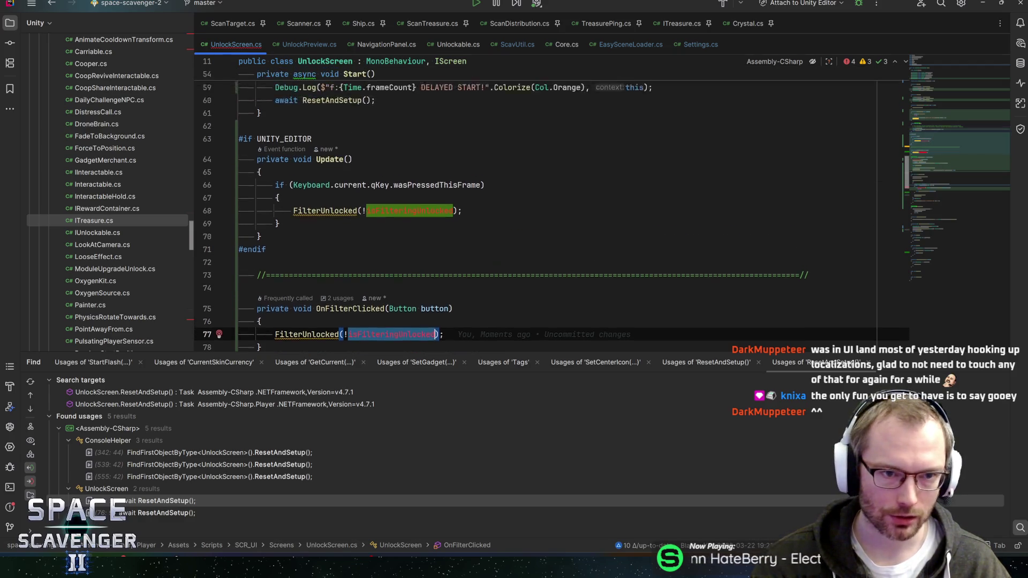
pyautogui.scroll(1, 535, 214)
pyautogui.click(266, 295)
pyautogui.hotkey('shift', 'Up')
pyautogui.hotkey('shift', 'Up')
pyautogui.hotkey('shift', 'Up')
pyautogui.hotkey('shift', 'Down')
pyautogui.hotkey('ctrl', '/')
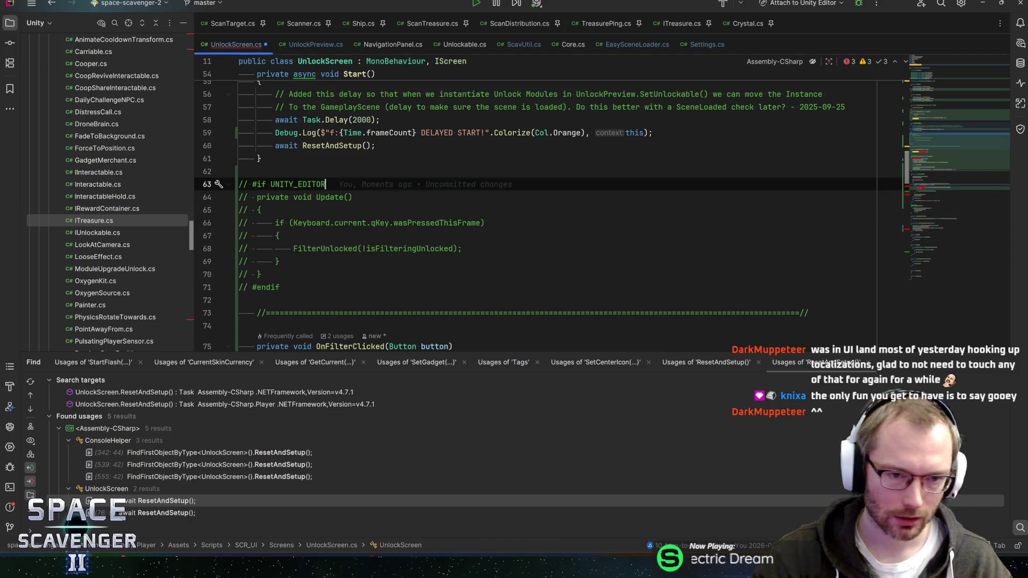
# Scroll down and place the caret at FilterUnlocked's opening brace
pyautogui.click(379, 289)
pyautogui.scroll(-3, 378, 290)
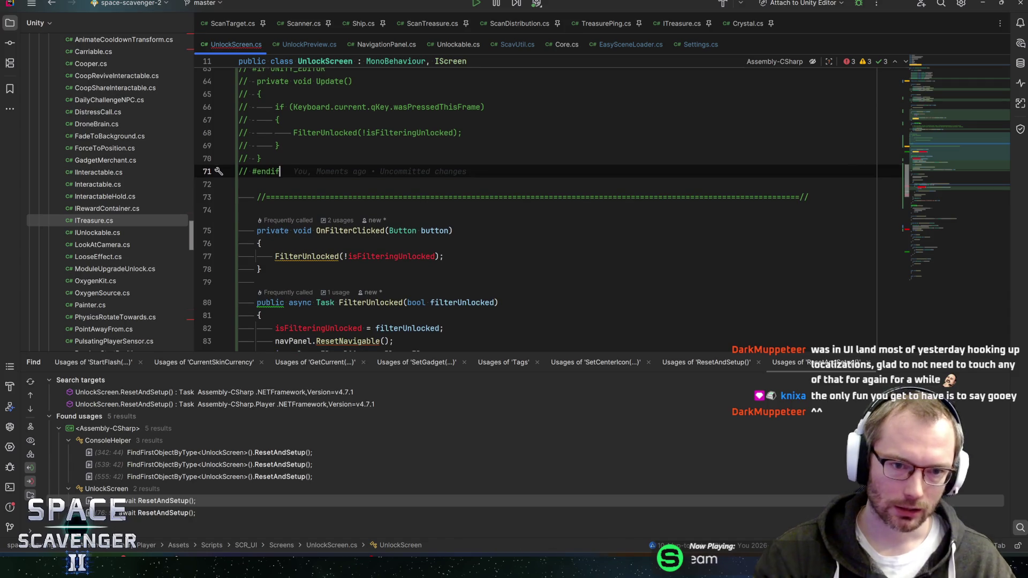
pyautogui.click(262, 243)
pyautogui.scroll(-1, 261, 243)
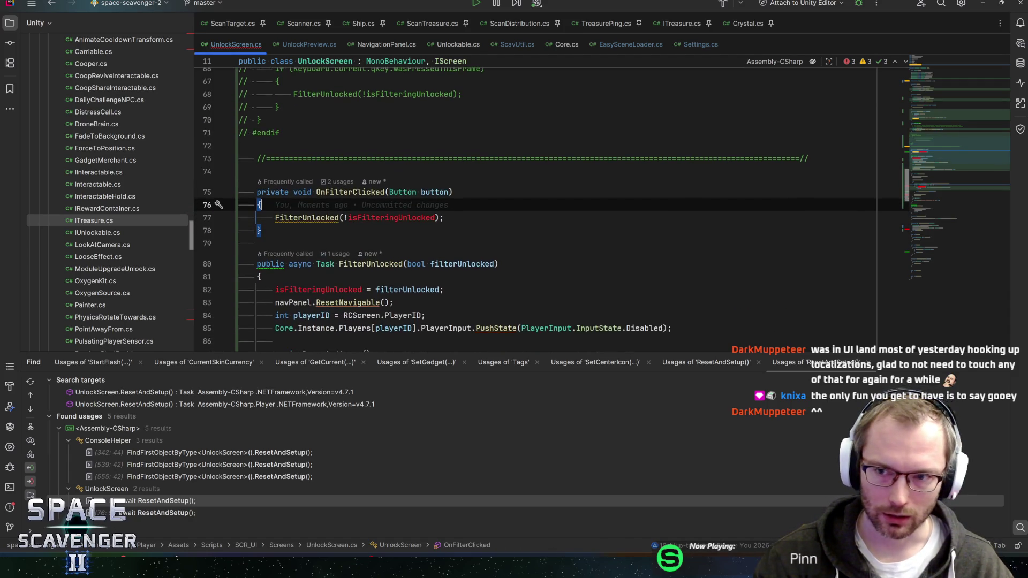
pyautogui.moveTo(941, 154)
pyautogui.mouseDown()
pyautogui.moveTo(959, 190)
pyautogui.moveTo(945, 181)
pyautogui.moveTo(952, 155)
pyautogui.mouseUp()
pyautogui.click(263, 246)
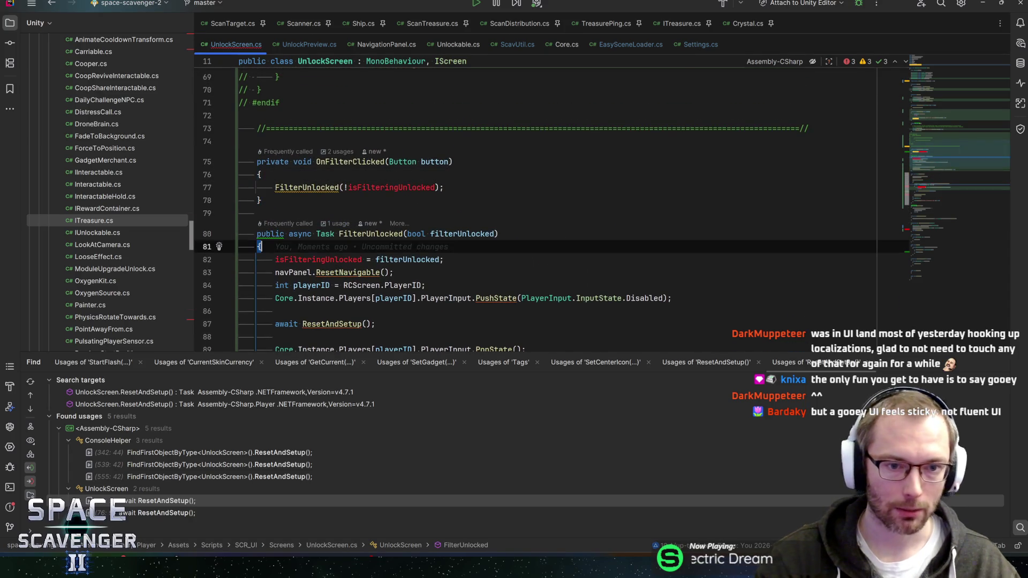
# Start FilterUnlocked with 'bool isFiltering = Settings.GetInt(Setting.FilterBlueprints)'
pyautogui.press('Return')
pyautogui.write('Settings.getI')
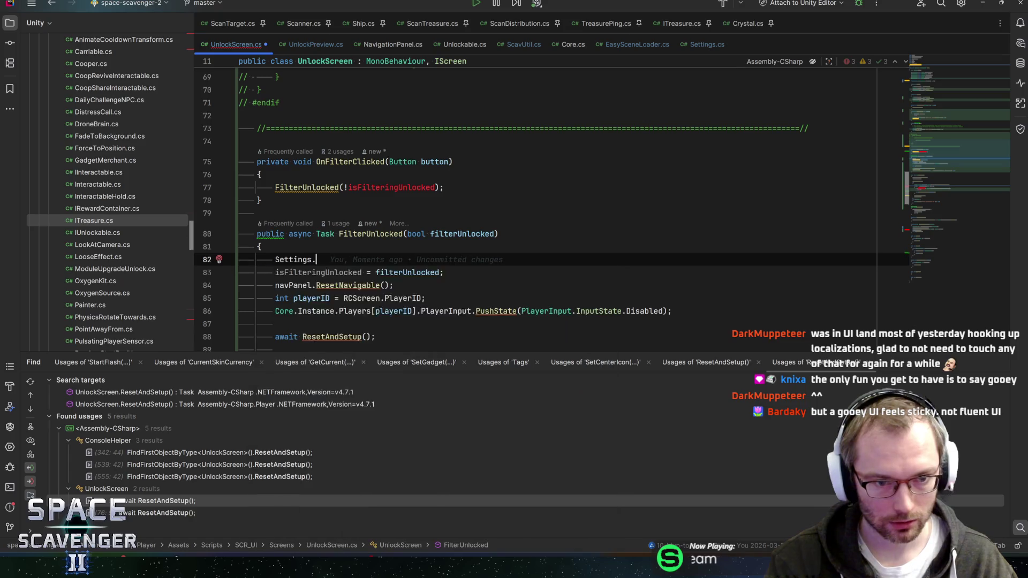
pyautogui.press('Return')
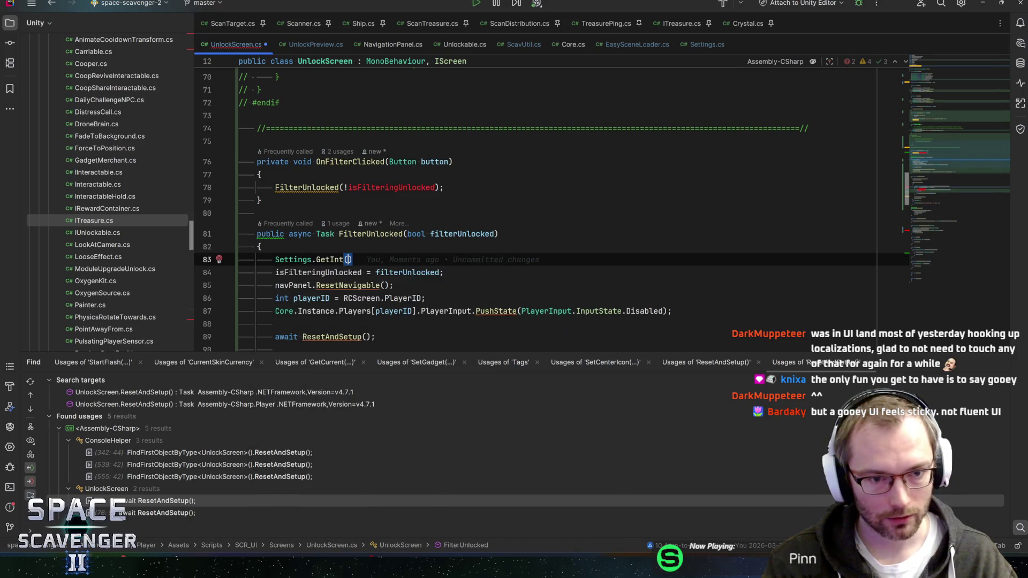
pyautogui.write('Setting')
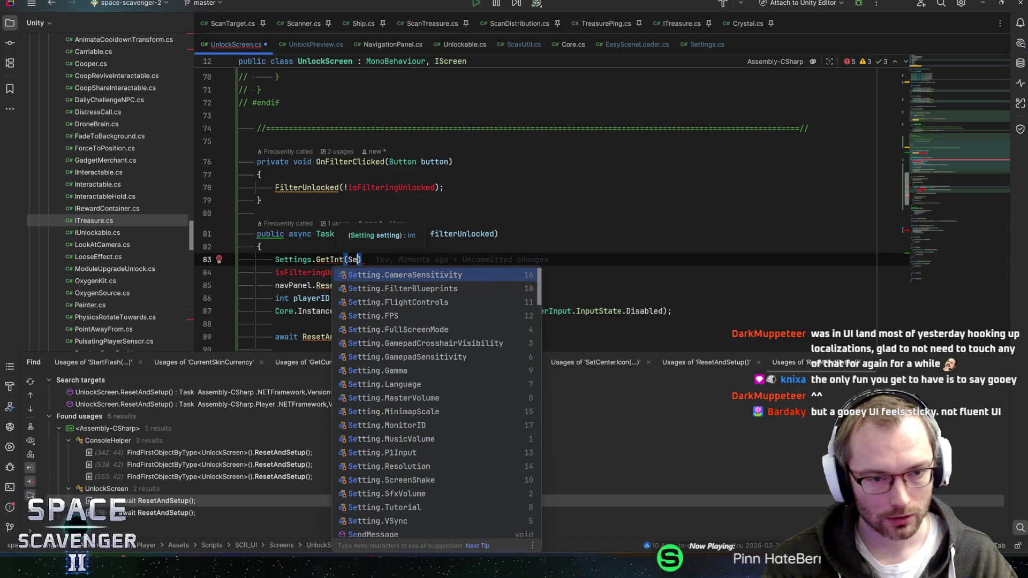
pyautogui.write('.')
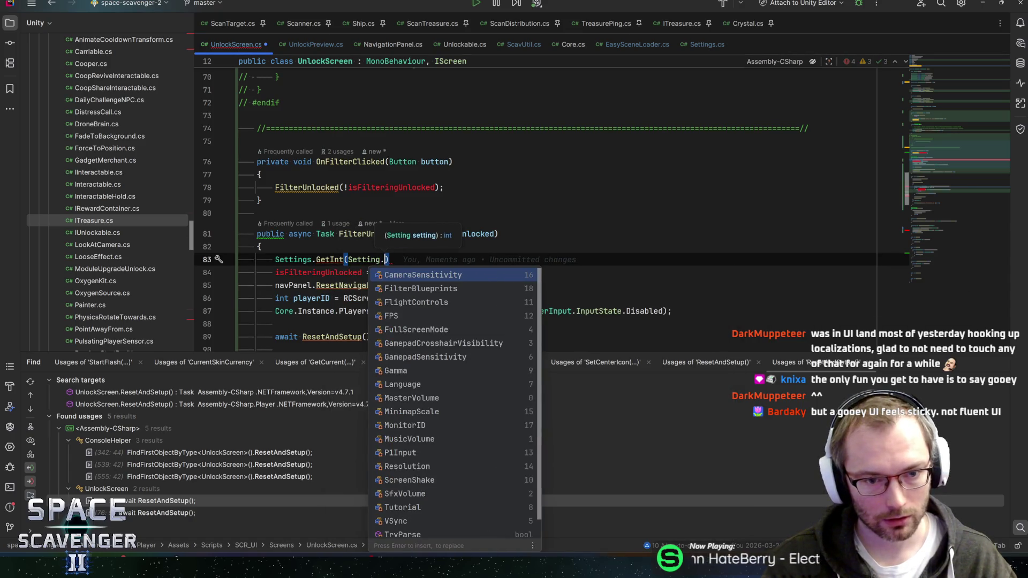
pyautogui.write('Fi')
pyautogui.press('Return')
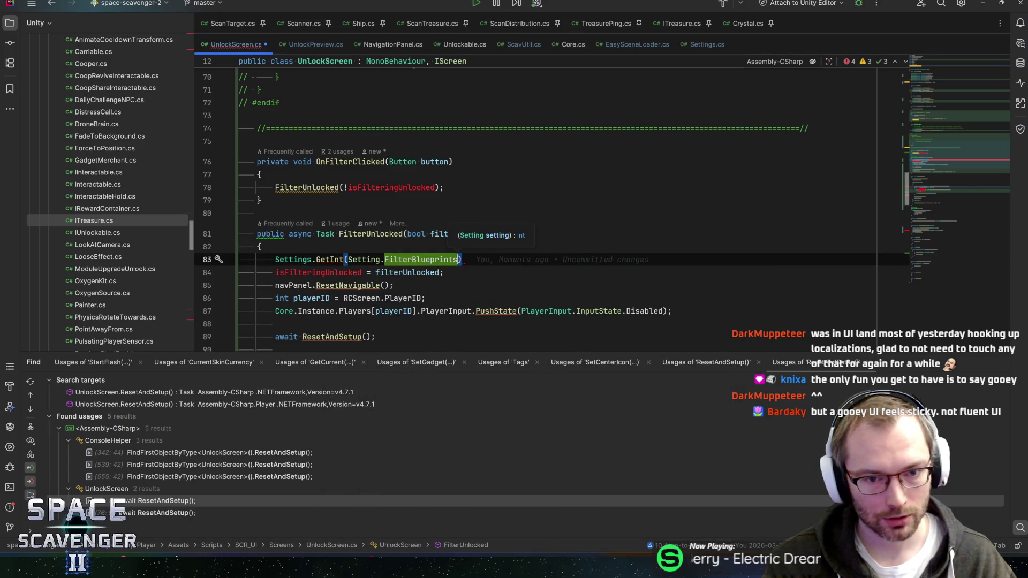
pyautogui.press('Home')
pyautogui.write('bool isFil')
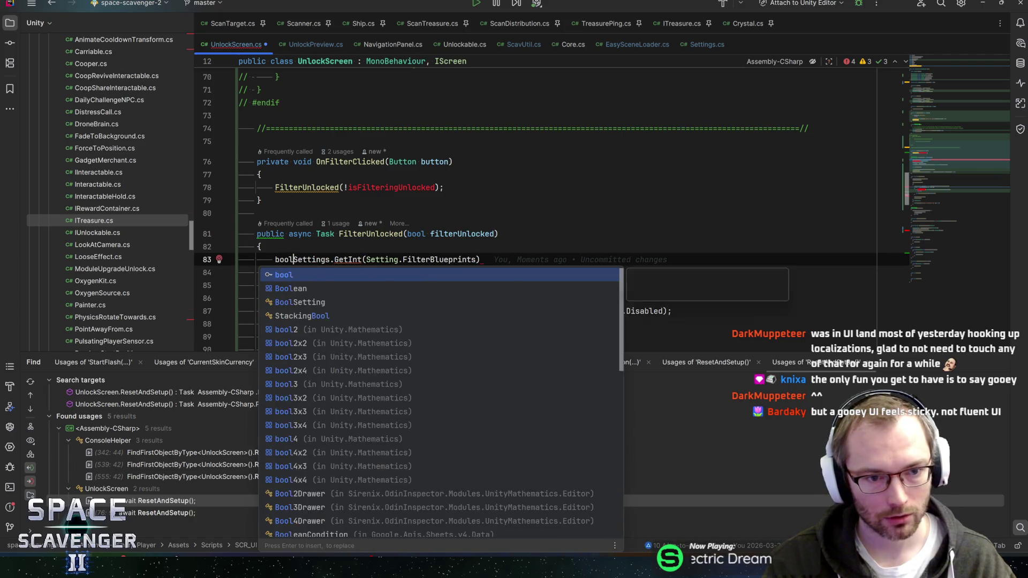
pyautogui.write('tering =')
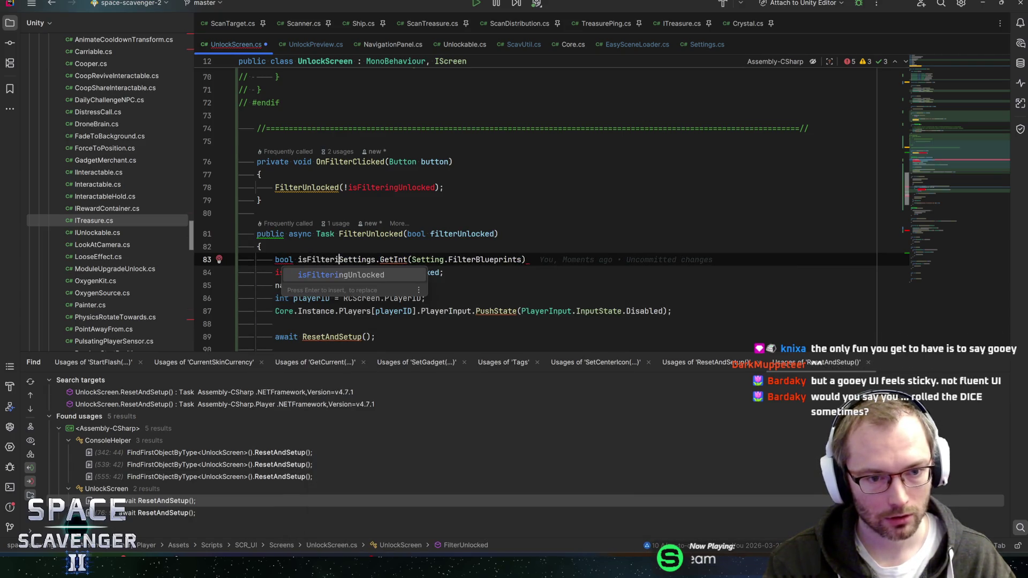
pyautogui.press('End')
# Save UnlockScreen.cs and search classes for 'setting'
pyautogui.hotkey('ctrl', 's')
pyautogui.hotkey('ctrl', 'n')
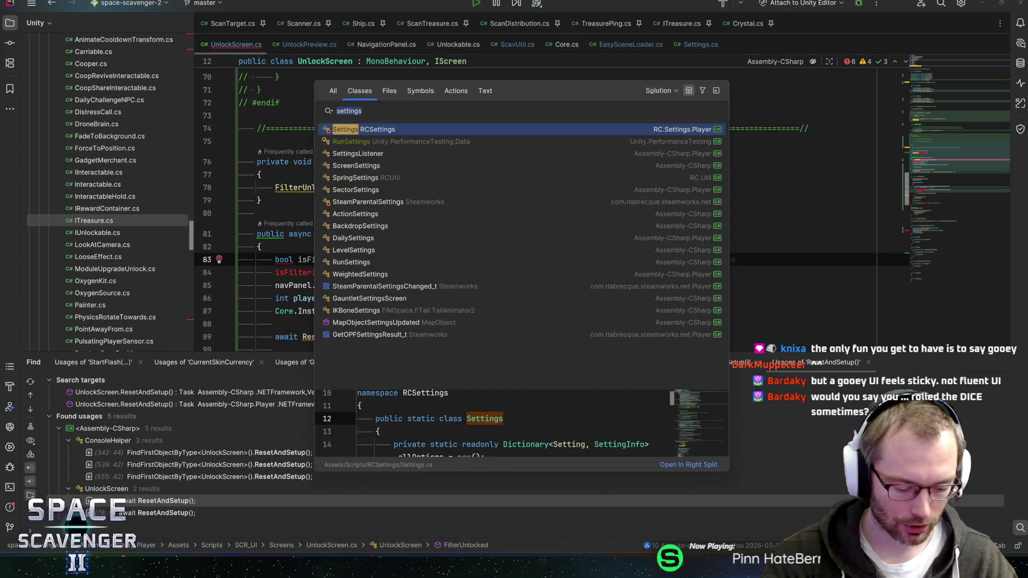
pyautogui.write('setting')
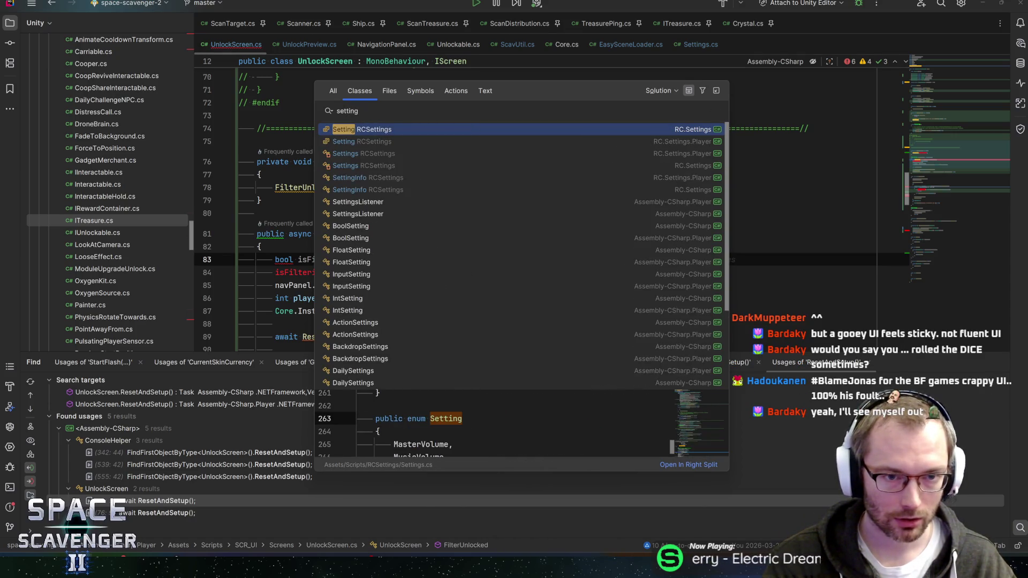
# Open the BoolSetting class and inspect its OnEnable code and the SetBool call on line 21
pyautogui.click(442, 225)
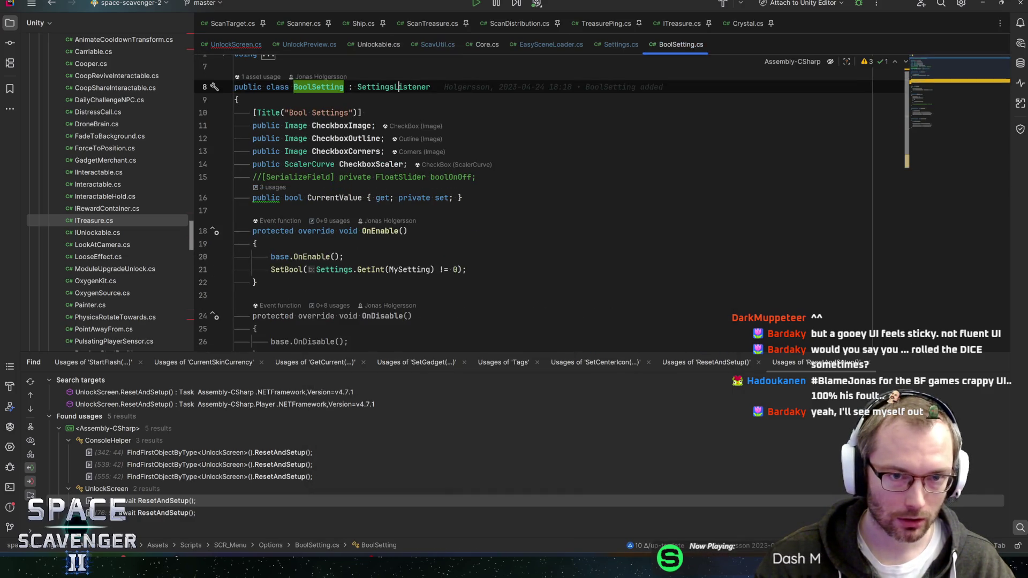
pyautogui.click(344, 256)
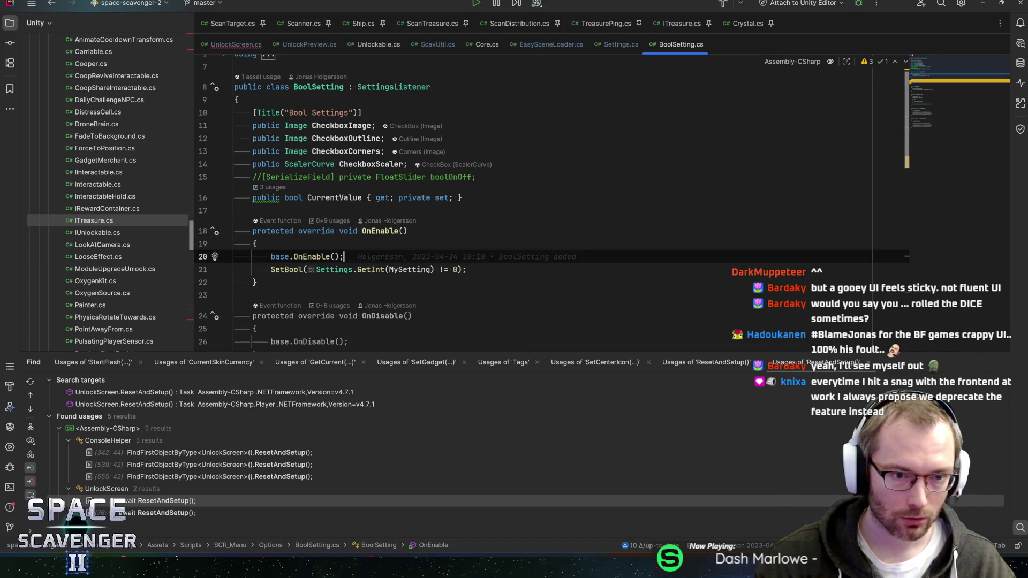
pyautogui.scroll(-4, 535, 204)
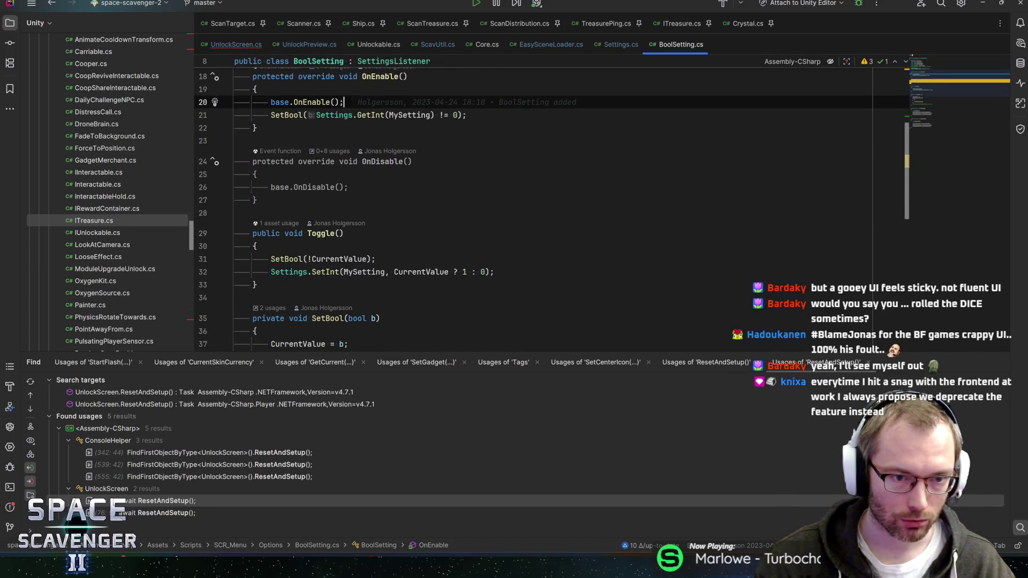
pyautogui.scroll(1, 320, 197)
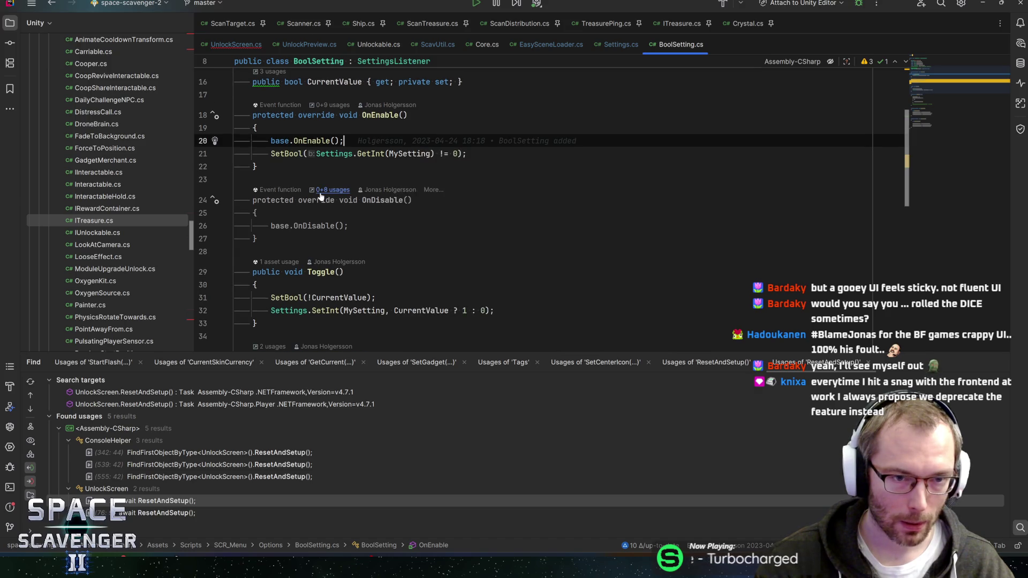
pyautogui.click(380, 115)
pyautogui.click(294, 154)
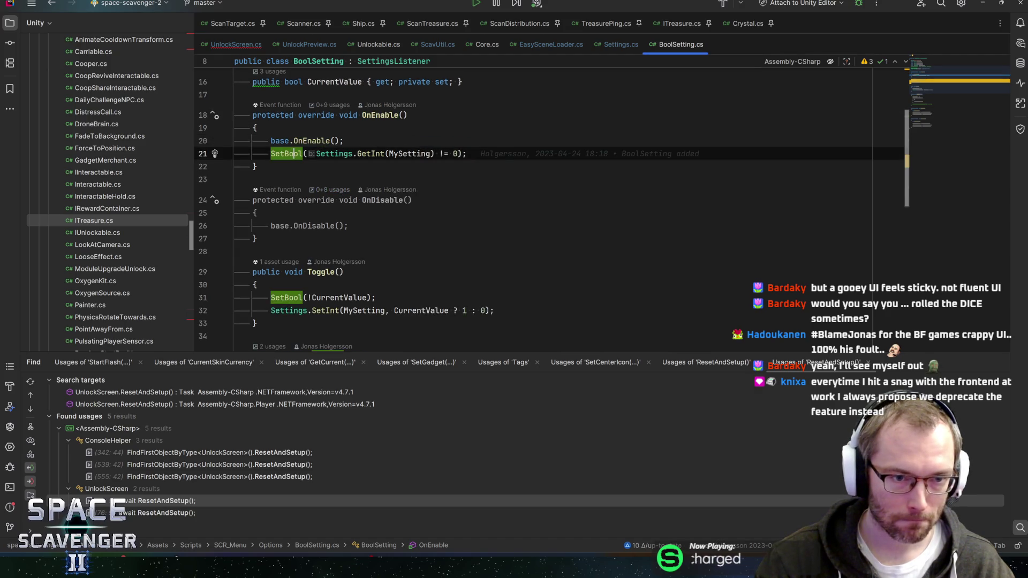
pyautogui.click(409, 154)
pyautogui.click(466, 154)
pyautogui.scroll(-1, 535, 203)
# Inspect SetBool usage in the Toggle method and jump to the Settings.SetInt declaration
pyautogui.click(321, 195)
pyautogui.scroll(-5, 536, 204)
pyautogui.scroll(-2, 536, 204)
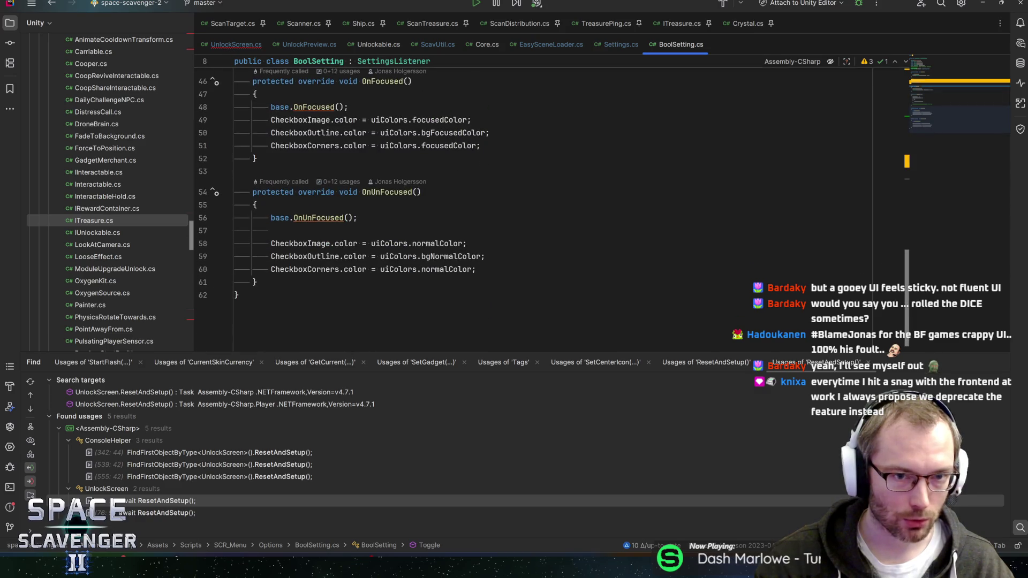
pyautogui.scroll(9, 535, 204)
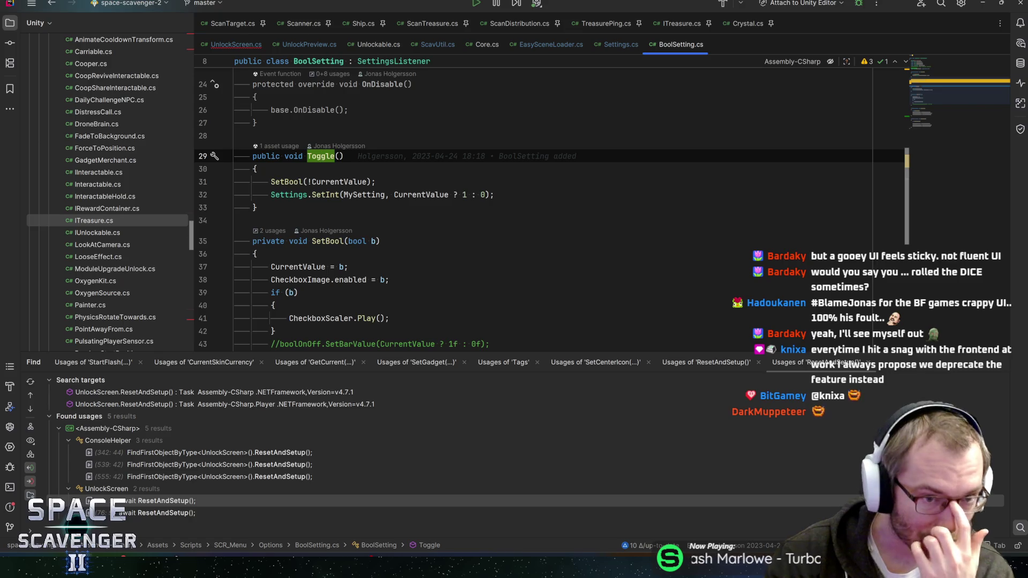
pyautogui.click(285, 181)
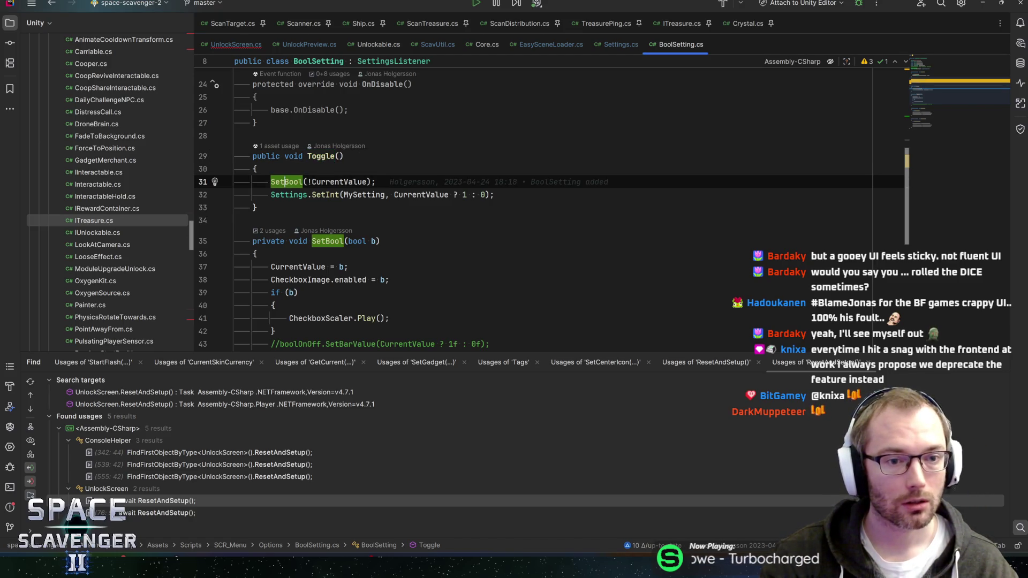
pyautogui.click(321, 194)
pyautogui.keyDown('ctrl'); pyautogui.click(321, 195); pyautogui.keyUp('ctrl')
pyautogui.doubleClick(330, 228)
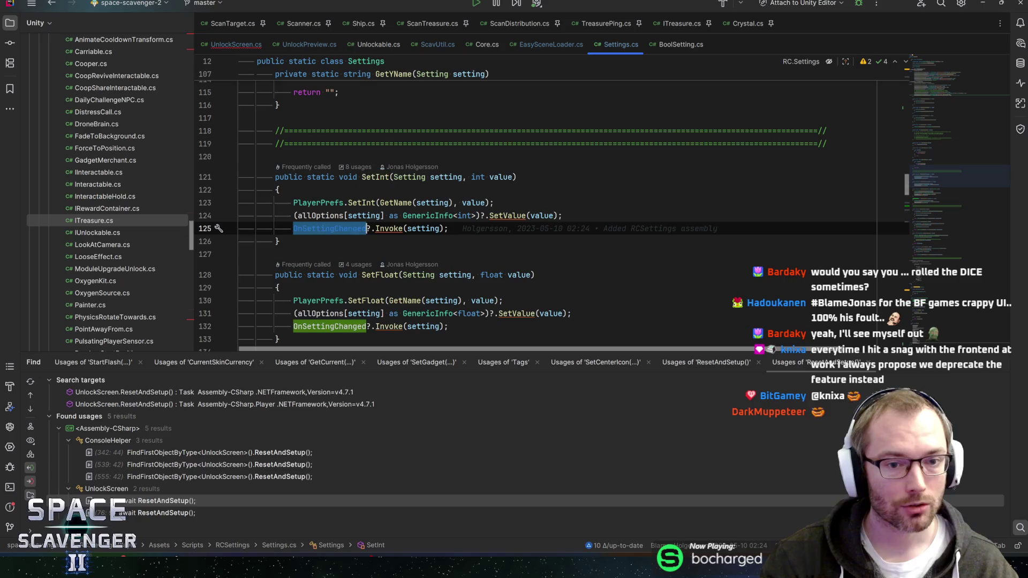
# Delete the OnFilterClicked method and subscribe OnSettingChanged to Settings.OnSettingChanged in OnEnable
pyautogui.hotkey('ctrl', 'shift', 'BackSpace')
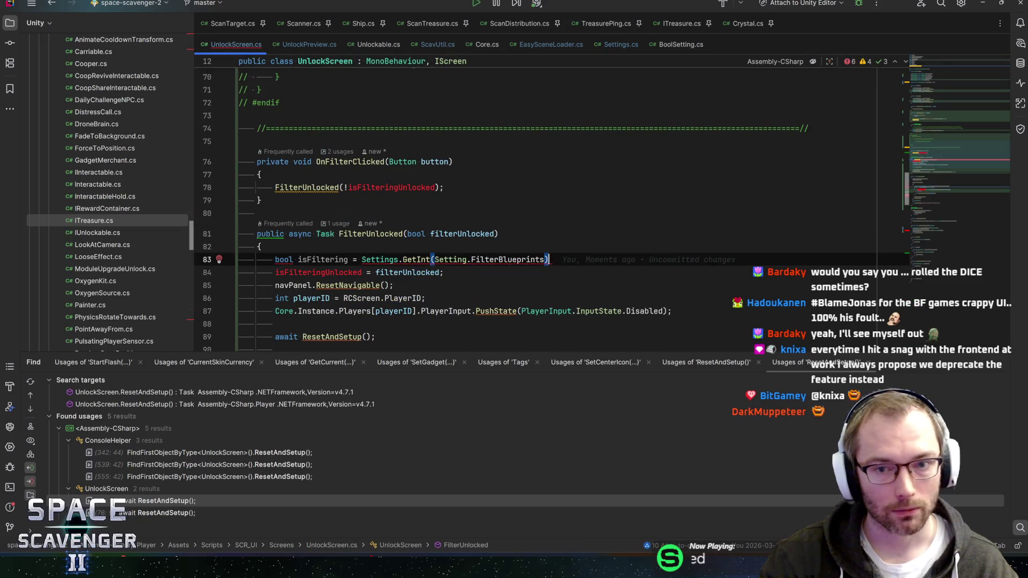
pyautogui.moveTo(190, 158); pyautogui.dragTo(162, 143)
pyautogui.hotkey('ctrl', 'x')
pyautogui.scroll(15, 552, 209)
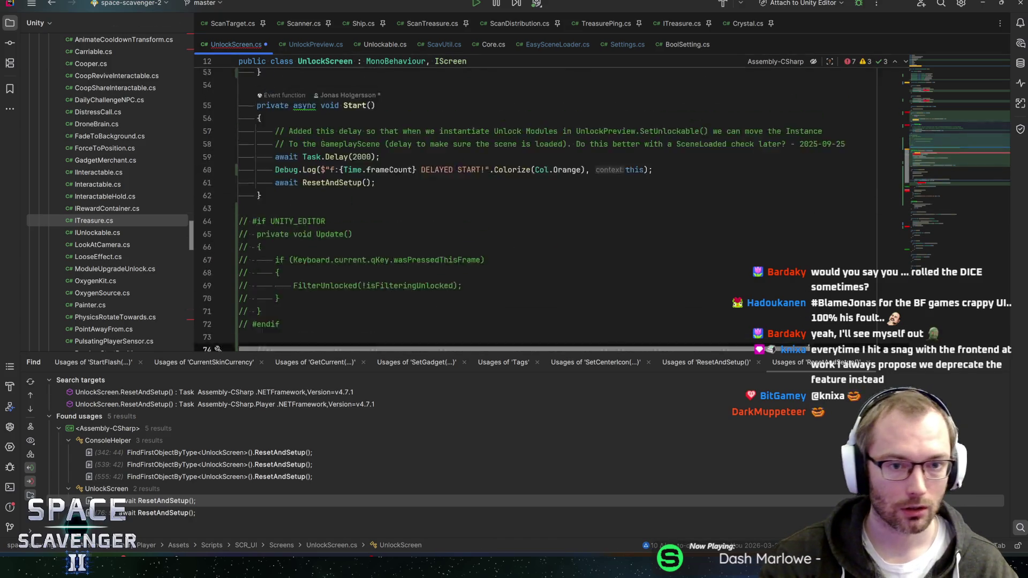
pyautogui.scroll(2, 536, 209)
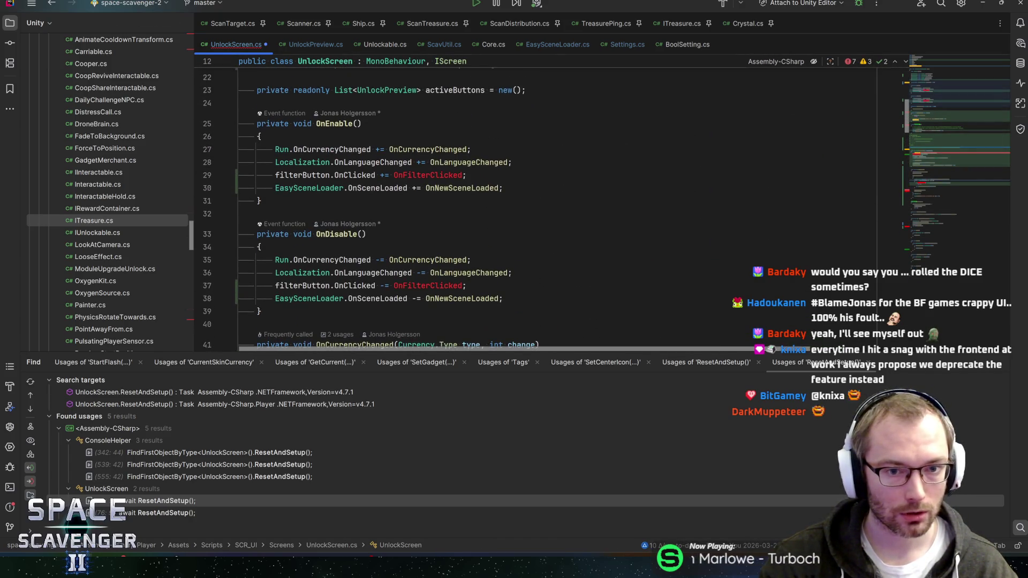
pyautogui.click(467, 175)
pyautogui.hotkey('shift', 'Home')
pyautogui.write('Seting')
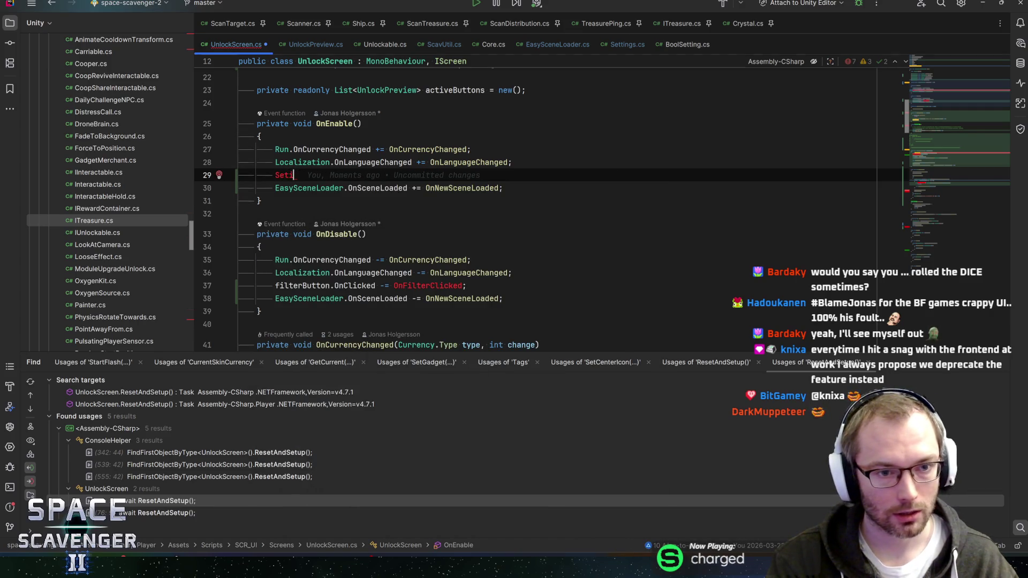
pyautogui.press('BackSpace')
pyautogui.write('tin')
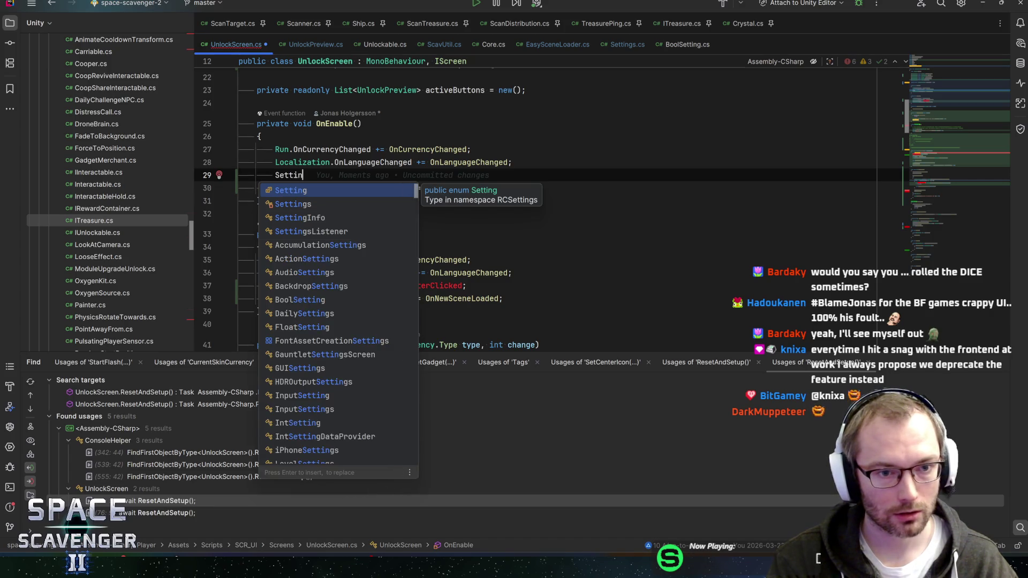
pyautogui.write('gs.on')
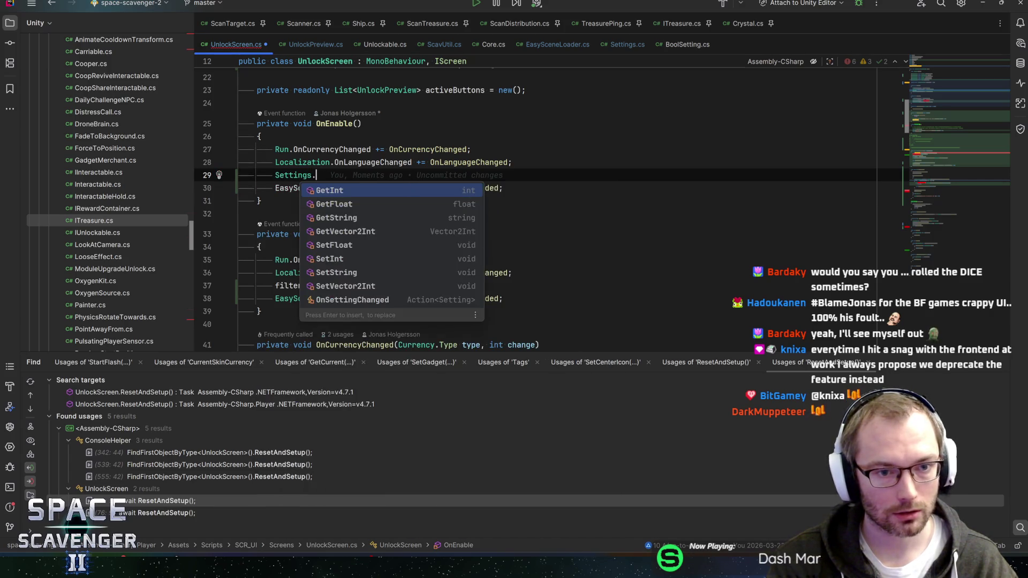
pyautogui.press('Return')
pyautogui.write('+= ')
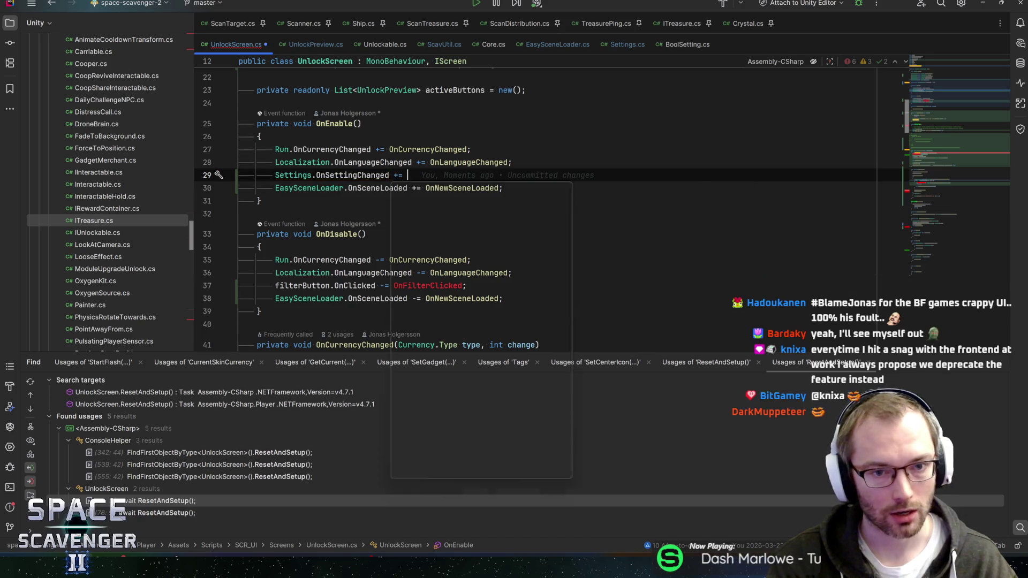
pyautogui.write('OnSettingChanged;')
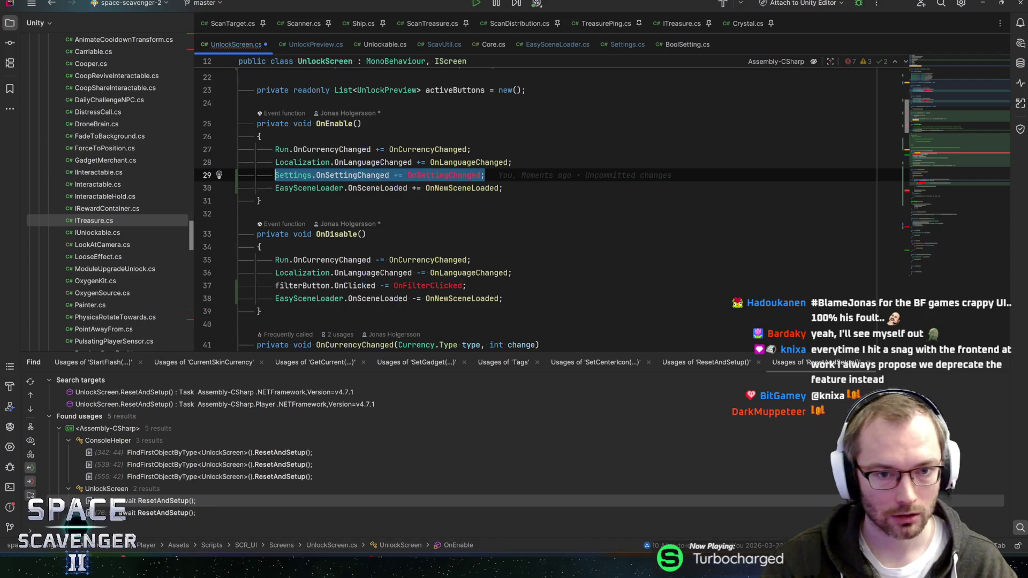
# Replace the OnDisable filter-button line with the copied Settings.OnSettingChanged line and save UnlockScreen.cs
pyautogui.hotkey('ctrl', 'c')
pyautogui.press('Down')
pyautogui.press('Down')
pyautogui.press('Down')
pyautogui.hotkey('shift', 'Home')
pyautogui.hotkey('ctrl', 'v')
pyautogui.hotkey('ctrl', 'Left')
pyautogui.hotkey('ctrl', 'Left')
pyautogui.hotkey('ctrl', 'Left')
pyautogui.hotkey('ctrl', 's')
pyautogui.scroll(-6, 551, 209)
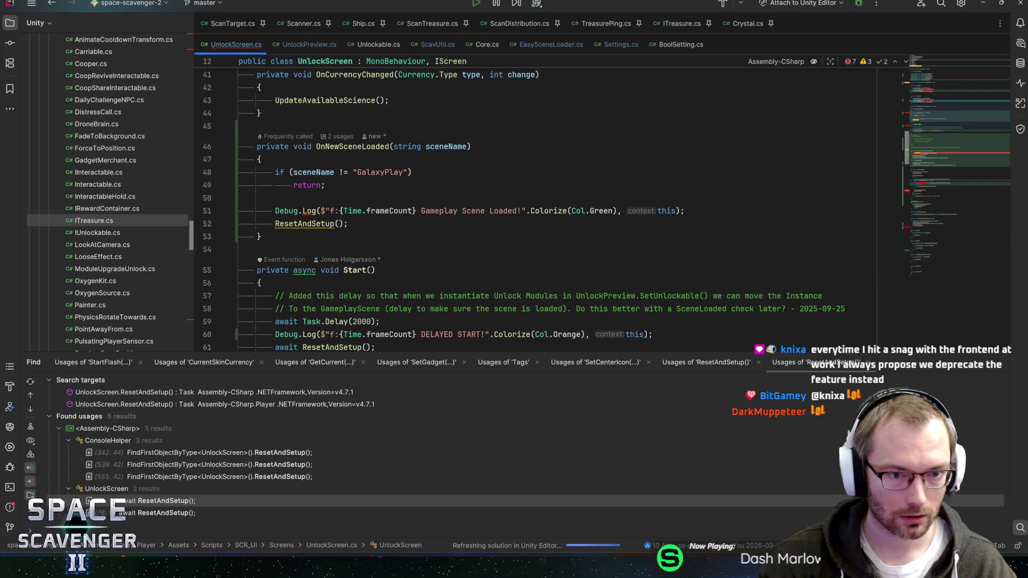
pyautogui.scroll(-11, 551, 208)
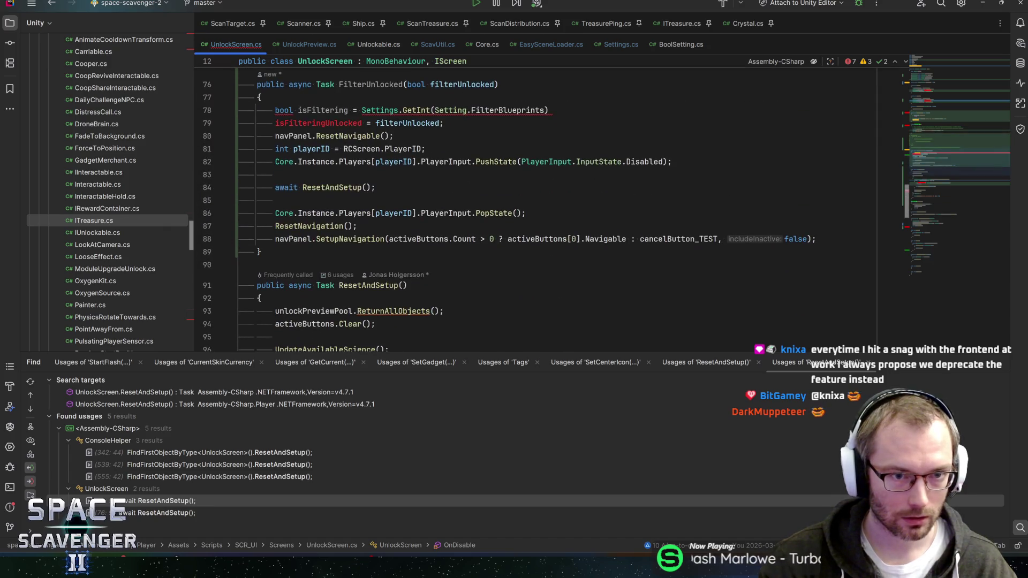
# Add a private void OnSettingChanged(Setting setting) method below the separator comment
pyautogui.scroll(2, 507, 211)
pyautogui.click(257, 142)
pyautogui.press('Return')
pyautogui.press('Return')
pyautogui.write('private void OnSettingChanged(')
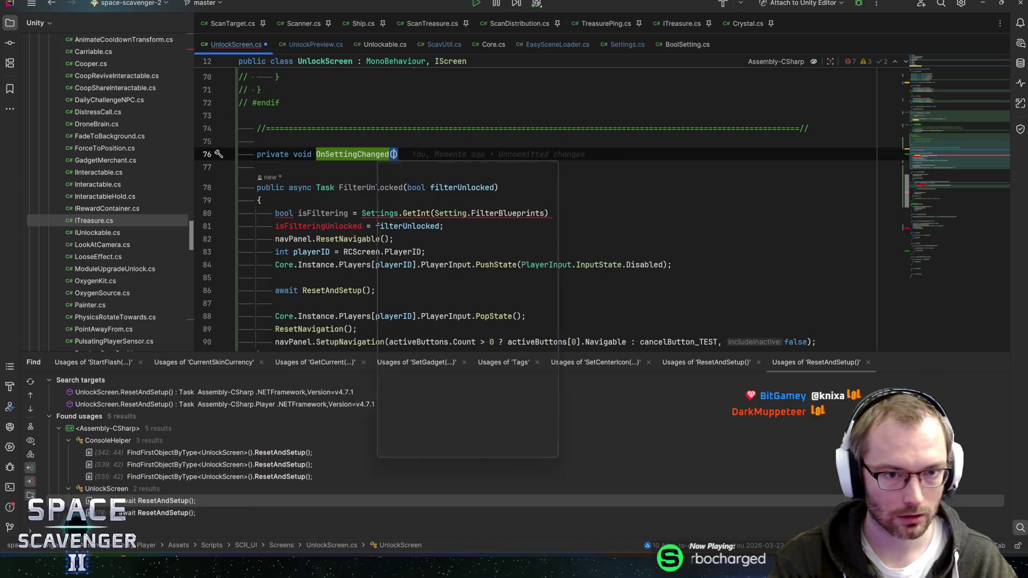
pyautogui.write('Setting ')
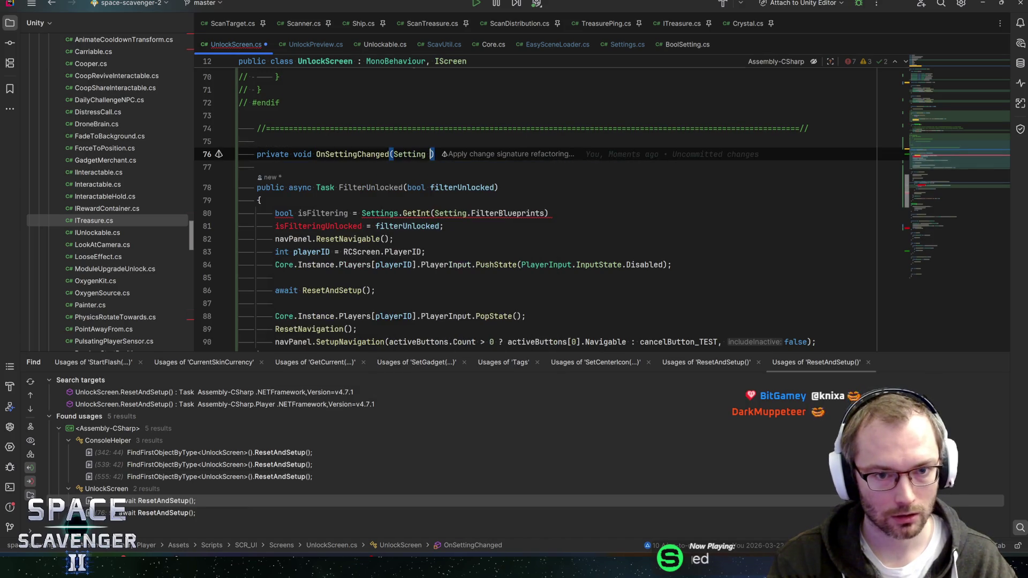
pyautogui.write('setting')
pyautogui.hotkey('ctrl', 'shift', 'Return')
# Make it return unless setting is FilterBlueprints, otherwise call FilterUnlocked(), and save
pyautogui.write('if (setting')
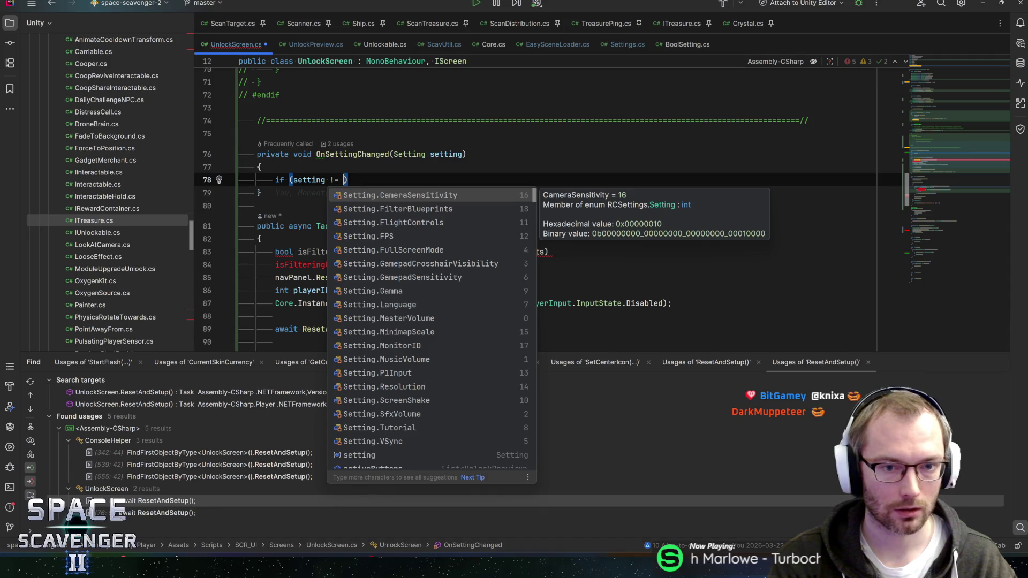
pyautogui.press('Down')
pyautogui.press('Return')
pyautogui.press('Return')
pyautogui.write('ret')
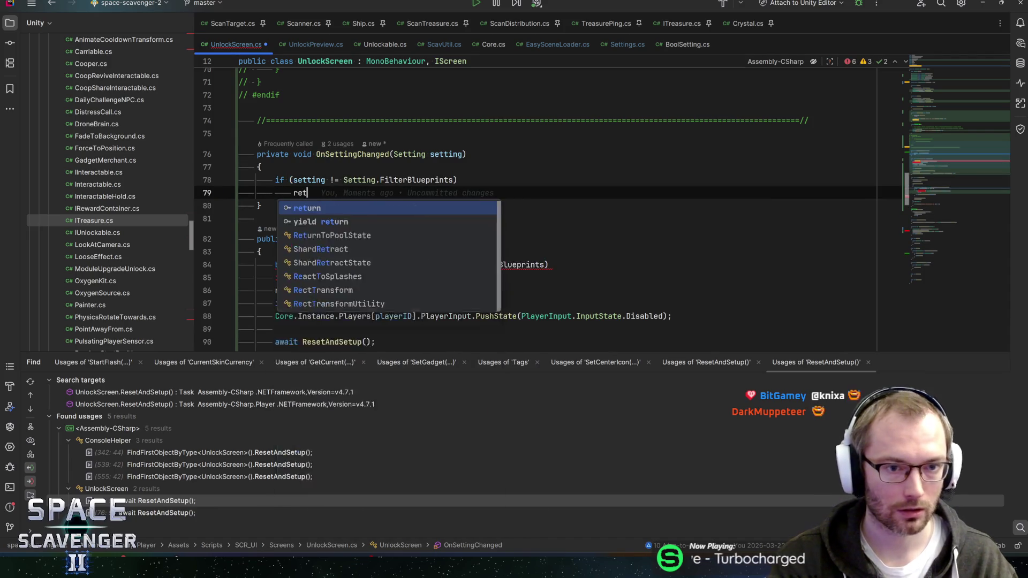
pyautogui.write('urn;')
pyautogui.press('Return')
pyautogui.press('Return')
pyautogui.write('Filt')
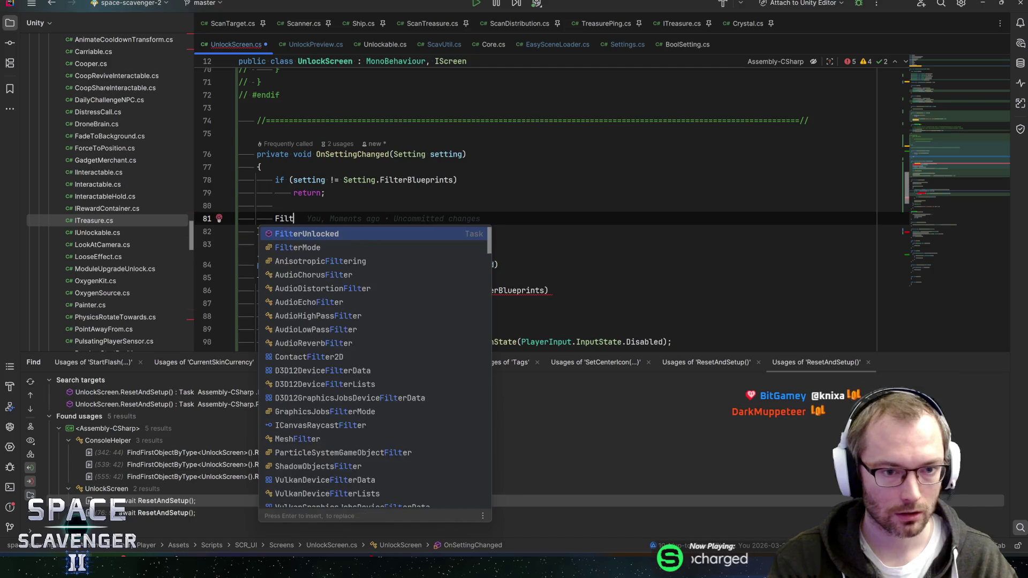
pyautogui.press('Return')
pyautogui.write(');')
pyautogui.hotkey('ctrl', 's')
pyautogui.scroll(-2, 551, 204)
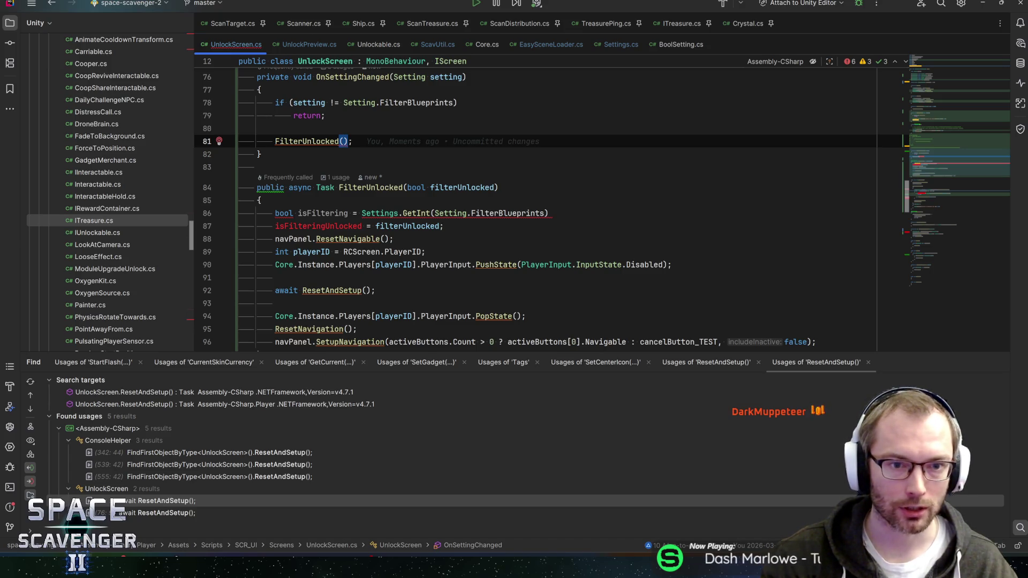
pyautogui.scroll(10, 552, 208)
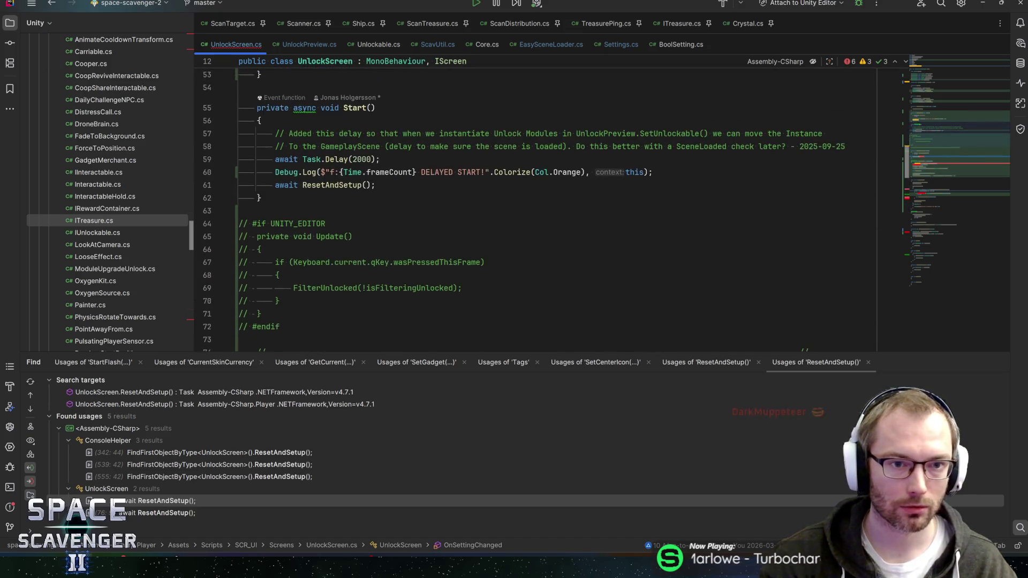
pyautogui.click(377, 236)
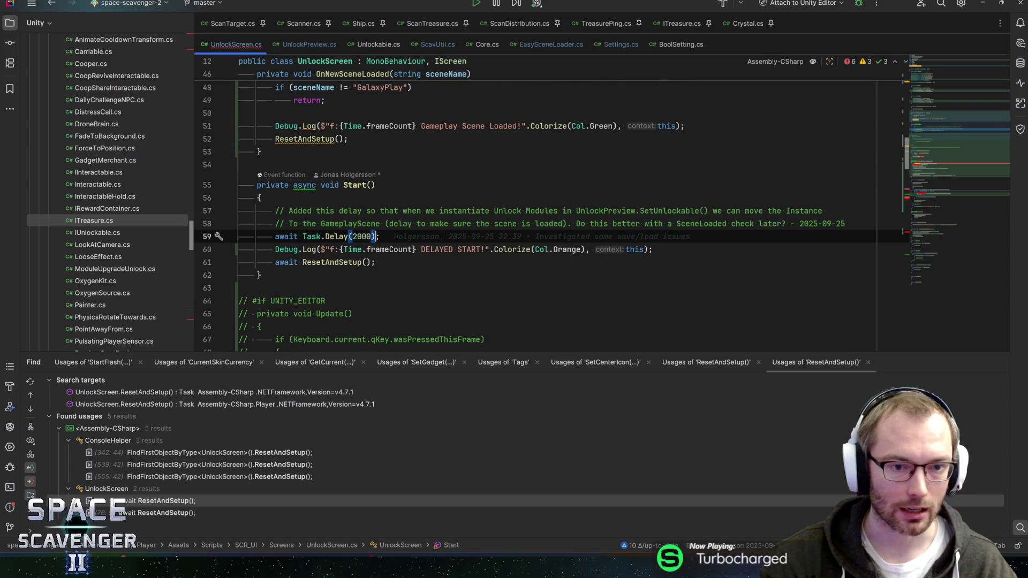
pyautogui.hotkey('ctrl', 'w')
pyautogui.hotkey('ctrl', 'w')
pyautogui.hotkey('ctrl', 'w')
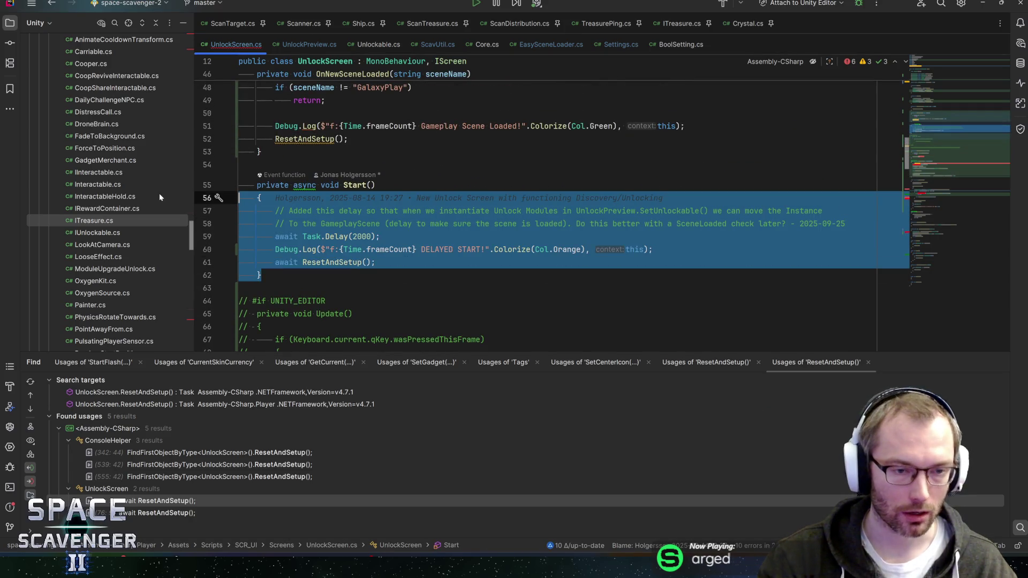
pyautogui.hotkey('ctrl', '/')
pyautogui.press('End')
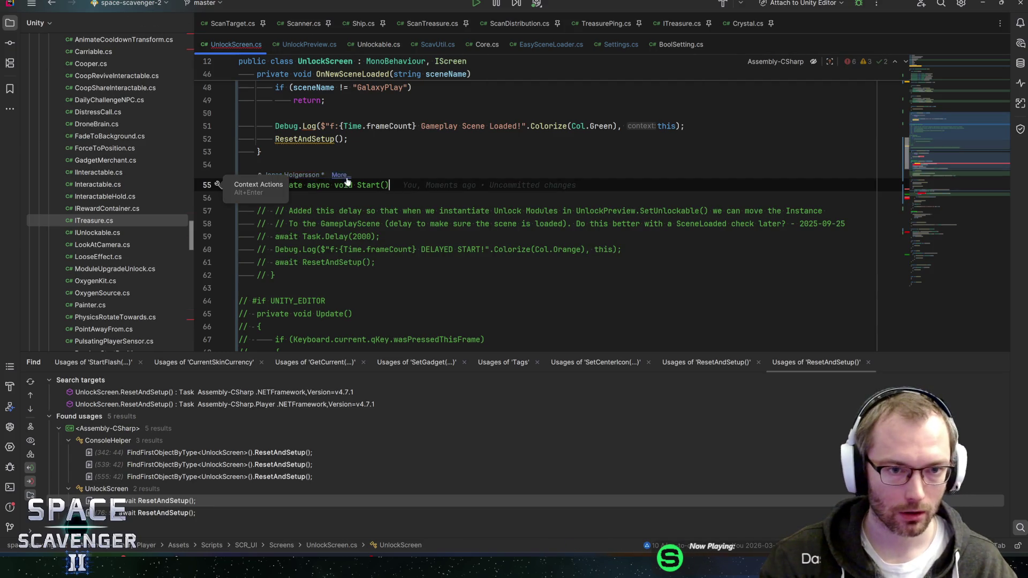
pyautogui.hotkey('ctrl', 'w')
pyautogui.hotkey('ctrl', '/')
pyautogui.click(377, 262)
pyautogui.click(348, 139)
pyautogui.scroll(2, 551, 214)
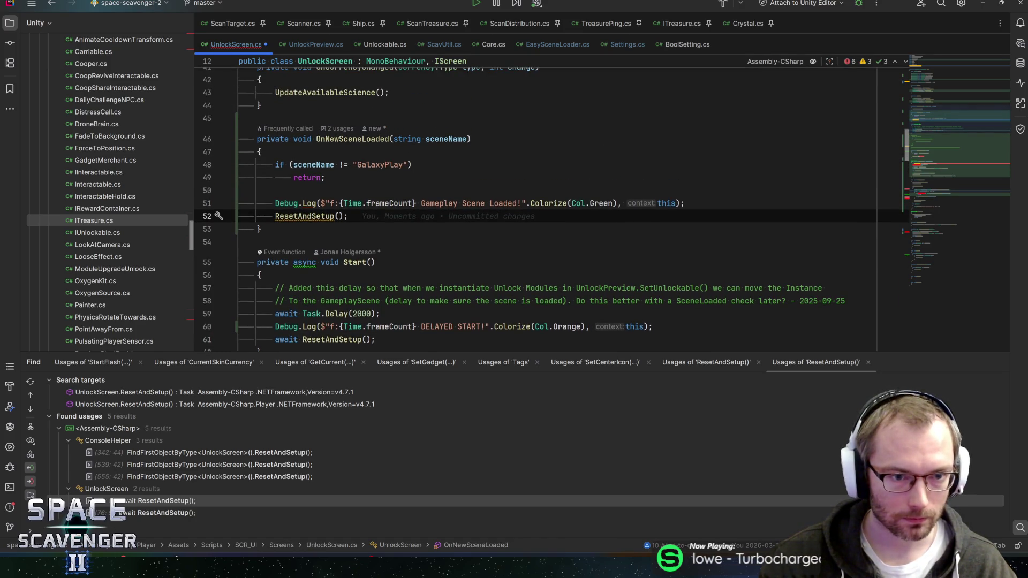
pyautogui.scroll(-11, 552, 214)
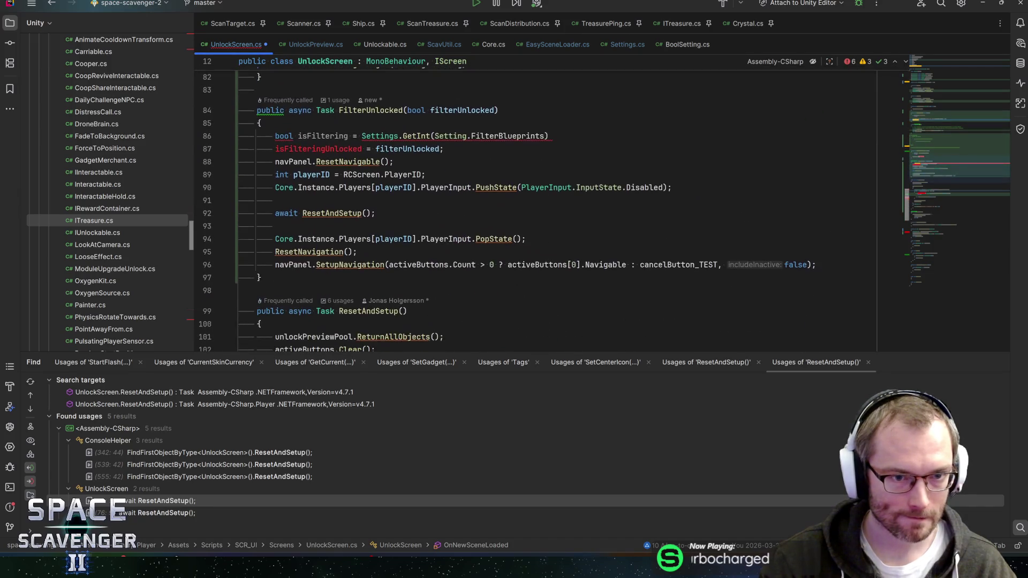
pyautogui.scroll(1, 551, 214)
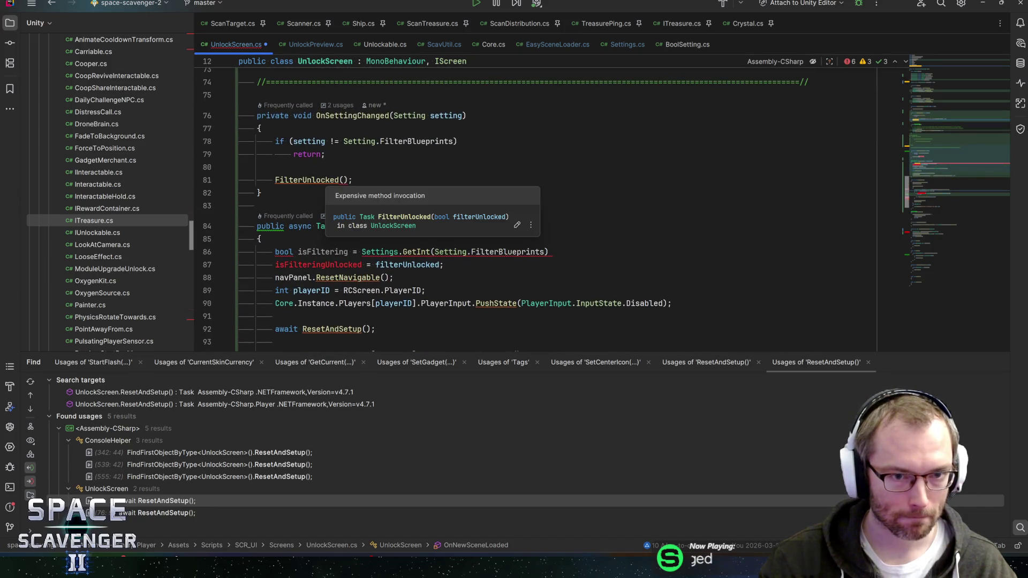
pyautogui.click(325, 179)
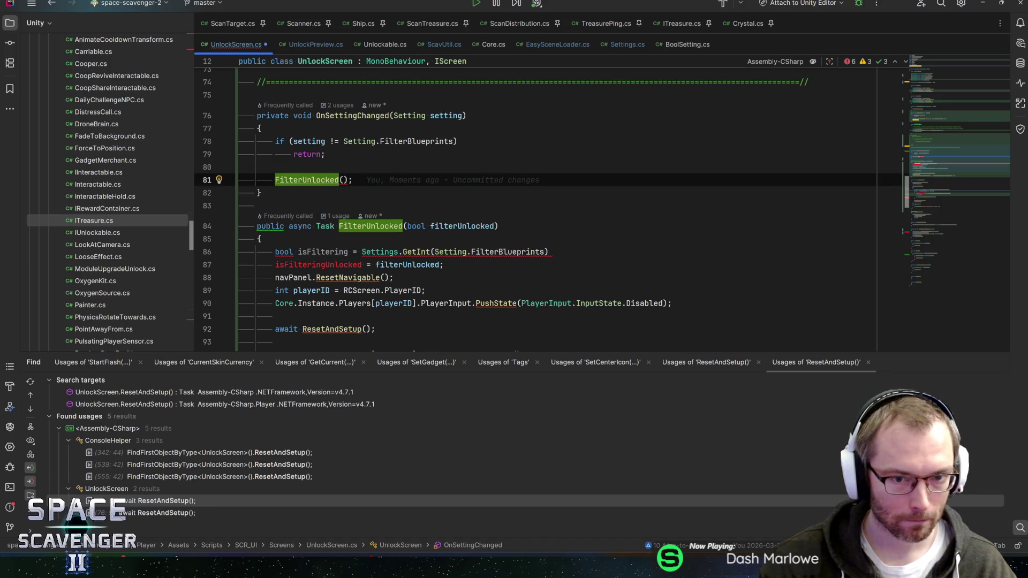
# Remove FilterUnlocked's filterUnlocked parameter and cut its Settings.GetInt(Setting.FilterBlueprints).ToBool() lookup
pyautogui.click(492, 225)
pyautogui.hotkey('ctrl', 'shift', 'Left')
pyautogui.hotkey('ctrl', 'shift', 'Left')
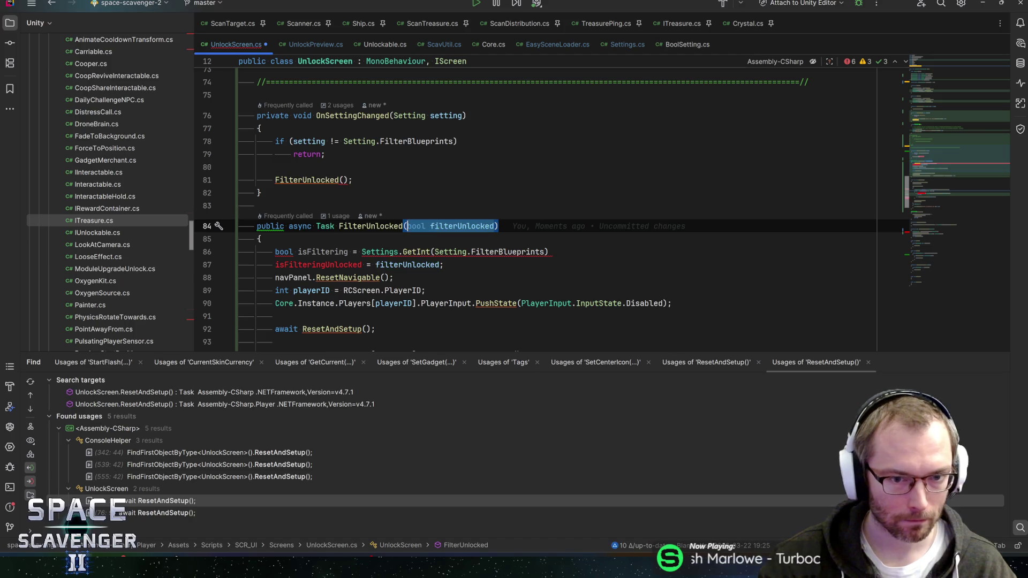
pyautogui.press('BackSpace')
pyautogui.press('Down')
pyautogui.press('Down')
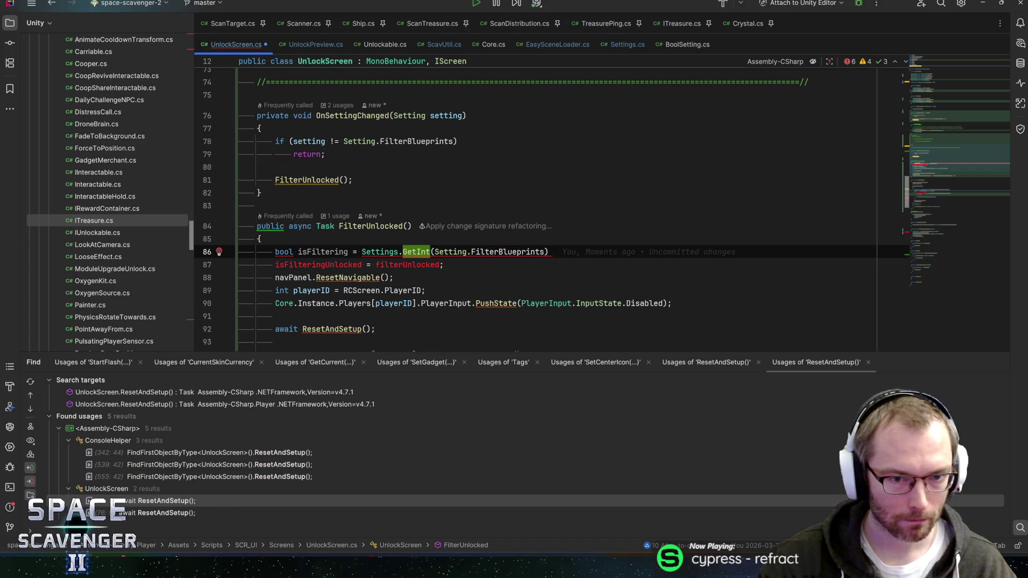
pyautogui.write('.tob')
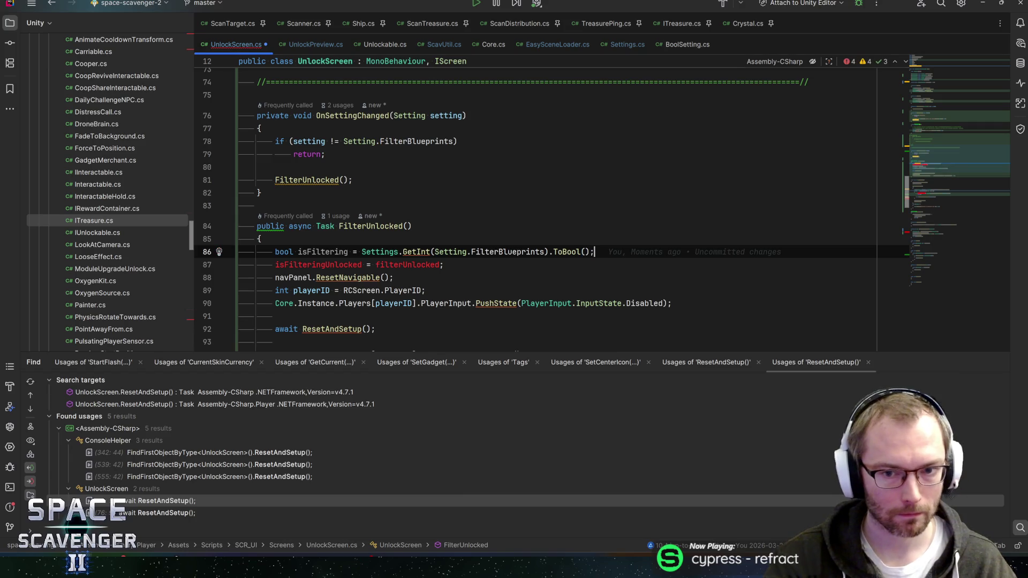
pyautogui.click(443, 264)
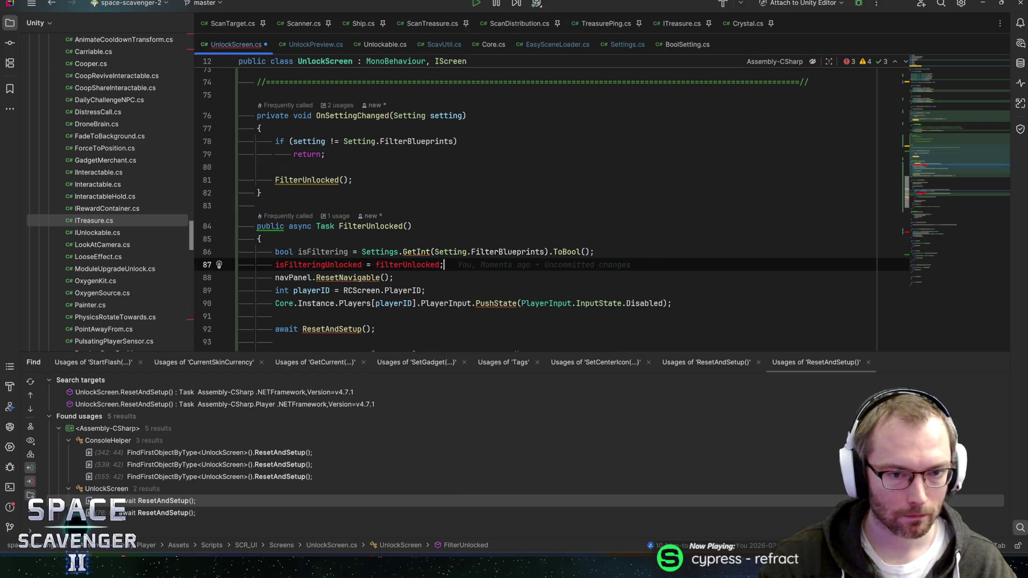
pyautogui.hotkey('shift', 'Up')
pyautogui.press('BackSpace')
pyautogui.scroll(-3, 551, 203)
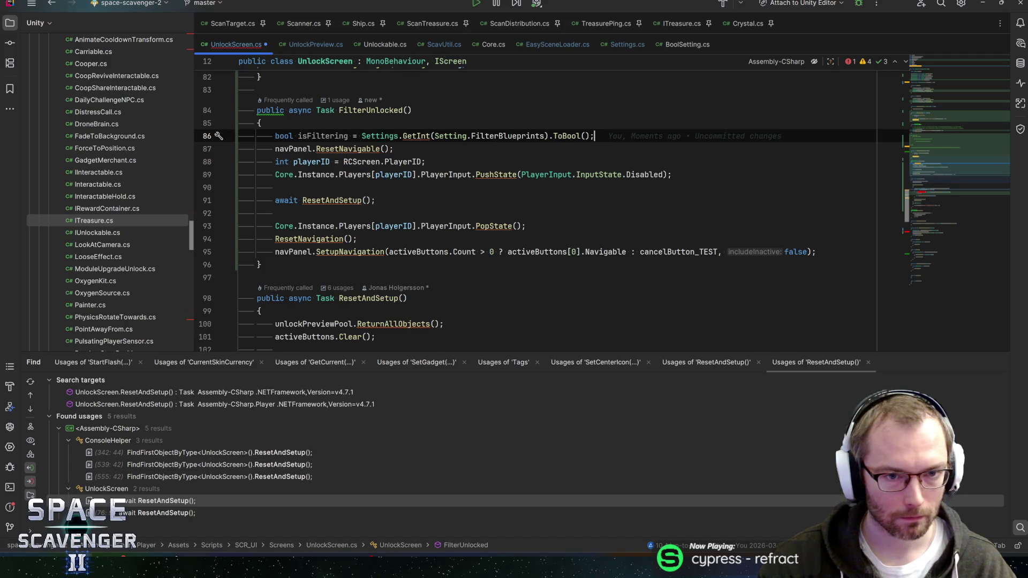
pyautogui.hotkey('ctrl', 'w')
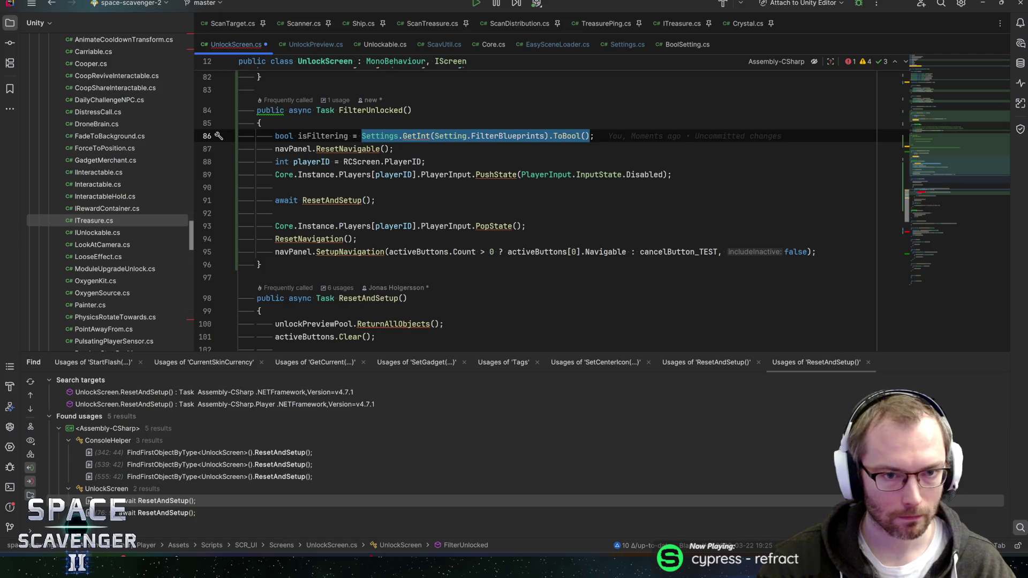
pyautogui.press('BackSpace')
pyautogui.hotkey('ctrl', 'y')
# In ResetAndSetup, declare bool isFilteringUnlocked from that settings lookup after UpdateAvailableScience, and save
pyautogui.hotkey('alt', 'Down')
pyautogui.scroll(-4, 551, 209)
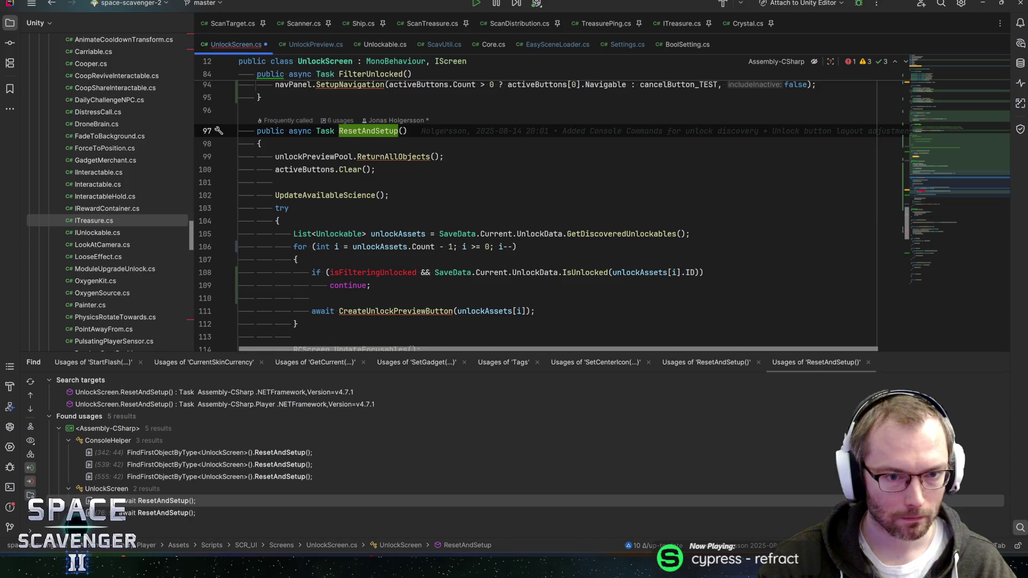
pyautogui.doubleClick(373, 272)
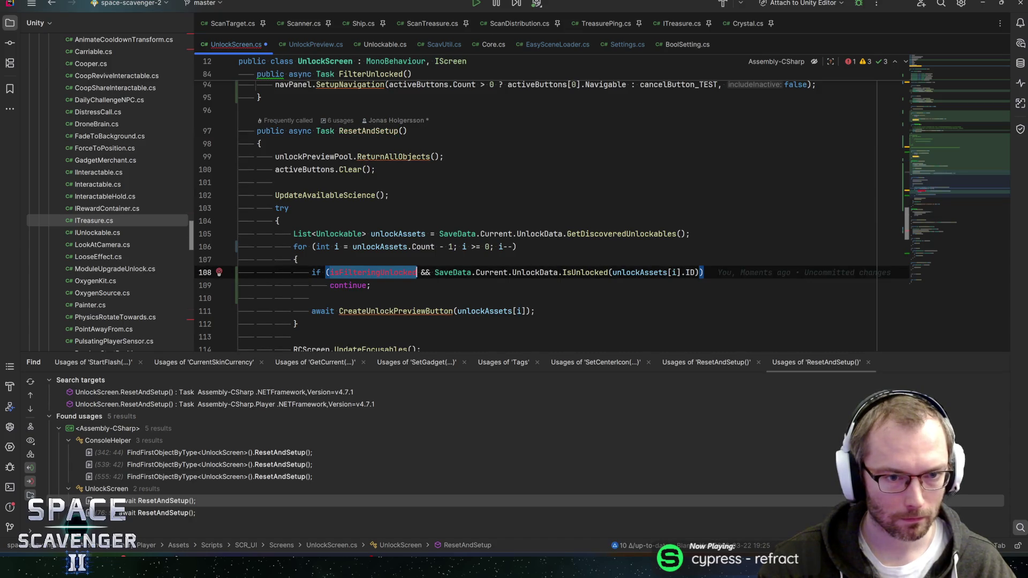
pyautogui.click(396, 195)
pyautogui.press('Return')
pyautogui.write('bool isFi')
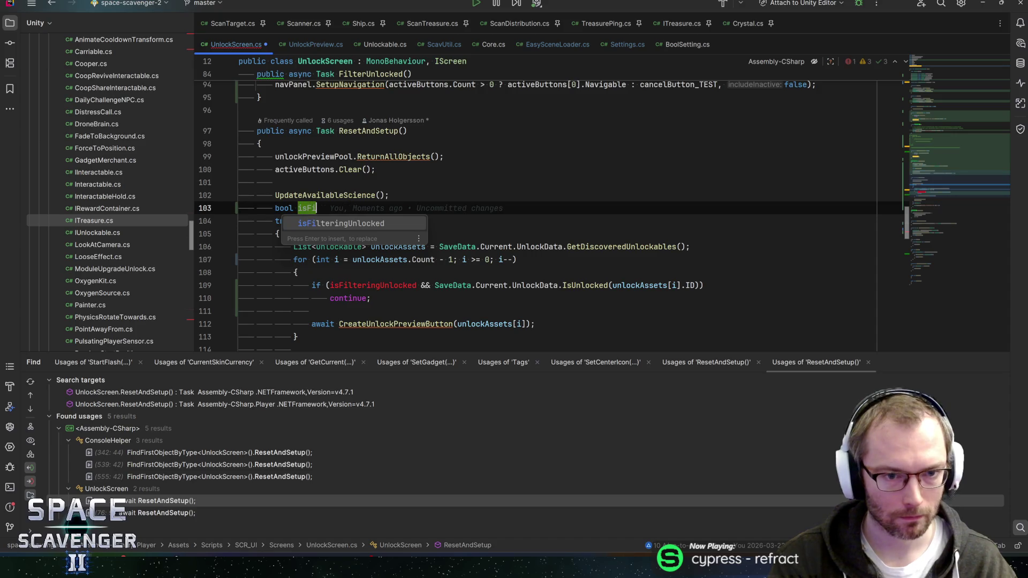
pyautogui.press('Return')
pyautogui.press('Tab')
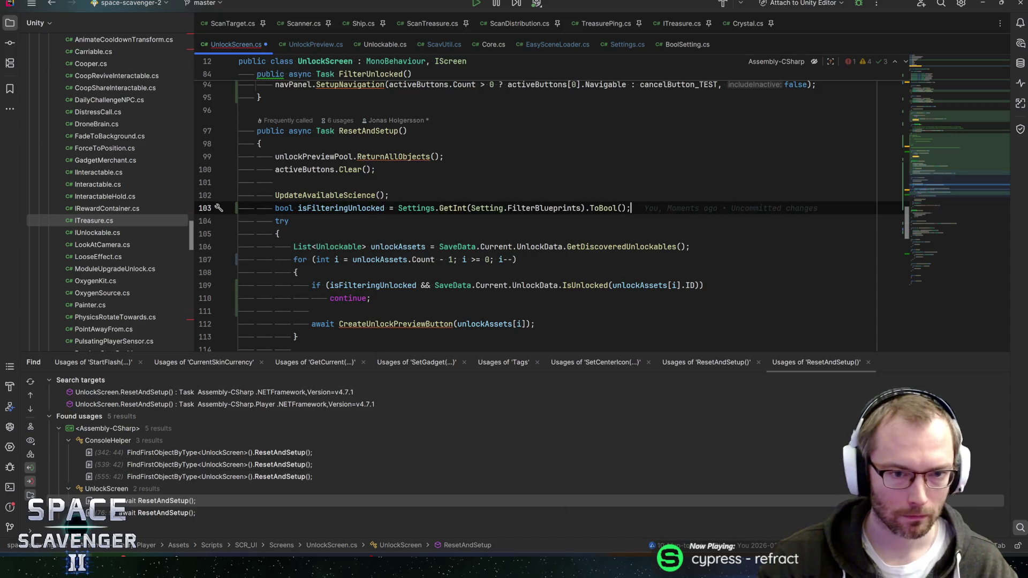
pyautogui.hotkey('ctrl', 's')
pyautogui.scroll(-1, 536, 209)
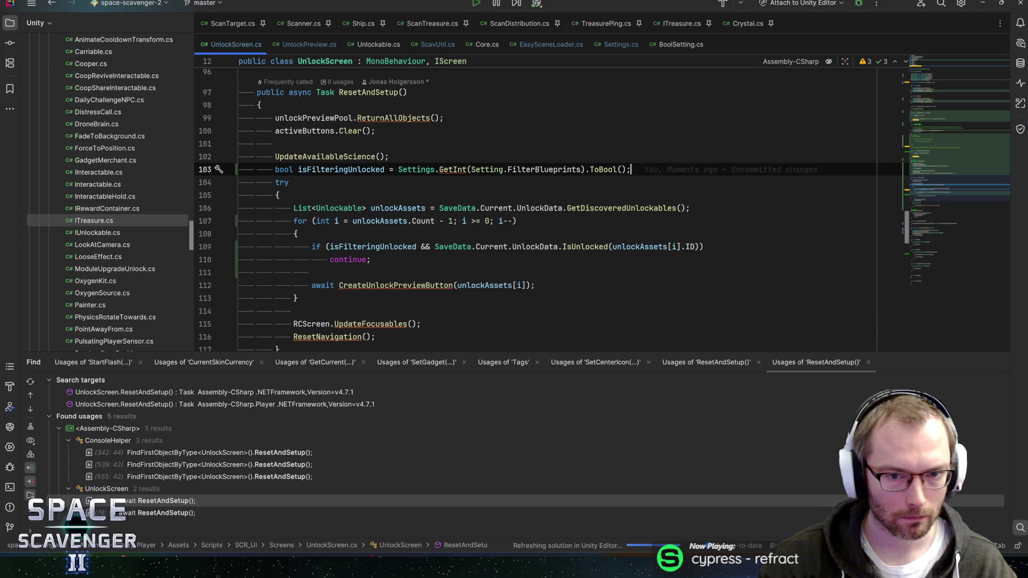
# Review the blueprint loop and isFilteringUnlocked check on lines 108–109, then return to Unity
pyautogui.click(298, 233)
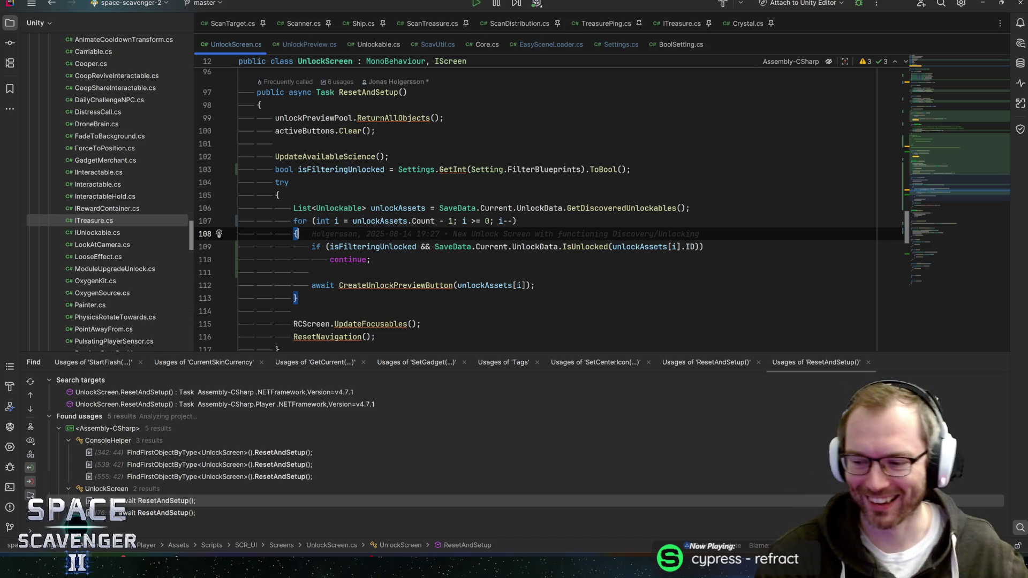
pyautogui.click(416, 246)
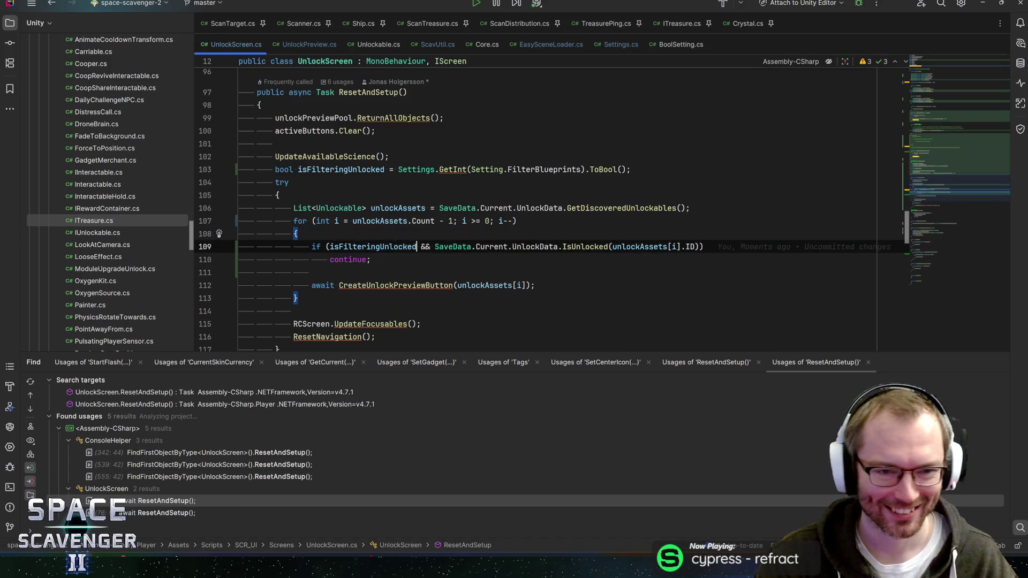
pyautogui.hotkey('alt', 'Tab')
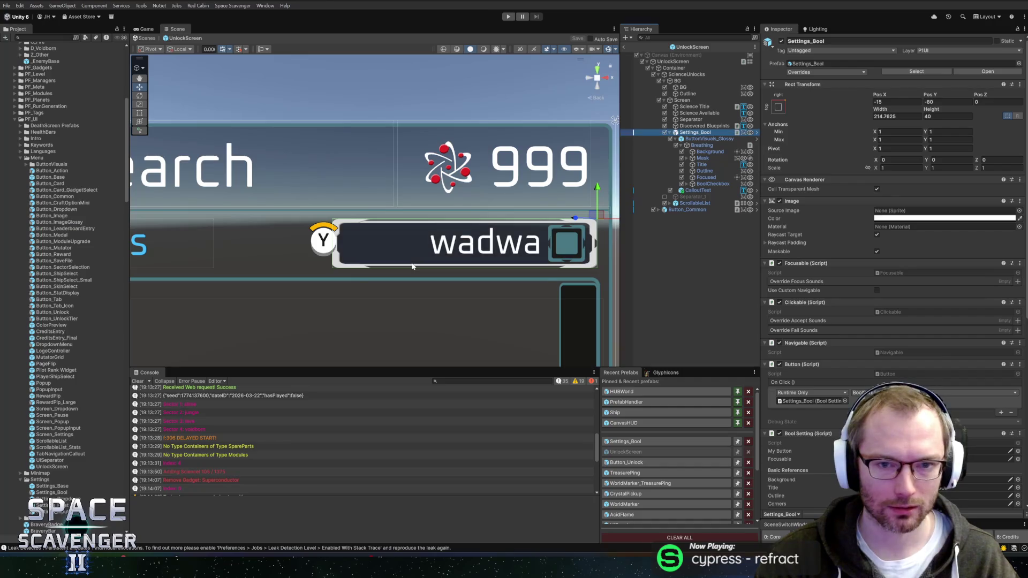
# Set the Bool Setting's My Setting to Filter Blueprints and save the scene
pyautogui.scroll(-8, 836, 316)
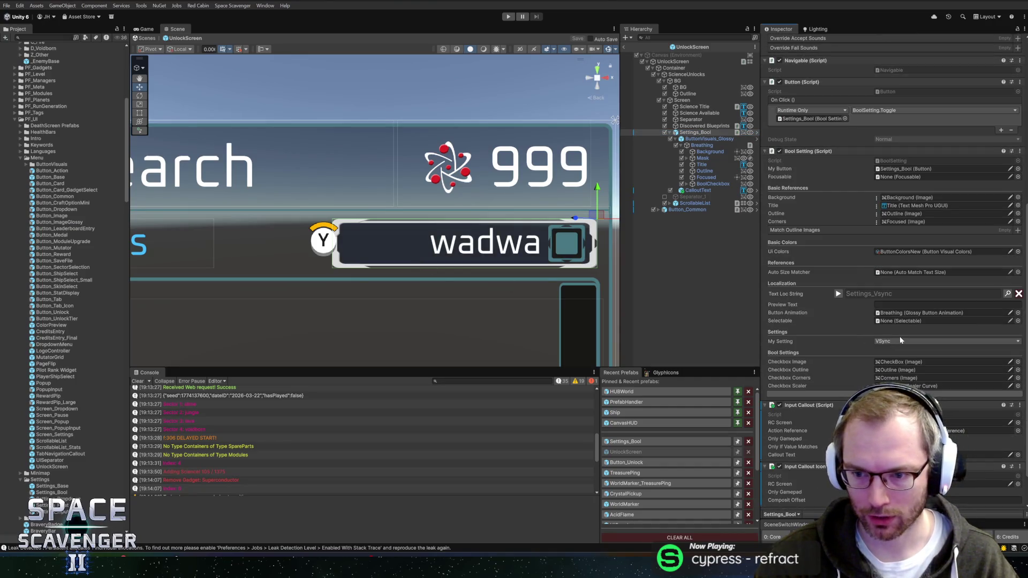
pyautogui.click(899, 340)
pyautogui.click(910, 359)
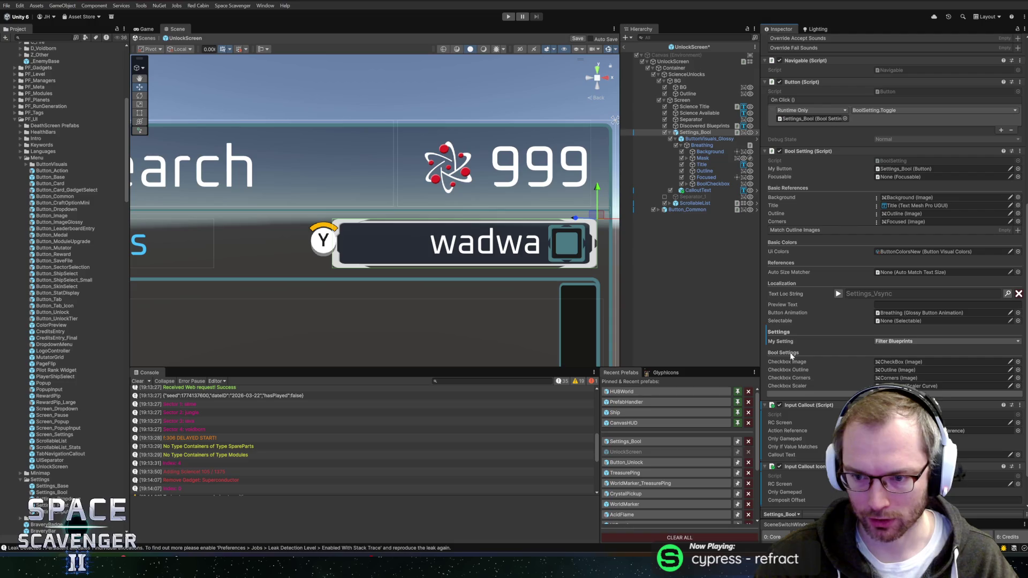
pyautogui.hotkey('ctrl', 's')
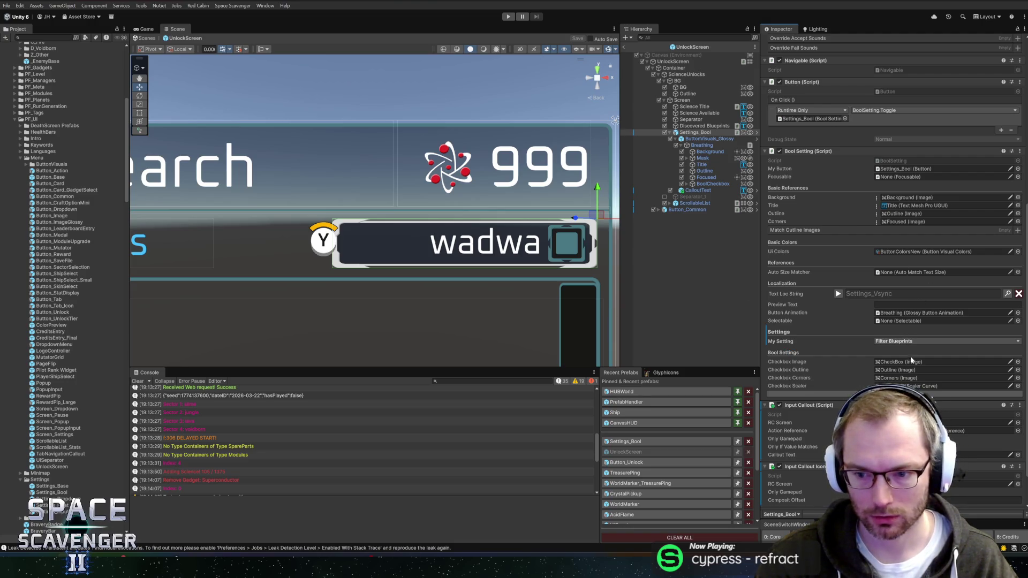
# Open the Input Callout component's InputCallout script in Rider
pyautogui.scroll(-1, 910, 356)
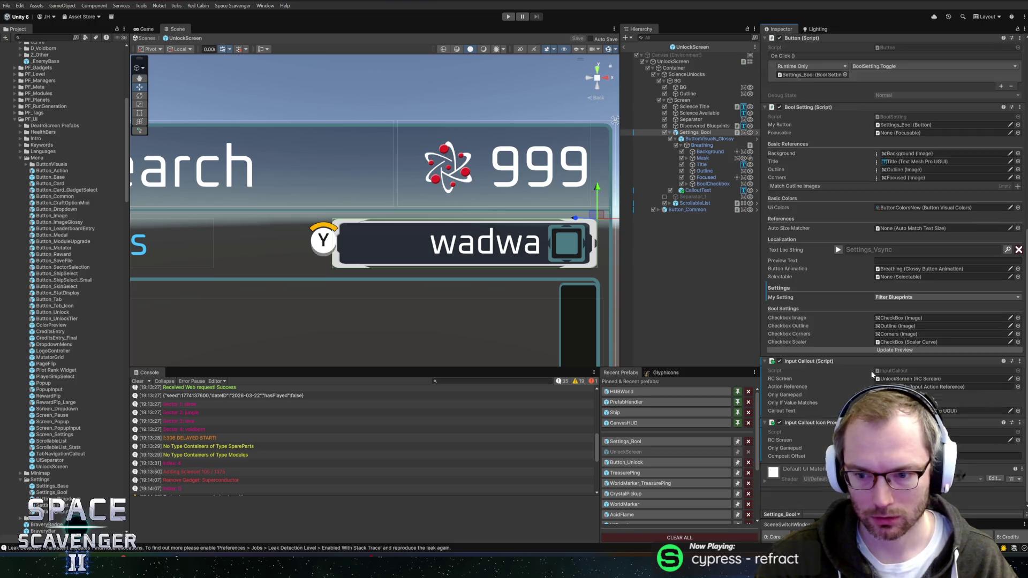
pyautogui.click(902, 380)
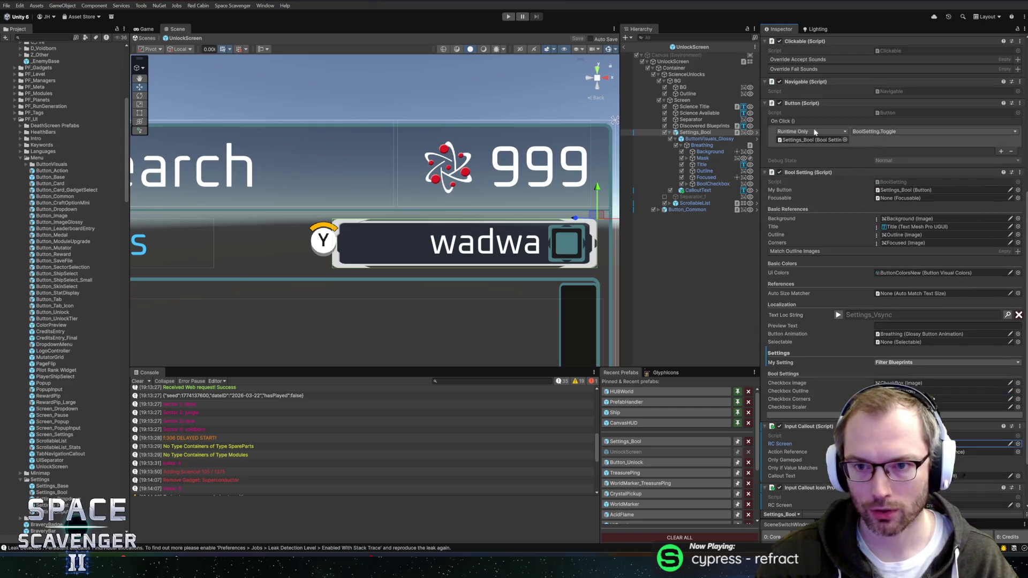
pyautogui.doubleClick(893, 370)
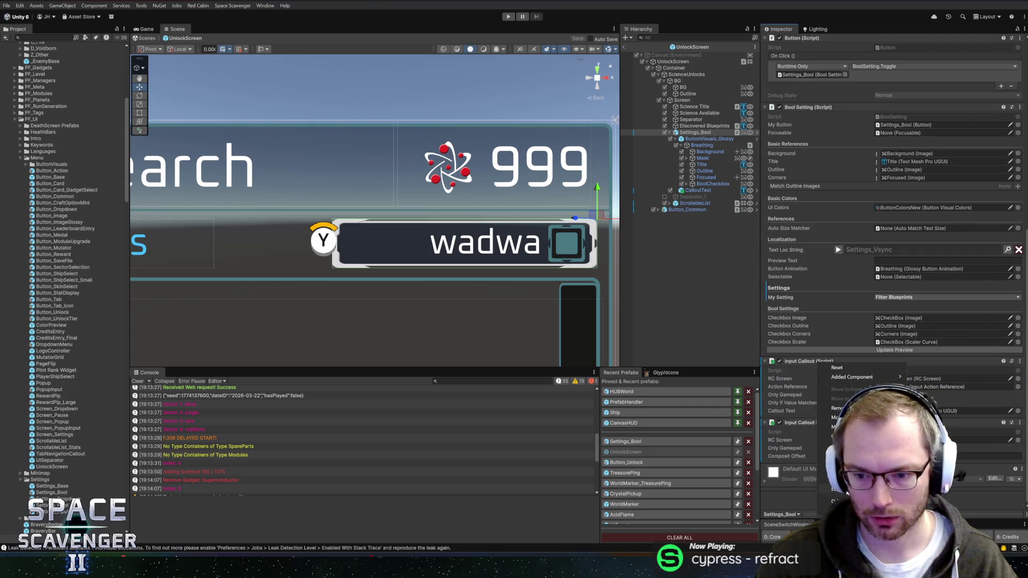
pyautogui.scroll(-5, 535, 203)
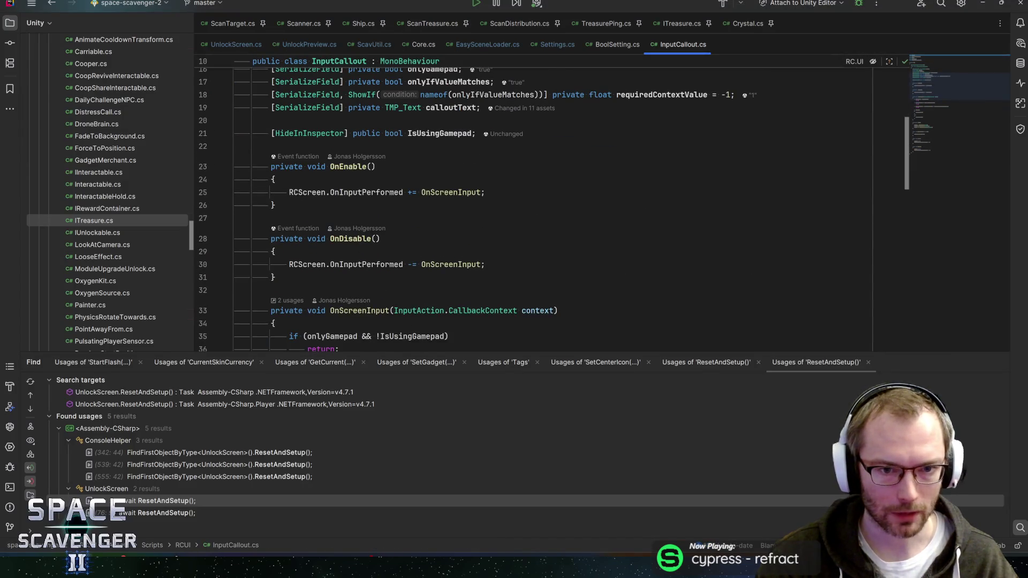
# Trace myButton usages in InputCallout.cs, view Button's Click() definition, then return to Unity
pyautogui.scroll(2, 535, 203)
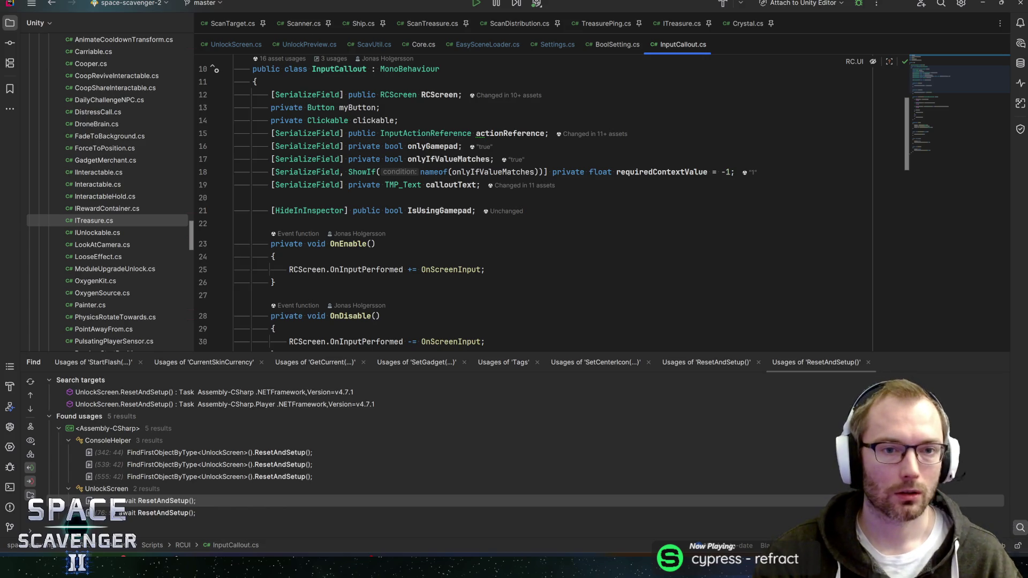
pyautogui.doubleClick(359, 107)
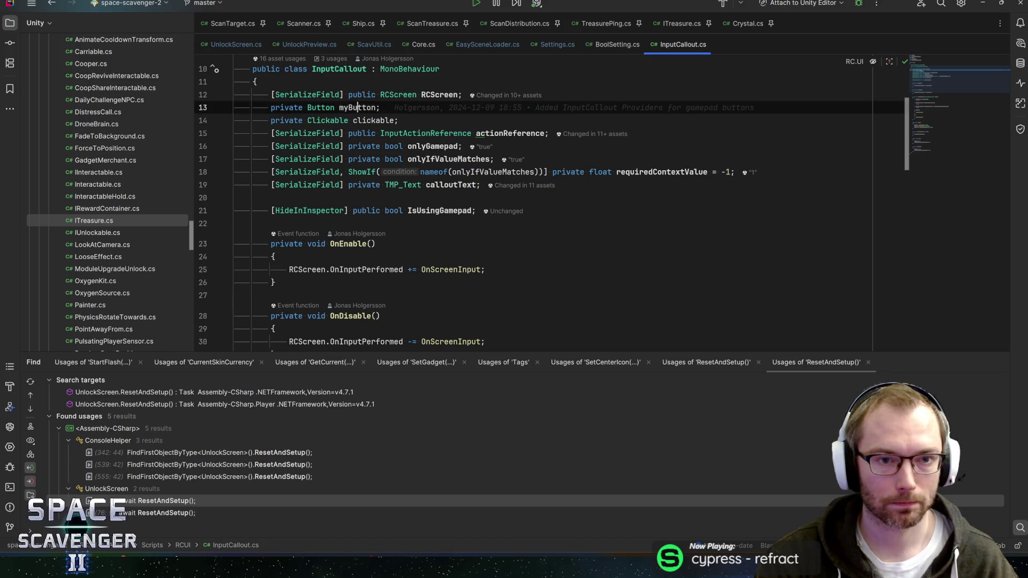
pyautogui.hotkey('ctrl', 'f')
pyautogui.scroll(-6, 535, 214)
pyautogui.press('Return')
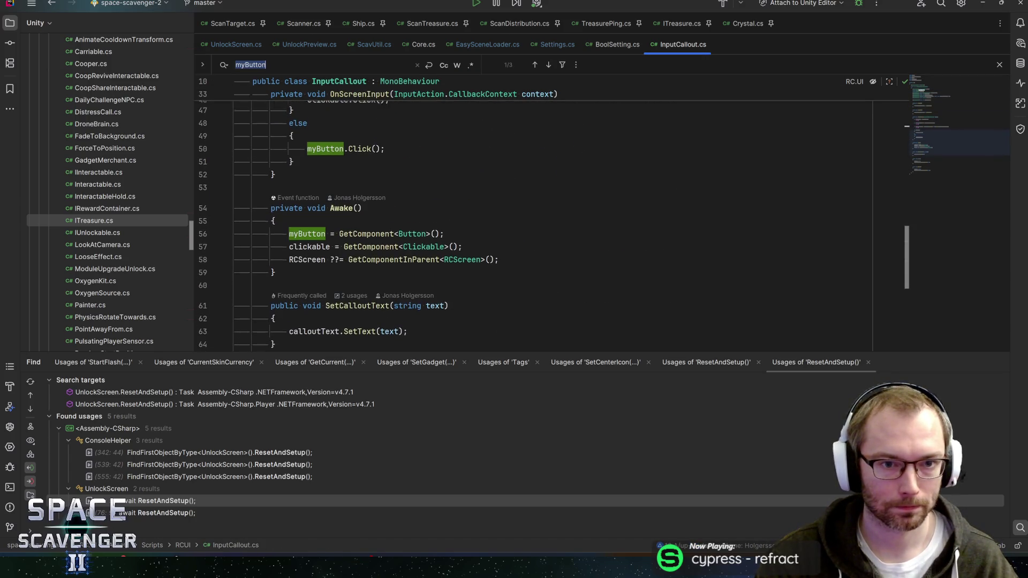
pyautogui.scroll(2, 535, 214)
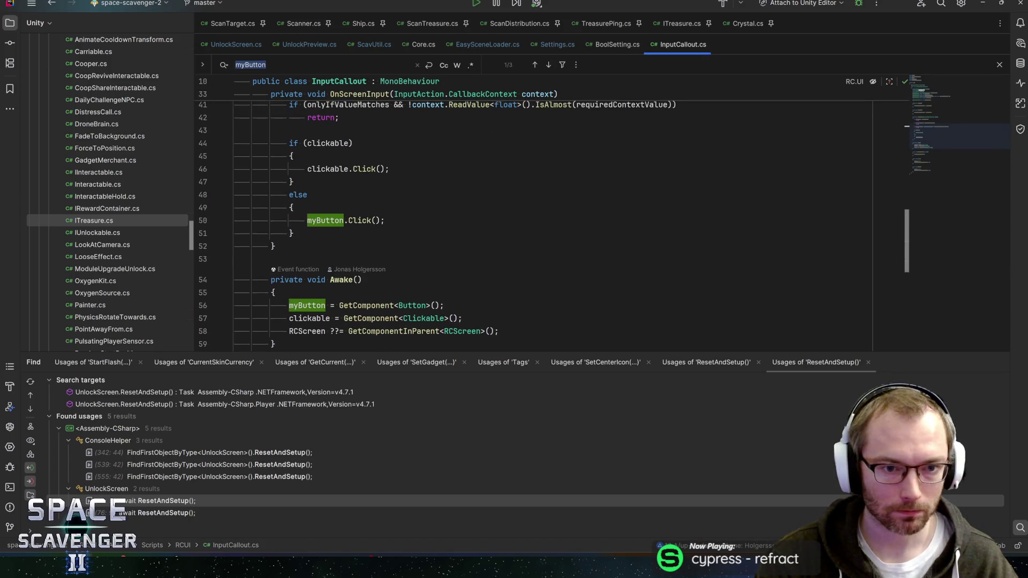
pyautogui.keyDown('ctrl'); pyautogui.click(360, 220); pyautogui.keyUp('ctrl')
pyautogui.scroll(-2, 359, 222)
pyautogui.hotkey('ctrl', '-')
pyautogui.hotkey('alt', 'Tab')
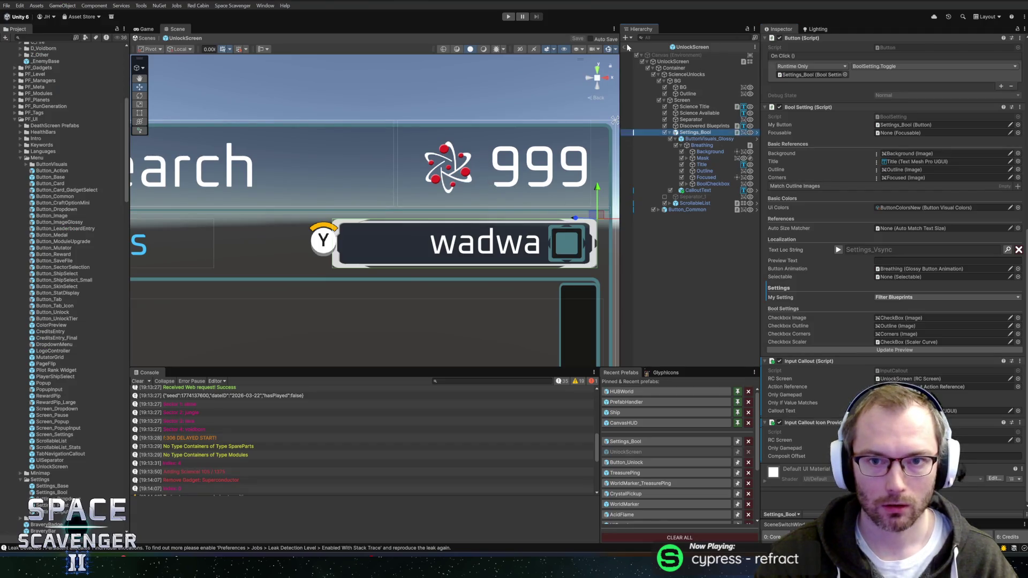
# Run the game, open Science Research at the station with W, and maximize the Game view
pyautogui.click(508, 18)
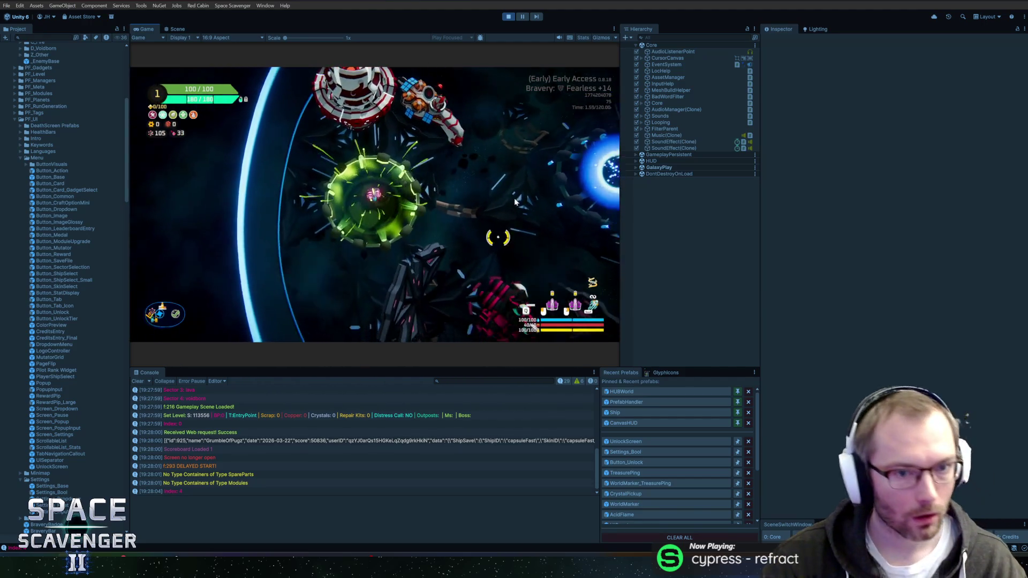
pyautogui.press('w')
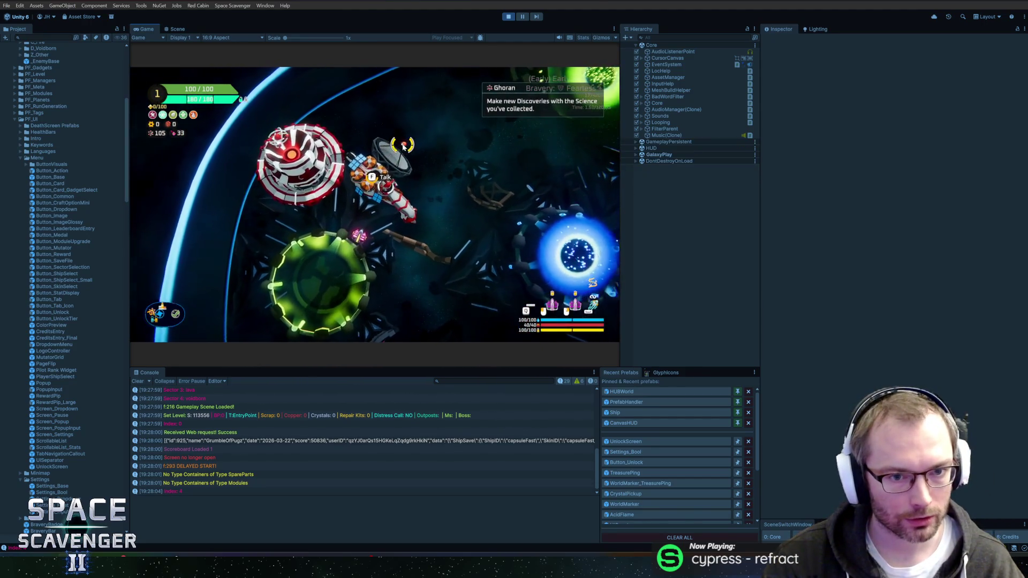
pyautogui.doubleClick(148, 29)
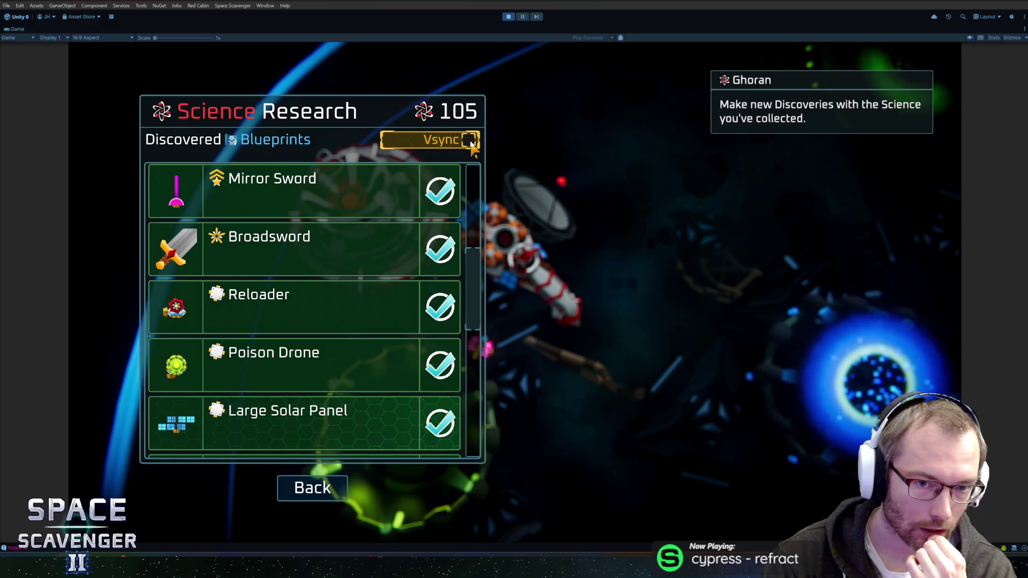
# Toggle the blueprint filter on and off repeatedly to test hiding unlocked blueprints
pyautogui.click(470, 141)
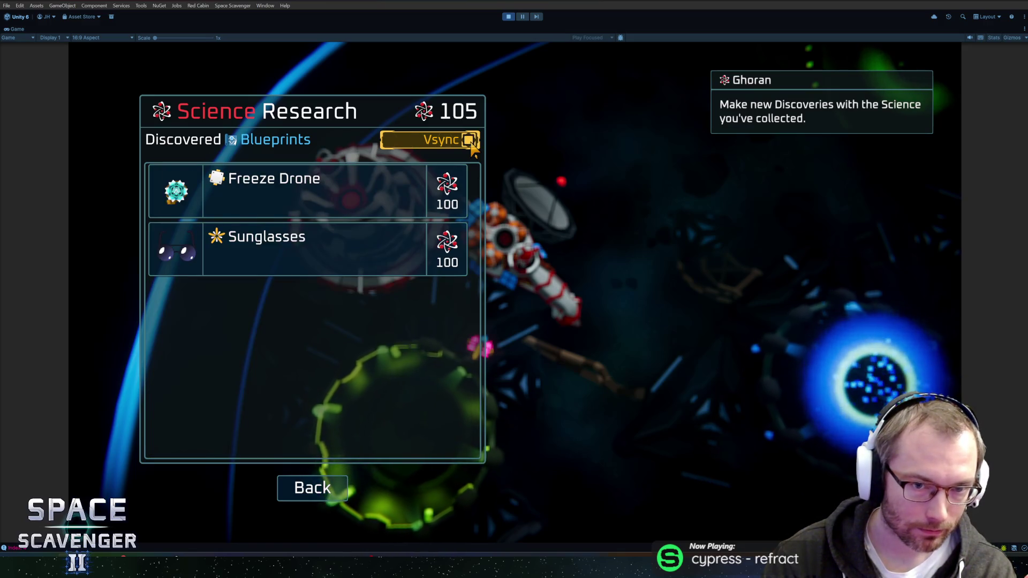
pyautogui.click(470, 142)
pyautogui.click(466, 141)
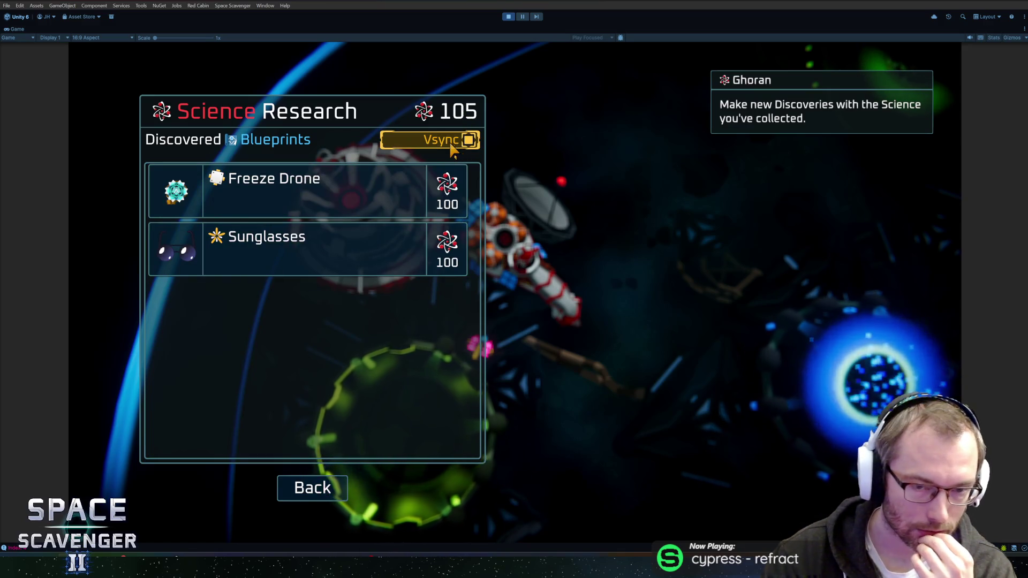
pyautogui.click(452, 147)
pyautogui.scroll(-3, 428, 217)
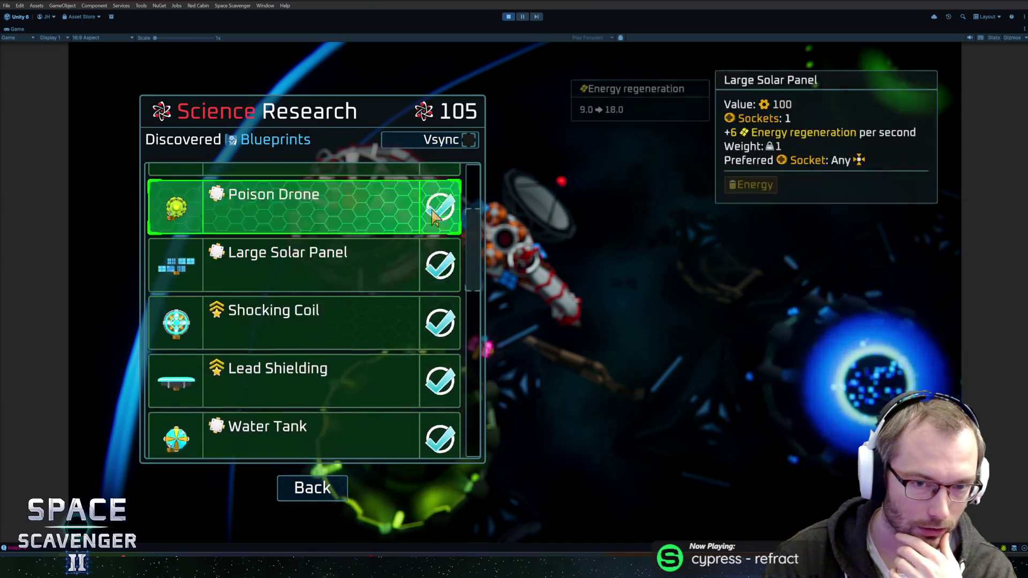
pyautogui.click(469, 141)
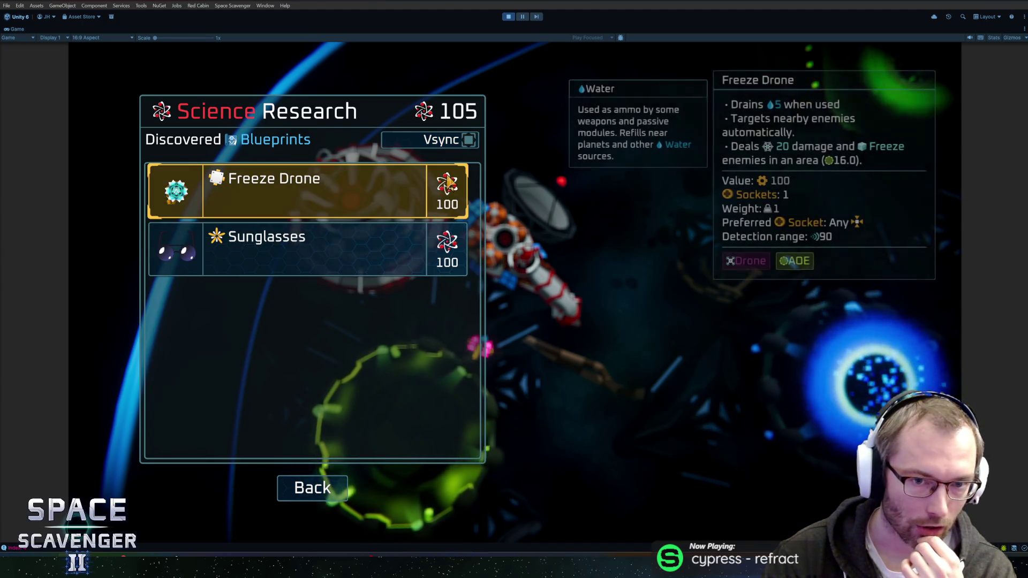
pyautogui.click(454, 143)
pyautogui.click(453, 143)
pyautogui.click(454, 144)
pyautogui.click(453, 143)
pyautogui.click(453, 143)
pyautogui.click(452, 143)
pyautogui.click(452, 145)
pyautogui.click(450, 148)
pyautogui.click(450, 147)
pyautogui.click(450, 147)
pyautogui.click(451, 147)
pyautogui.click(452, 146)
pyautogui.click(453, 147)
pyautogui.click(454, 144)
# Restart play mode to test gamepad navigation to the filter toggle, then exit and open UnlockScreen
pyautogui.press('Escape')
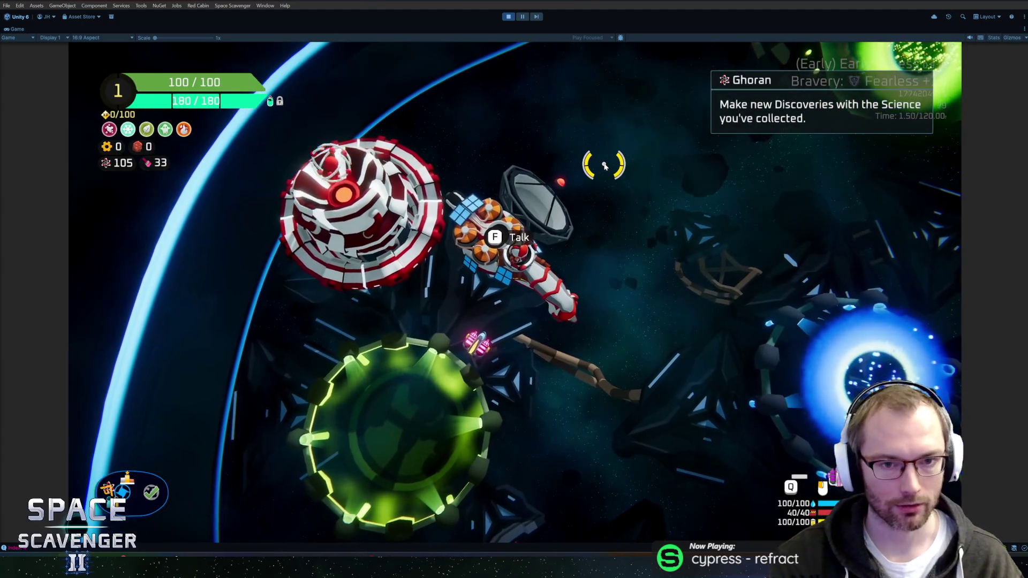
pyautogui.hotkey('ctrl', 'p')
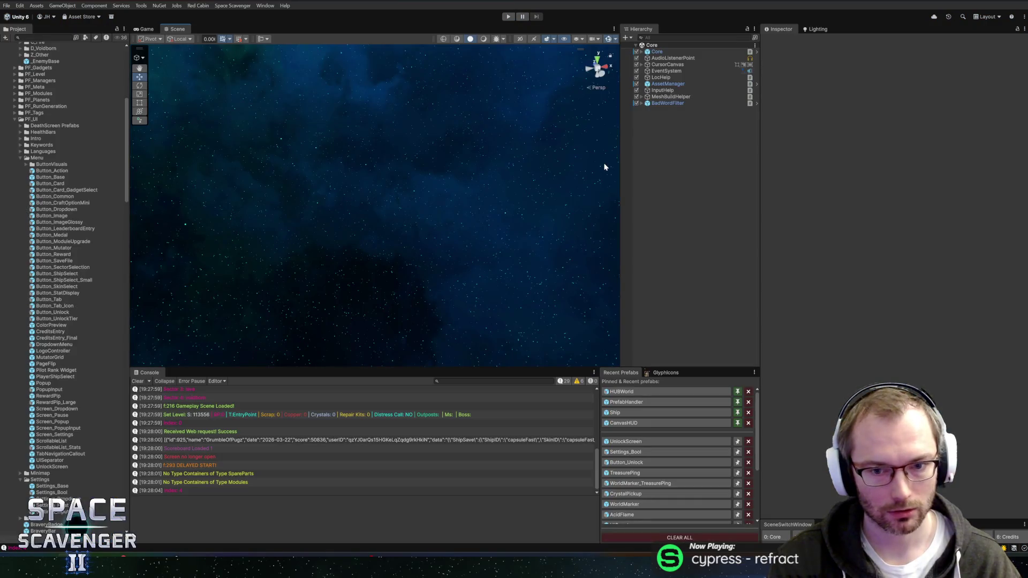
pyautogui.hotkey('ctrl', 'p')
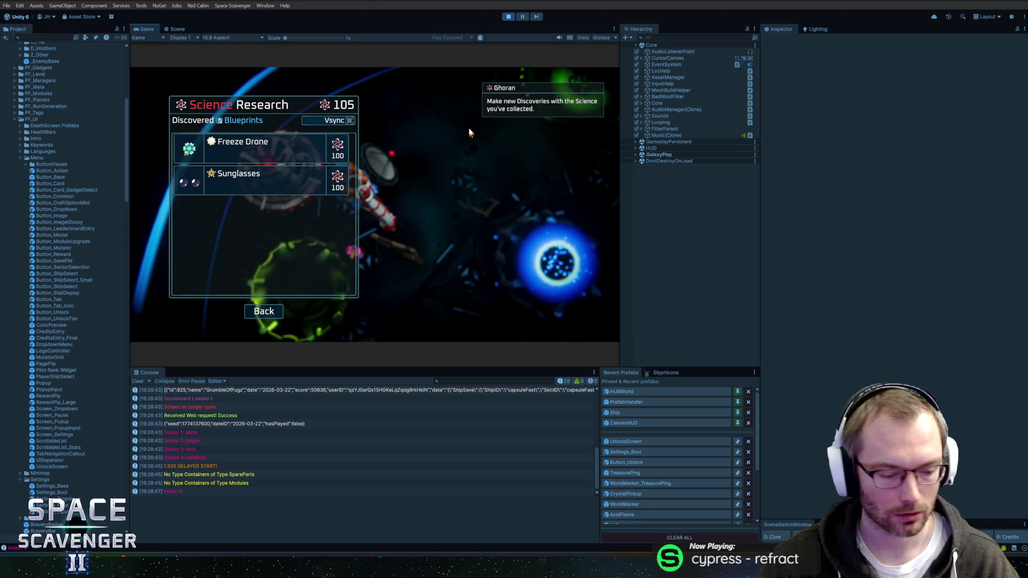
pyautogui.press('Down')
pyautogui.press('Down')
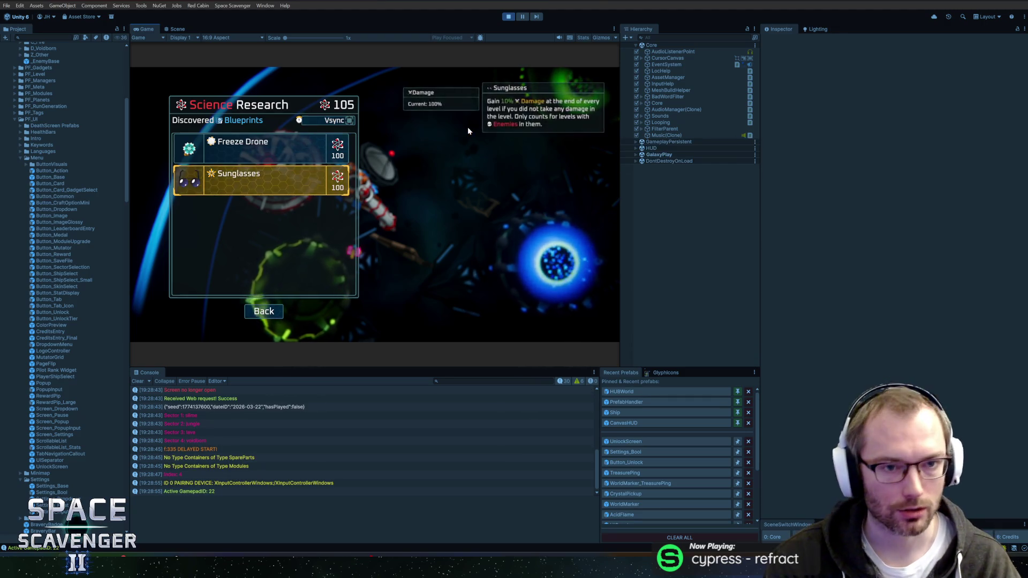
pyautogui.press('Right')
pyautogui.press('Left')
pyautogui.press('Down')
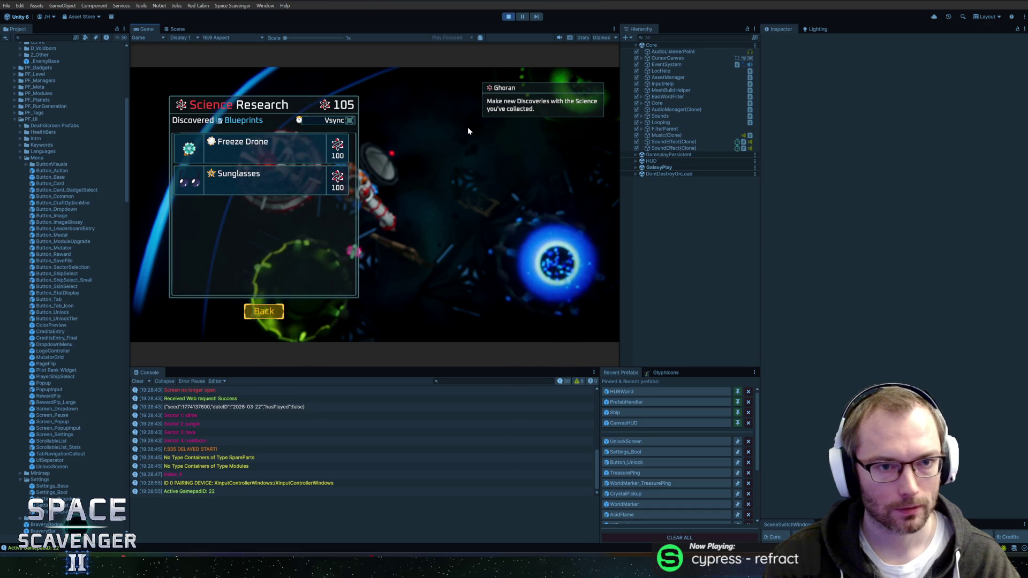
pyautogui.press('Up')
pyautogui.press('Up')
pyautogui.press('Up')
pyautogui.press('Escape')
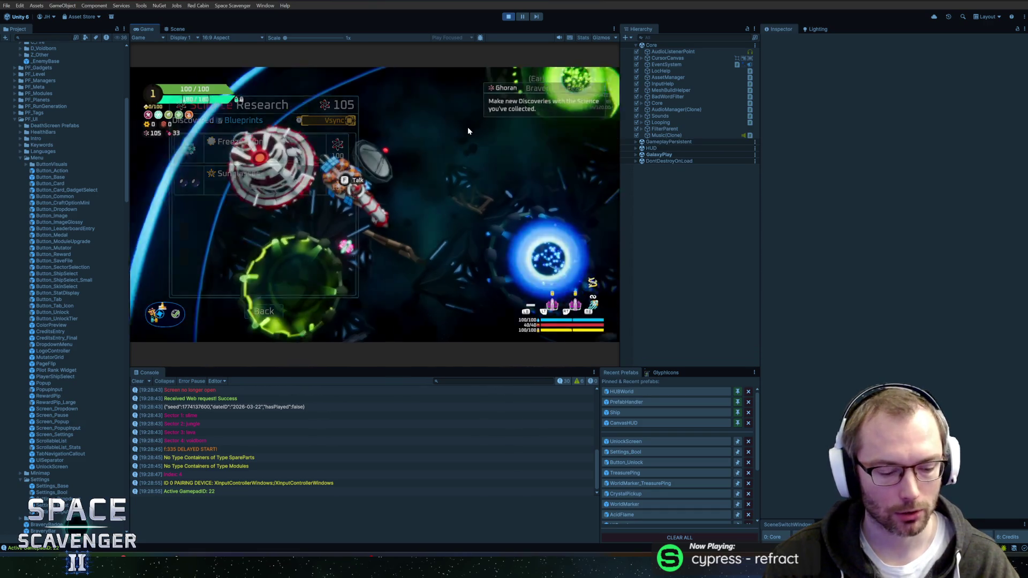
pyautogui.hotkey('ctrl', 'p')
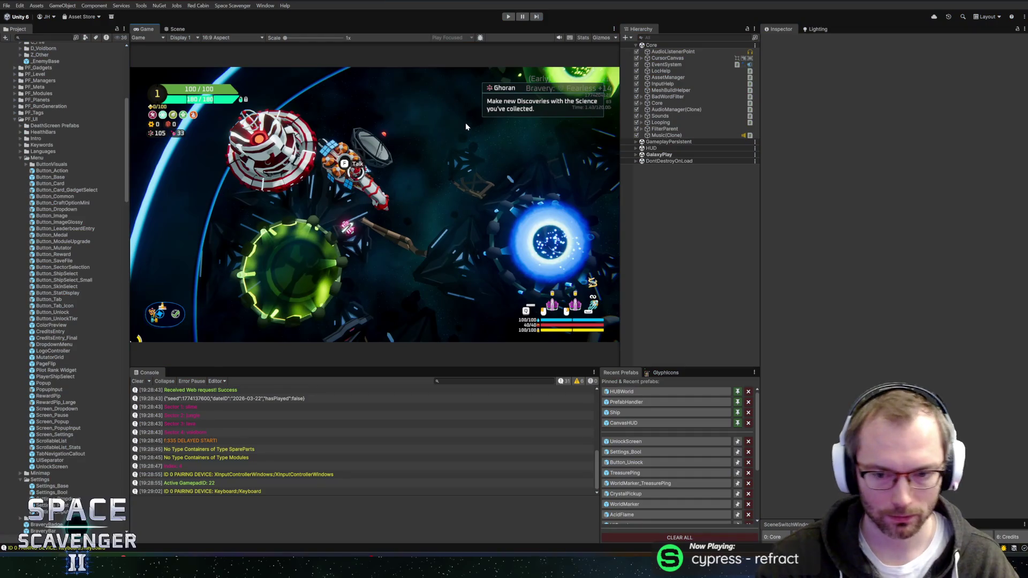
pyautogui.click(625, 441)
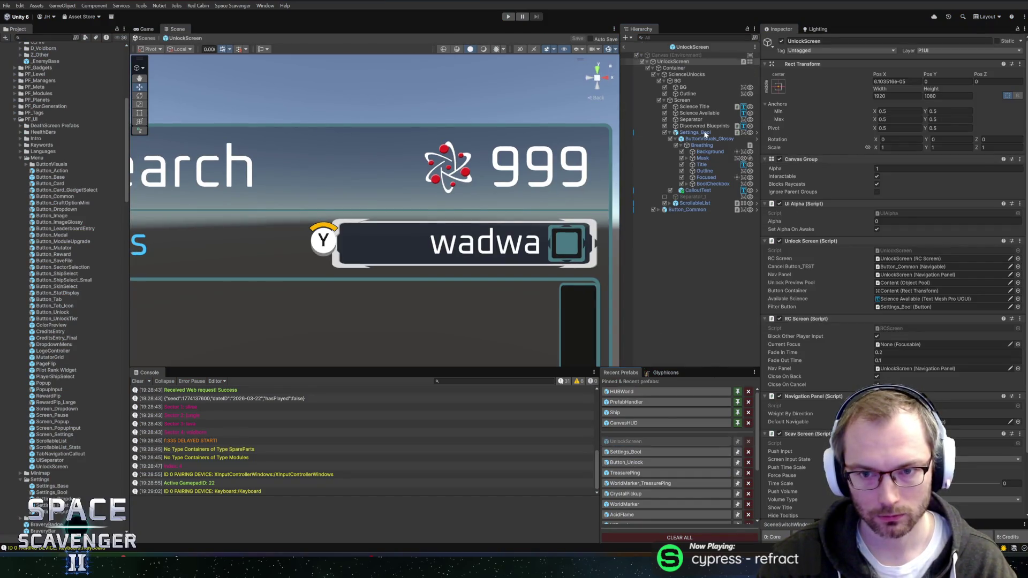
# Remove the Navigable component from Settings_Bool and save the UnlockScreen prefab
pyautogui.click(705, 133)
pyautogui.scroll(-5, 827, 299)
pyautogui.rightClick(819, 193)
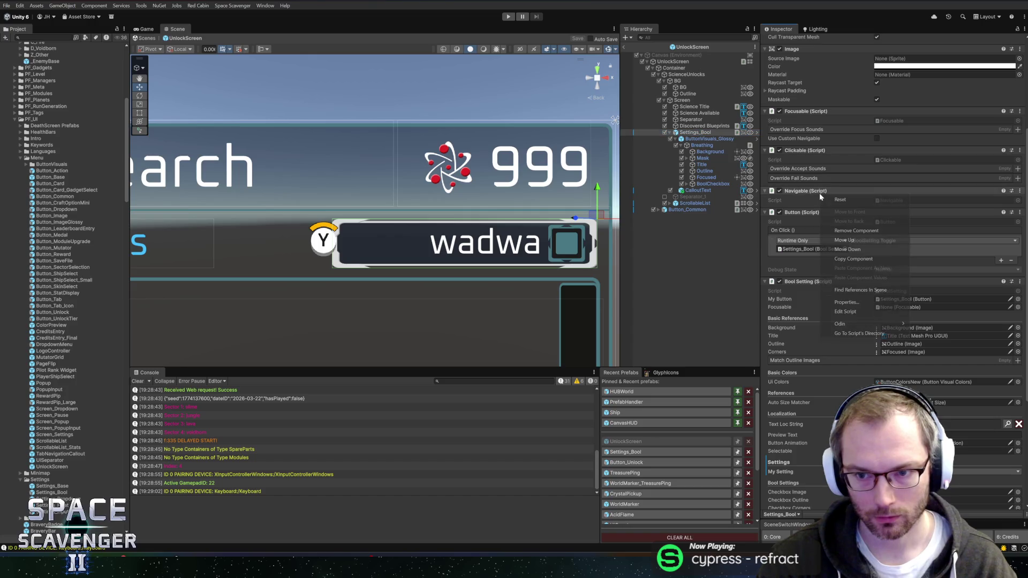
pyautogui.click(878, 230)
pyautogui.hotkey('ctrl', 's')
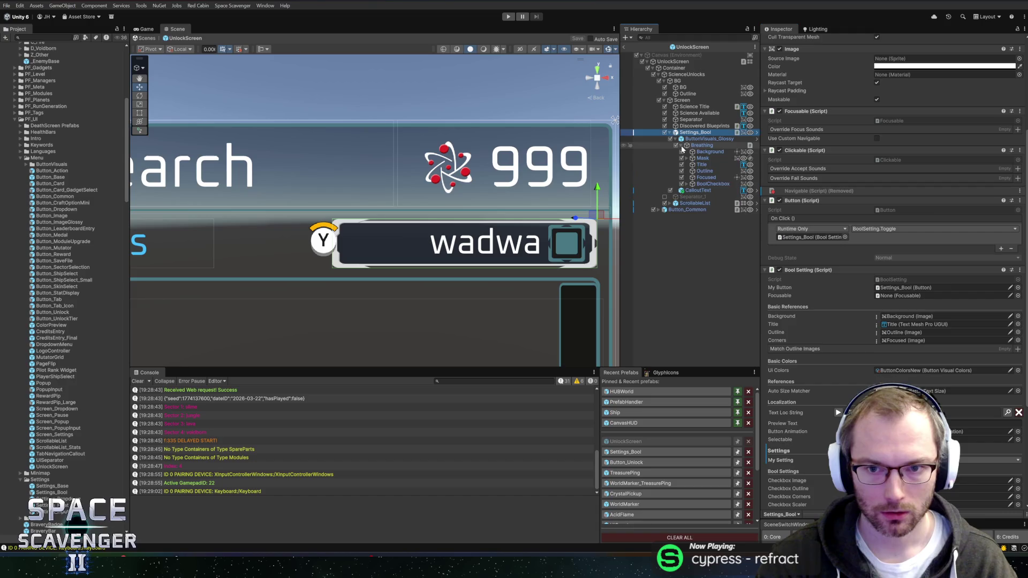
# Collapse the Breathing hierarchy, pan to the research panel, and open the Localization Editor
pyautogui.click(681, 146)
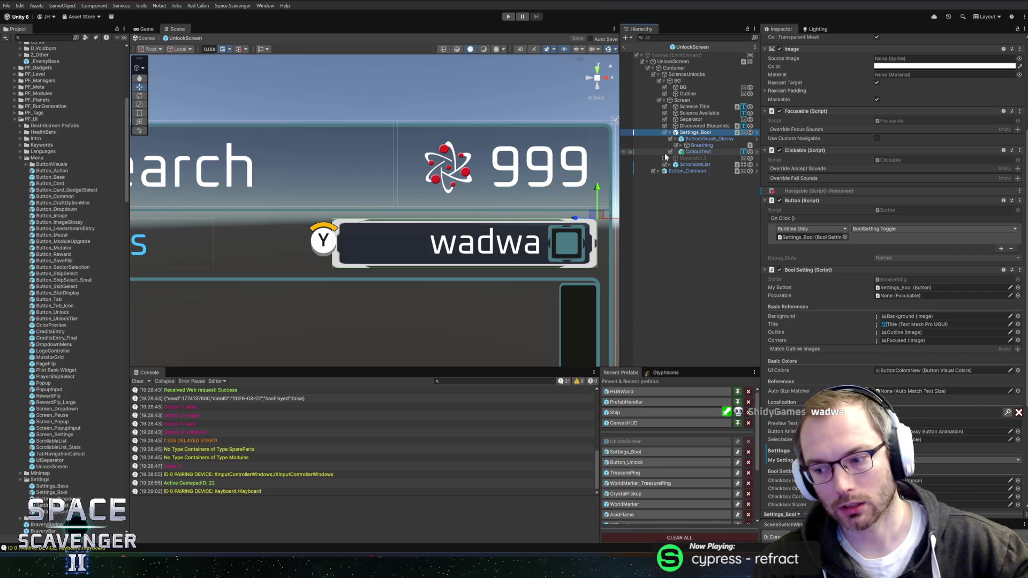
pyautogui.moveTo(588, 214)
pyautogui.mouseDown()
pyautogui.moveTo(569, 218)
pyautogui.moveTo(495, 165)
pyautogui.mouseUp()
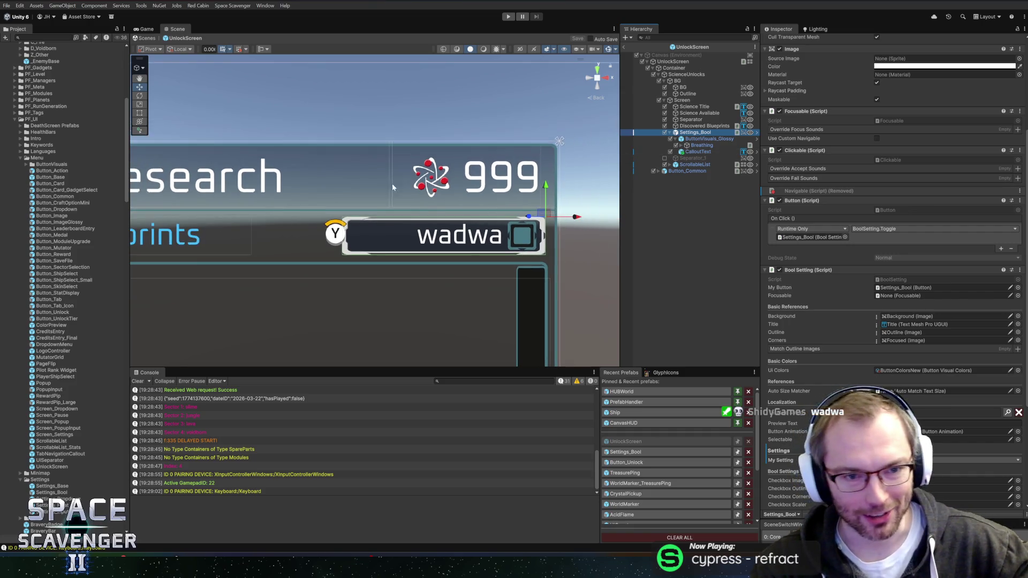
pyautogui.scroll(-4, 495, 165)
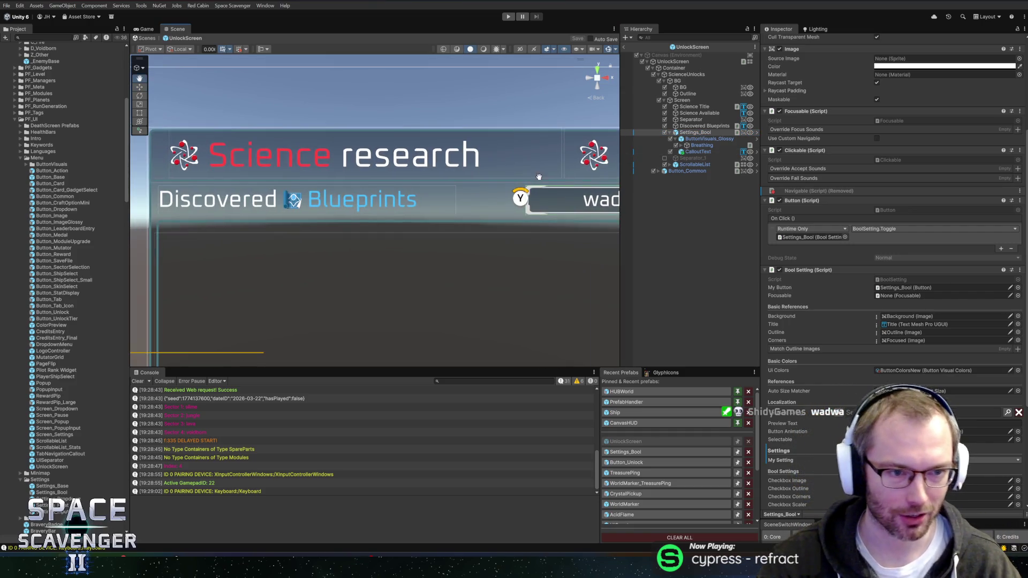
pyautogui.scroll(4, 577, 267)
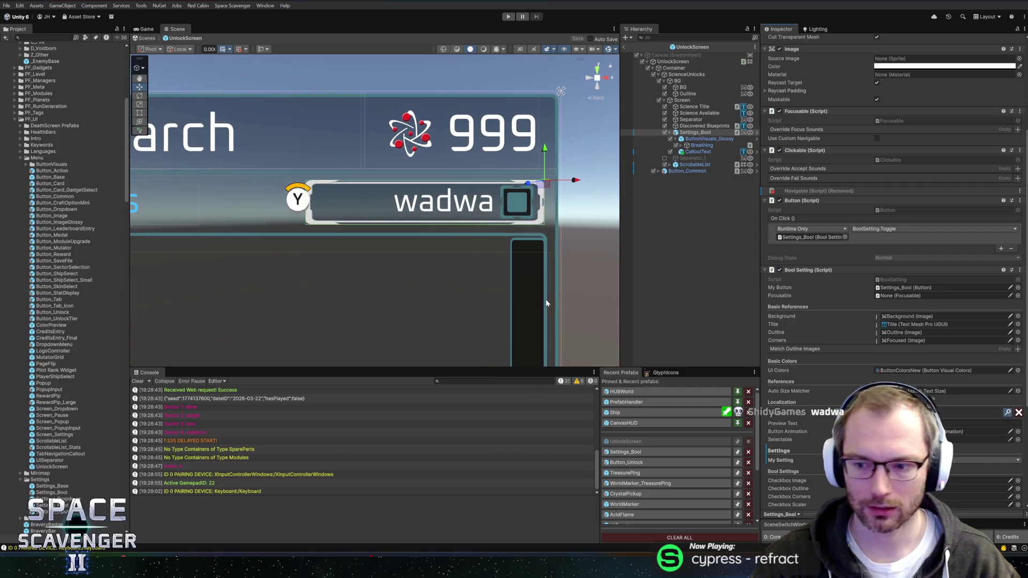
pyautogui.hotkey('ctrl', 'l')
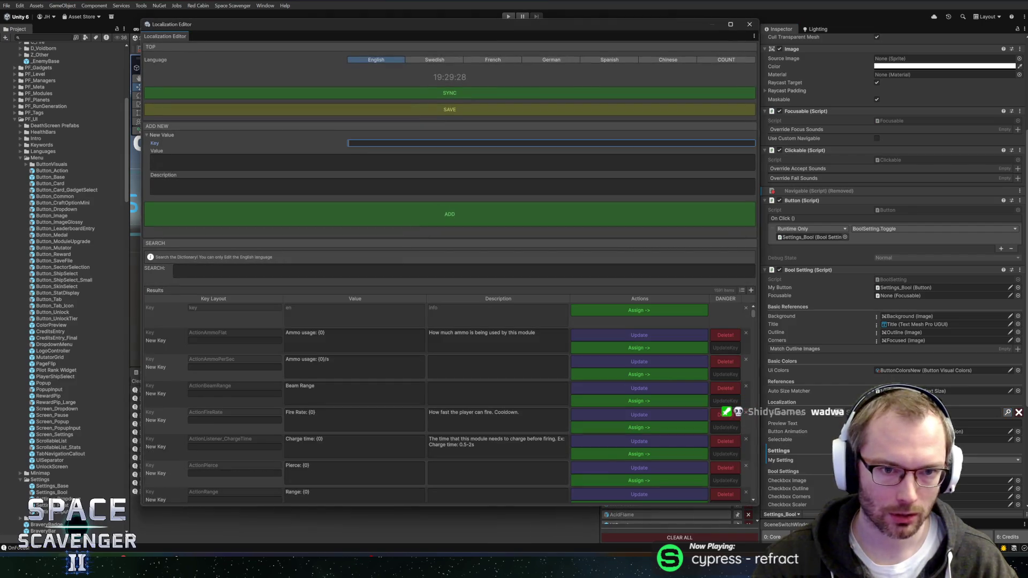
# Search the Localization Editor for 'filter' and assign the MenuFilterUnlocked key to the toggle
pyautogui.write('filter')
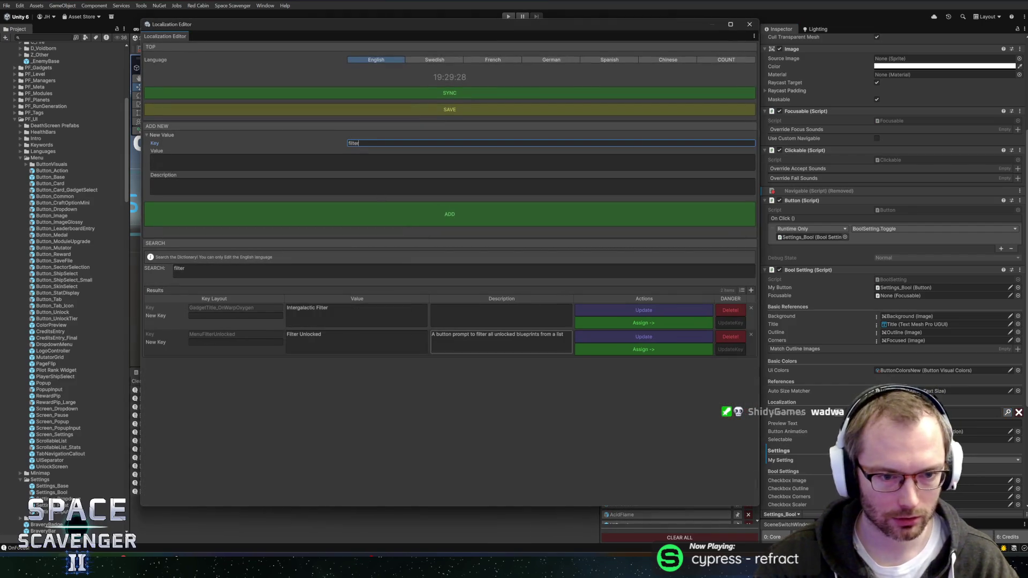
pyautogui.click(750, 24)
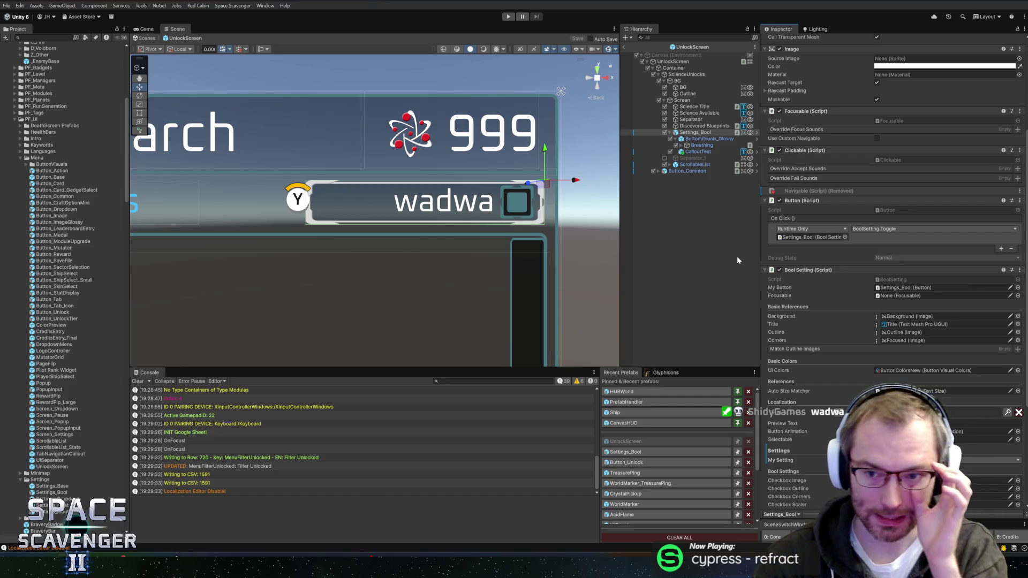
pyautogui.scroll(-5, 848, 253)
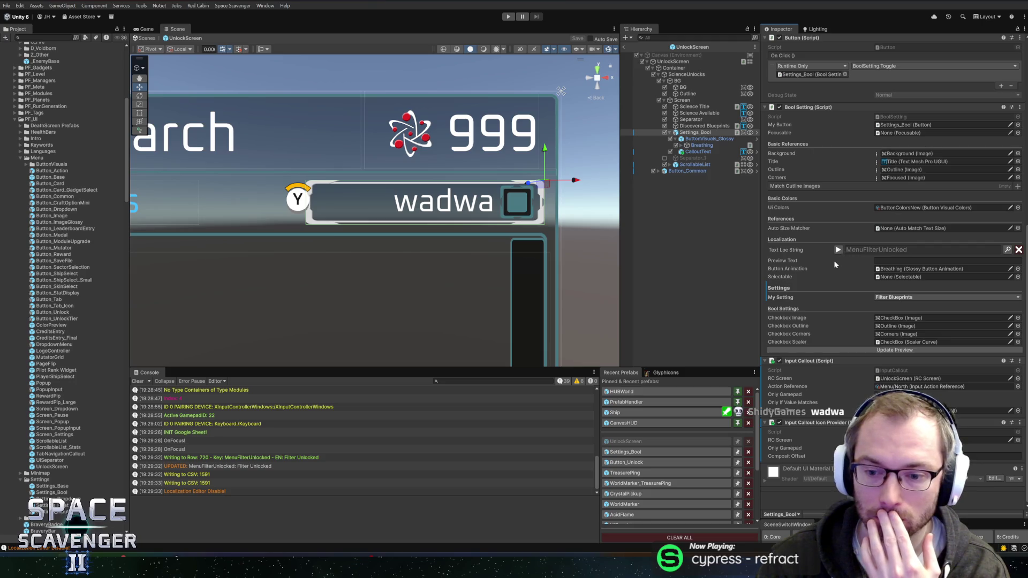
pyautogui.scroll(12, 834, 260)
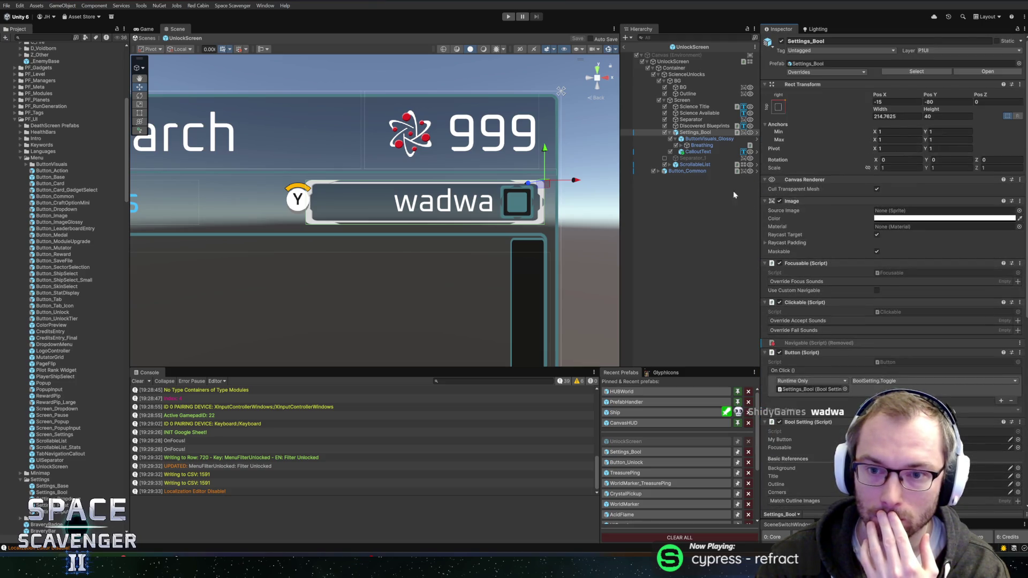
# Reselect Settings_Bool and open its Bool Setting script via Edit Script
pyautogui.click(698, 148)
pyautogui.click(694, 132)
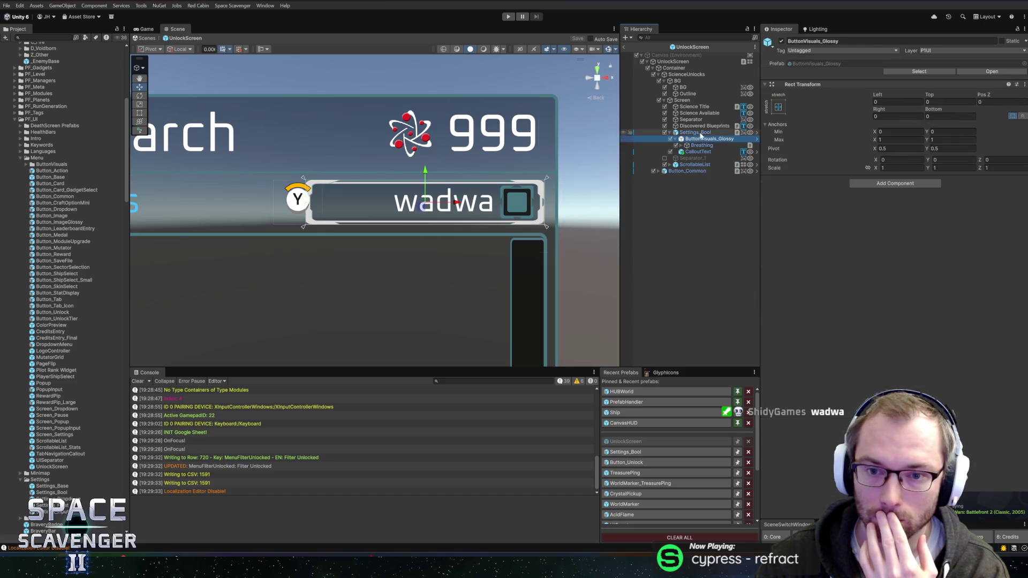
pyautogui.scroll(-4, 817, 297)
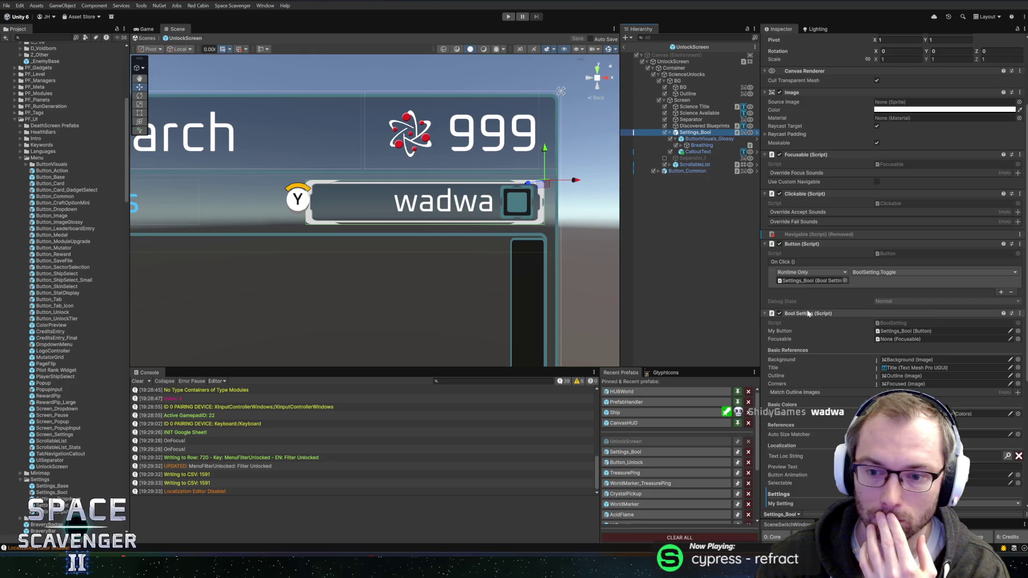
pyautogui.rightClick(808, 313)
pyautogui.click(837, 448)
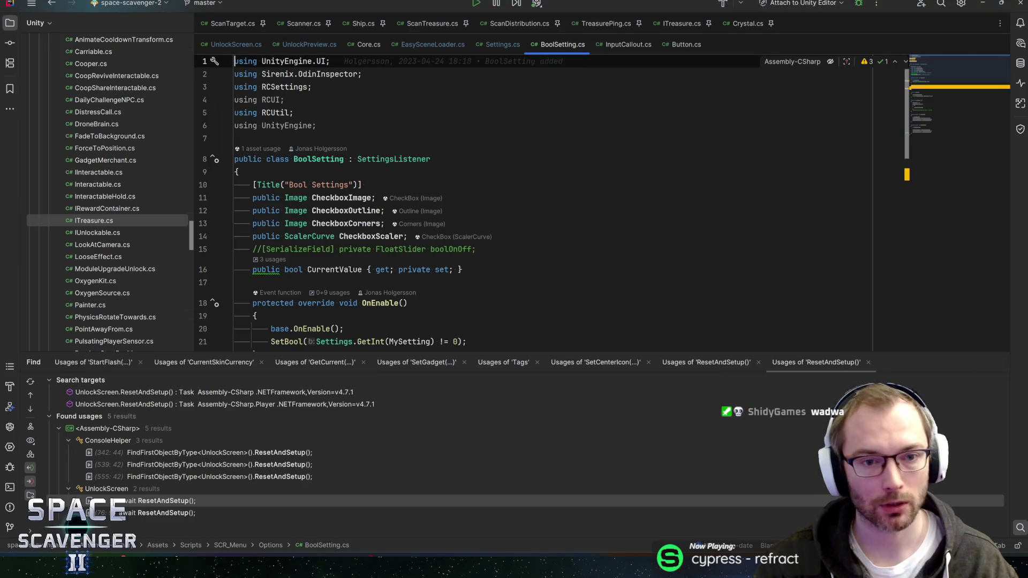
# Inspect the SettingsListener and ButtonVisuals_Glossy base classes in Rider, then return to Unity
pyautogui.press('F12')
pyautogui.click(416, 95)
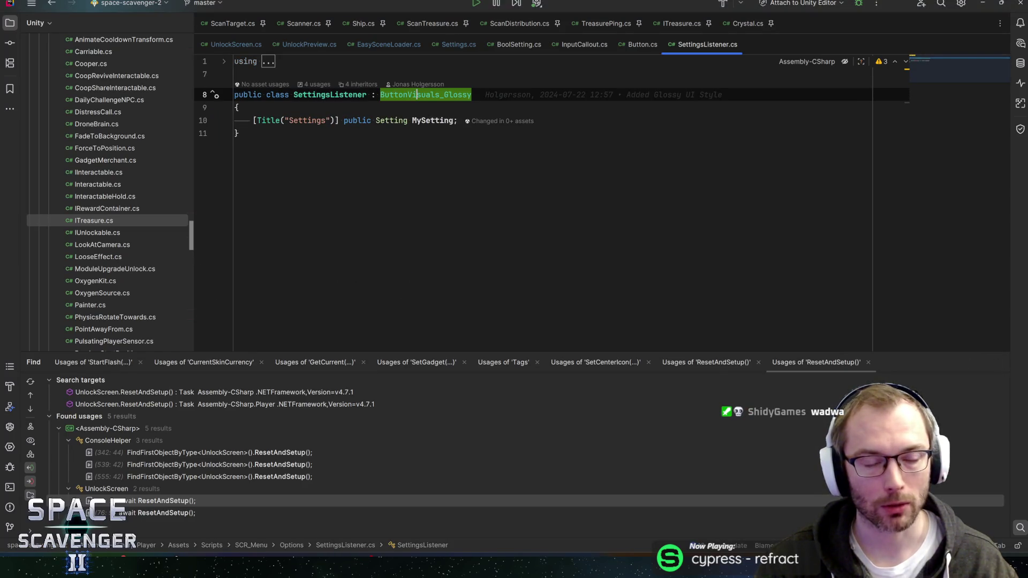
pyautogui.click(472, 94)
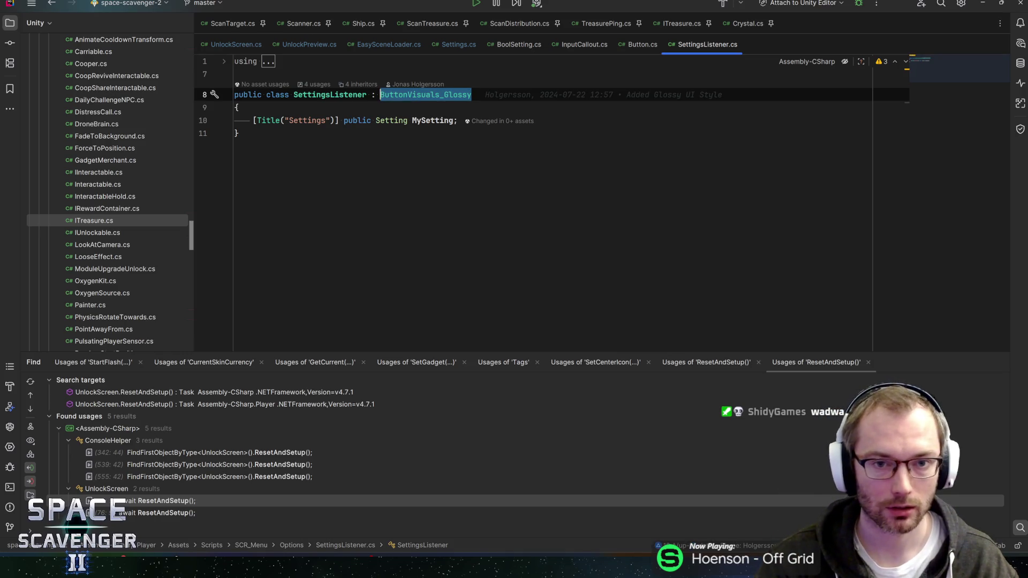
pyautogui.click(235, 107)
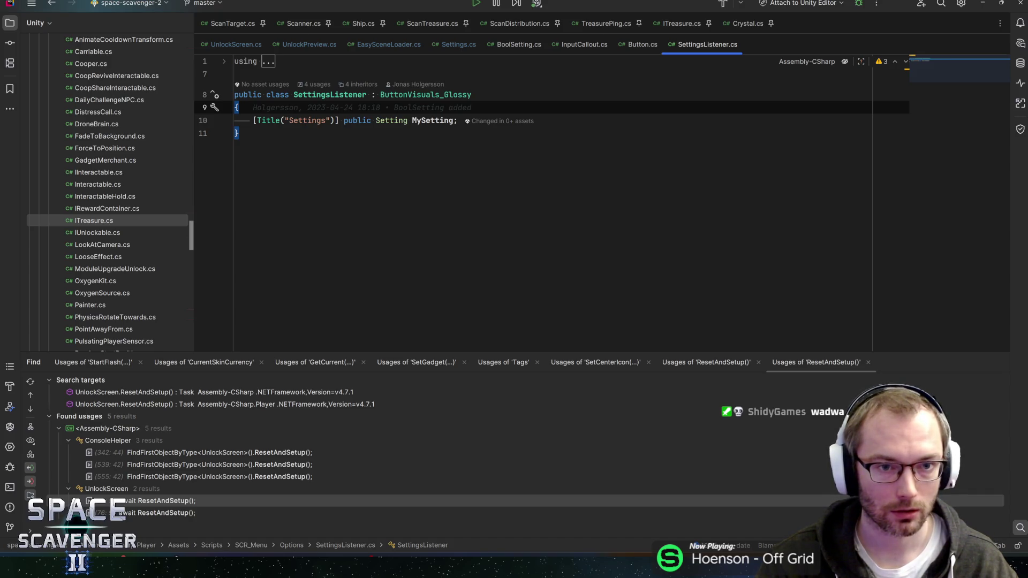
pyautogui.hotkey('ctrl', 'alt', 'Left')
pyautogui.hotkey('ctrl', 'alt', 'Left')
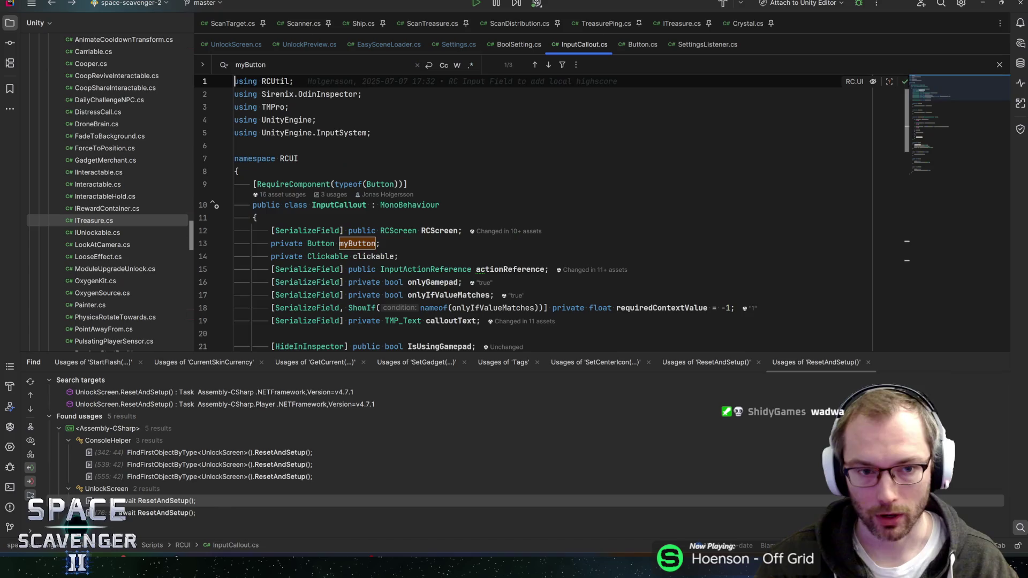
pyautogui.hotkey('alt', 'Tab')
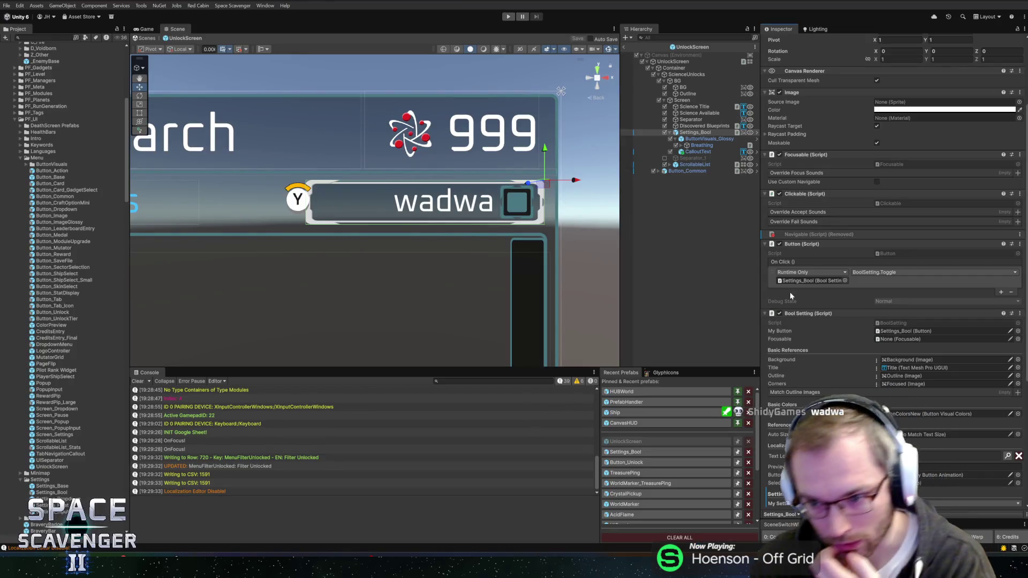
# Expand the toggle's child objects in the Hierarchy and frame Settings_Bool in the Scene view
pyautogui.scroll(-5, 851, 343)
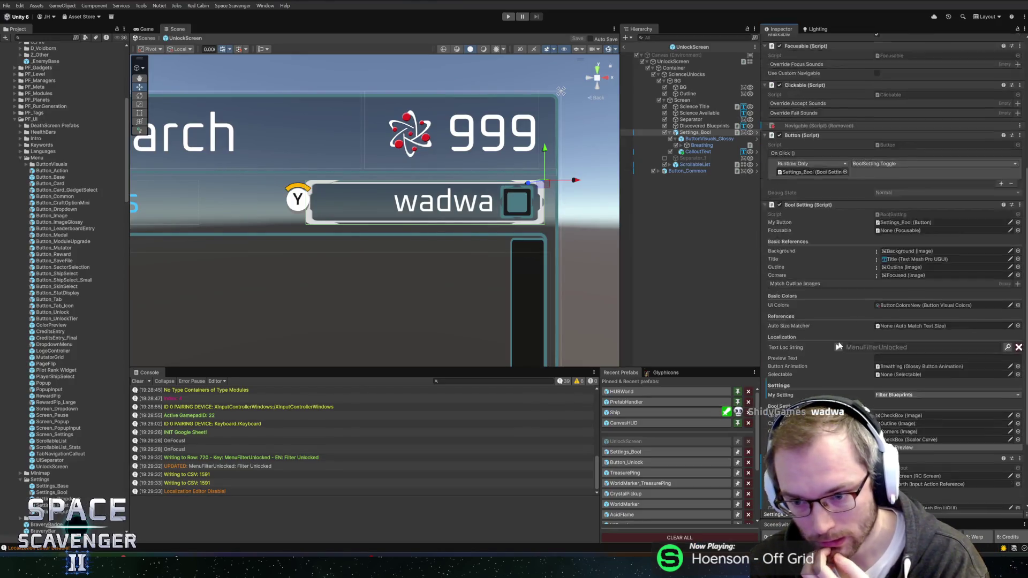
pyautogui.scroll(-4, 839, 347)
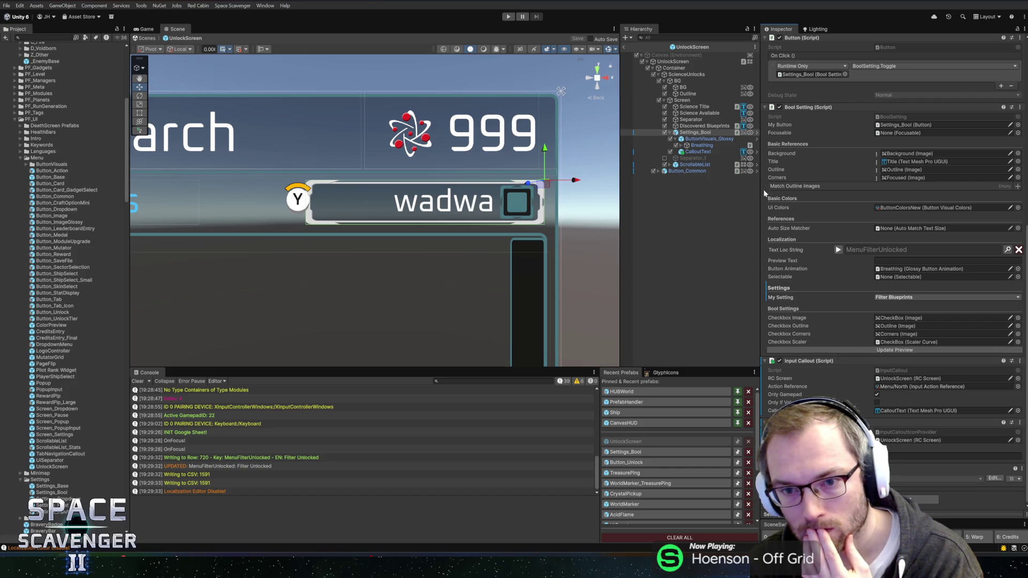
pyautogui.click(679, 145)
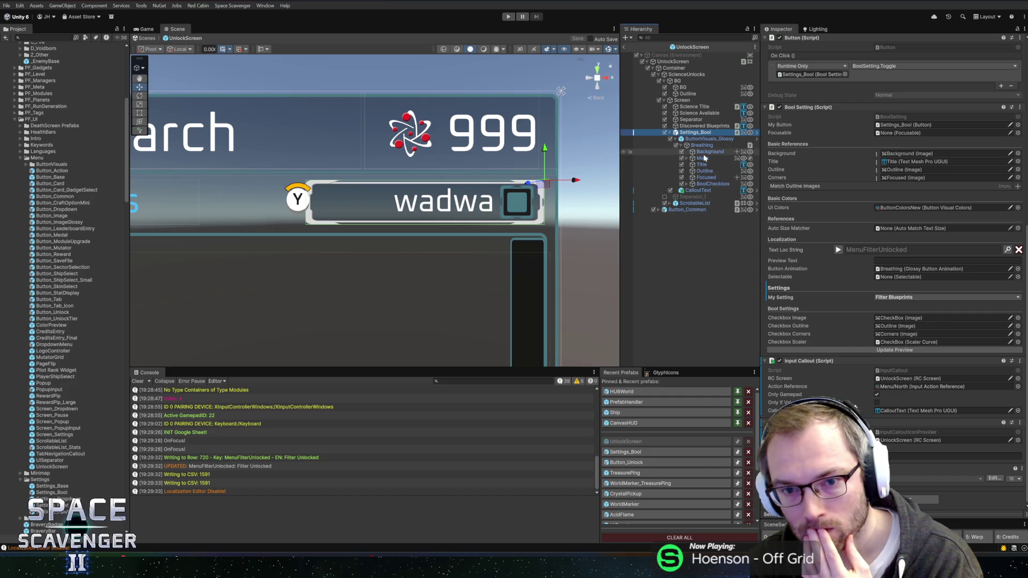
pyautogui.click(681, 152)
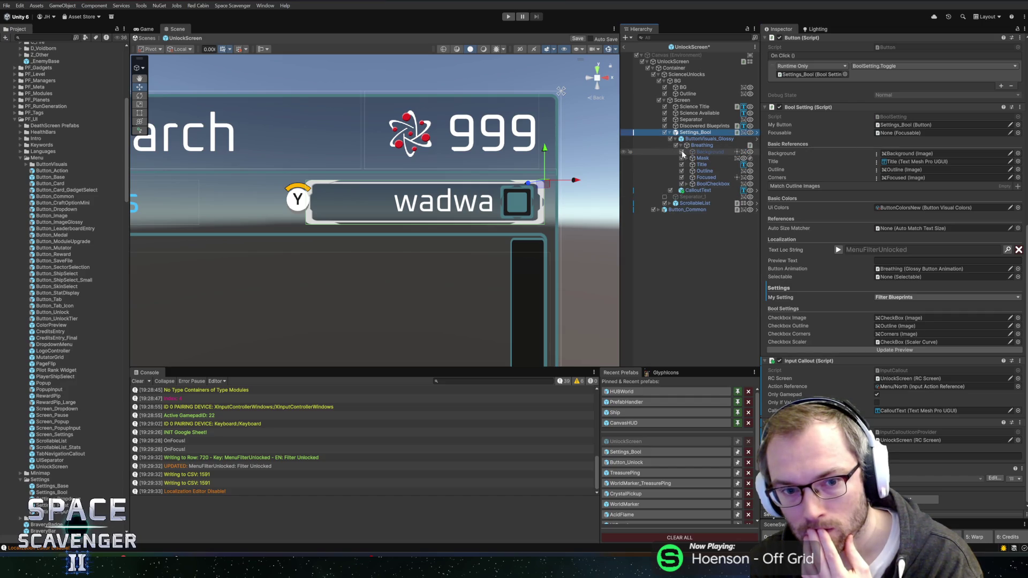
pyautogui.click(682, 152)
pyautogui.press('f')
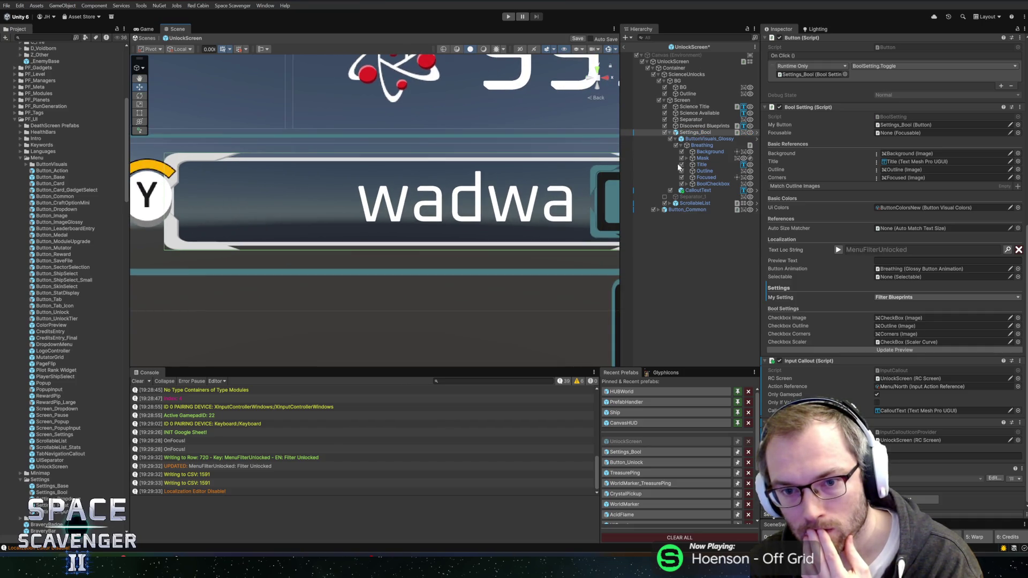
# Disable the toggle's Outline, Focused, Mask and Background objects, leaving the 'wadwa' label and checkbox
pyautogui.click(682, 171)
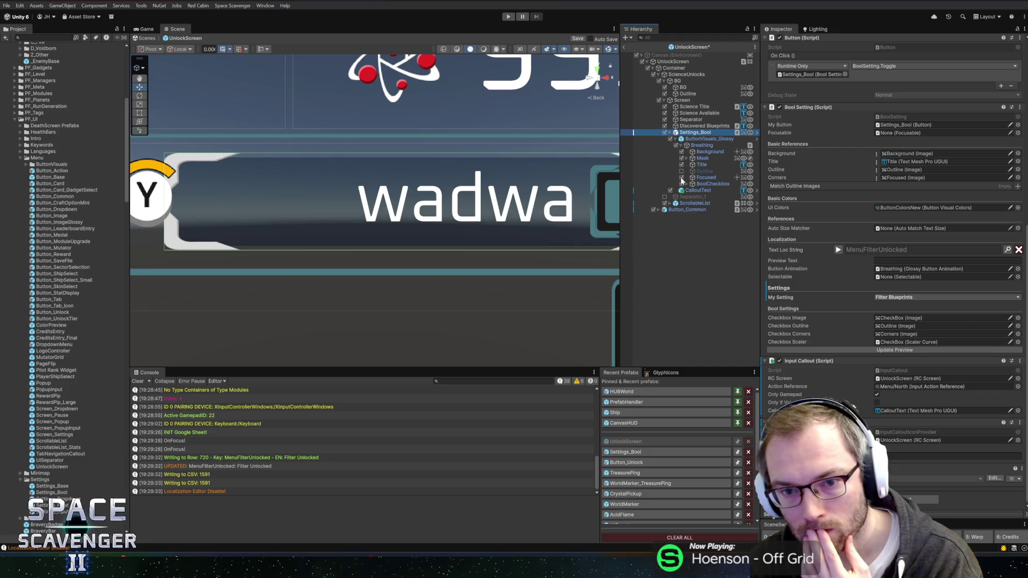
pyautogui.click(682, 178)
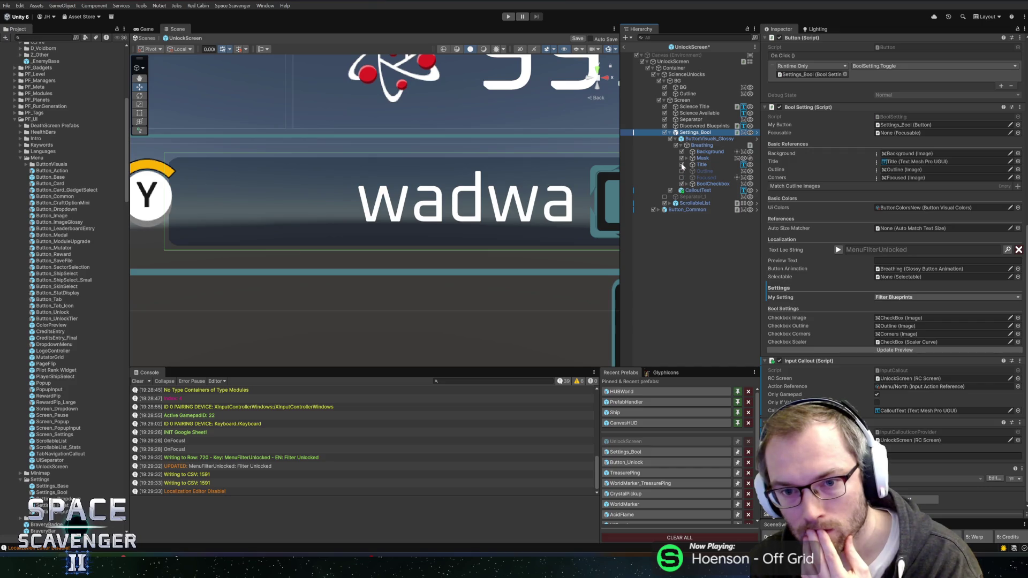
pyautogui.click(681, 159)
pyautogui.click(681, 159)
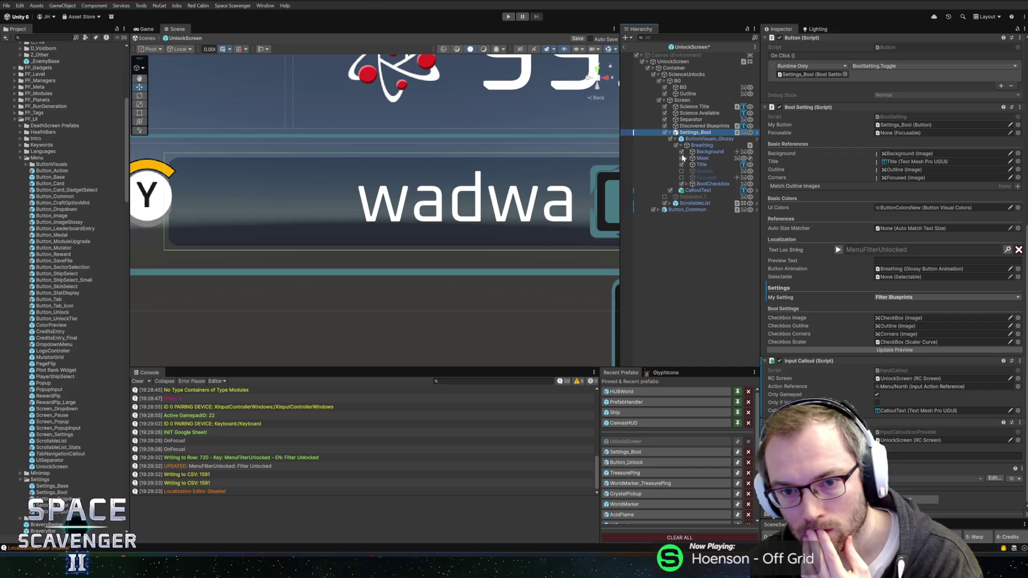
pyautogui.click(681, 152)
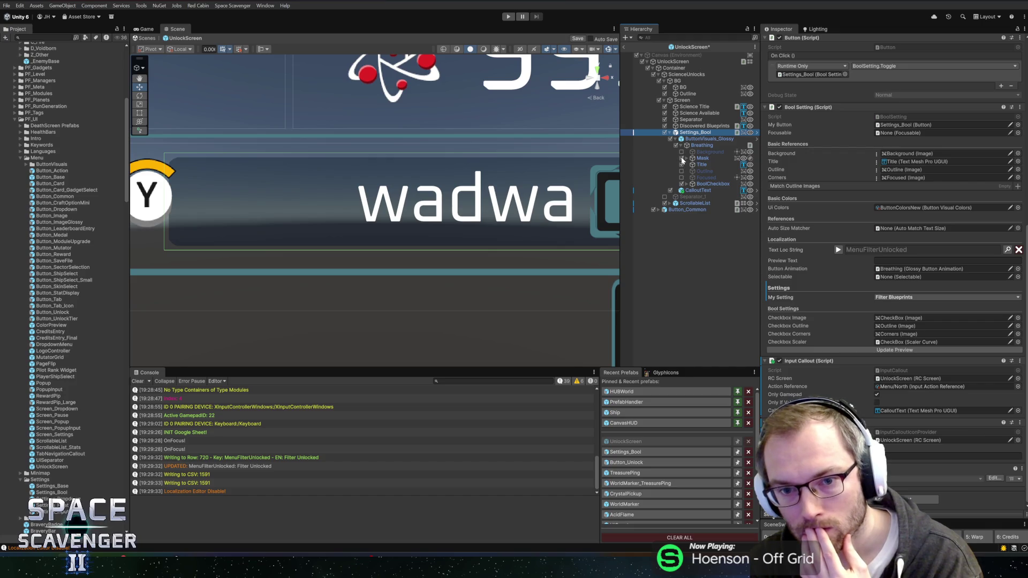
pyautogui.click(681, 158)
pyautogui.click(681, 152)
pyautogui.click(681, 152)
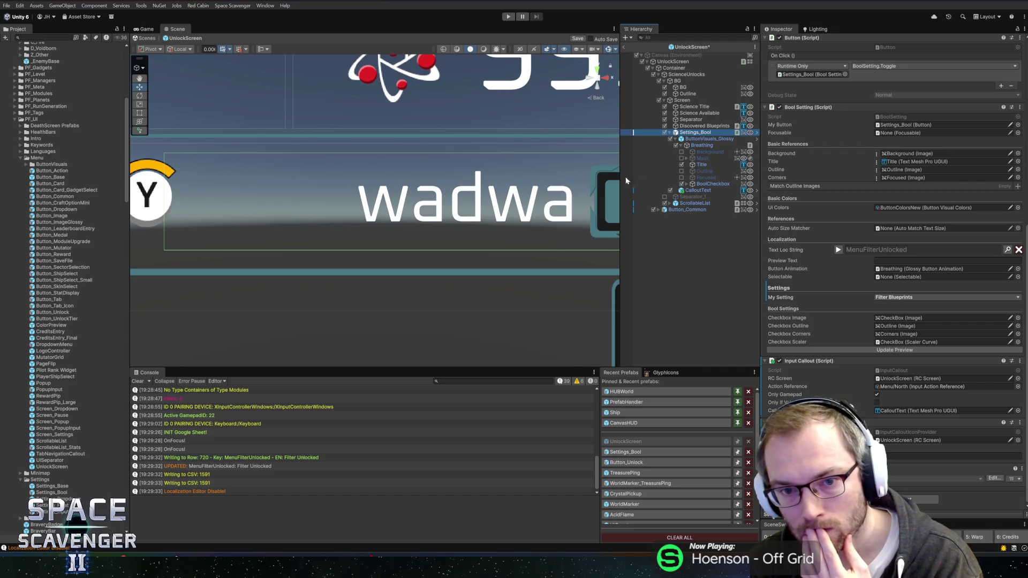
pyautogui.click(710, 152)
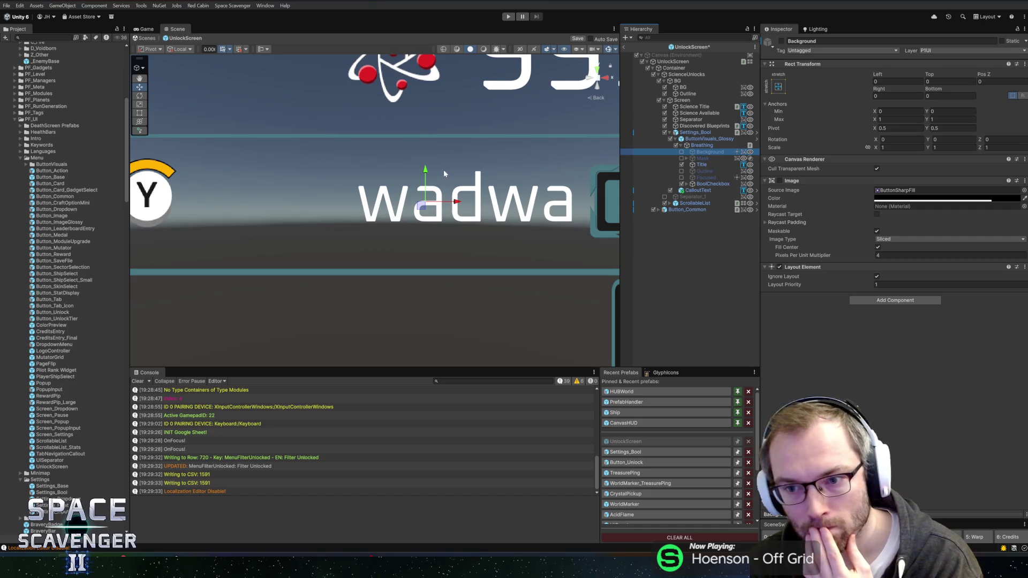
pyautogui.scroll(-5, 444, 169)
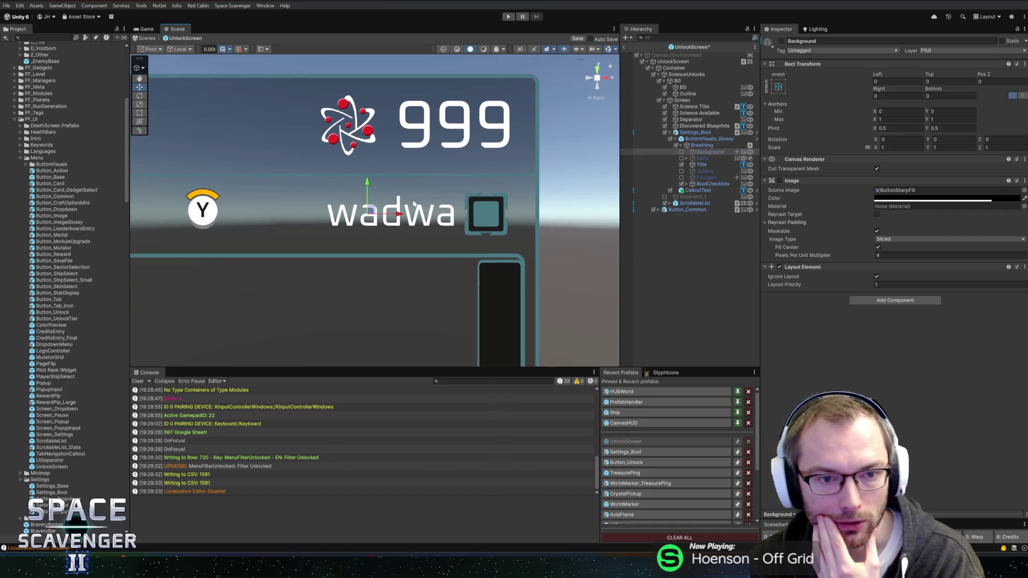
pyautogui.click(690, 133)
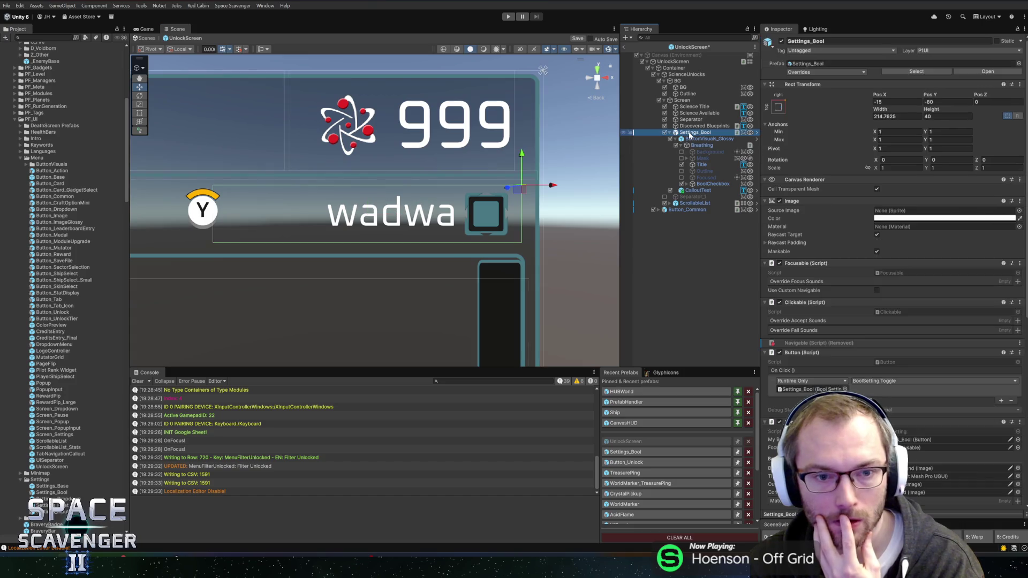
# Narrow the Settings_Bool toggle's width, keeping the BoolCheckbox position unchanged
pyautogui.moveTo(877, 108)
pyautogui.mouseDown()
pyautogui.moveTo(523, 110)
pyautogui.moveTo(188, 55)
pyautogui.moveTo(81, 53)
pyautogui.moveTo(802, 51)
pyautogui.moveTo(618, 47)
pyautogui.moveTo(634, 46)
pyautogui.mouseUp()
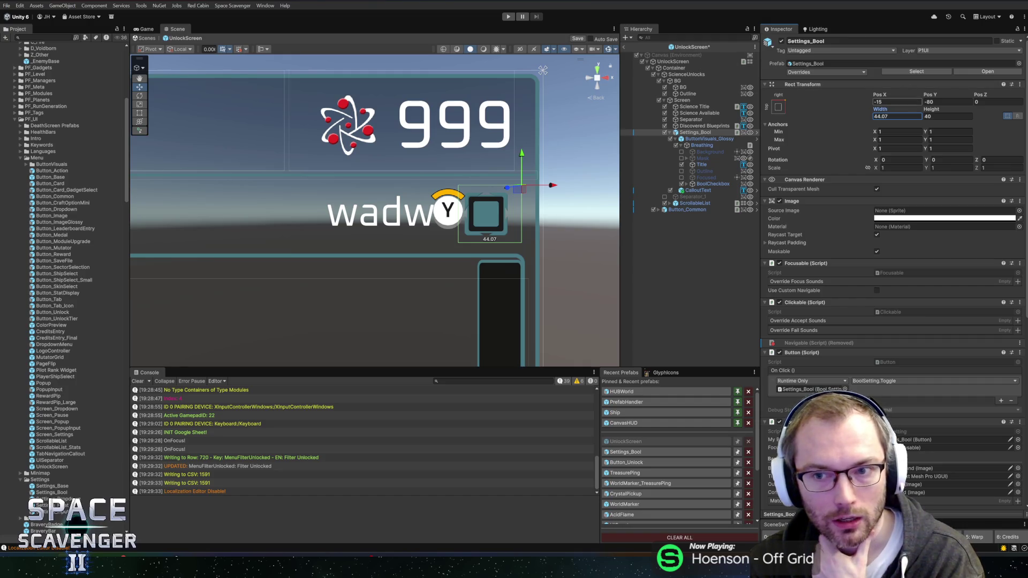
pyautogui.click(712, 184)
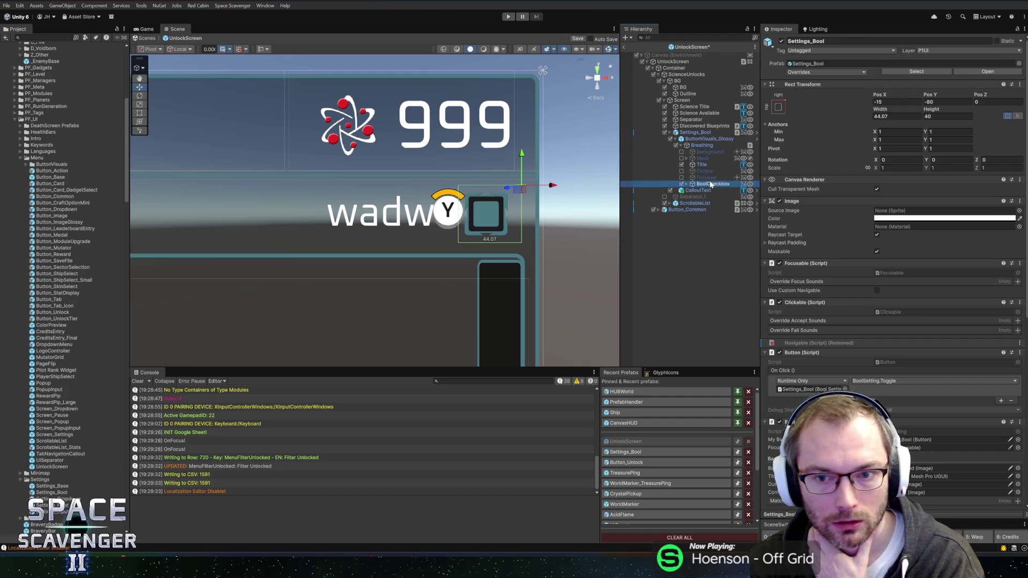
pyautogui.write('0')
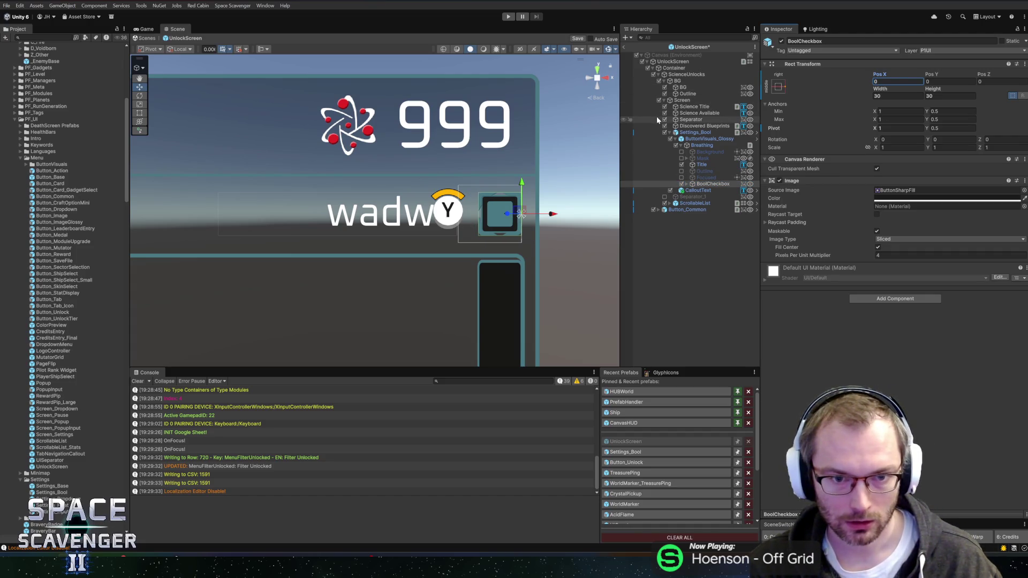
pyautogui.hotkey('ctrl', 'z')
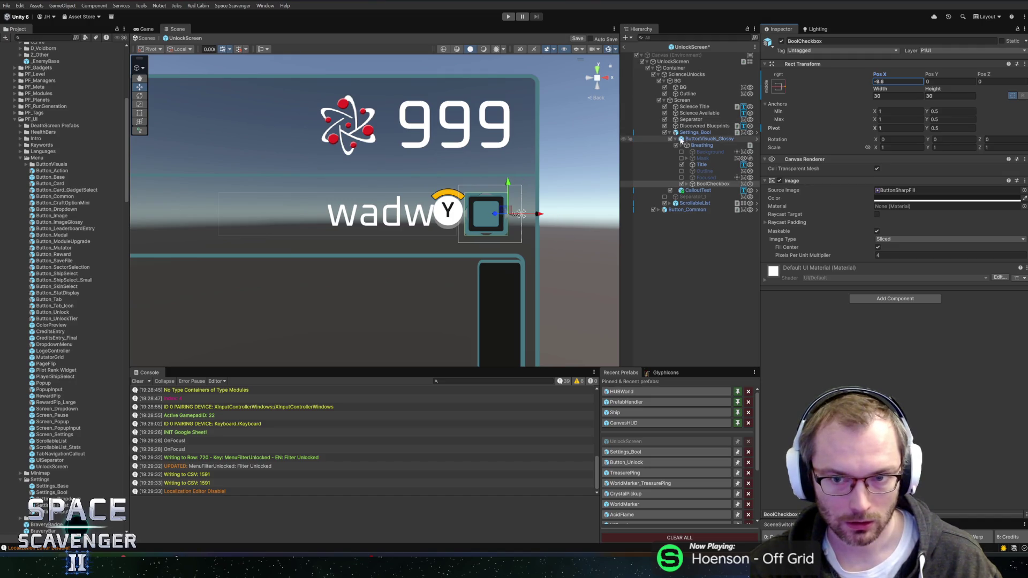
# Set the CalloutText Y prompt's pivot X to 0, left-align it, and move it right of the checkbox
pyautogui.click(697, 190)
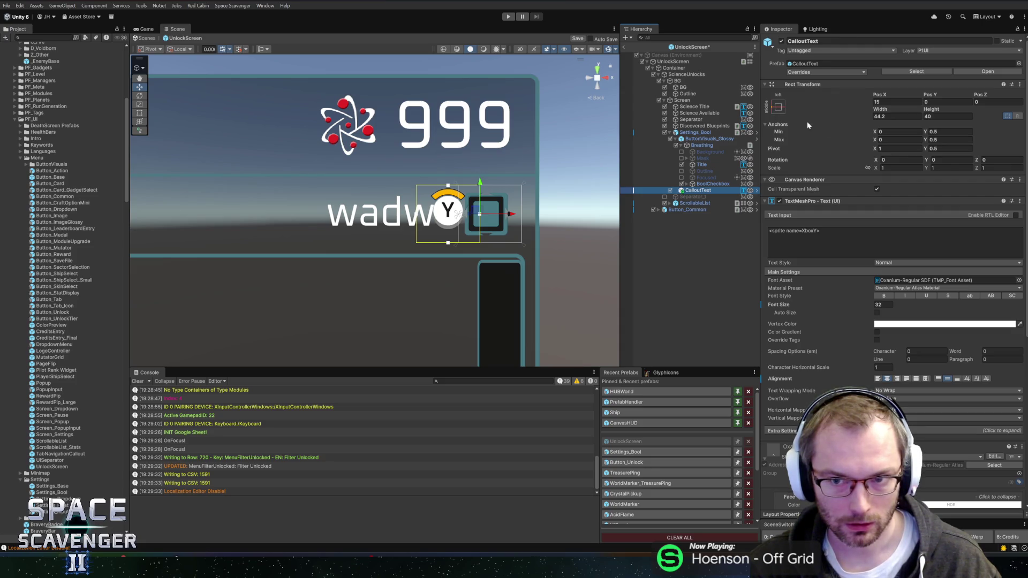
pyautogui.doubleClick(889, 148)
pyautogui.write('0')
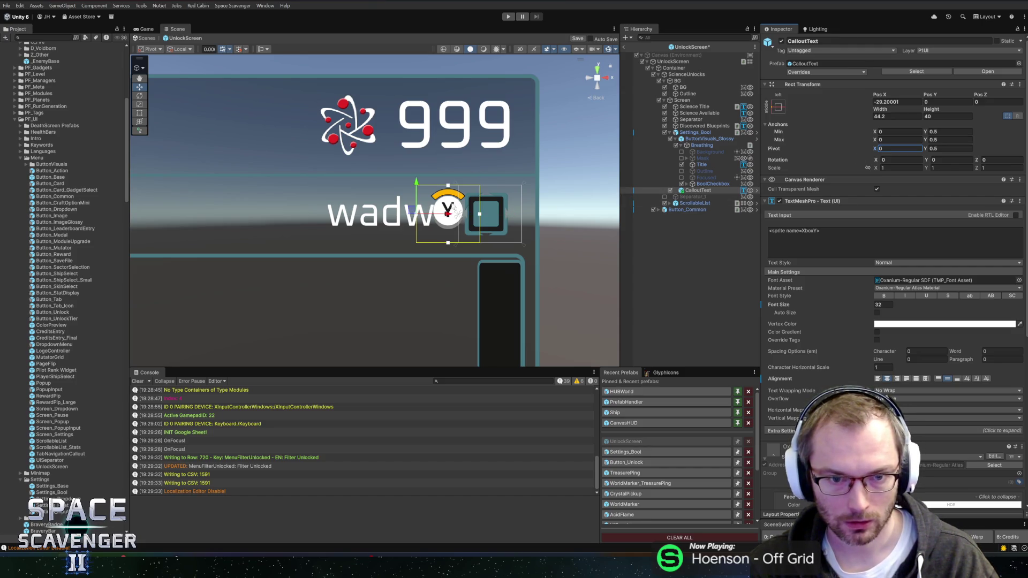
pyautogui.click(878, 379)
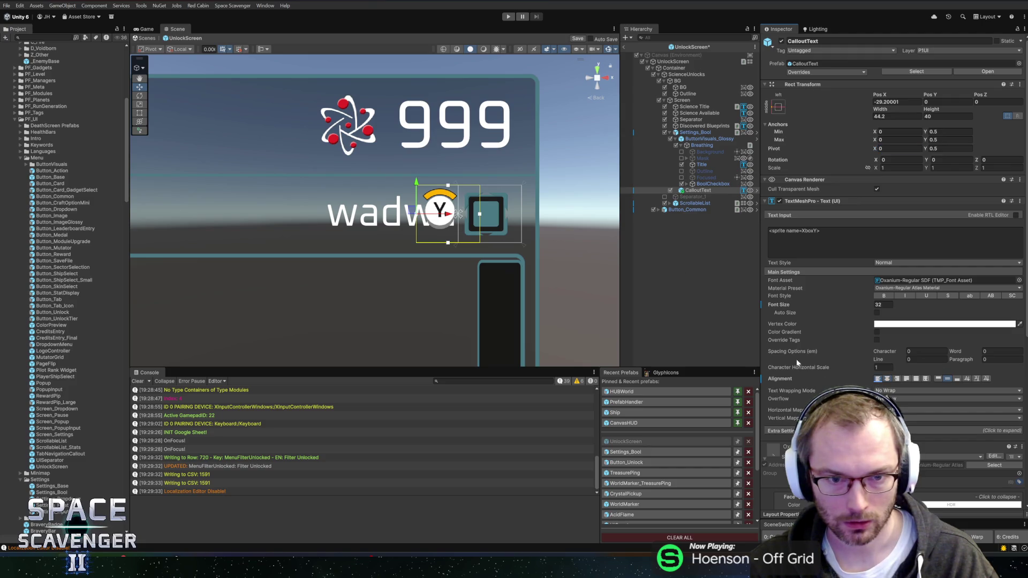
pyautogui.moveTo(452, 216); pyautogui.dragTo(527, 216)
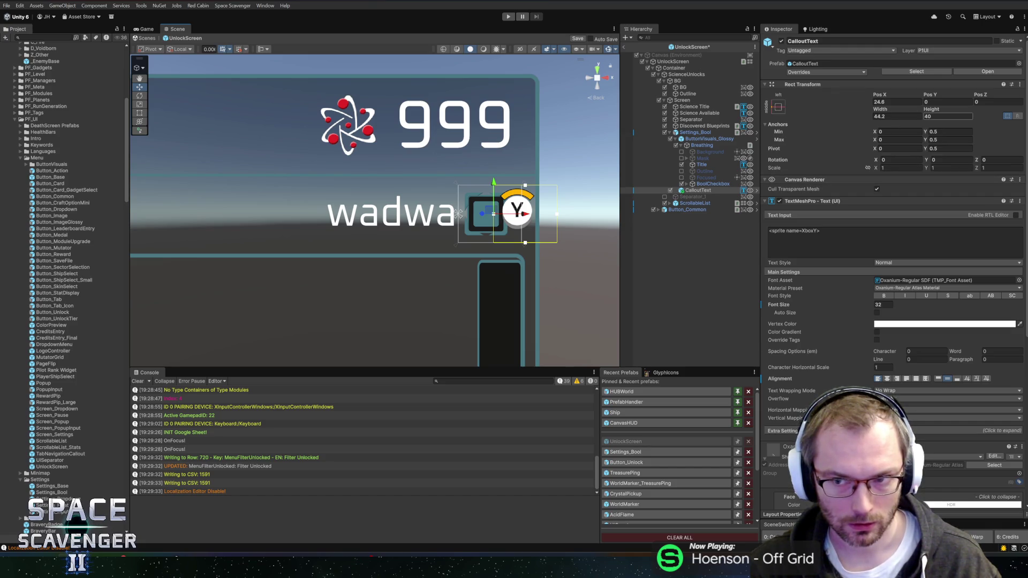
# Anchor CalloutText left with vertical stretch, Top/Bottom 5, and nudge it to Pos X 28.1
pyautogui.click(778, 107)
pyautogui.click(809, 229)
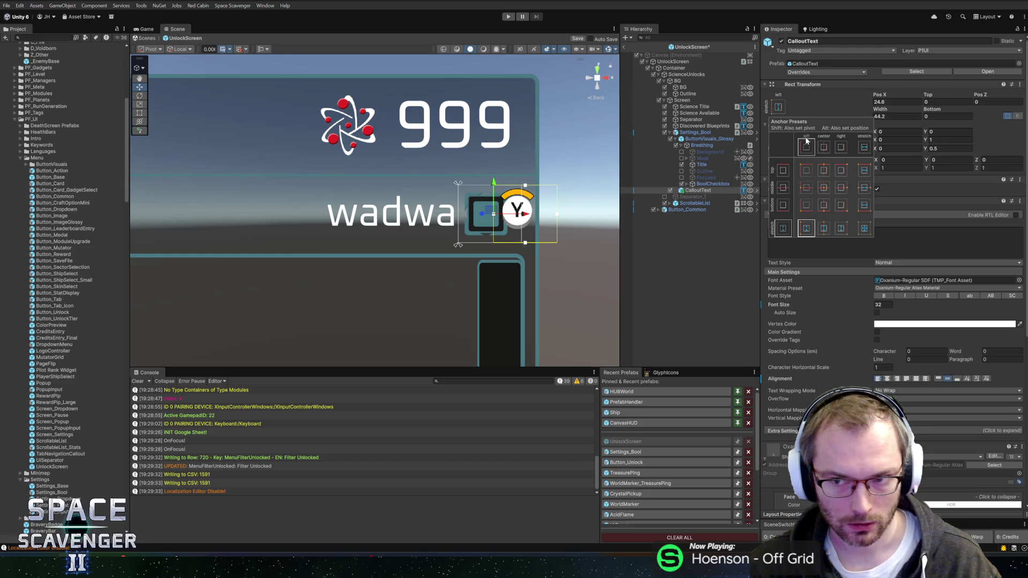
pyautogui.click(779, 108)
pyautogui.click(934, 102)
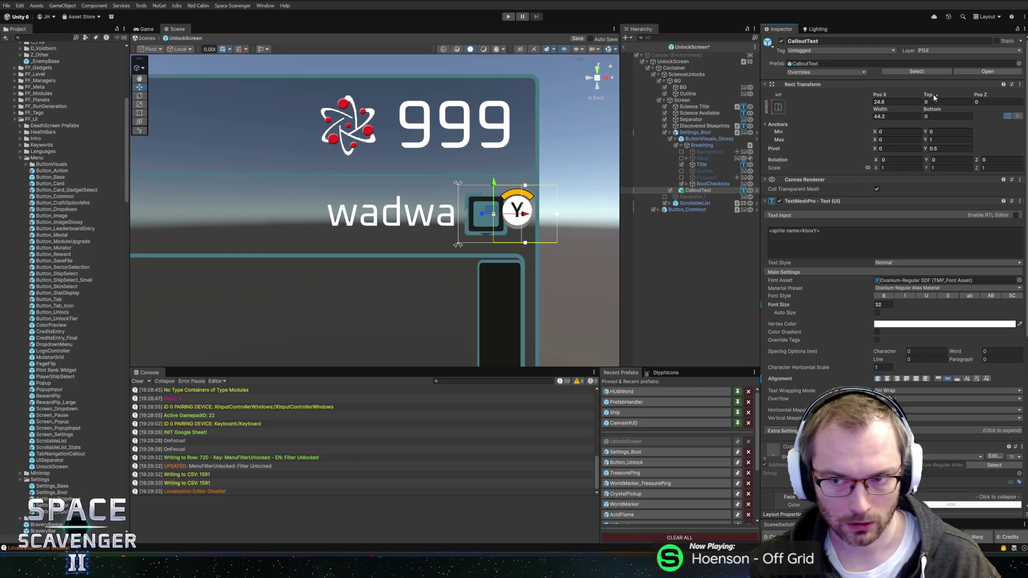
pyautogui.write('5')
pyautogui.write('5')
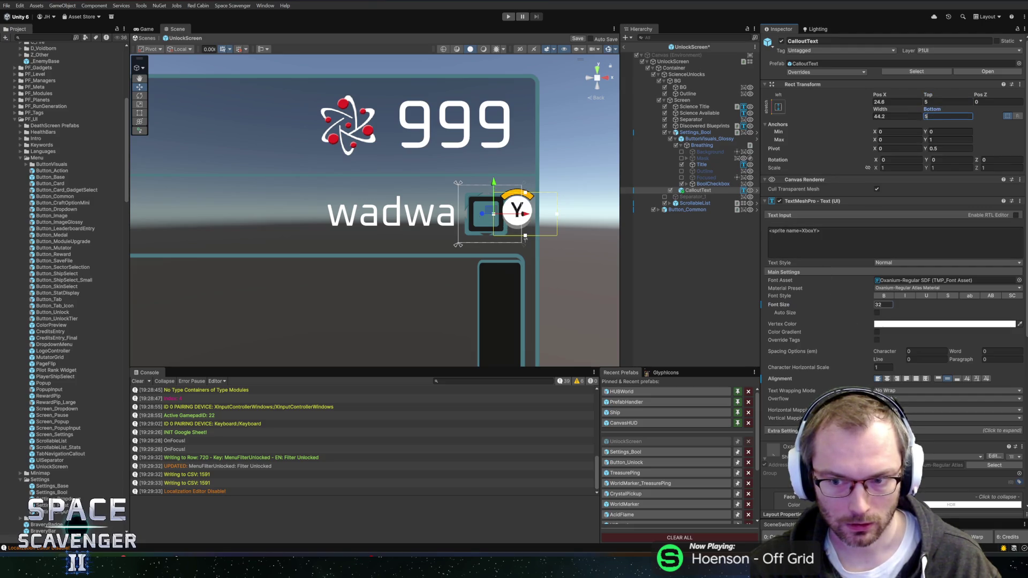
pyautogui.write('24')
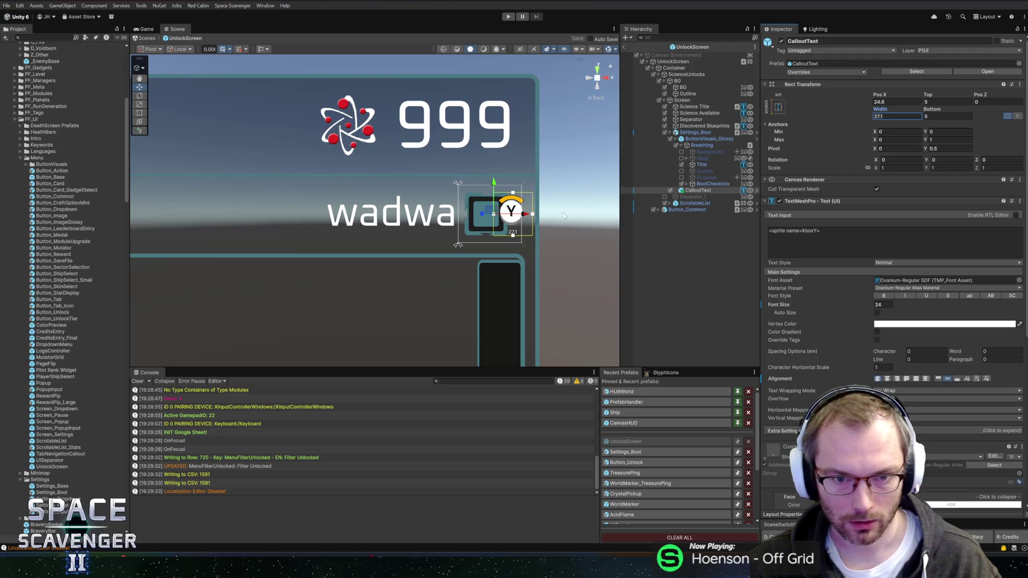
pyautogui.scroll(5, 563, 215)
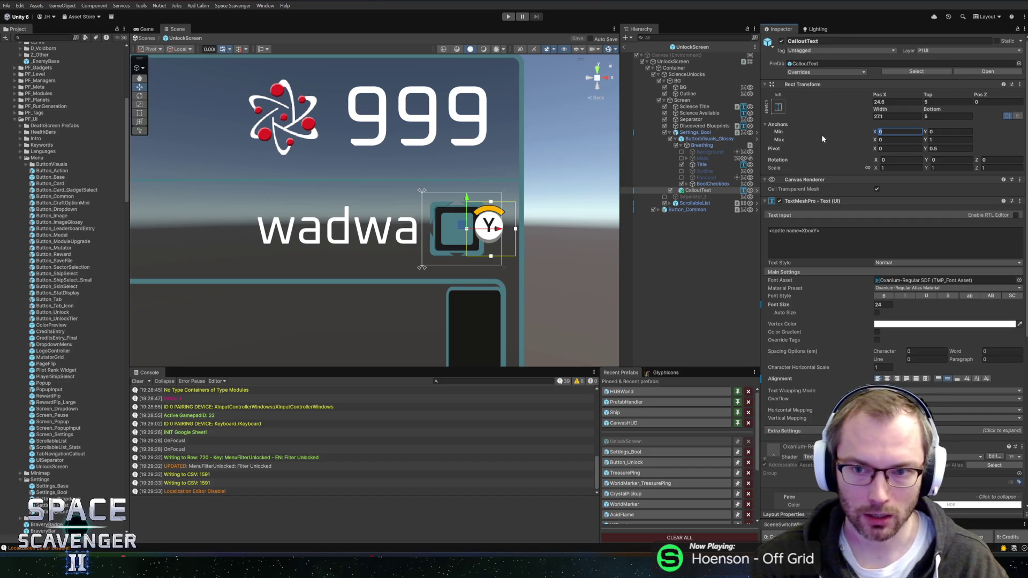
pyautogui.moveTo(501, 231); pyautogui.dragTo(505, 232)
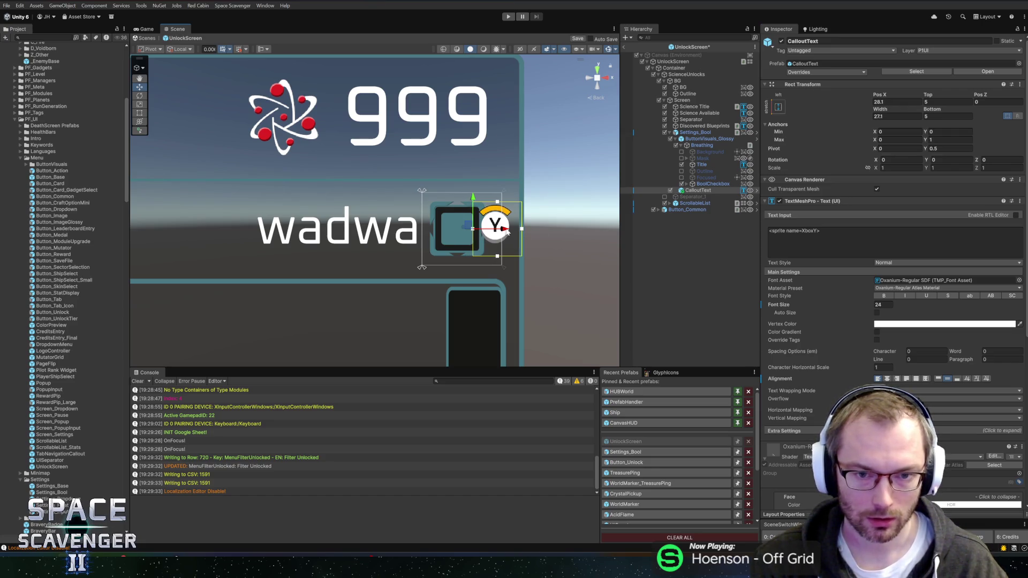
pyautogui.doubleClick(686, 168)
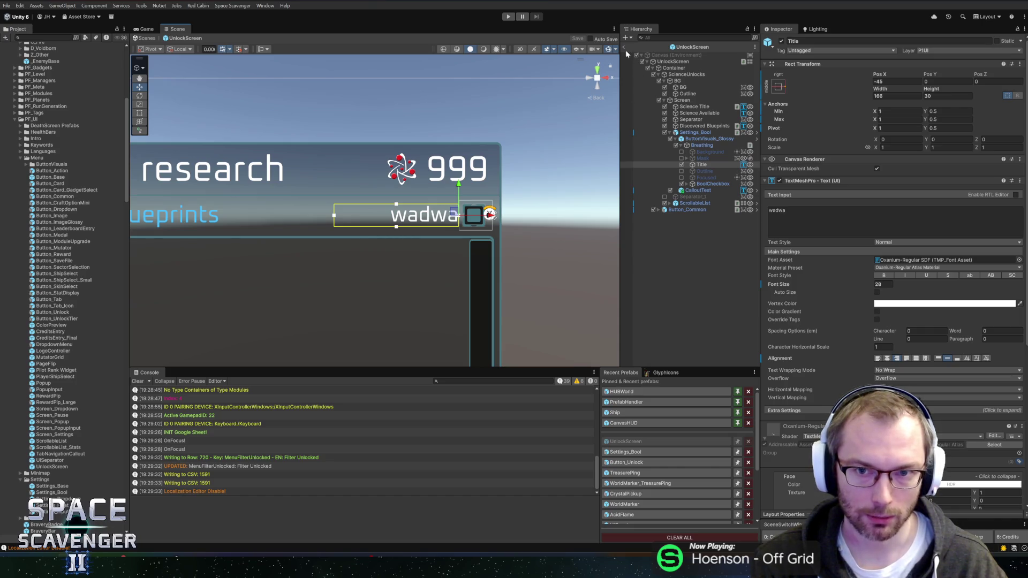
# Play-test in the maximized Game view, flying to Ghoran to check Science Research, then stop play
pyautogui.click(508, 17)
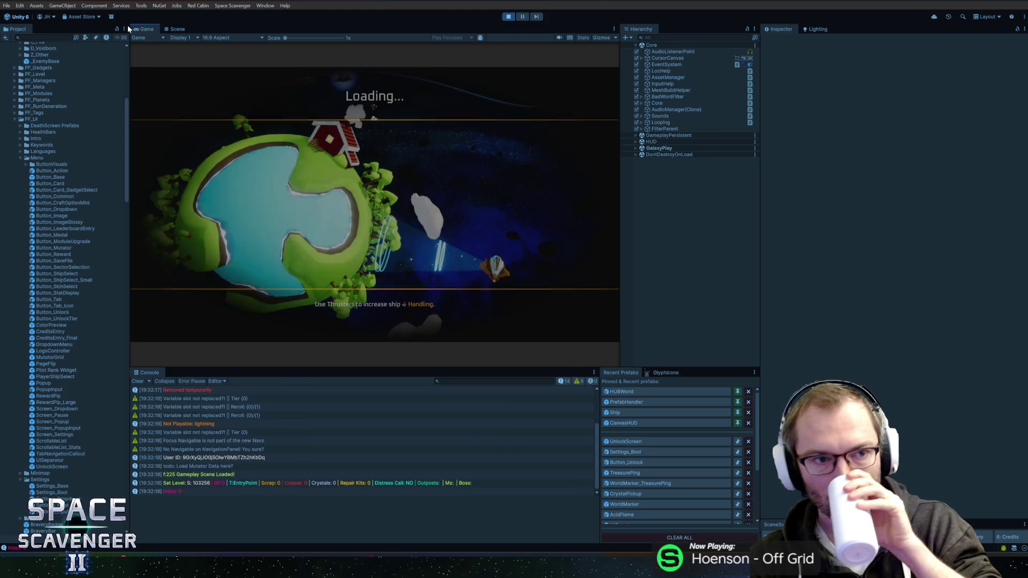
pyautogui.doubleClick(145, 29)
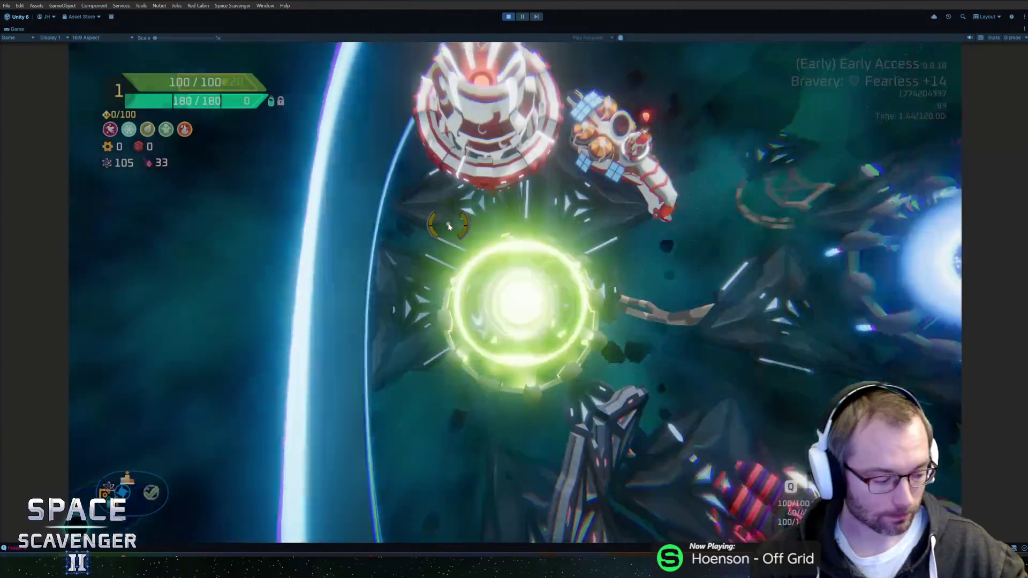
pyautogui.press('d')
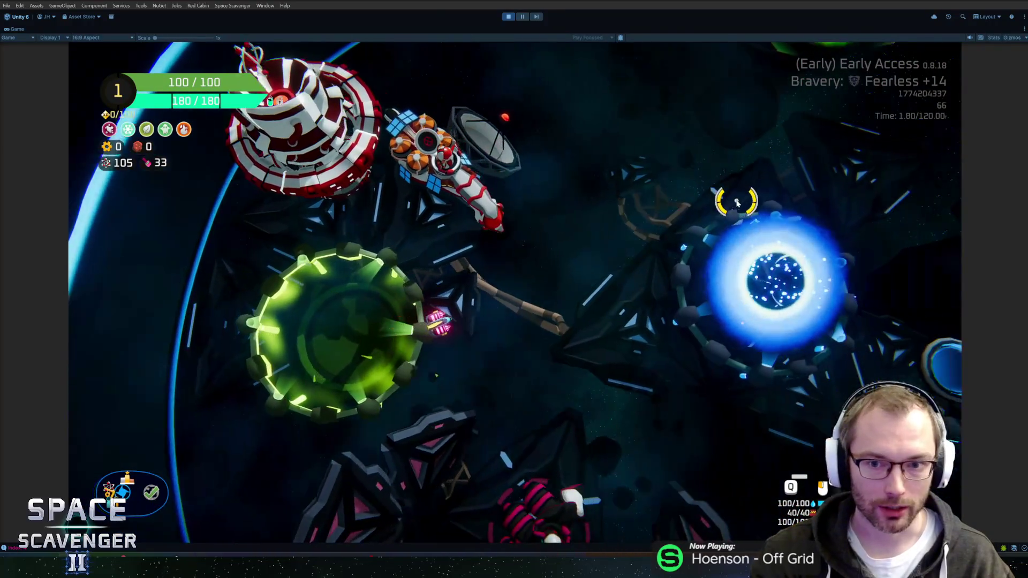
pyautogui.press('e')
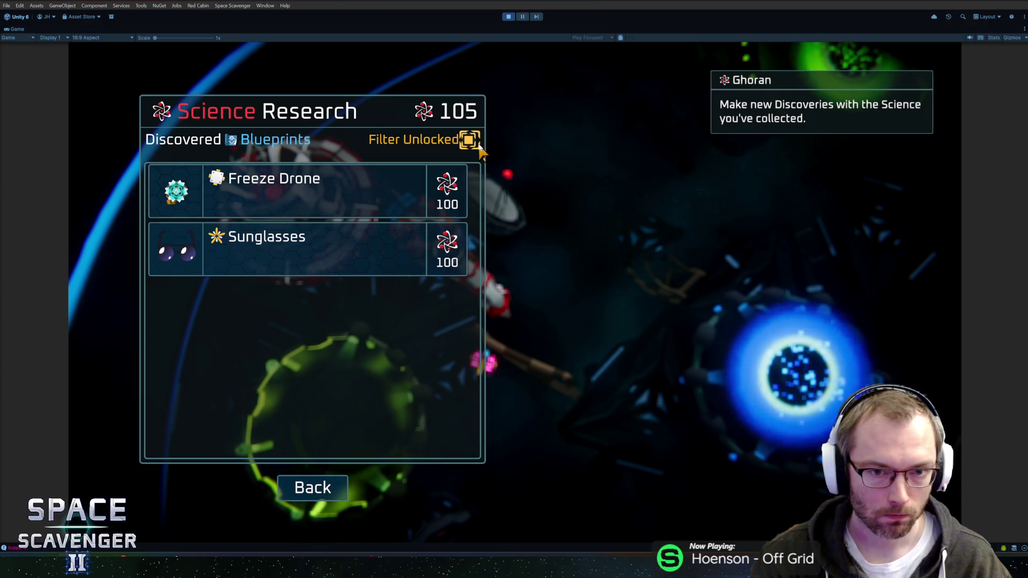
pyautogui.hotkey('ctrl', 'p')
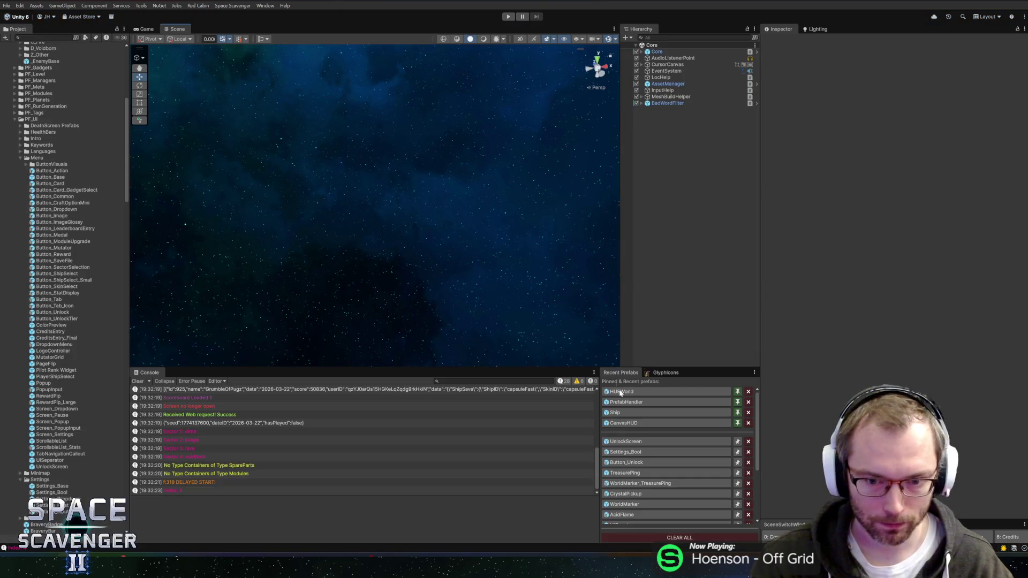
# Disable the Image on BoolCheckbox's Focused object in the UnlockScreen prefab and play again
pyautogui.click(621, 440)
pyautogui.click(705, 178)
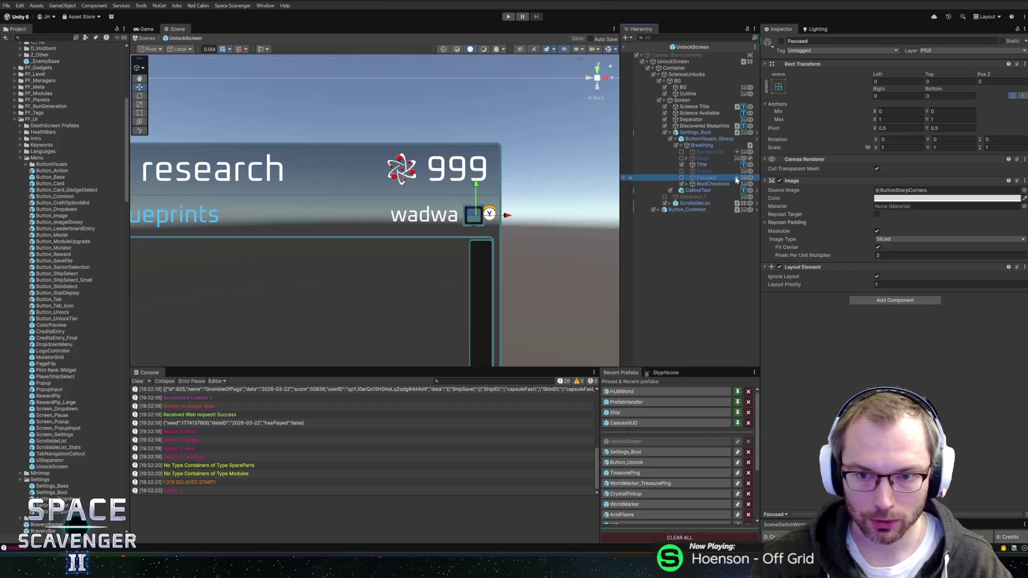
pyautogui.click(779, 181)
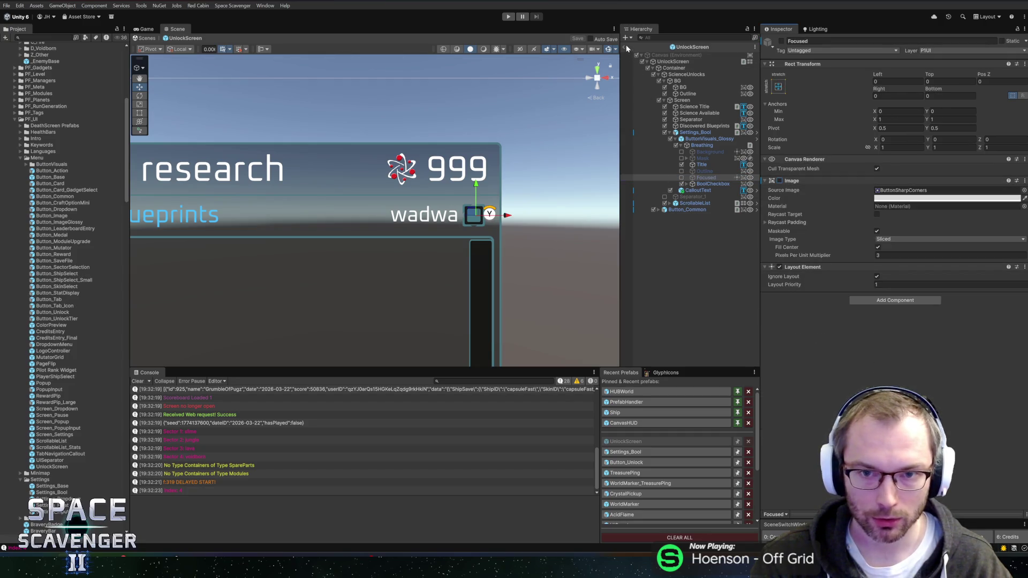
pyautogui.hotkey('ctrl', 'p')
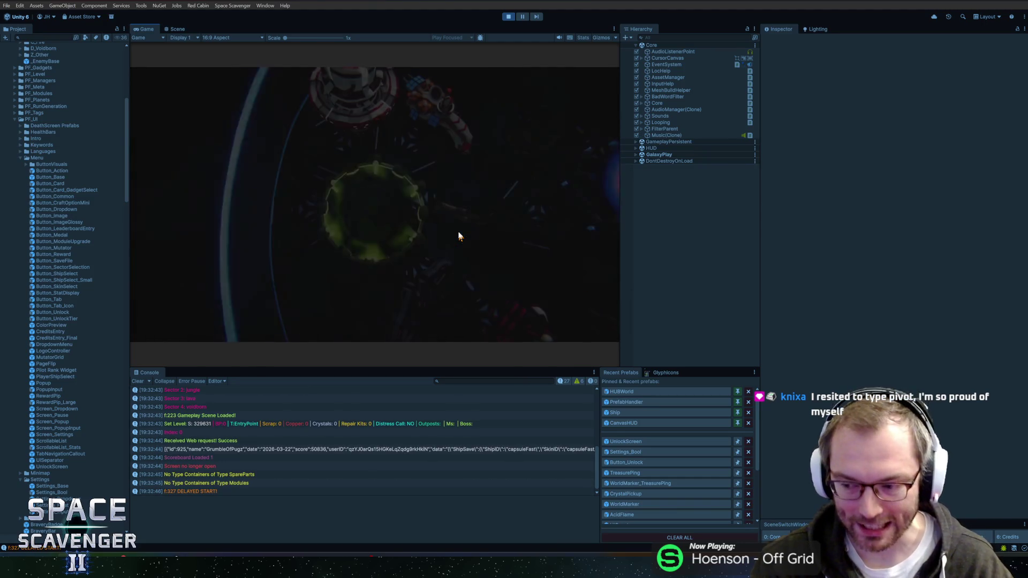
# Open Science Research at Ghoran and toggle Filter Unlocked, confirming only Freeze Drone and Sunglasses remain
pyautogui.doubleClick(149, 27)
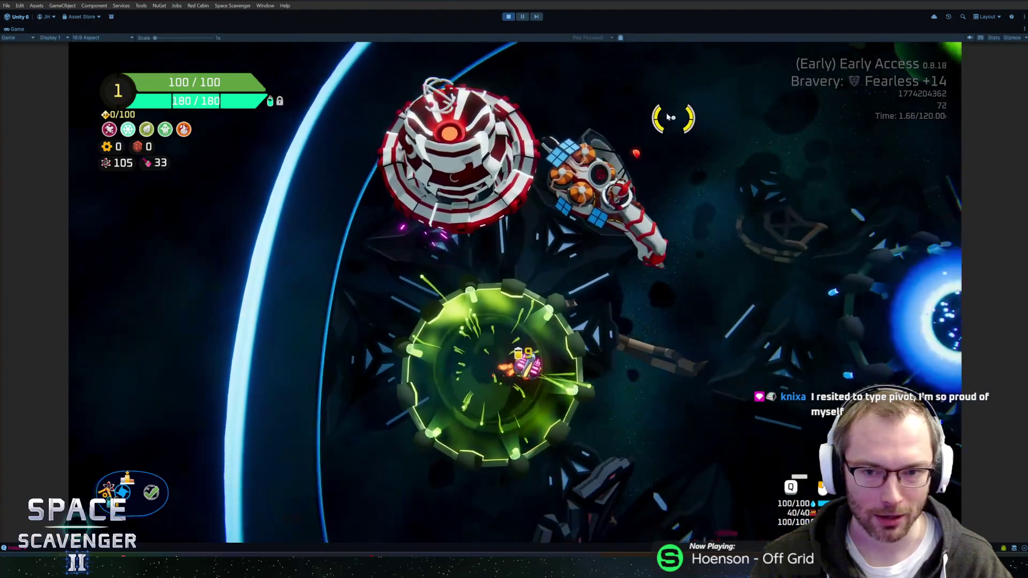
pyautogui.press('f')
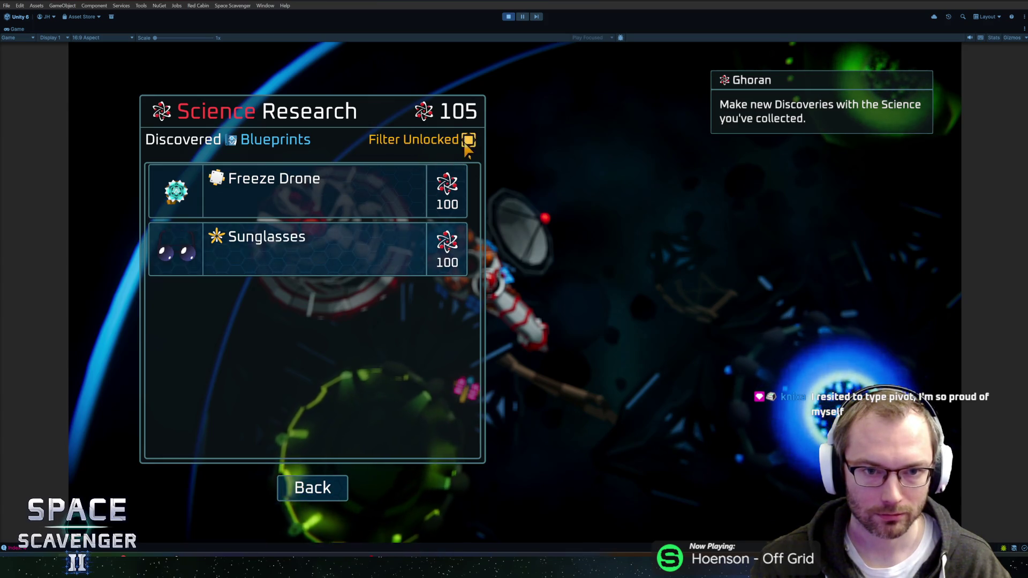
pyautogui.click(468, 140)
pyautogui.moveTo(391, 271)
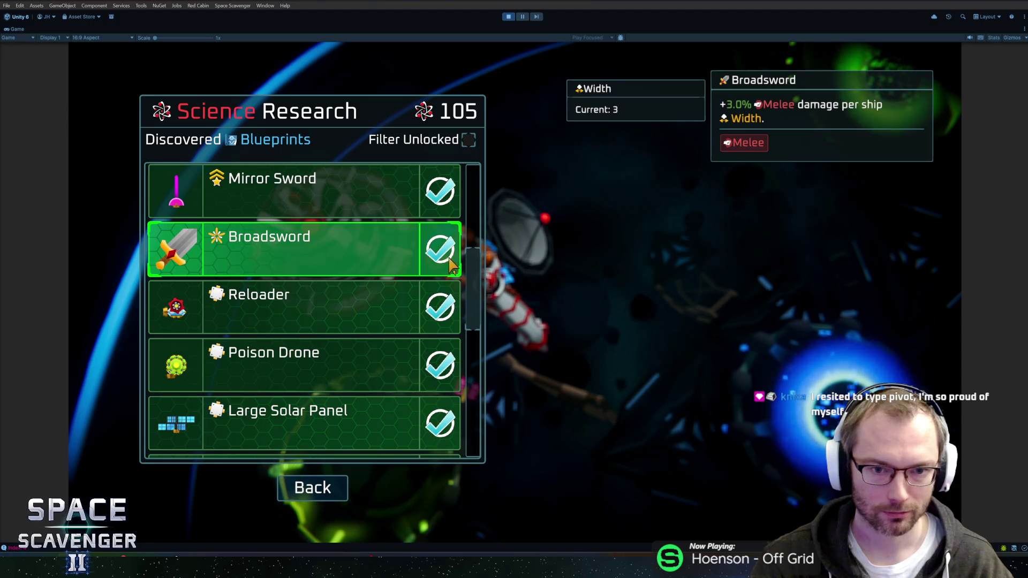
pyautogui.scroll(-12, 396, 248)
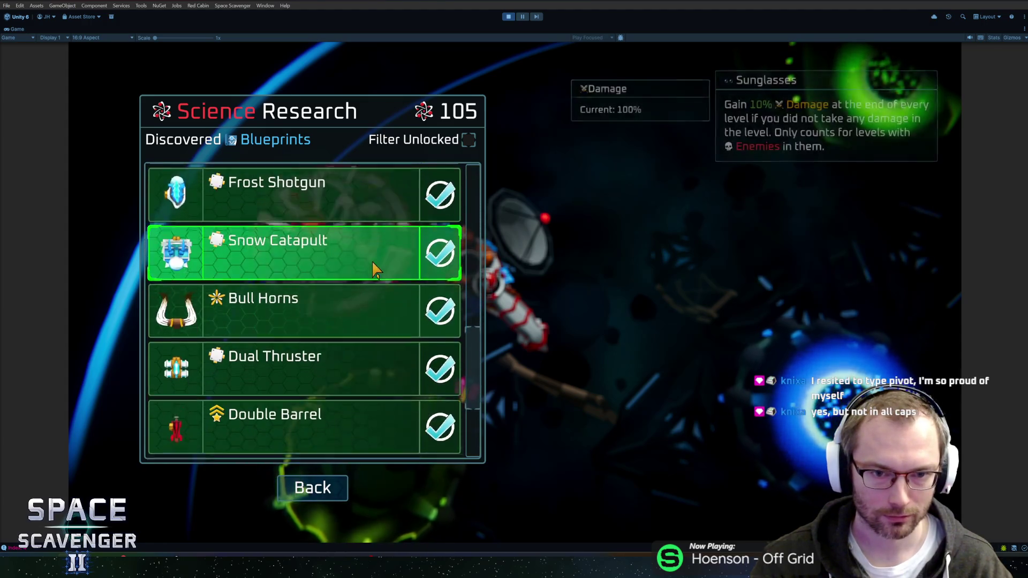
pyautogui.scroll(10, 371, 289)
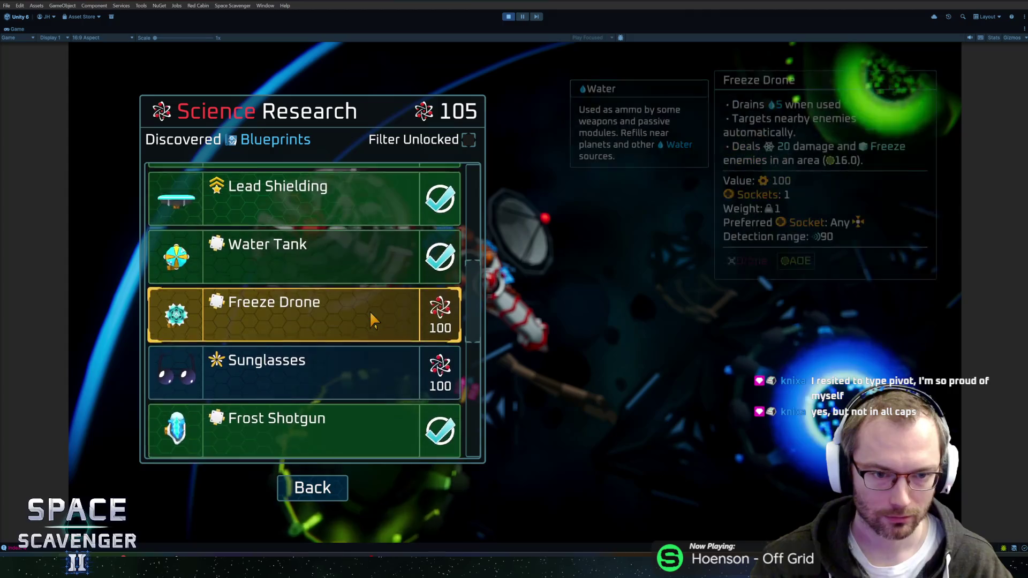
pyautogui.scroll(5, 381, 300)
pyautogui.click(468, 140)
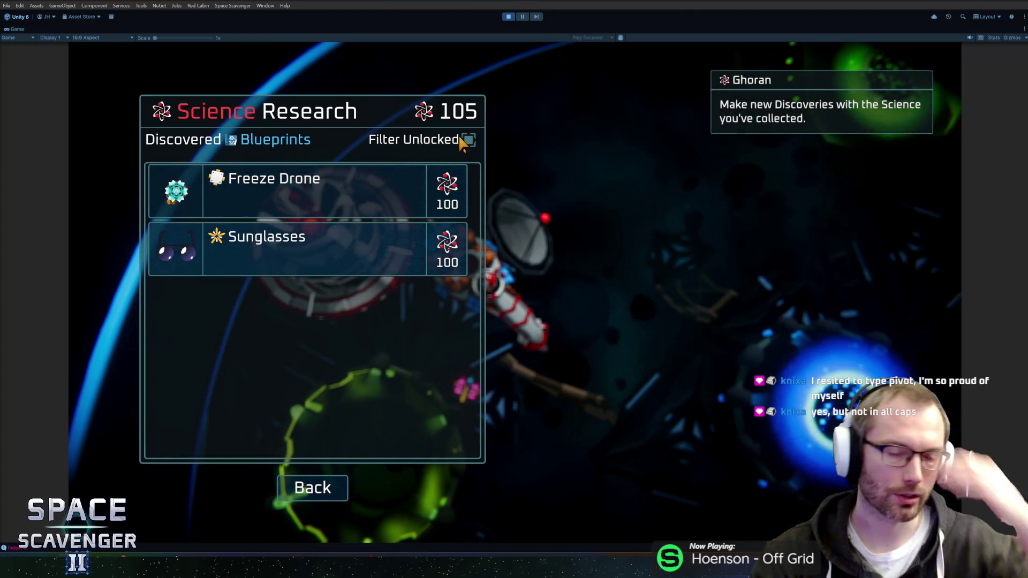
pyautogui.click(468, 140)
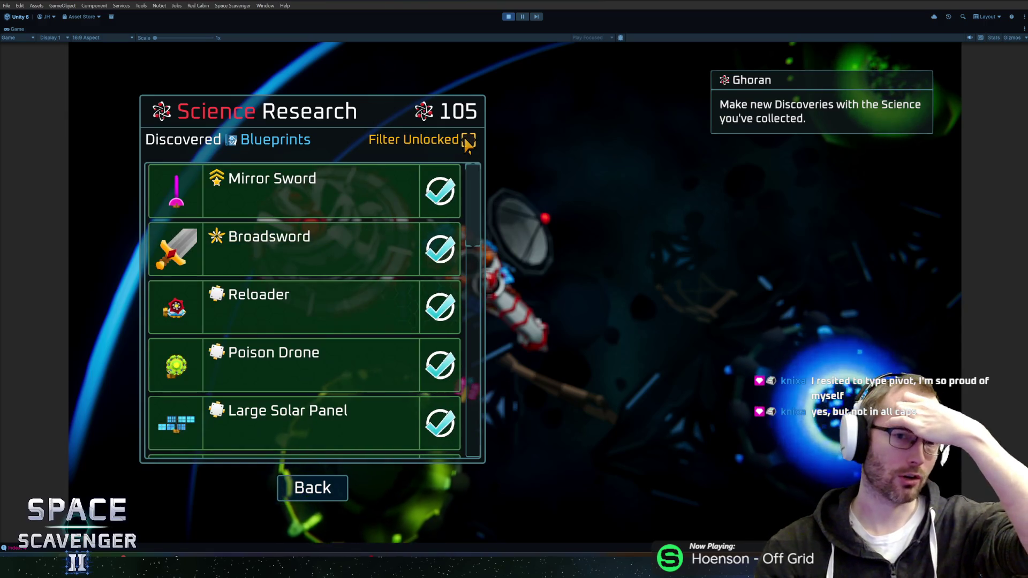
pyautogui.click(468, 141)
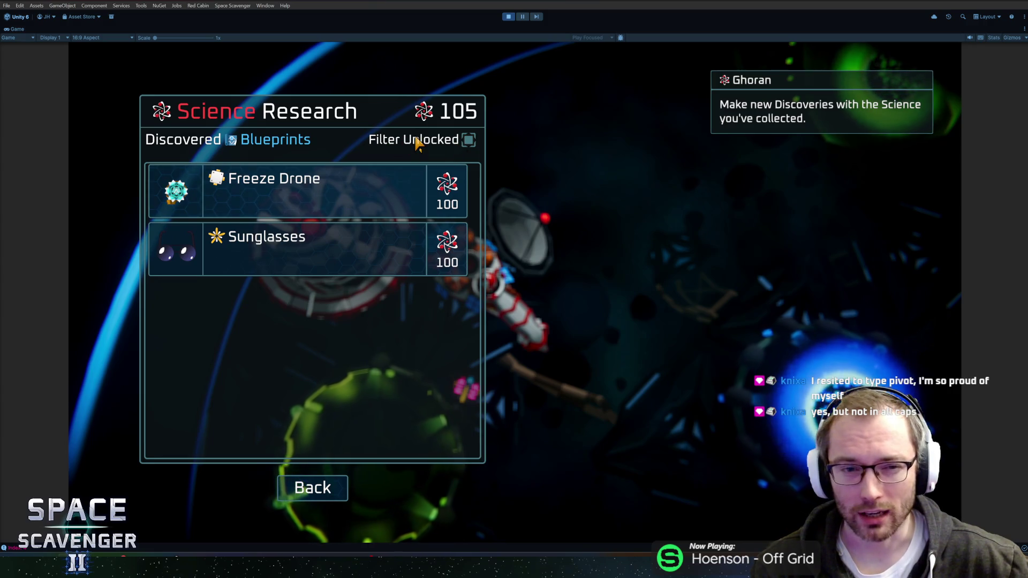
# Toggle Filter Unlocked repeatedly, ending with it off so every blueprint is listed
pyautogui.click(468, 140)
pyautogui.click(468, 141)
pyautogui.click(469, 140)
pyautogui.click(469, 141)
pyautogui.click(469, 141)
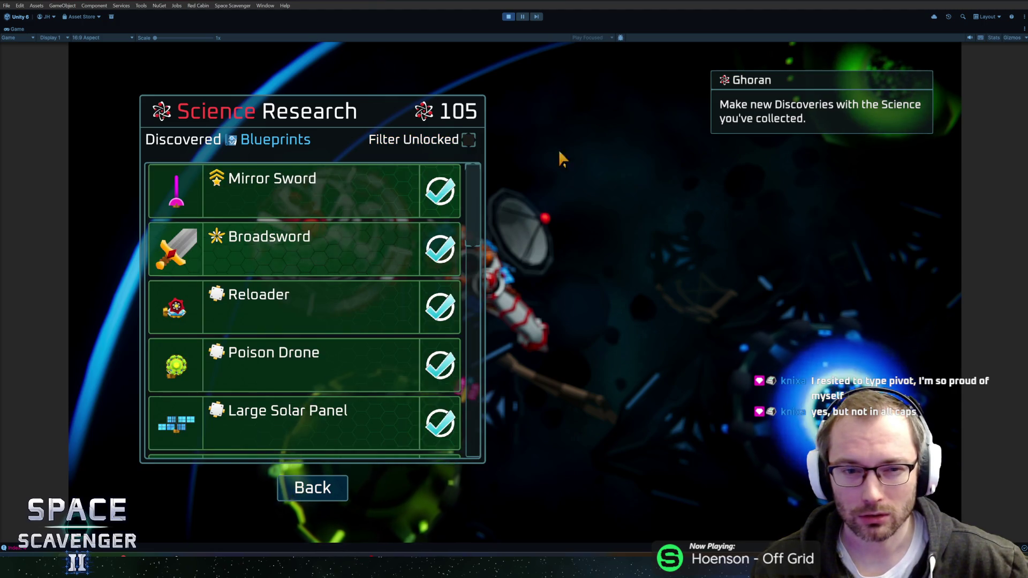
pyautogui.click(471, 142)
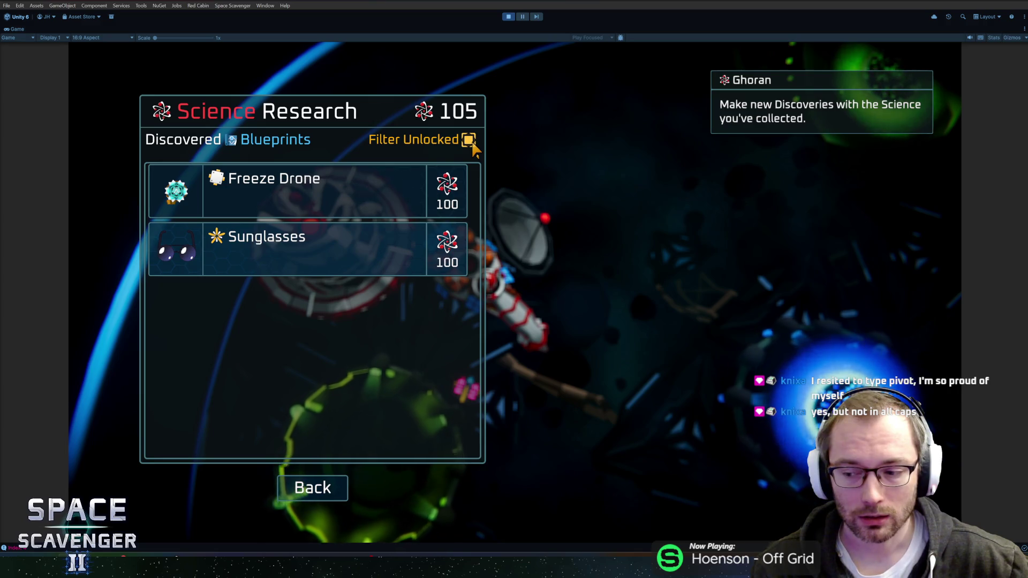
pyautogui.click(468, 140)
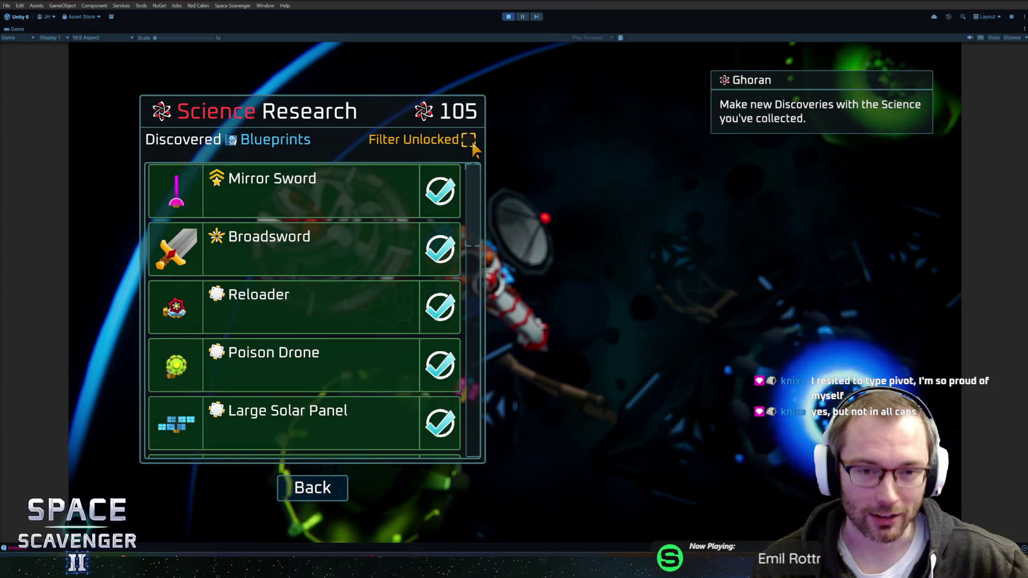
pyautogui.moveTo(473, 182)
pyautogui.mouseDown()
pyautogui.moveTo(473, 369)
pyautogui.moveTo(481, 289)
pyautogui.moveTo(491, 307)
pyautogui.moveTo(488, 162)
pyautogui.mouseUp()
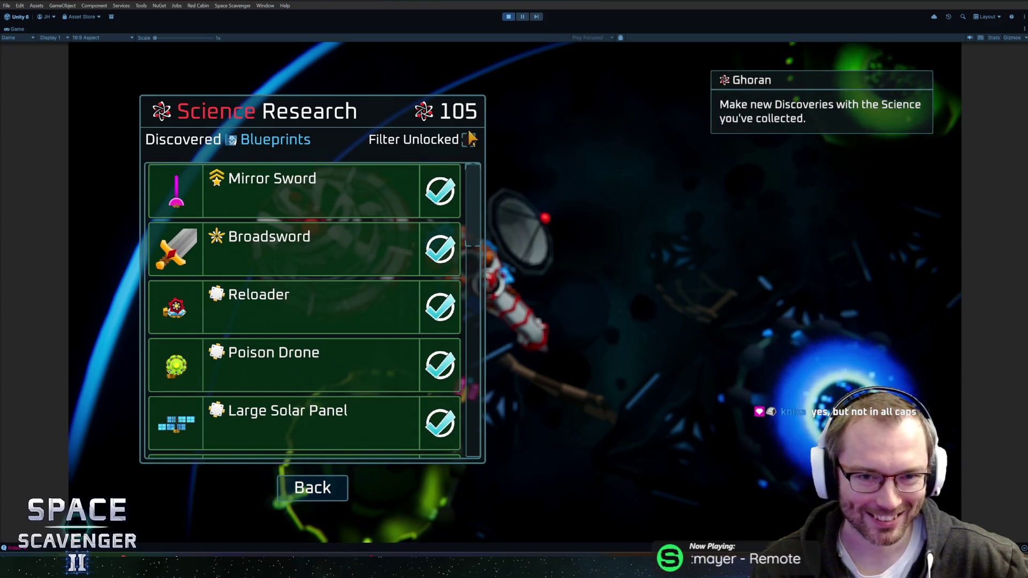
pyautogui.click(470, 140)
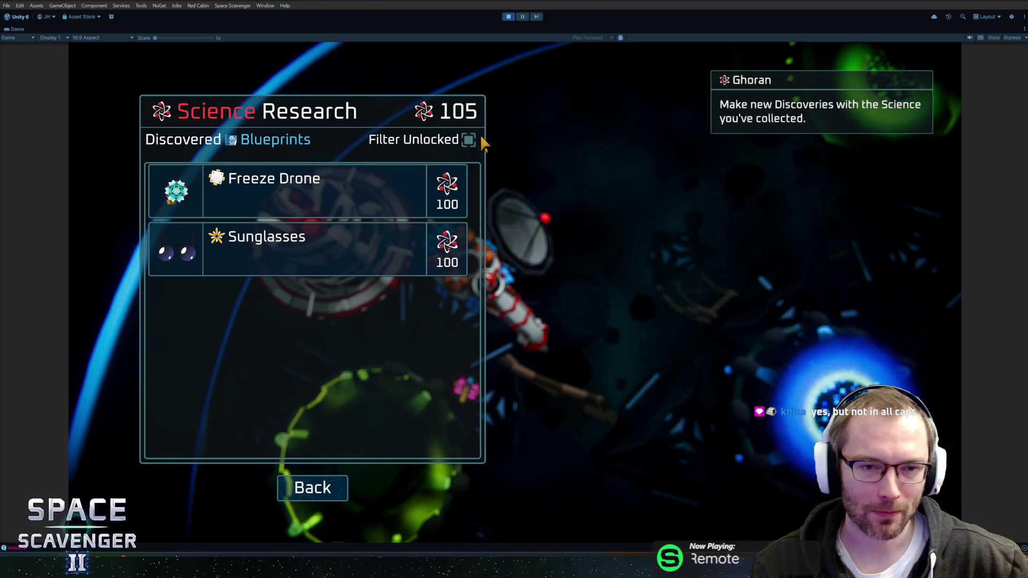
pyautogui.click(470, 141)
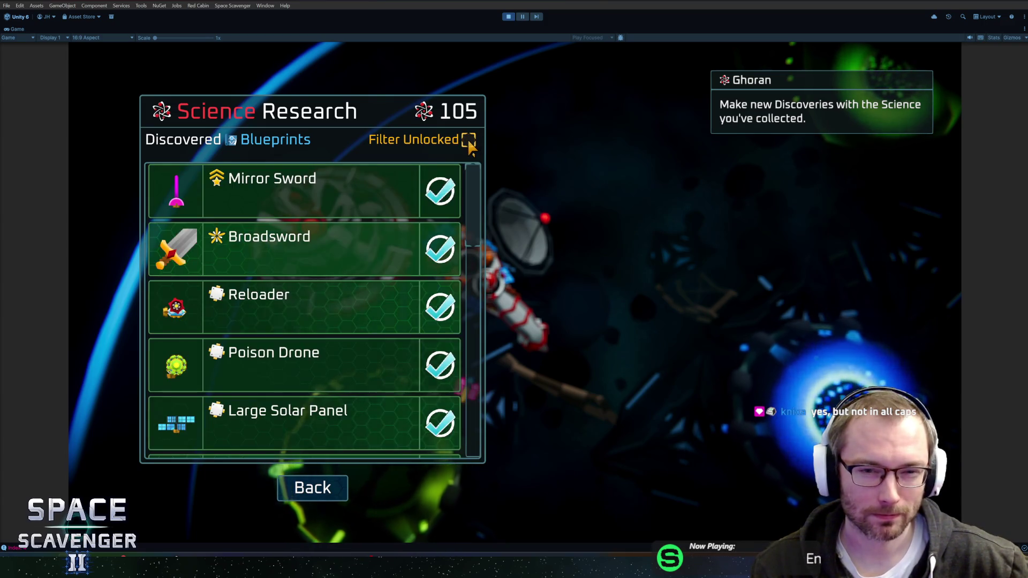
pyautogui.click(469, 140)
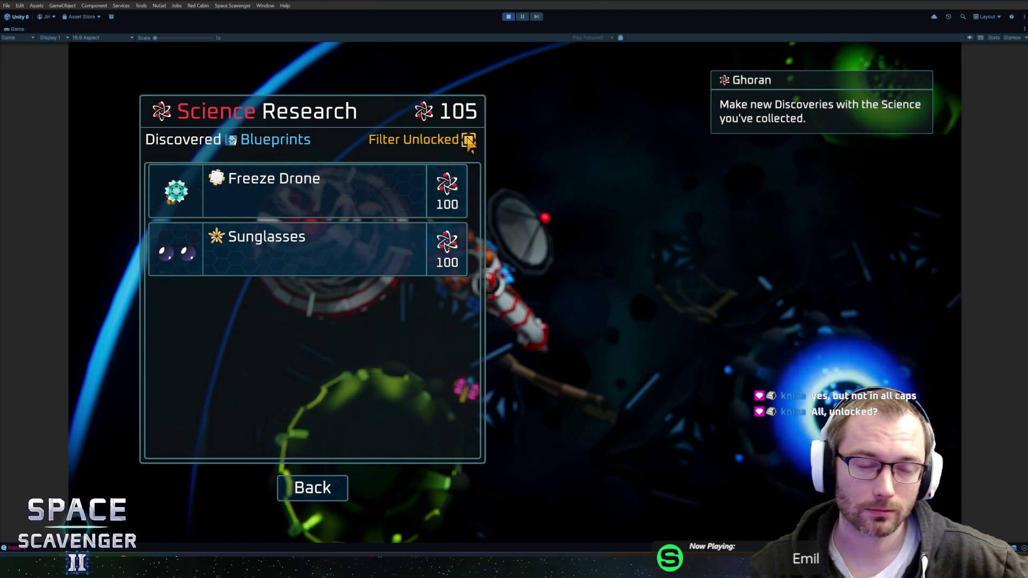
pyautogui.click(468, 140)
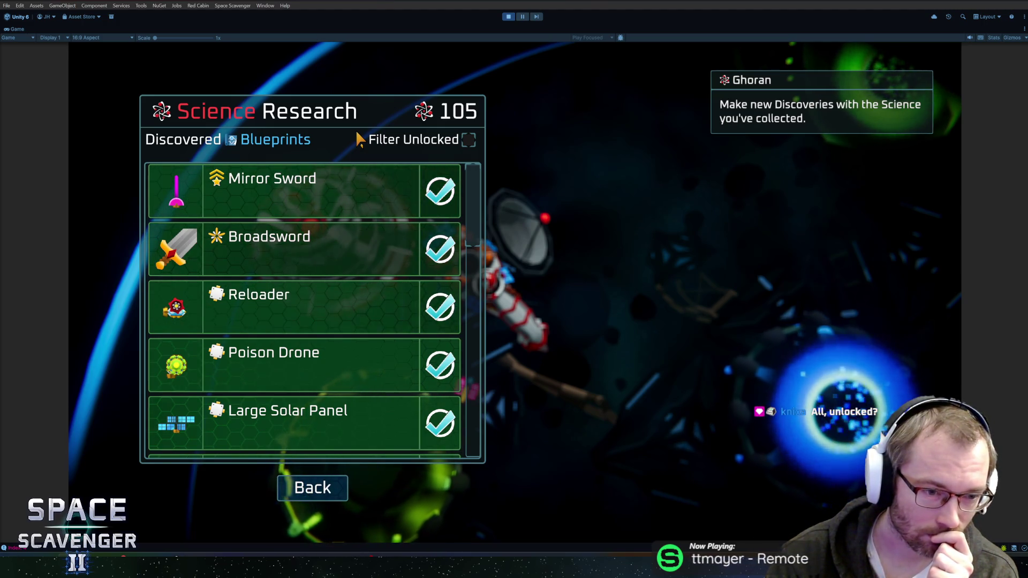
# Scroll through the full blueprint list and close the Science Research panel with Back
pyautogui.scroll(-8, 300, 270)
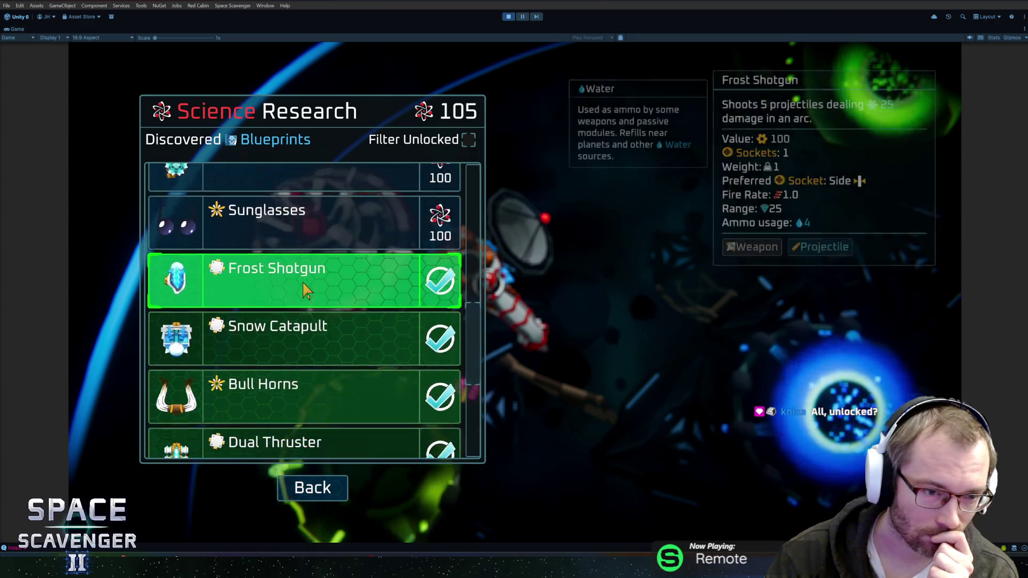
pyautogui.scroll(-4, 299, 286)
pyautogui.scroll(8, 316, 286)
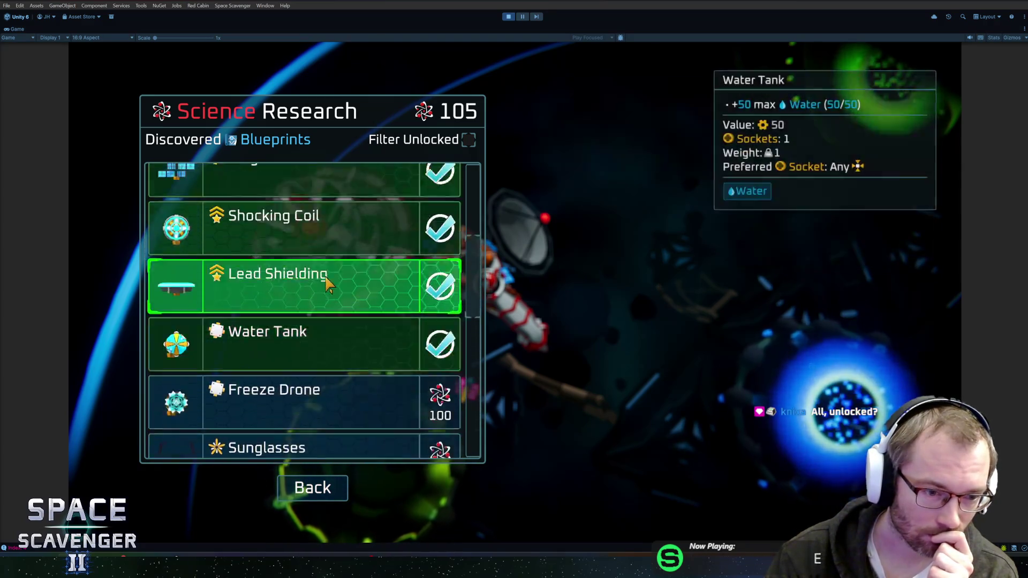
pyautogui.scroll(4, 332, 279)
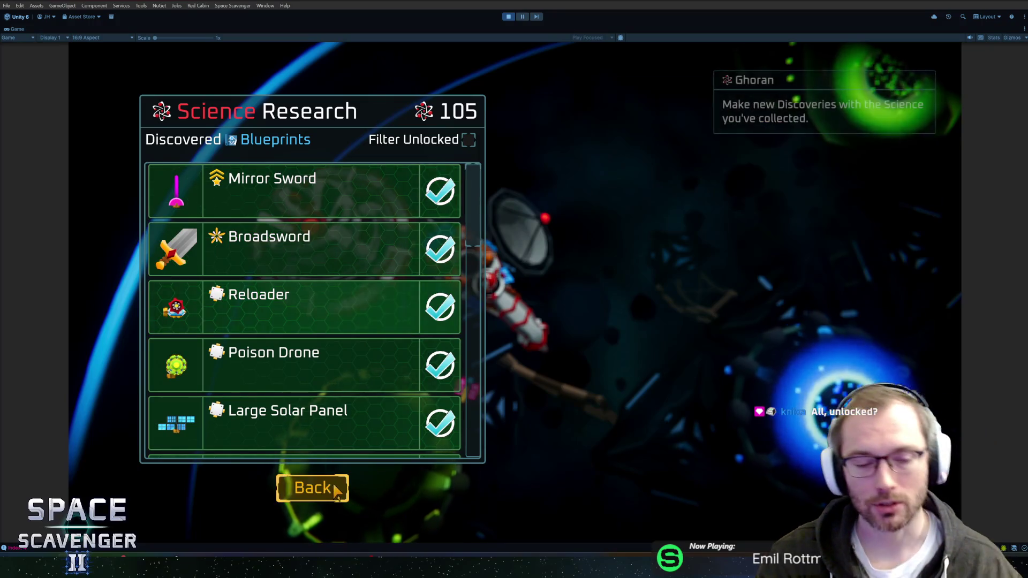
pyautogui.click(336, 490)
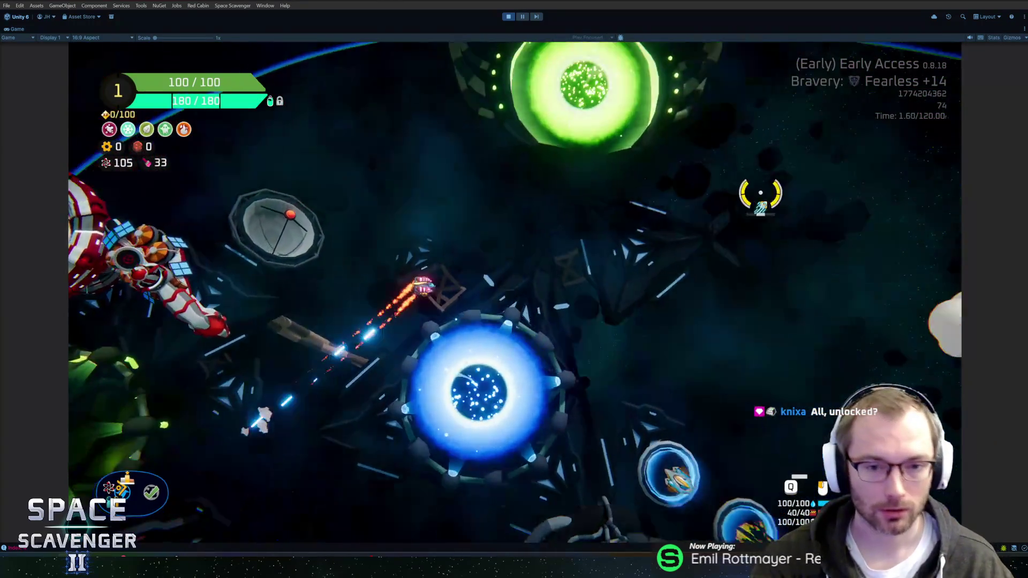
# Fly to the green portal, review the Daily Challenge leaderboard, then fly back toward Ghoran
pyautogui.press('w')
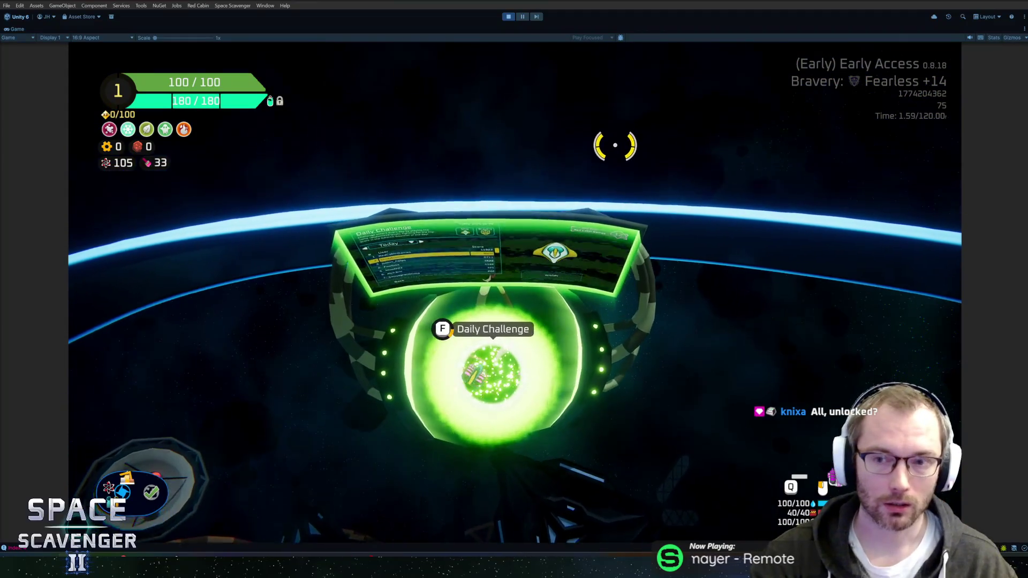
pyautogui.press('f')
pyautogui.moveTo(415, 229)
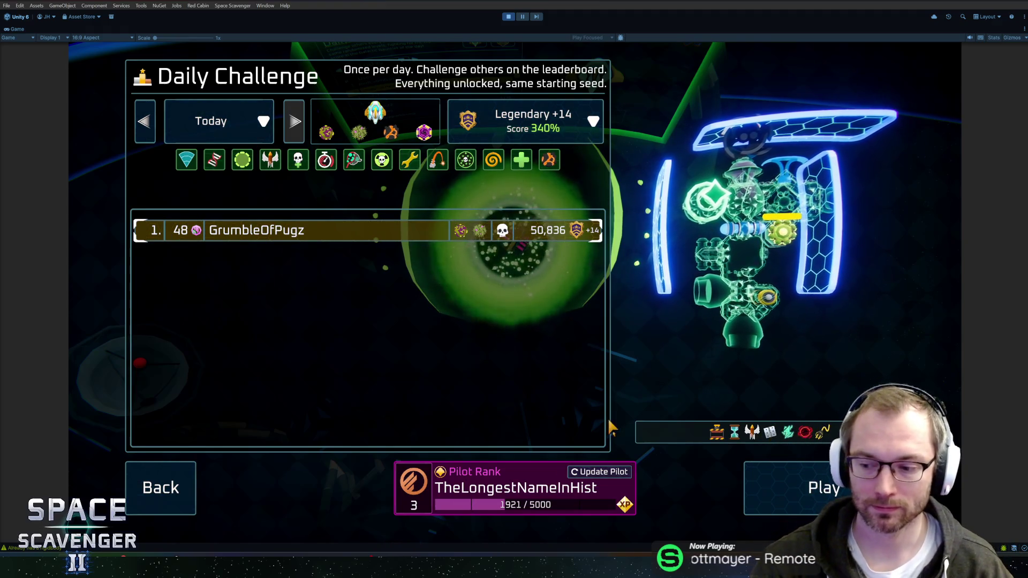
pyautogui.press('s')
pyautogui.press('a')
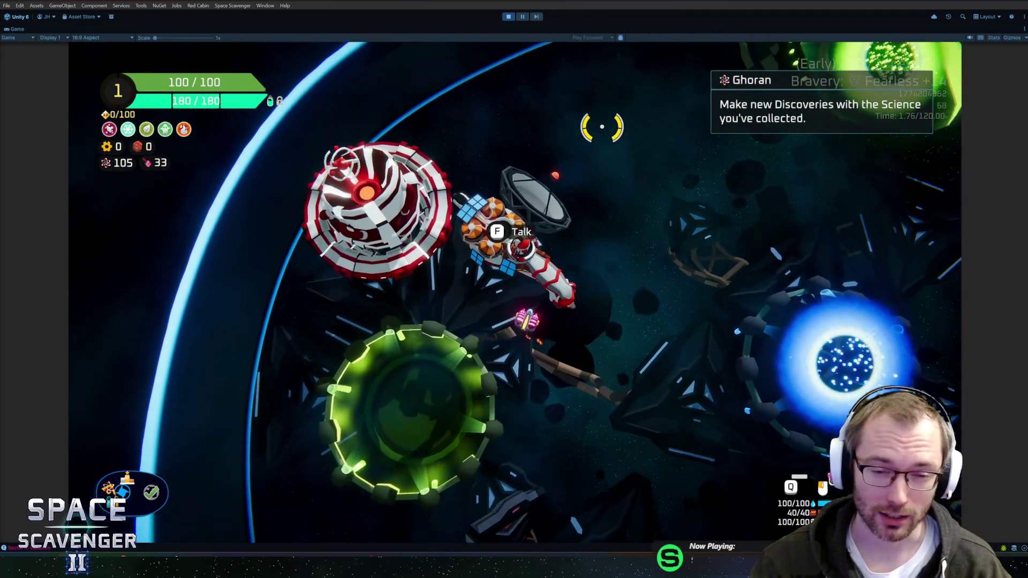
# Reopen Science Research at the station and toggle Filter Unlocked repeatedly, leaving it on
pyautogui.press('f')
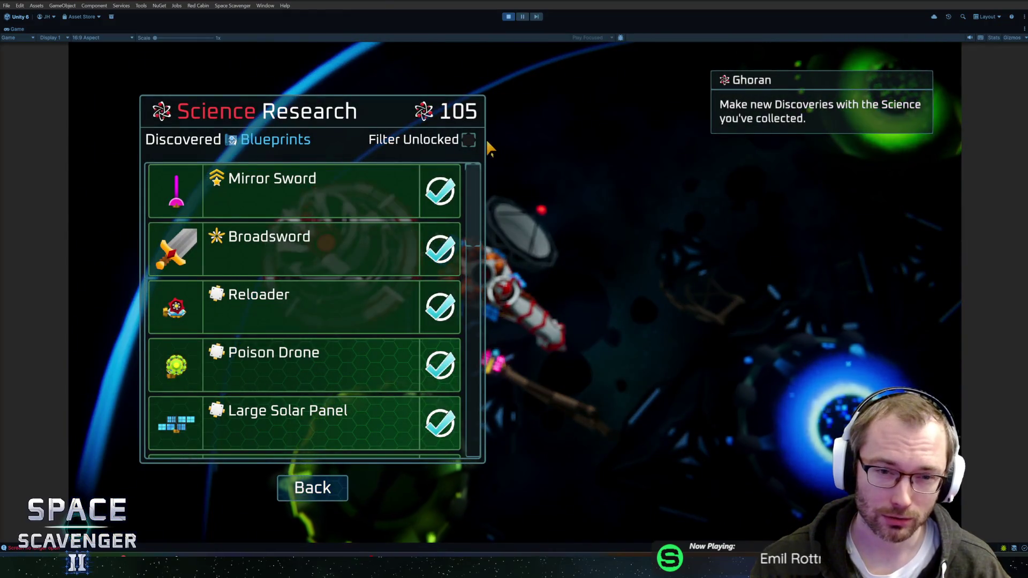
pyautogui.click(471, 140)
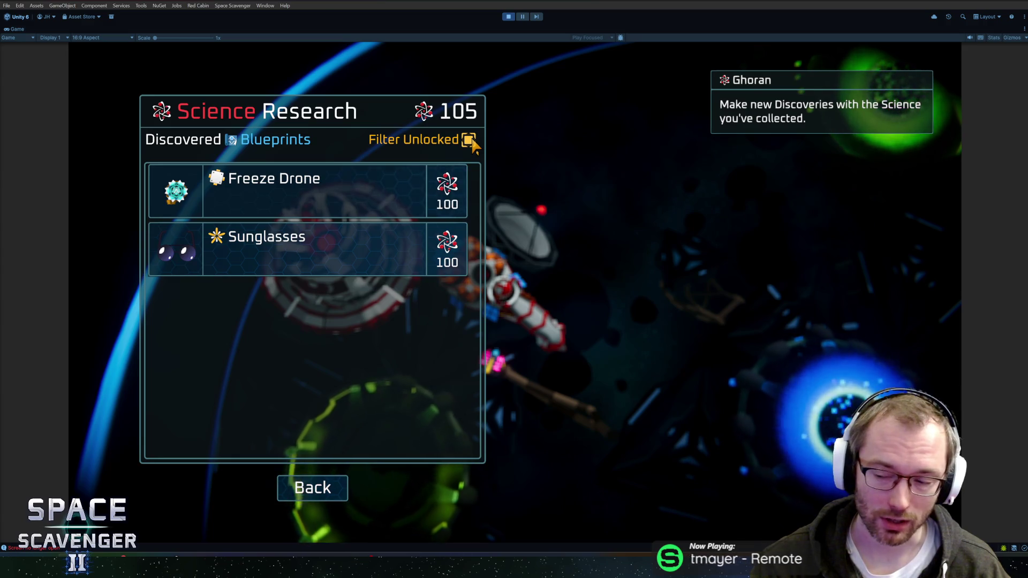
pyautogui.click(471, 139)
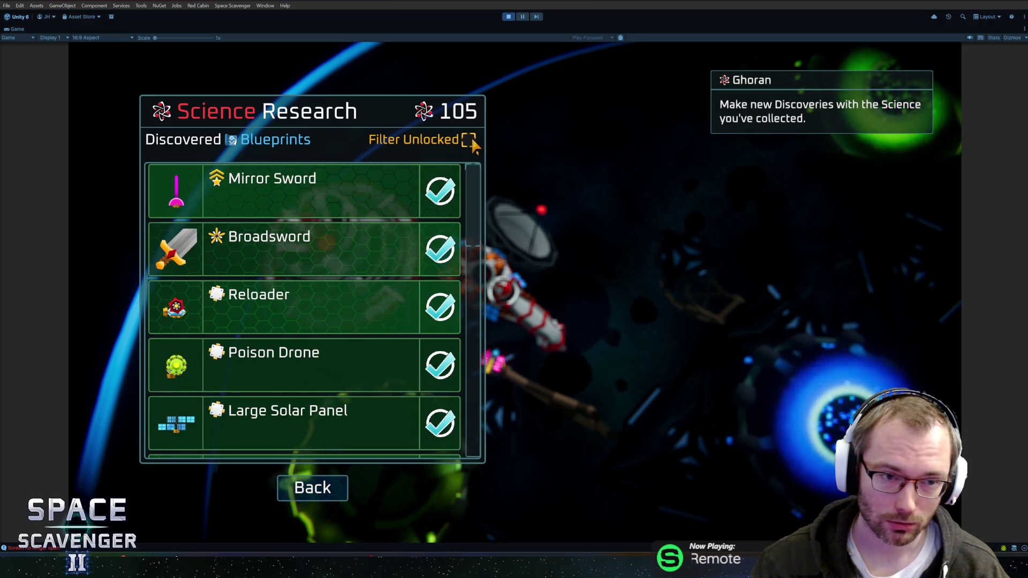
pyautogui.click(471, 139)
pyautogui.click(471, 140)
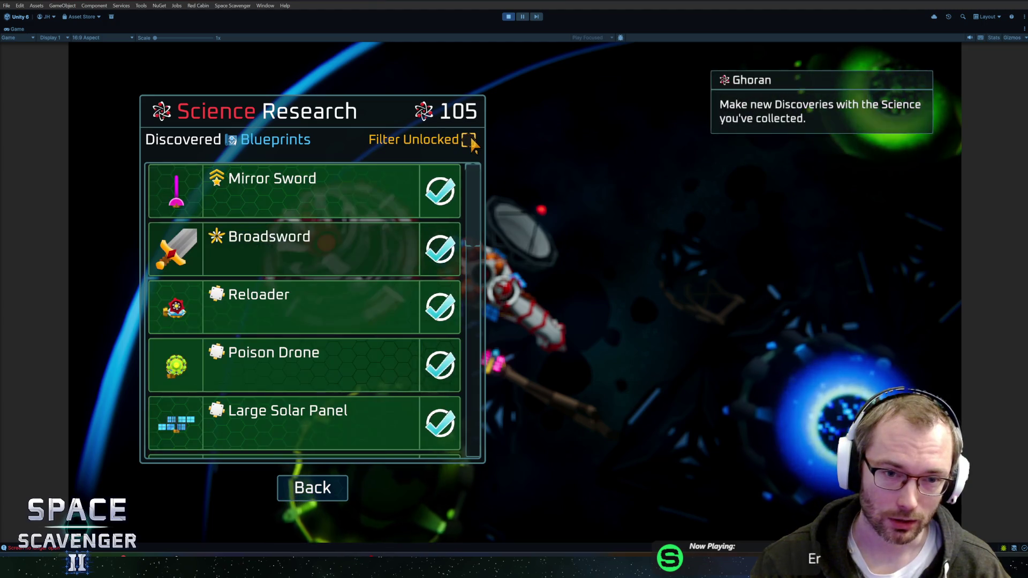
pyautogui.moveTo(473, 203)
pyautogui.mouseDown()
pyautogui.moveTo(480, 433)
pyautogui.moveTo(483, 178)
pyautogui.mouseUp()
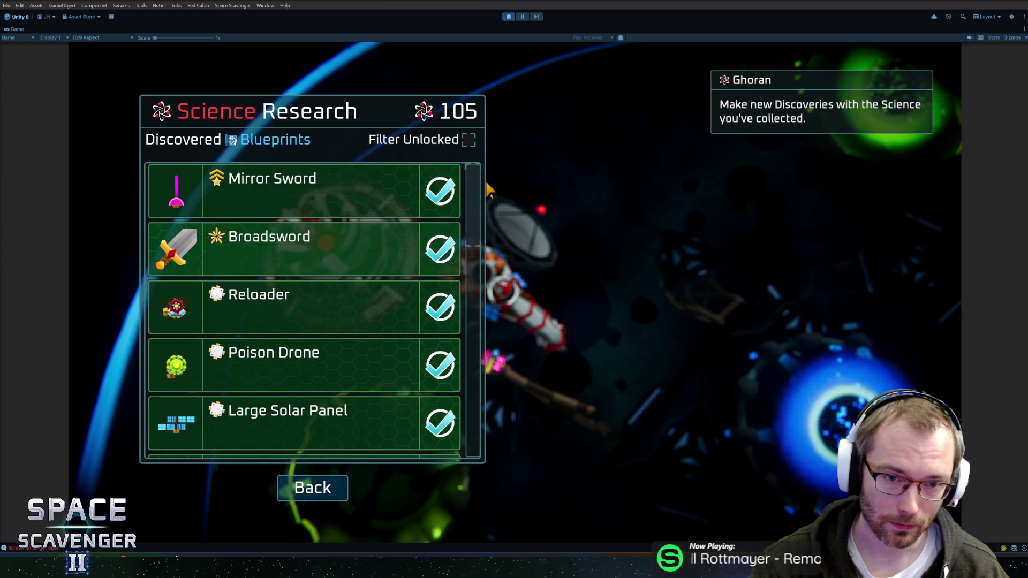
pyautogui.click(469, 139)
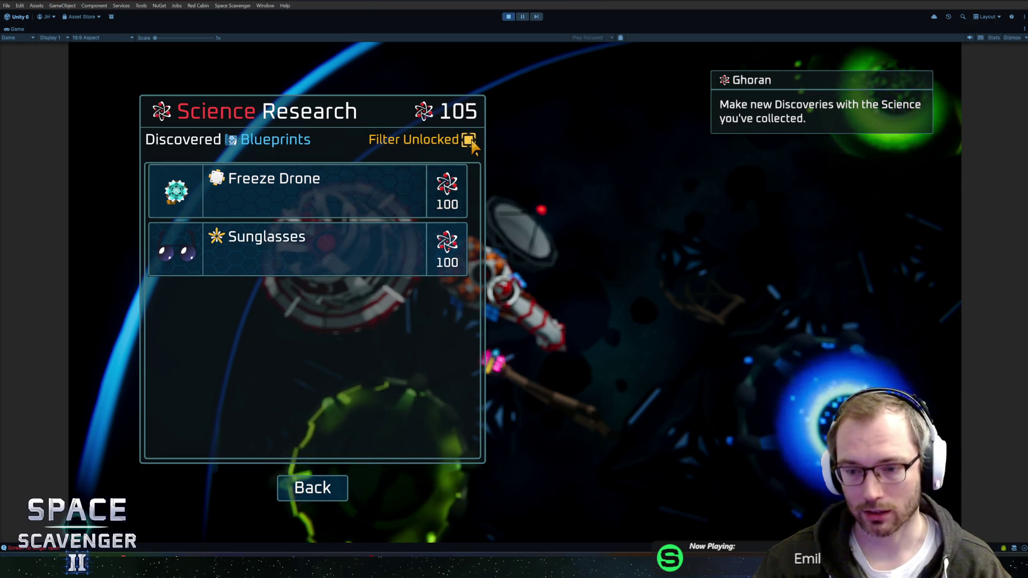
pyautogui.click(469, 141)
pyautogui.click(469, 140)
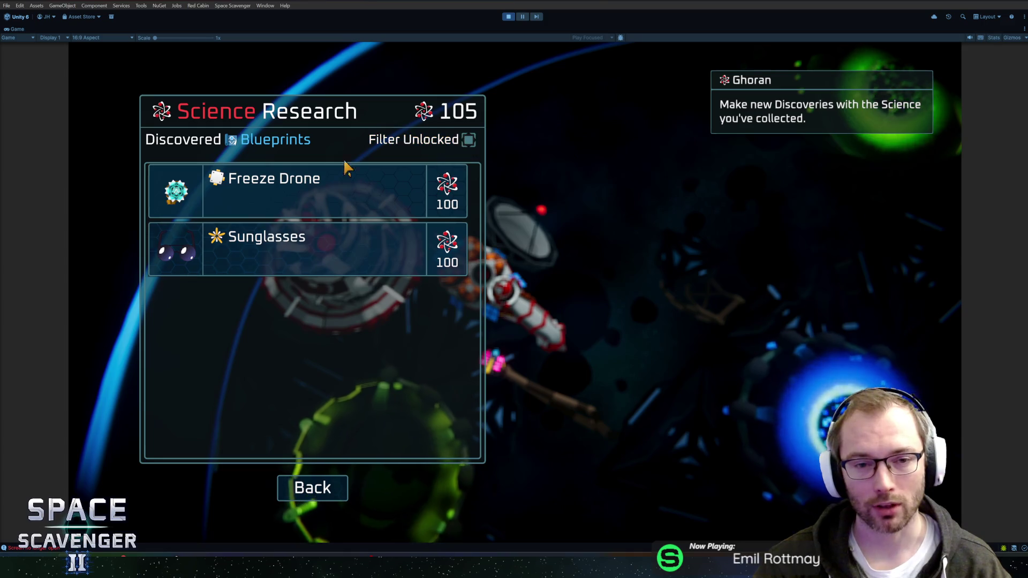
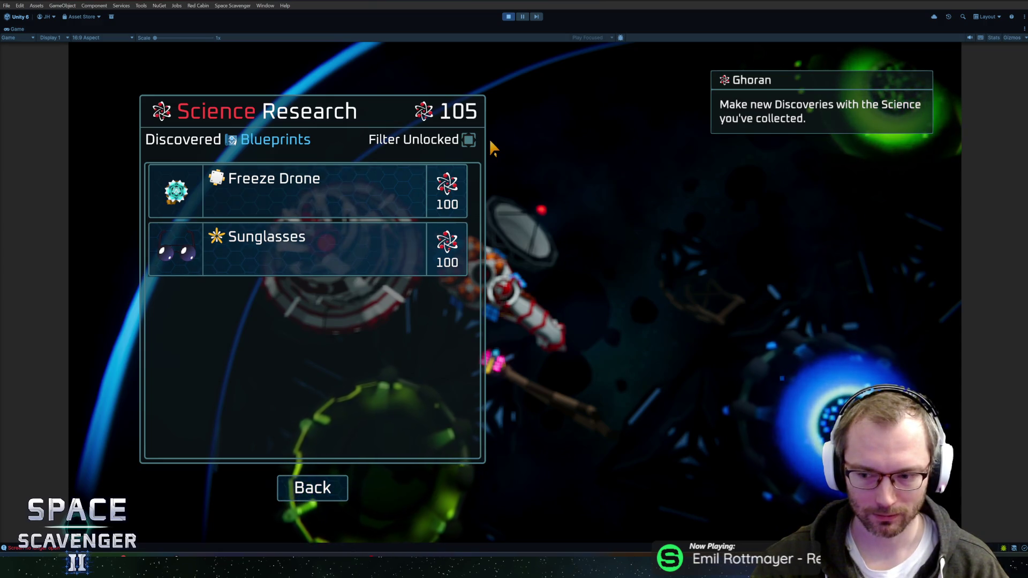
# Toggle the Filter Unlocked checkbox three times to test the research list, then stop play mode
pyautogui.click(469, 140)
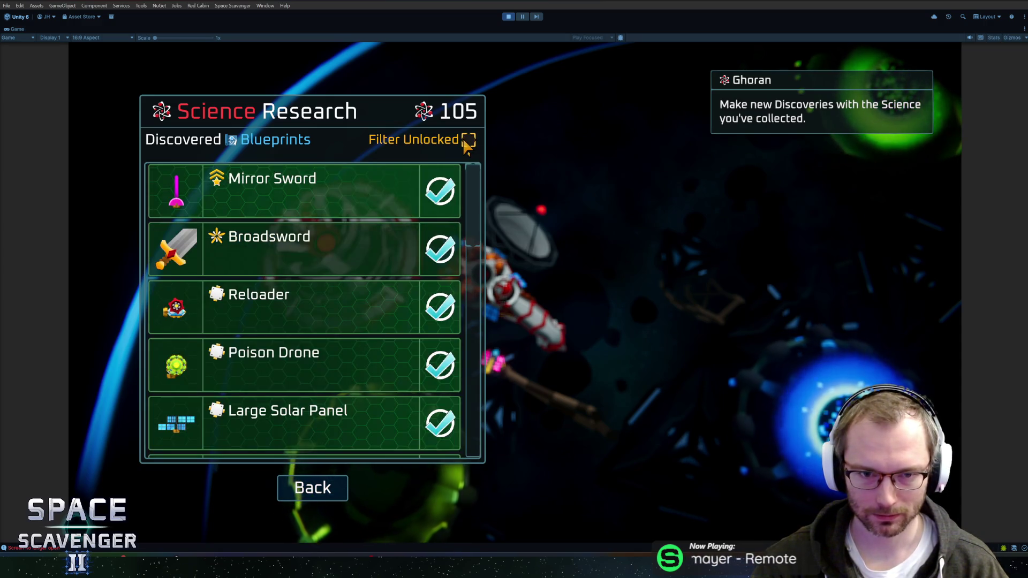
pyautogui.click(469, 141)
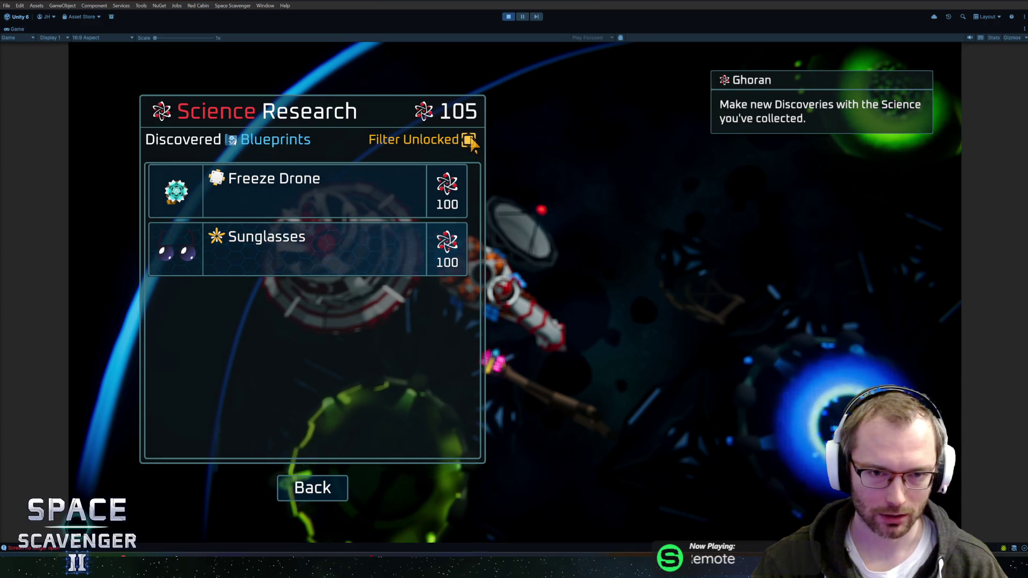
pyautogui.click(470, 140)
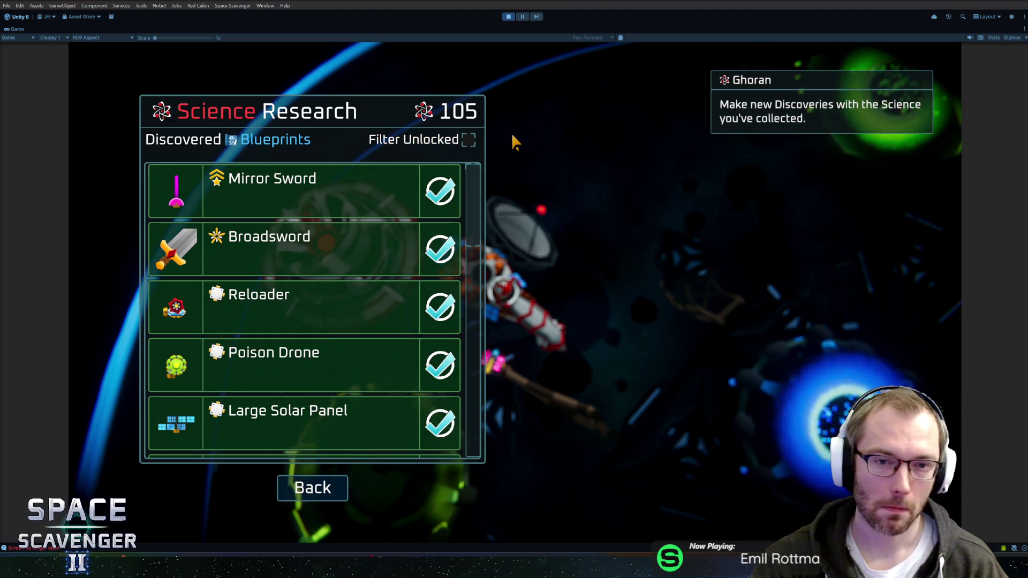
pyautogui.hotkey('ctrl', 'p')
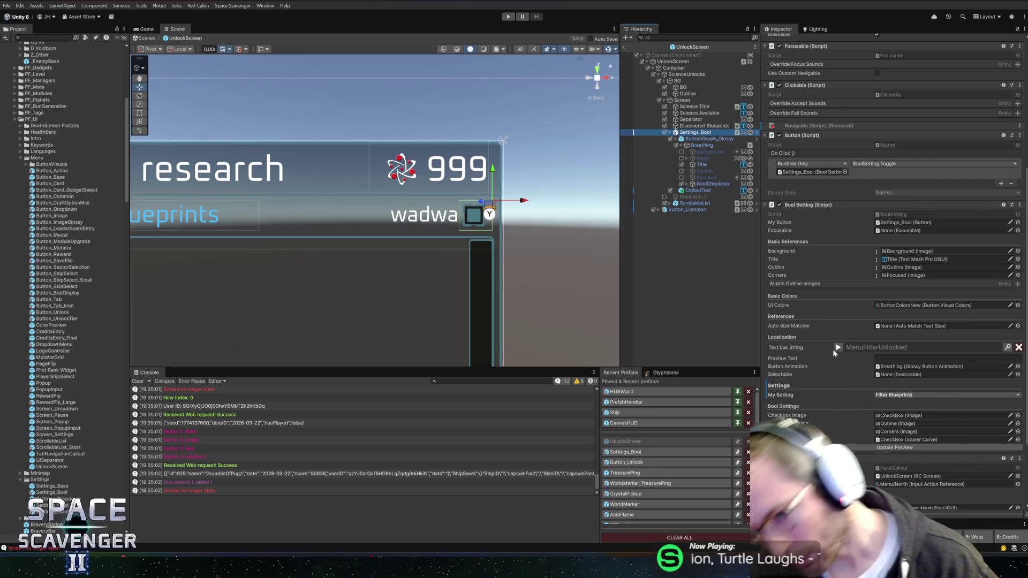
# Find the 'filter' localization entry and change the MenuFilterUnlocked value to 'Hide Unlocked'
pyautogui.click(1007, 348)
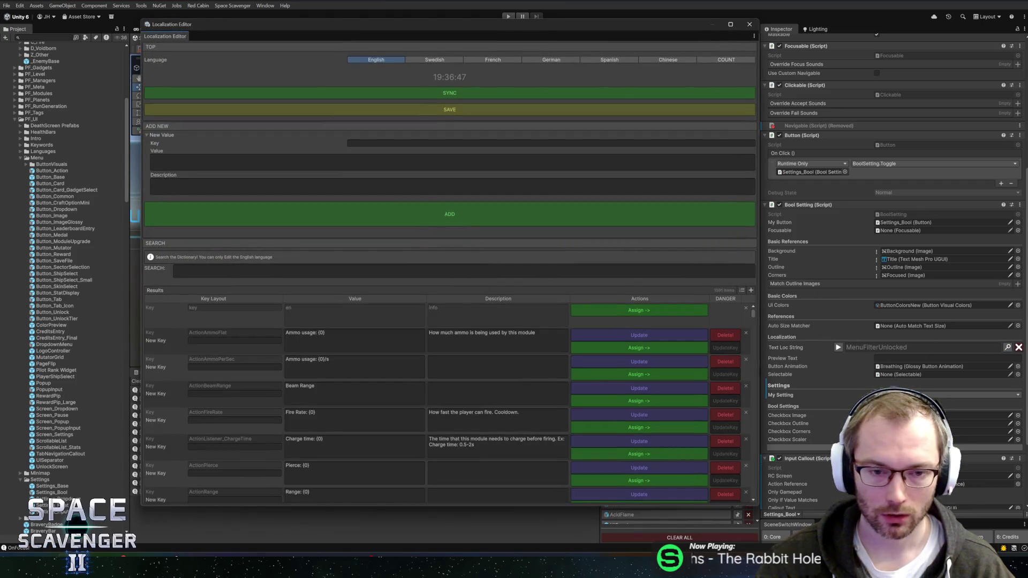
pyautogui.click(379, 274)
pyautogui.write('filter')
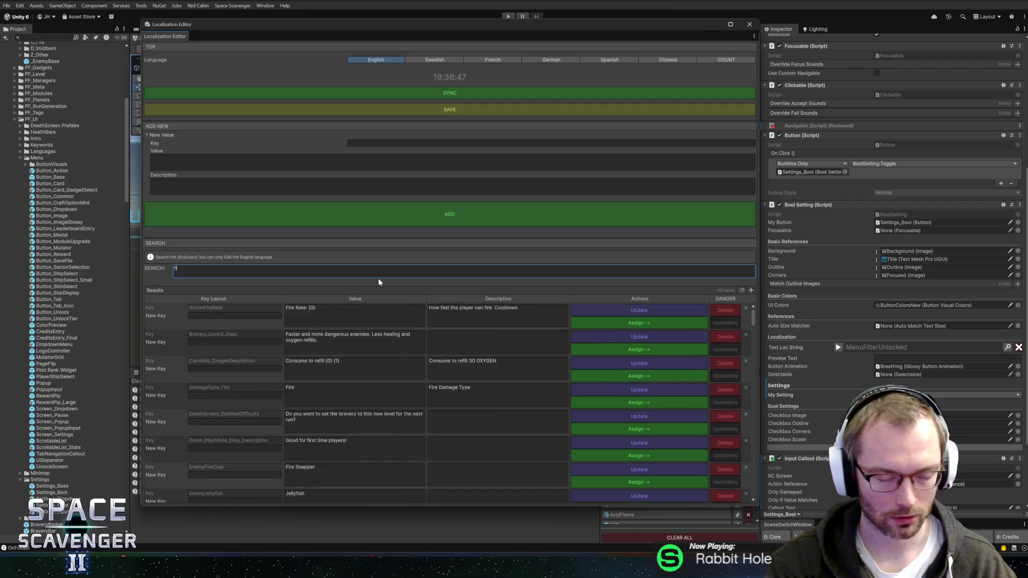
pyautogui.click(299, 337)
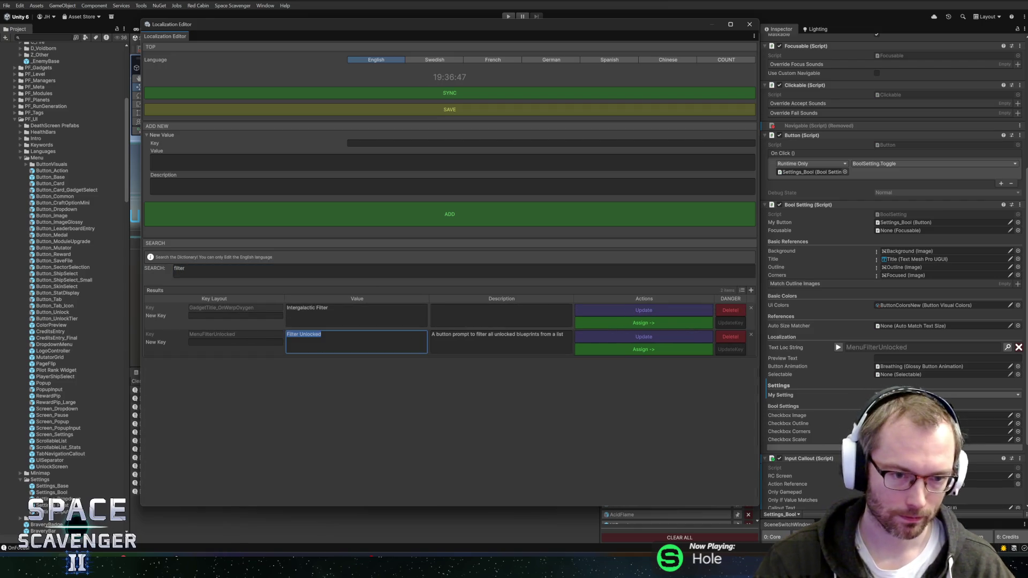
pyautogui.hotkey('ctrl', 'shift', 'Right')
pyautogui.write('Hide')
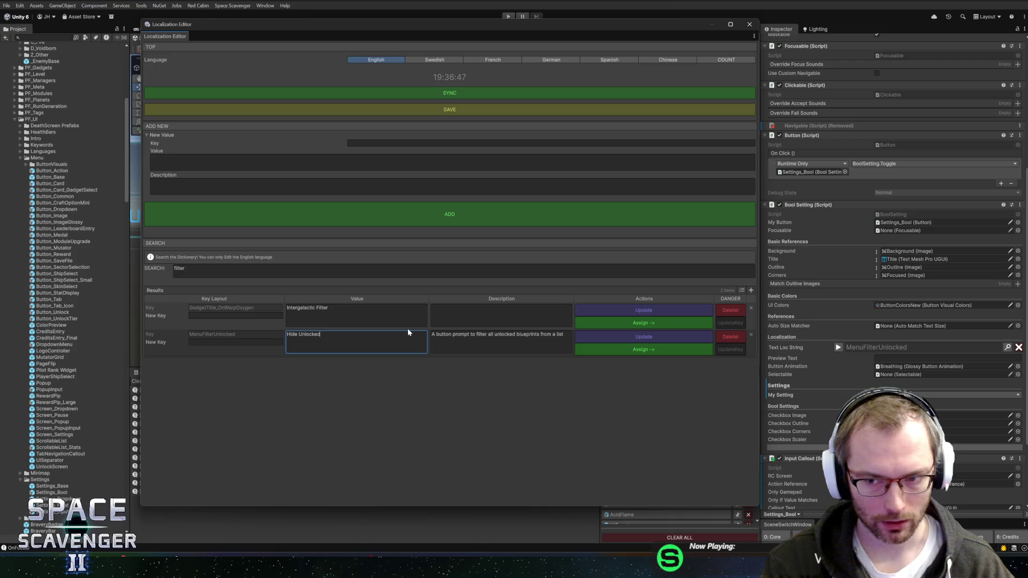
pyautogui.write('0')
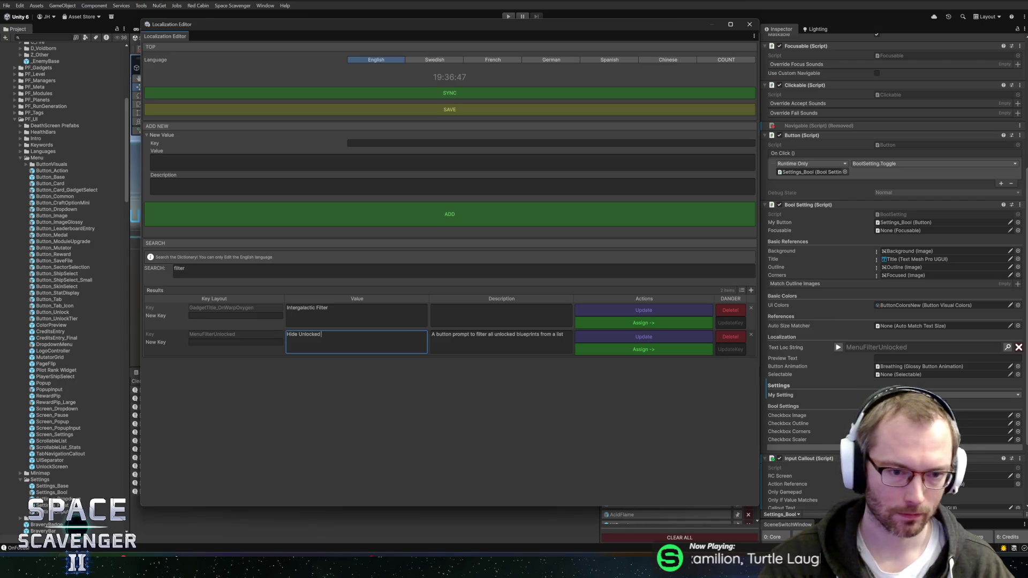
pyautogui.click(614, 336)
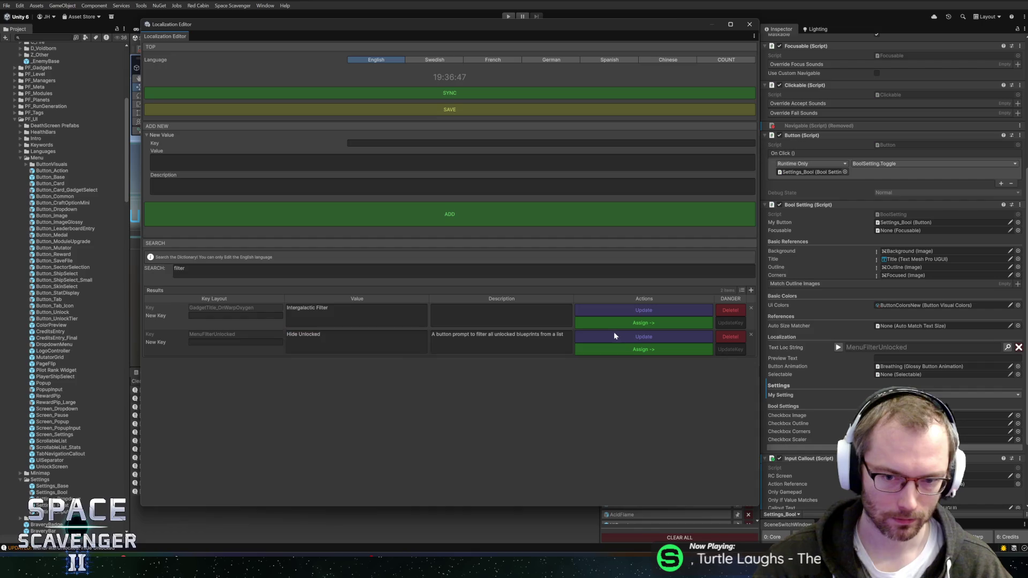
# Replace 'filter' with 'hide' in the entry's description, then close the Localization Editor
pyautogui.click(478, 336)
pyautogui.doubleClick(480, 334)
pyautogui.write('hide')
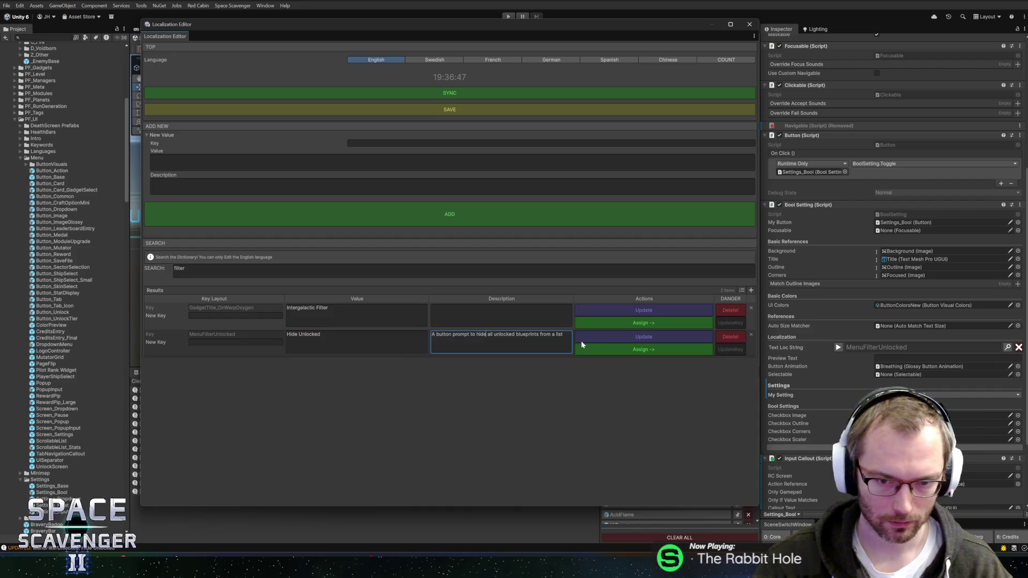
pyautogui.click(599, 340)
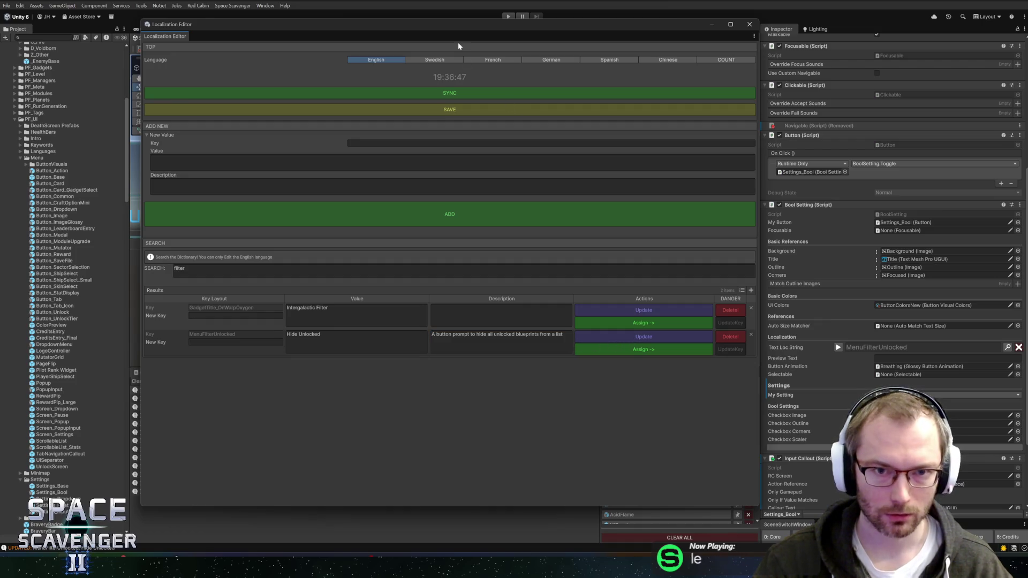
pyautogui.moveTo(462, 24); pyautogui.dragTo(435, 23)
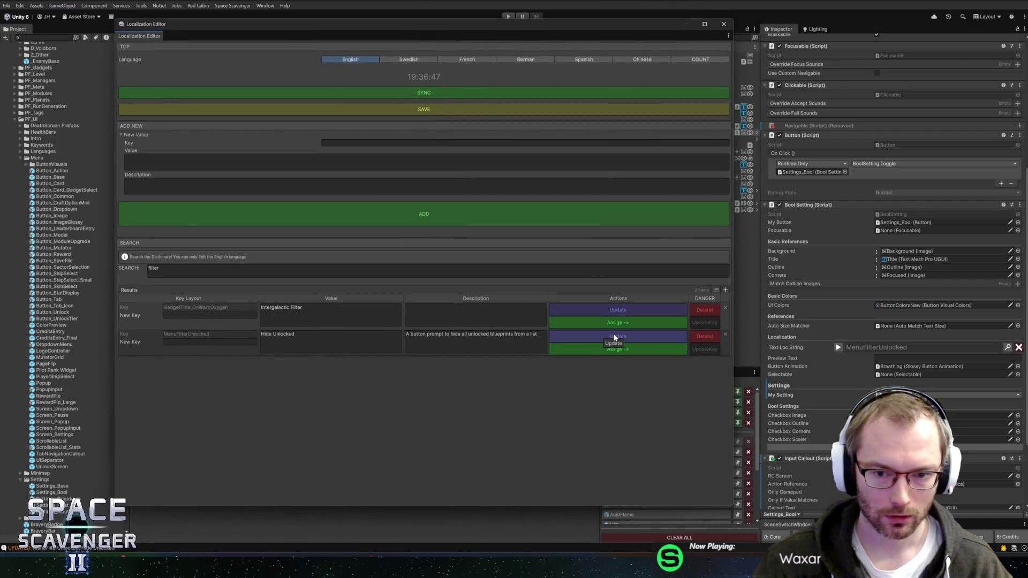
pyautogui.click(723, 25)
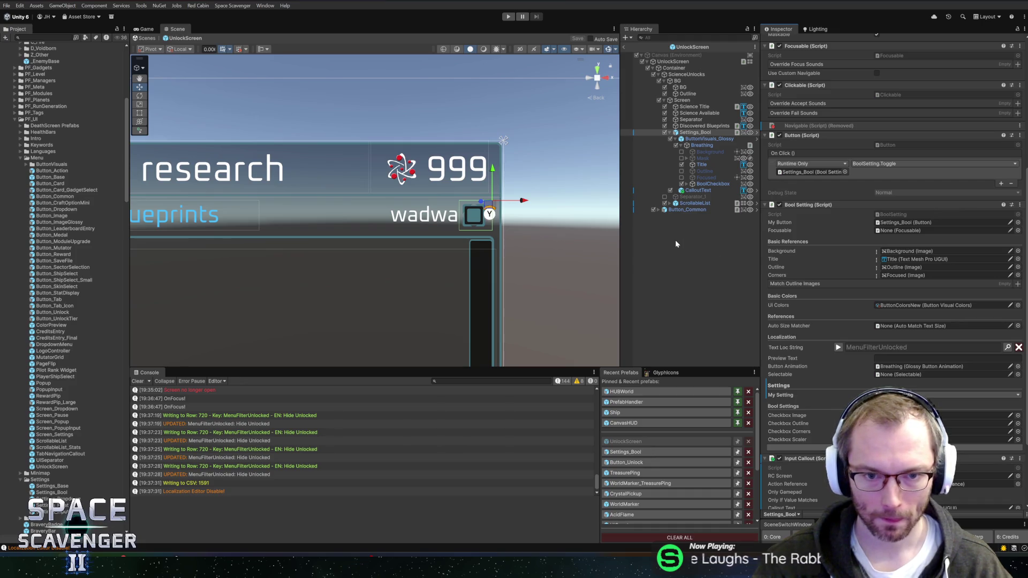
# Set the BoolCheckbox Pos X to 0
pyautogui.scroll(8, 427, 220)
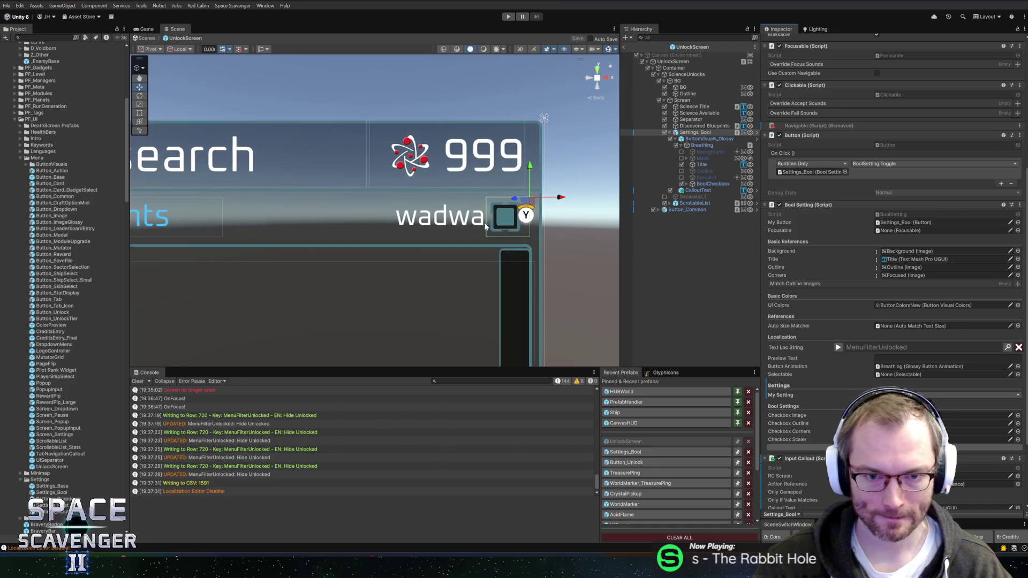
pyautogui.scroll(2, 434, 243)
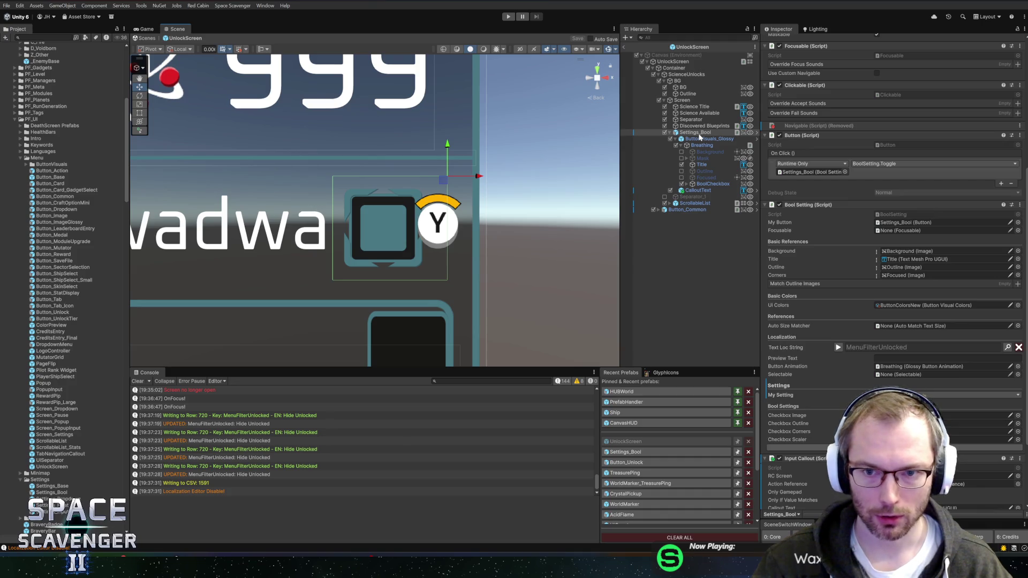
pyautogui.scroll(3, 856, 147)
pyautogui.scroll(3, 856, 144)
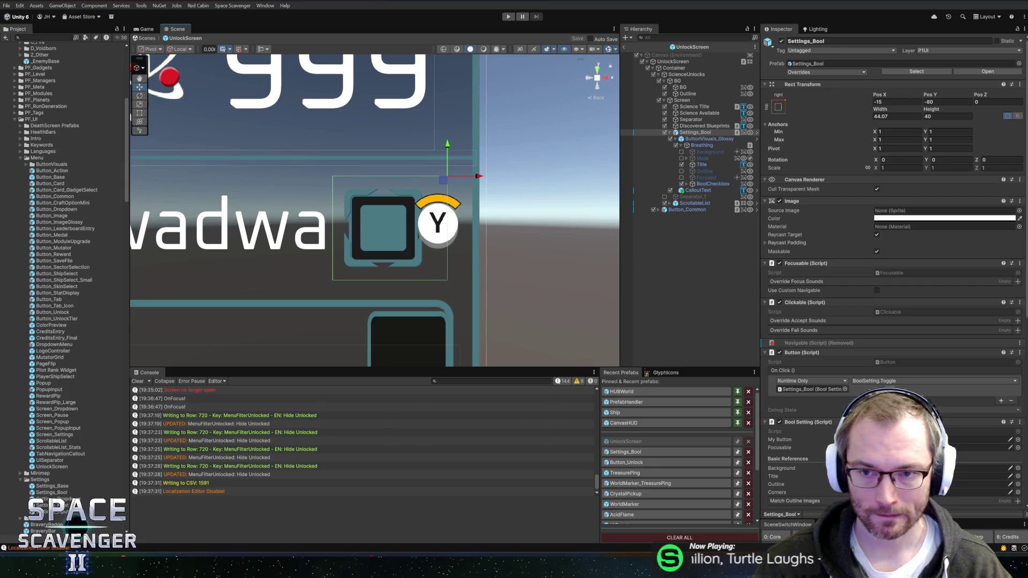
pyautogui.click(712, 184)
pyautogui.click(890, 90)
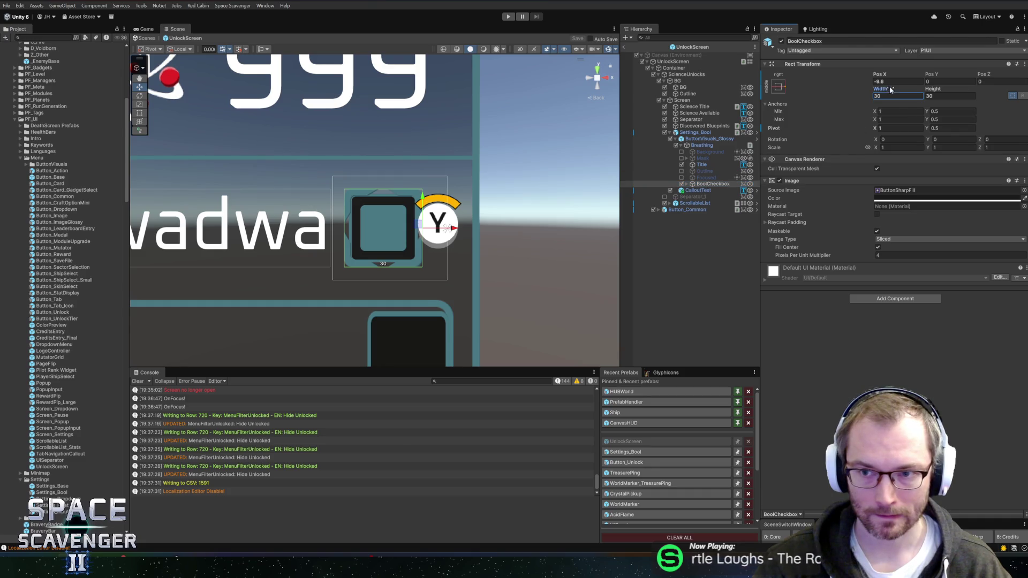
pyautogui.click(899, 84)
pyautogui.write('0')
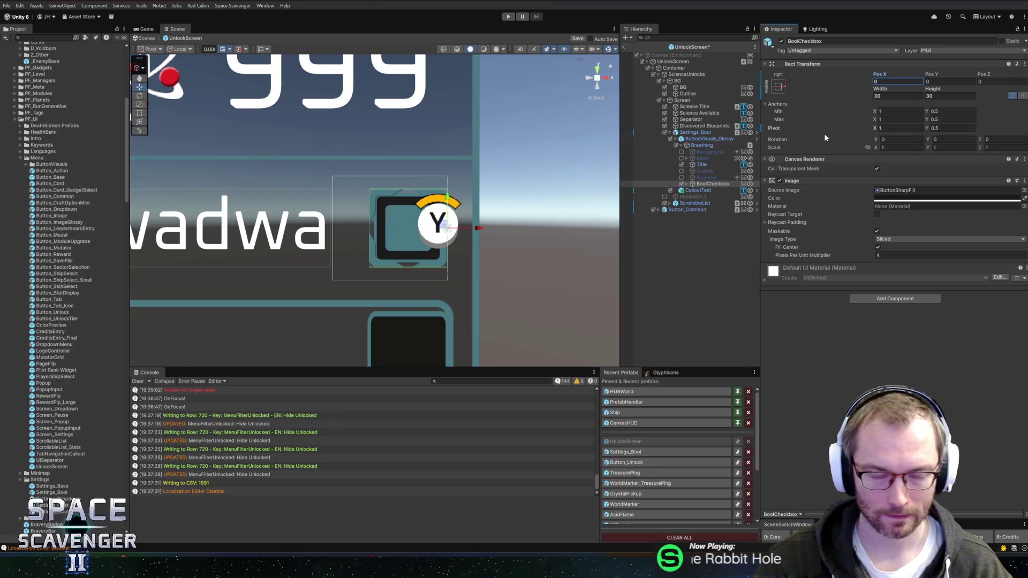
# Set the Settings_Bool toggle's Pos X to -25
pyautogui.click(695, 132)
pyautogui.click(895, 102)
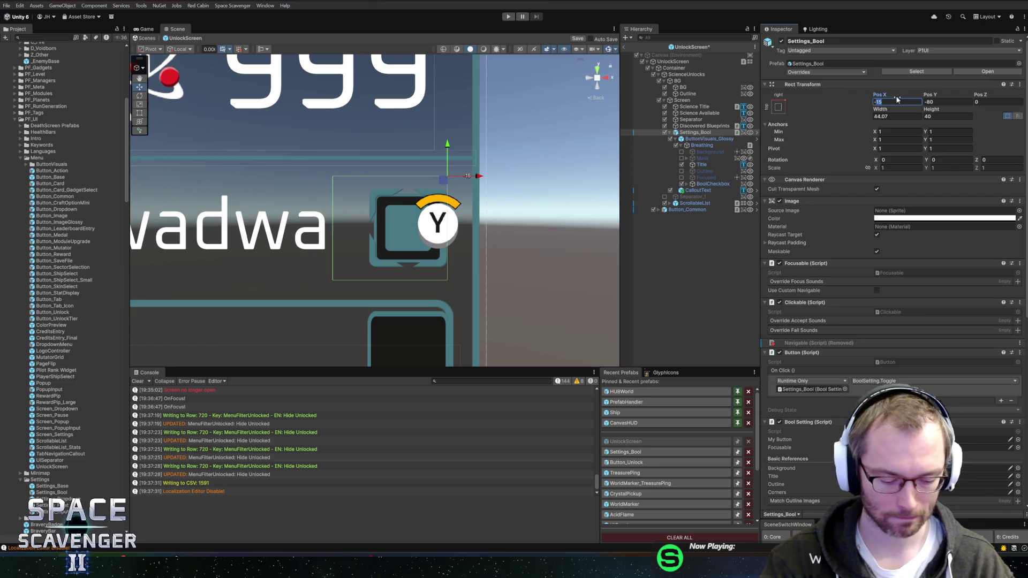
pyautogui.write('-25')
pyautogui.press('Return')
pyautogui.moveTo(510, 214); pyautogui.dragTo(543, 224)
# Move CalloutText right to Pos X 35.5 and shrink the Settings_Bool height to 31.7
pyautogui.click(698, 191)
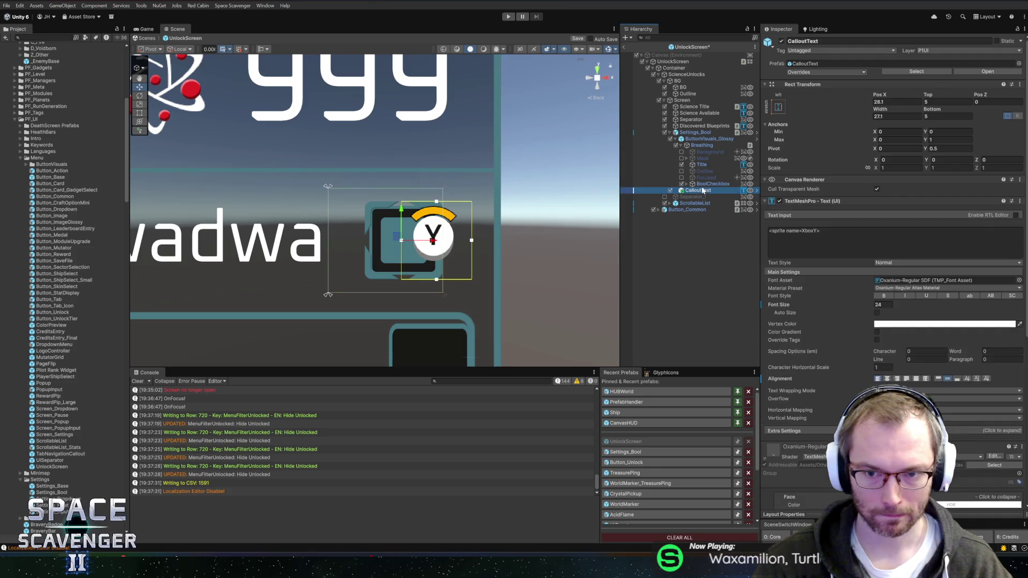
pyautogui.moveTo(427, 245); pyautogui.dragTo(446, 245)
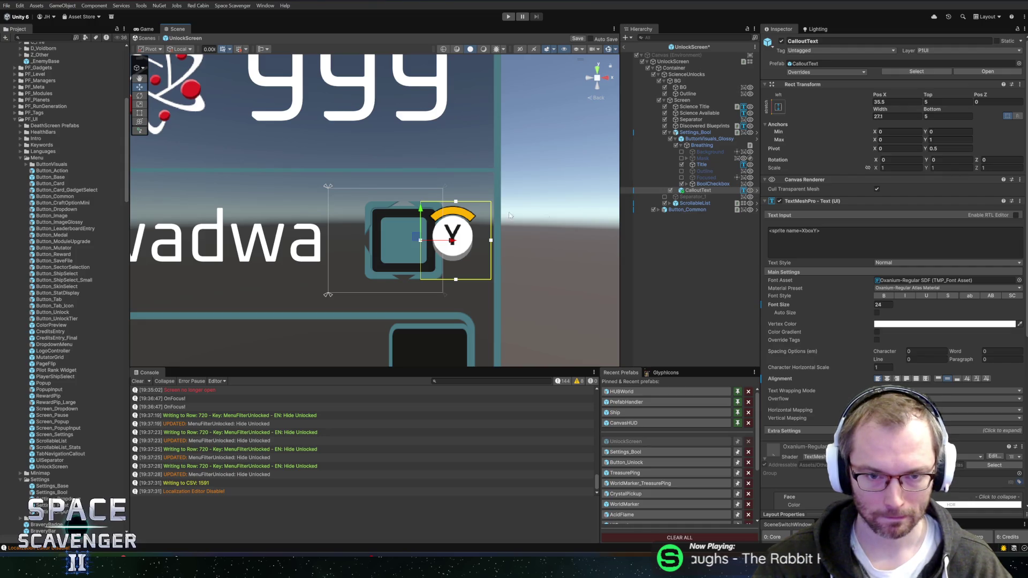
pyautogui.click(702, 140)
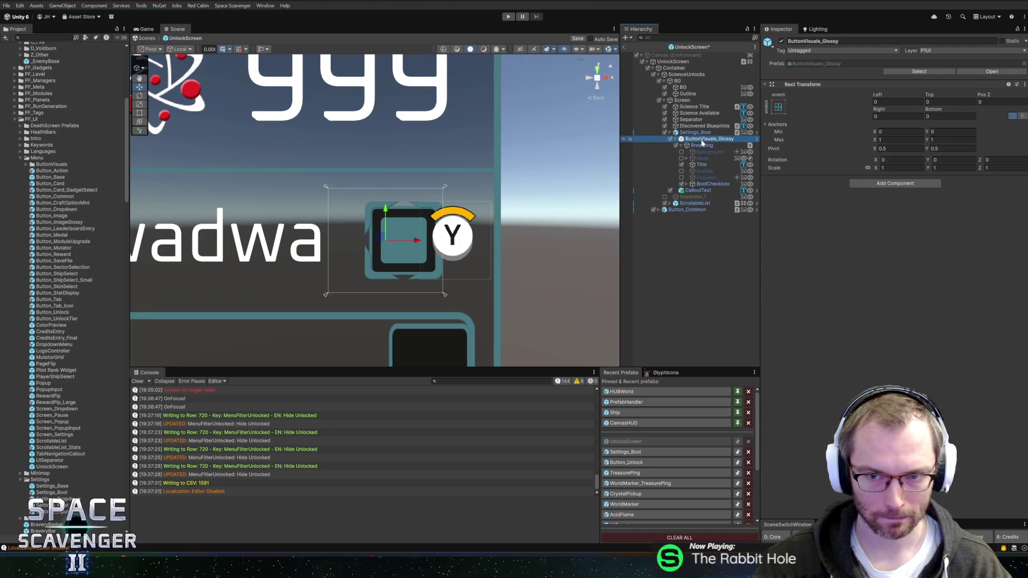
pyautogui.click(700, 132)
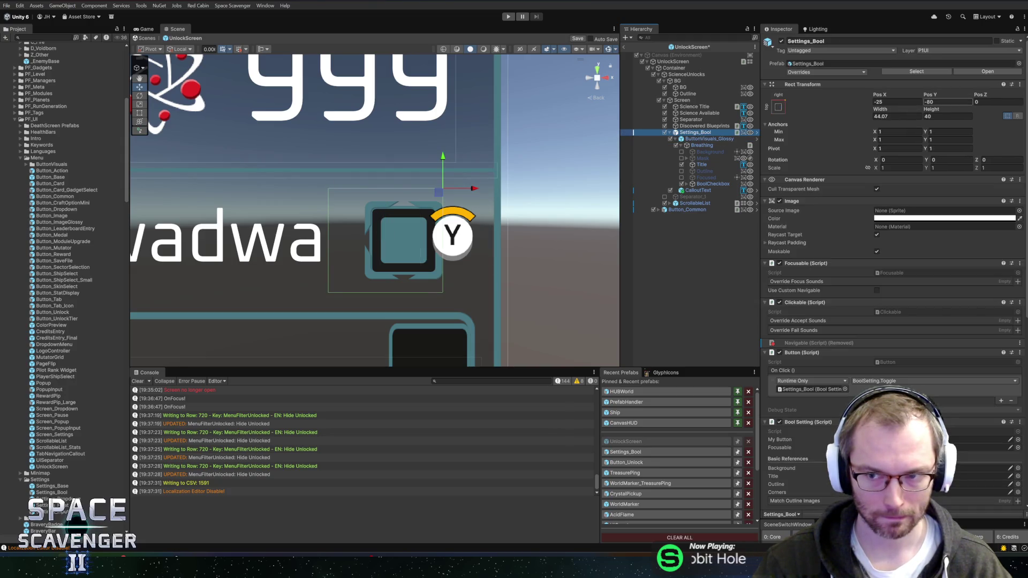
pyautogui.moveTo(932, 110); pyautogui.dragTo(905, 114)
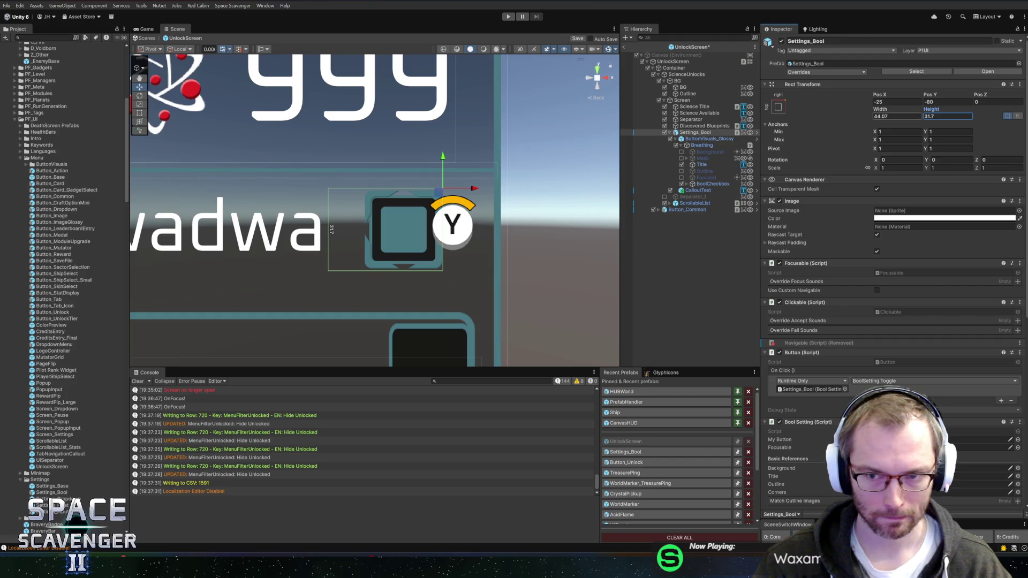
# Try out width and height values on Settings_Bool and set its Pos Y to -85
pyautogui.write('40')
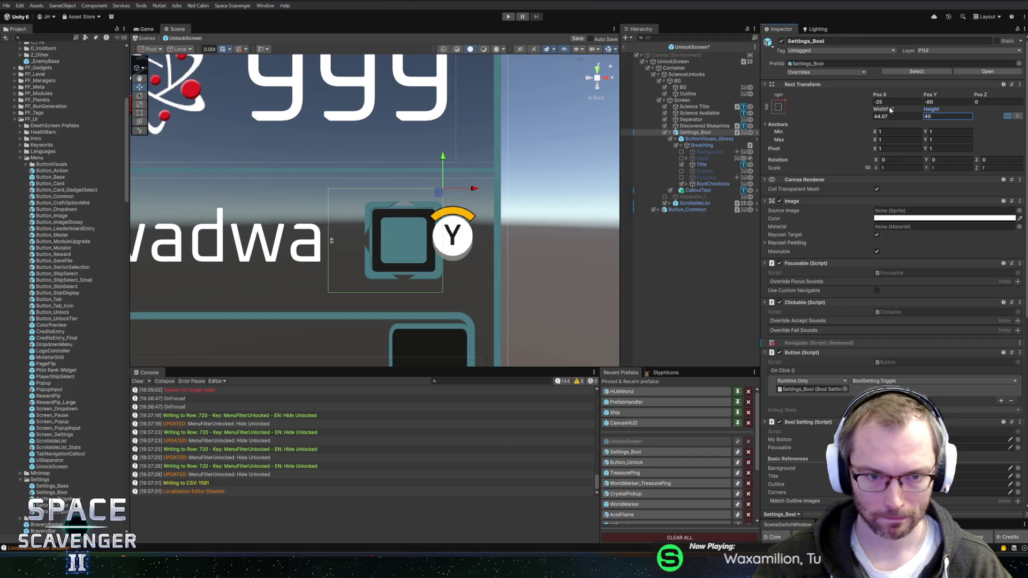
pyautogui.write('35')
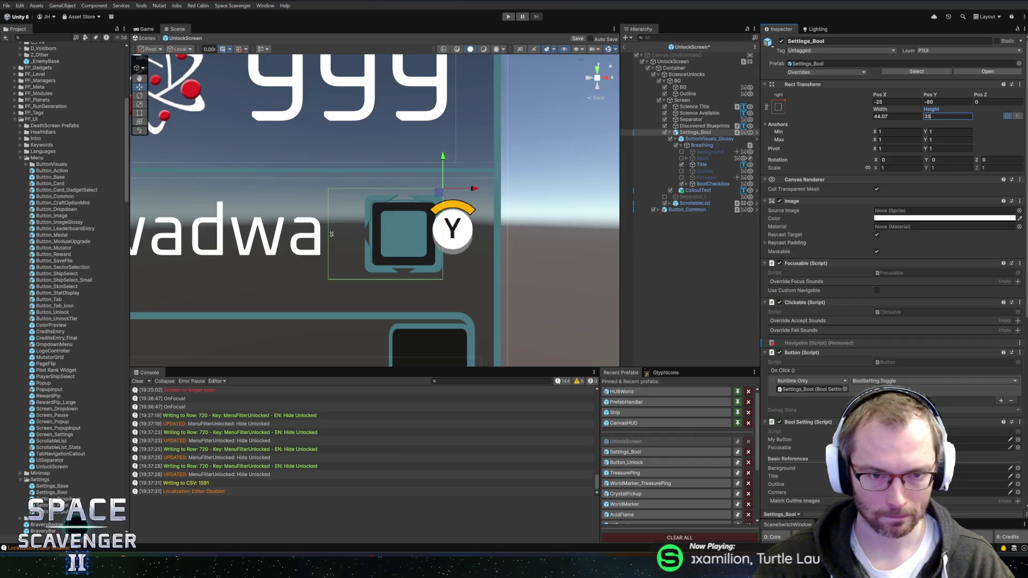
pyautogui.click(896, 116)
pyautogui.write('35')
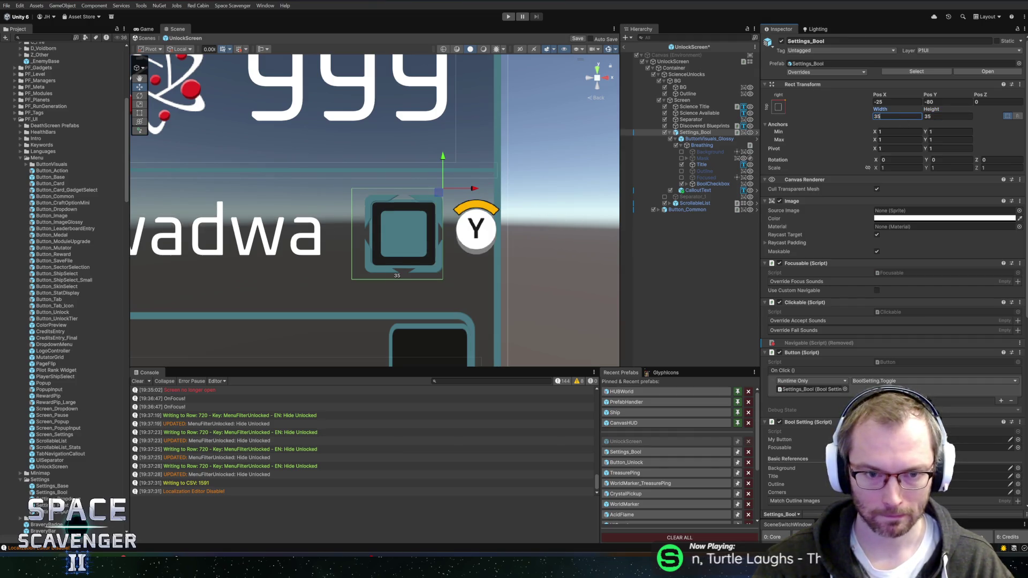
pyautogui.press('BackSpace')
pyautogui.write('0')
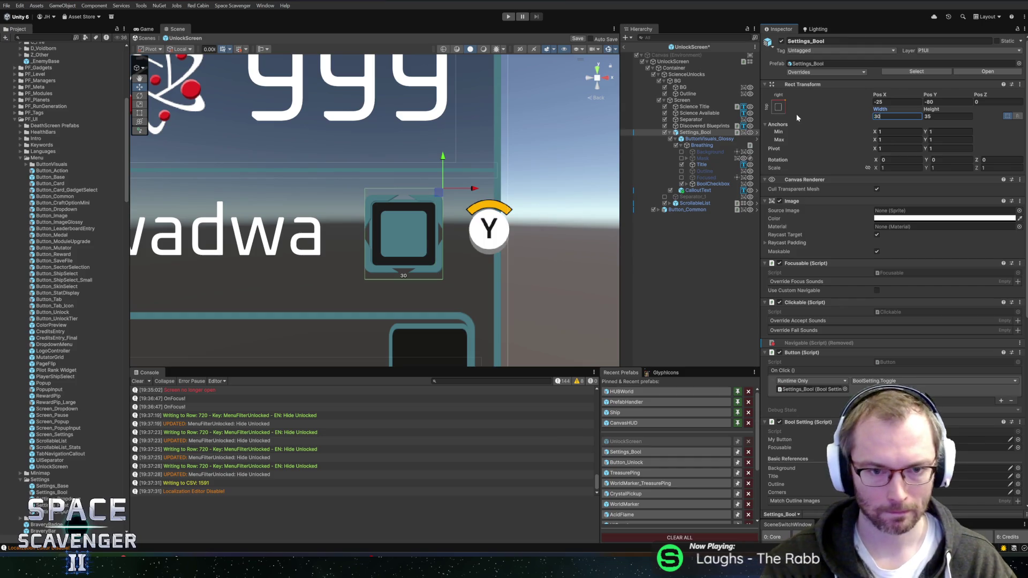
pyautogui.press('Tab')
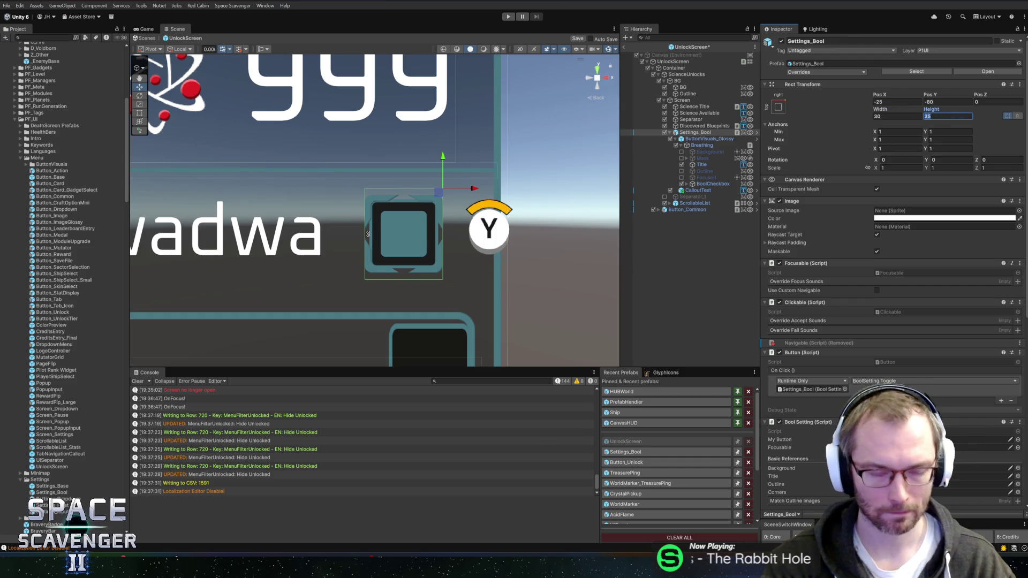
pyautogui.write('30')
pyautogui.click(947, 102)
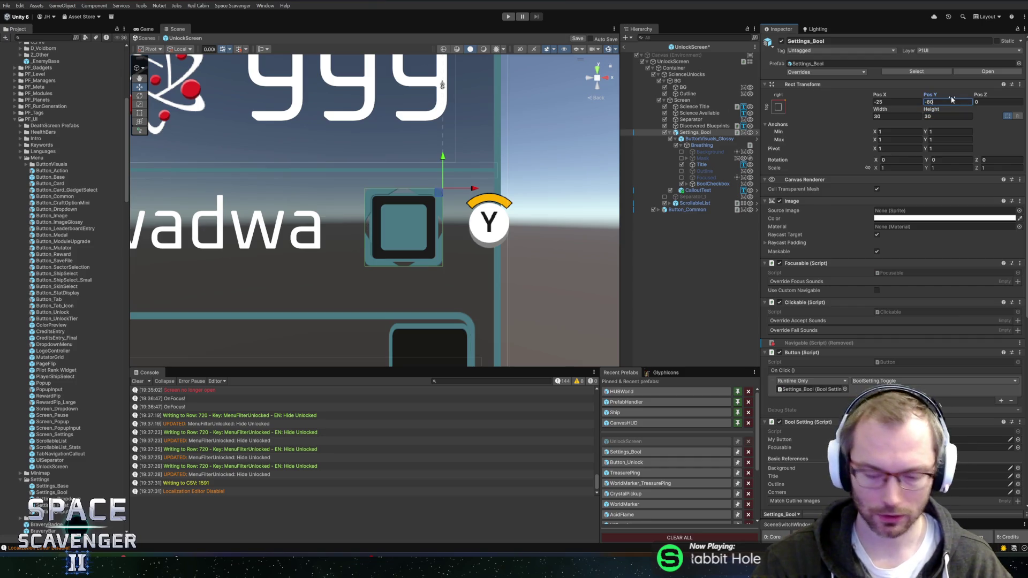
pyautogui.write('-85')
# Save the UnlockScreen prefab
pyautogui.scroll(-2, 344, 265)
pyautogui.moveTo(343, 266); pyautogui.dragTo(532, 250)
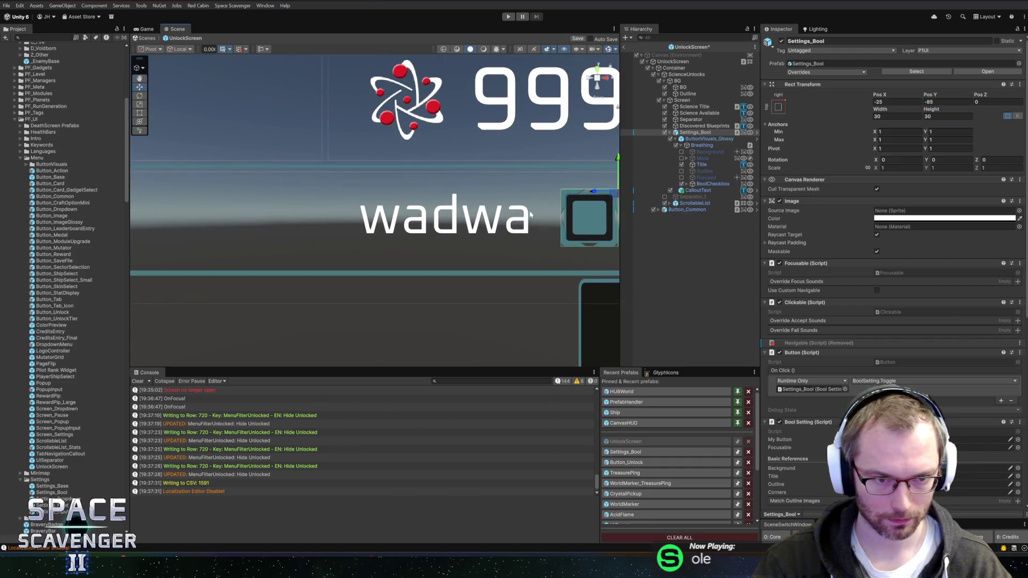
pyautogui.scroll(-1, 548, 215)
pyautogui.hotkey('ctrl', 's')
pyautogui.moveTo(485, 199); pyautogui.dragTo(504, 199)
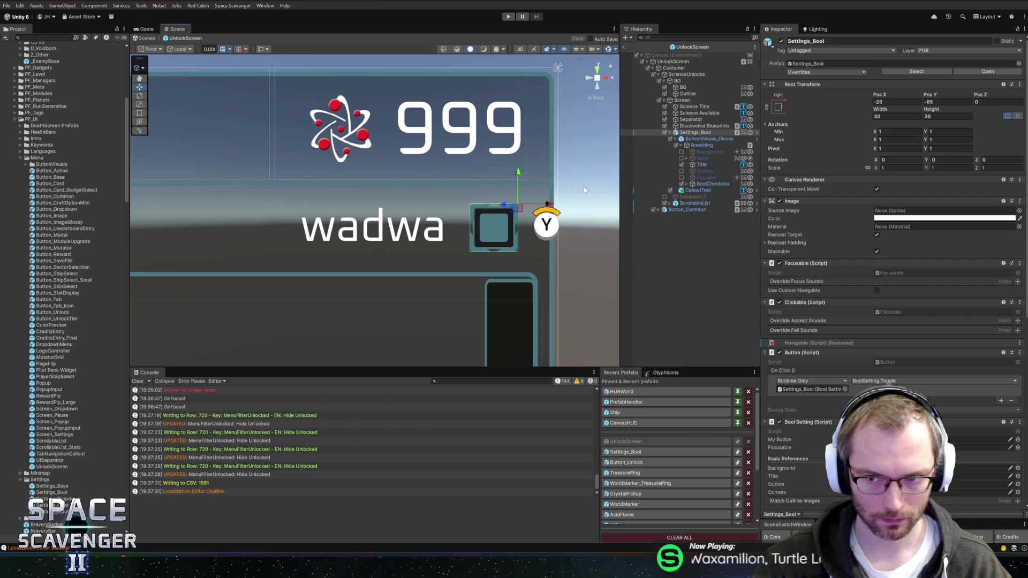
# Resize the Settings_Bool toggle to 35 × 35
pyautogui.click(889, 116)
pyautogui.write('35')
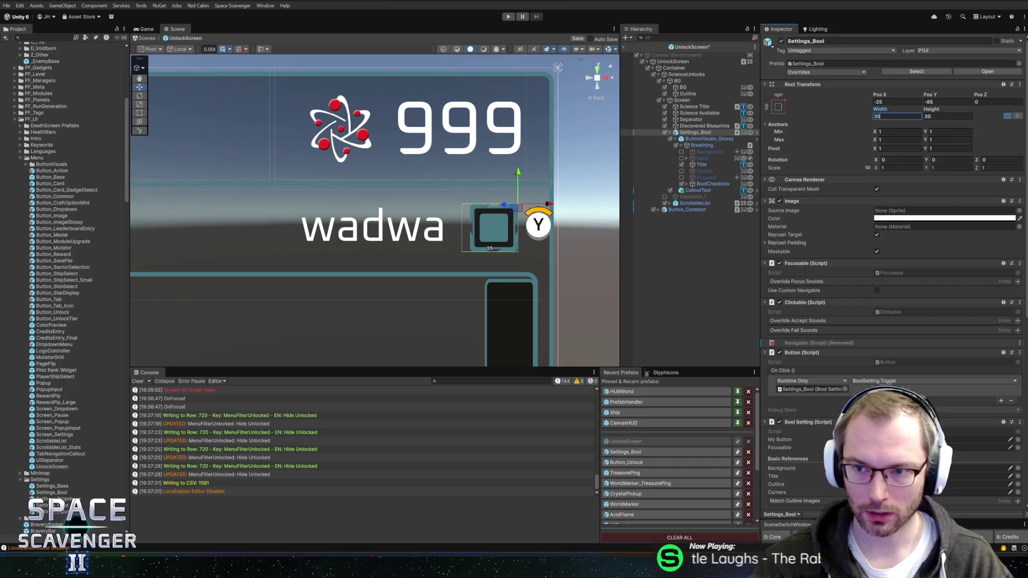
pyautogui.press('Tab')
pyautogui.write('35')
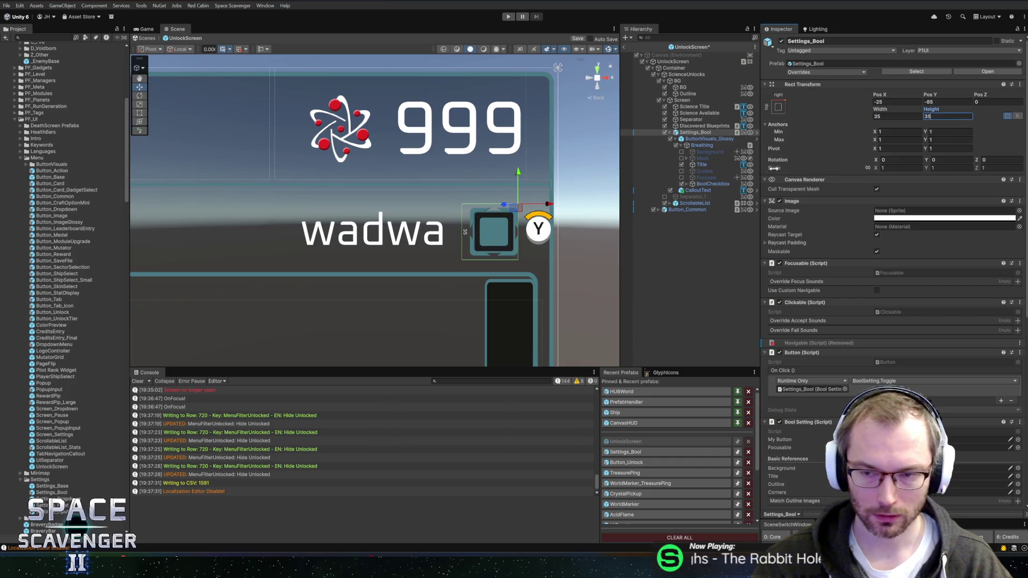
# Shift the BoolCheckbox to Pos X -2.5
pyautogui.click(696, 183)
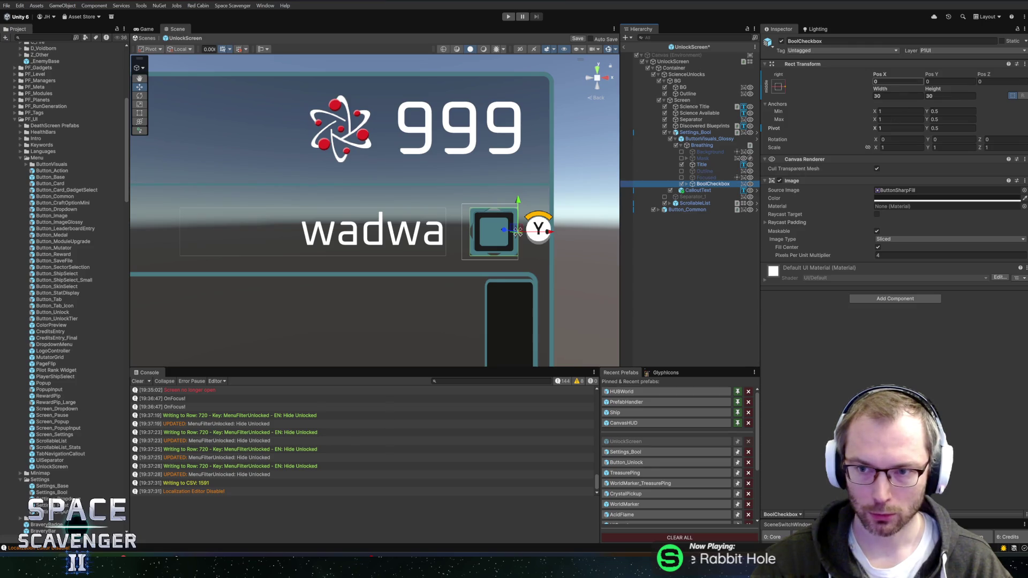
pyautogui.click(888, 82)
pyautogui.write('2.5')
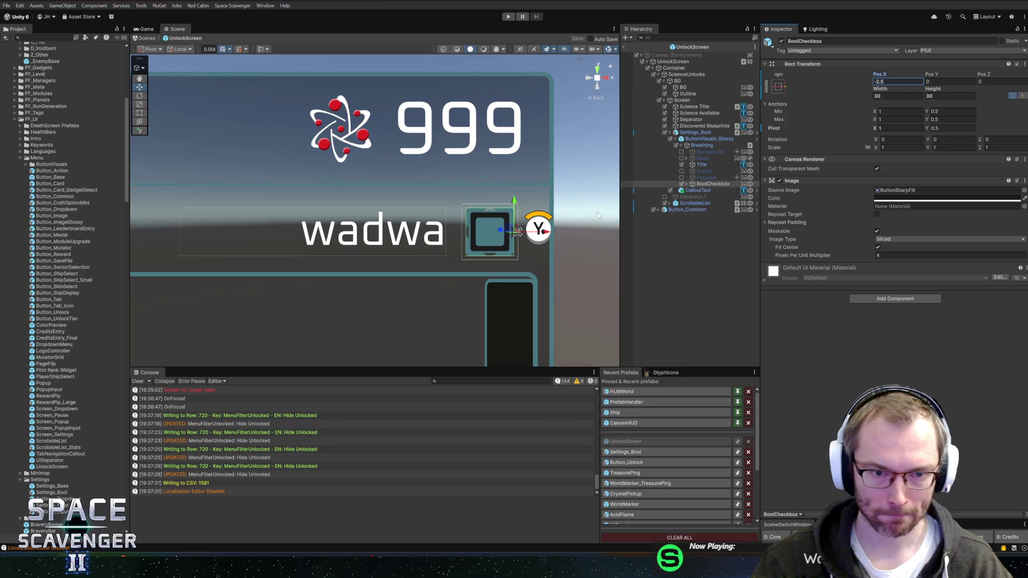
# Set the Title's Pos X to -40, then leave and reopen the UnlockScreen prefab
pyautogui.click(696, 164)
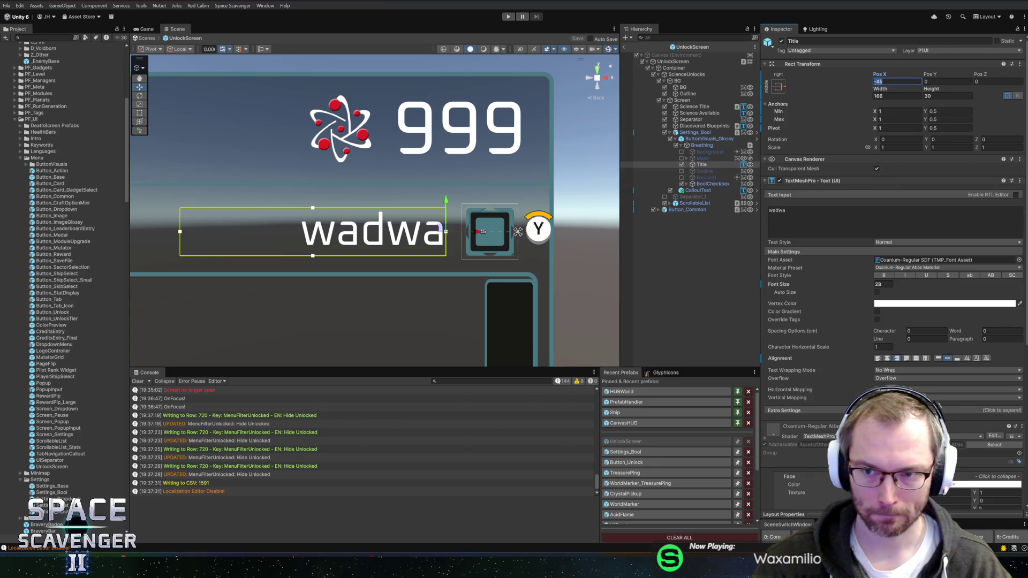
pyautogui.write('-35')
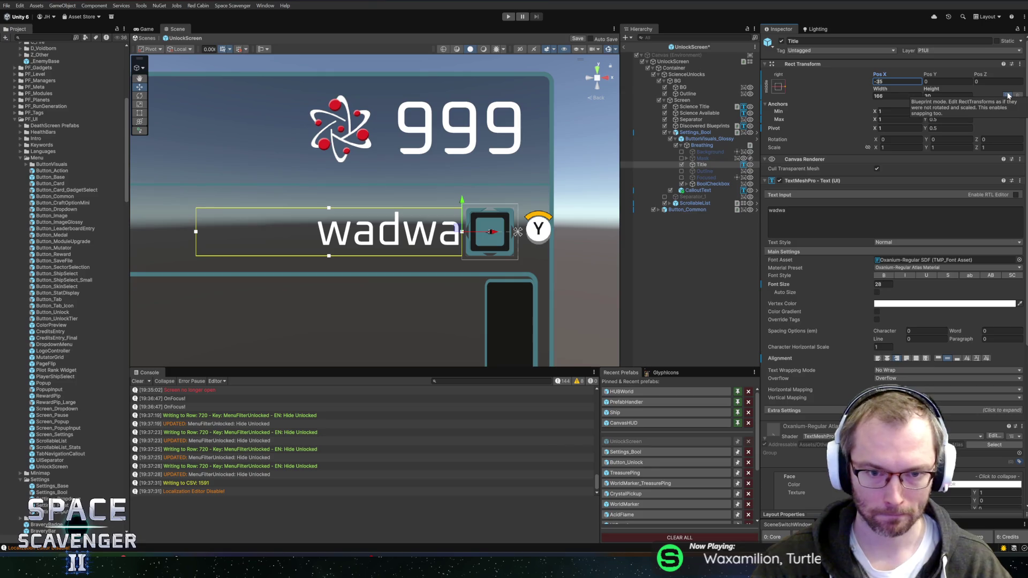
pyautogui.write('-40')
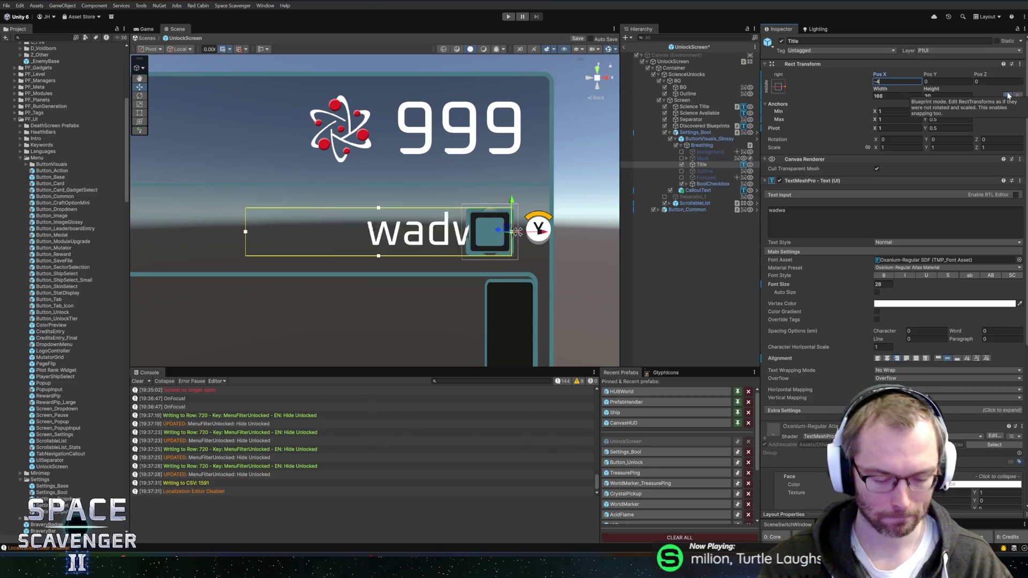
pyautogui.scroll(-4, 343, 225)
pyautogui.scroll(-5, 343, 225)
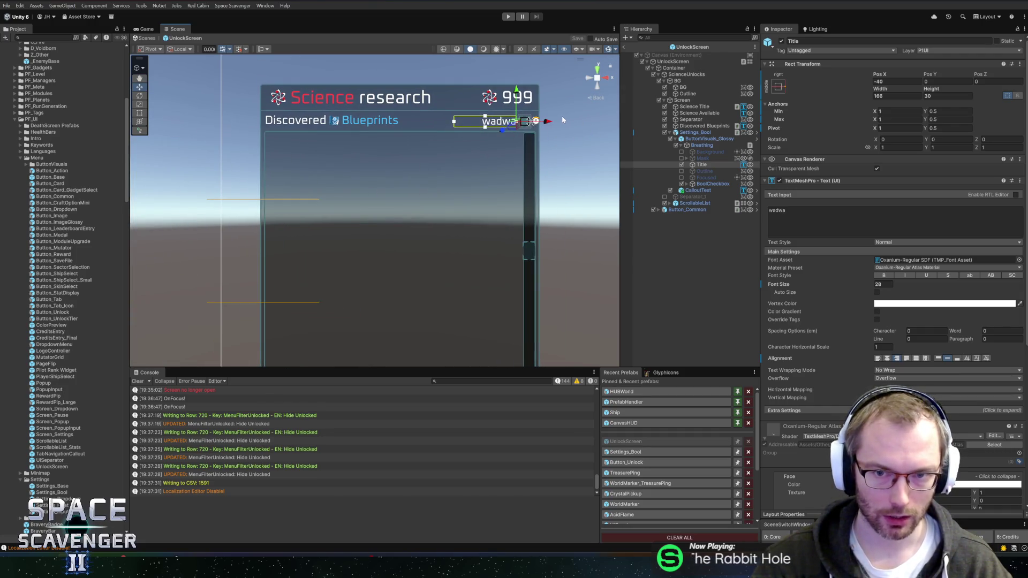
pyautogui.click(625, 48)
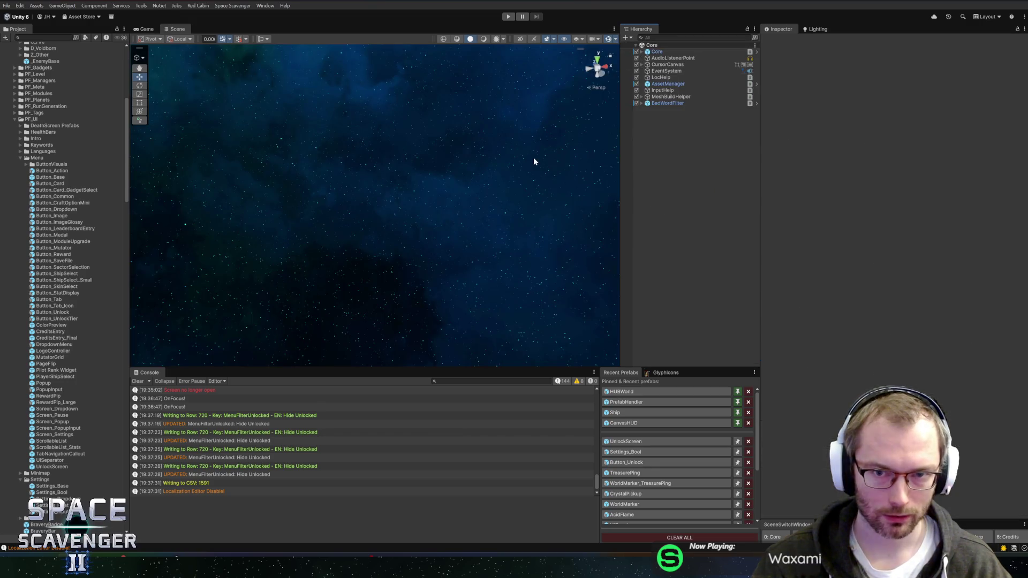
pyautogui.click(626, 441)
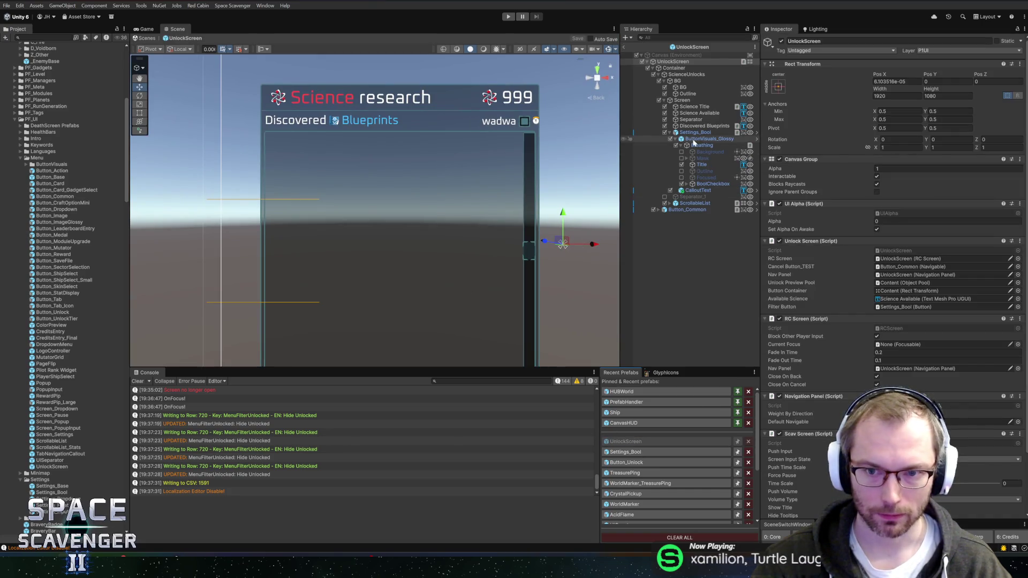
# Make the wadwa Title 200 wide with Auto Size max 28, then exit prefab mode
pyautogui.click(715, 165)
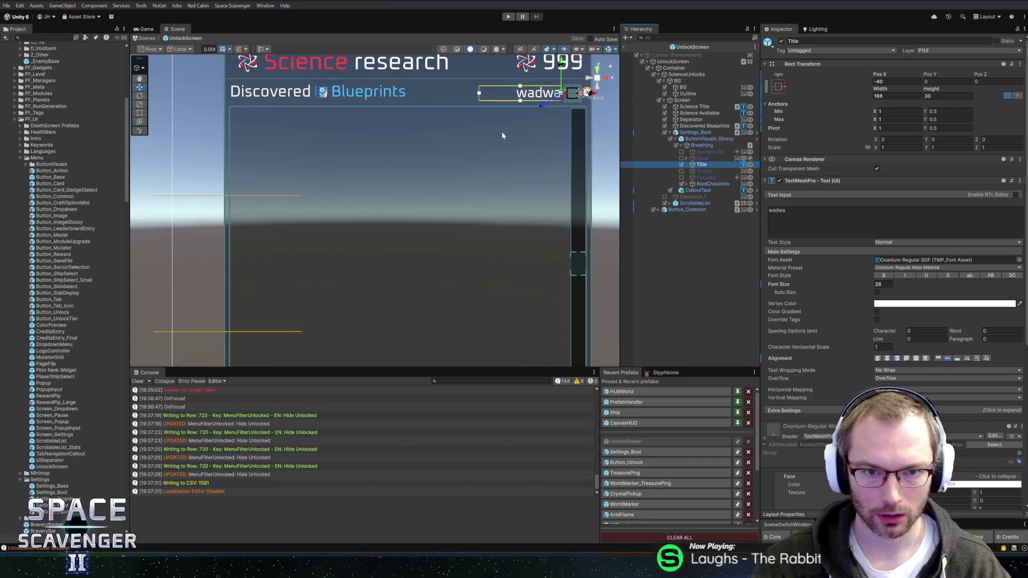
pyautogui.scroll(2, 505, 145)
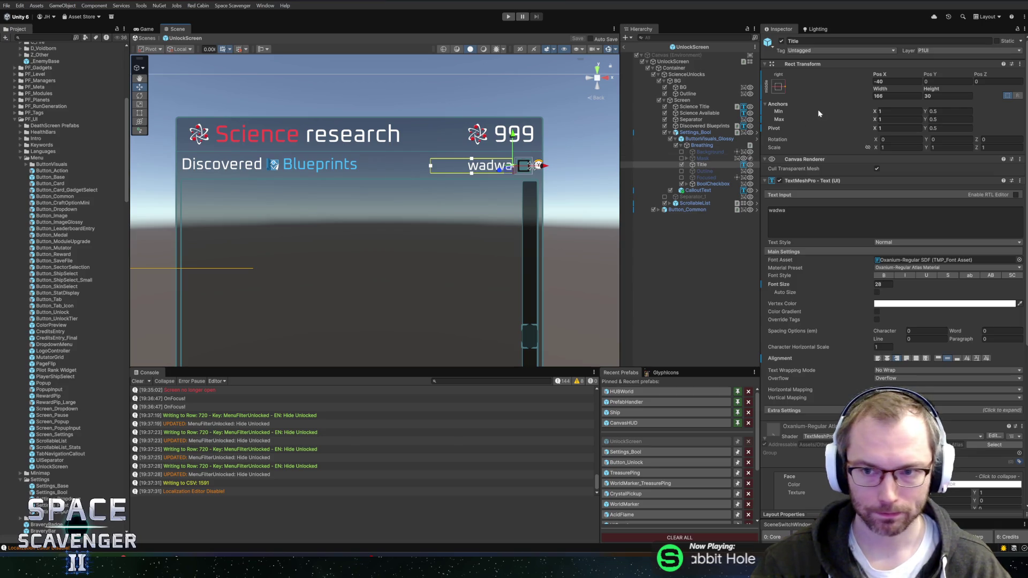
pyautogui.write('200')
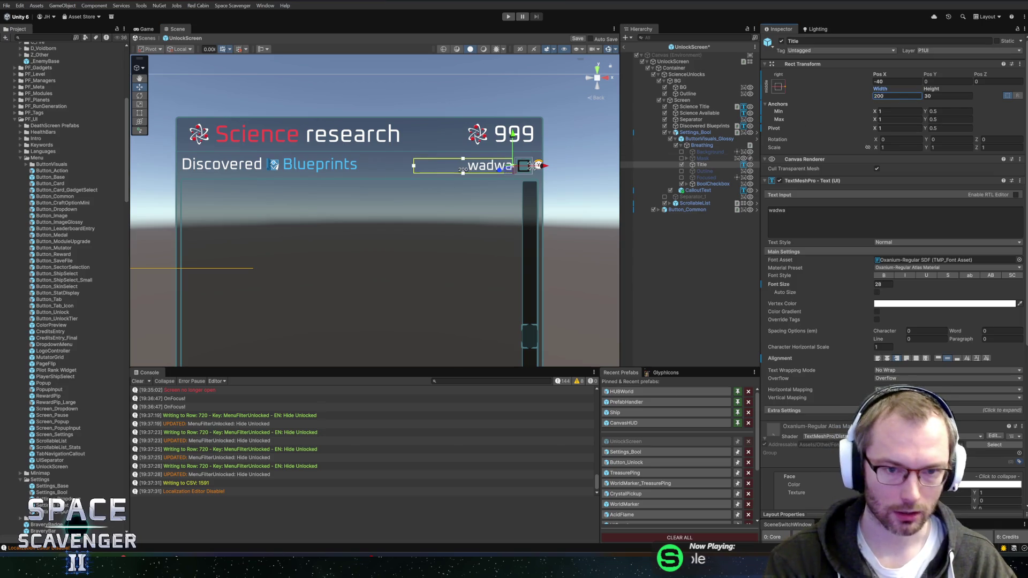
pyautogui.click(876, 292)
pyautogui.click(934, 300)
pyautogui.write('28')
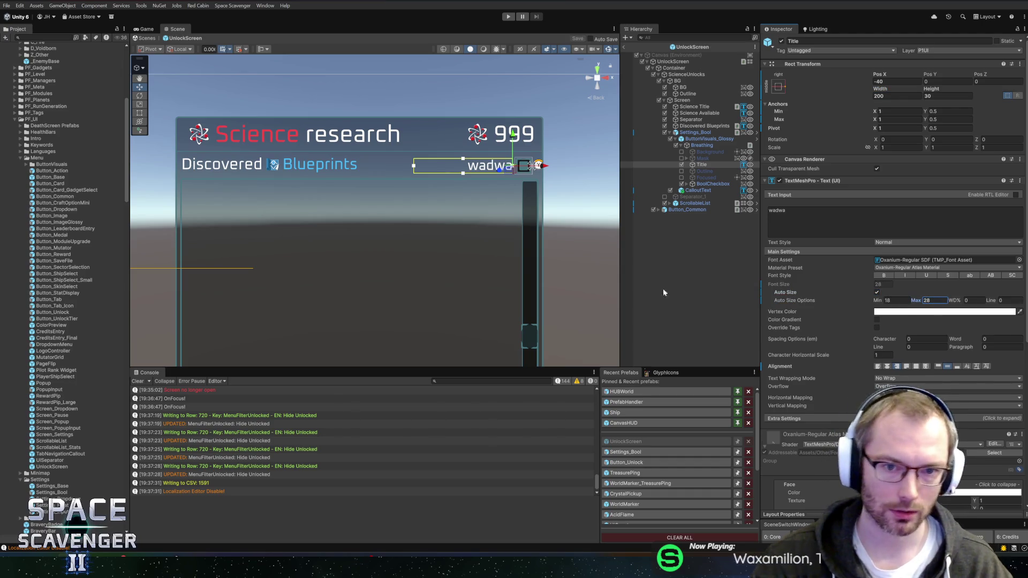
pyautogui.click(623, 47)
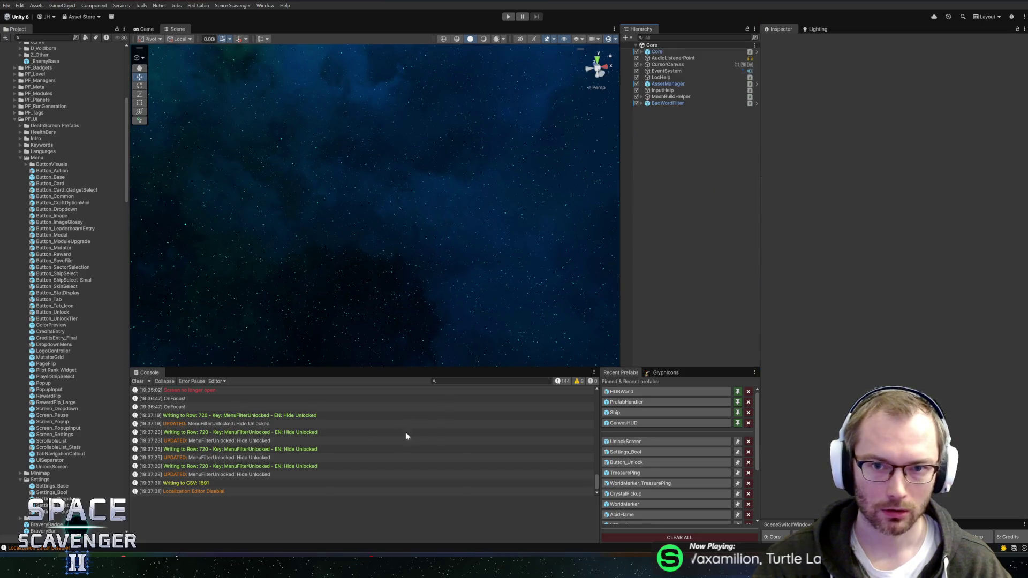
# Check GitHub Desktop, browse Console stack traces, and open the DELAYED START! log in UnlockScreen.cs
pyautogui.hotkey('alt', 'Tab')
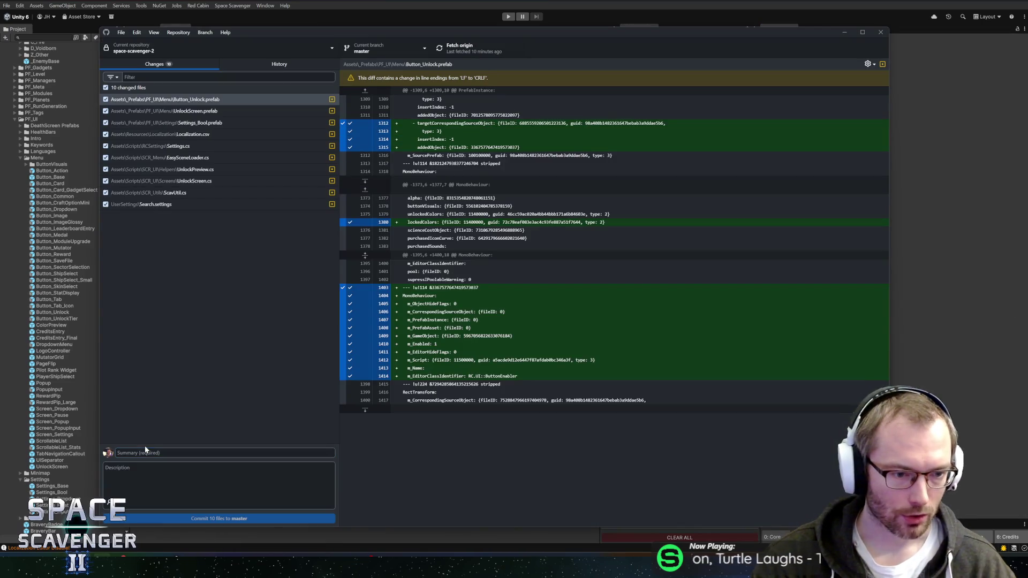
pyautogui.hotkey('alt', 'Tab')
pyautogui.click(191, 434)
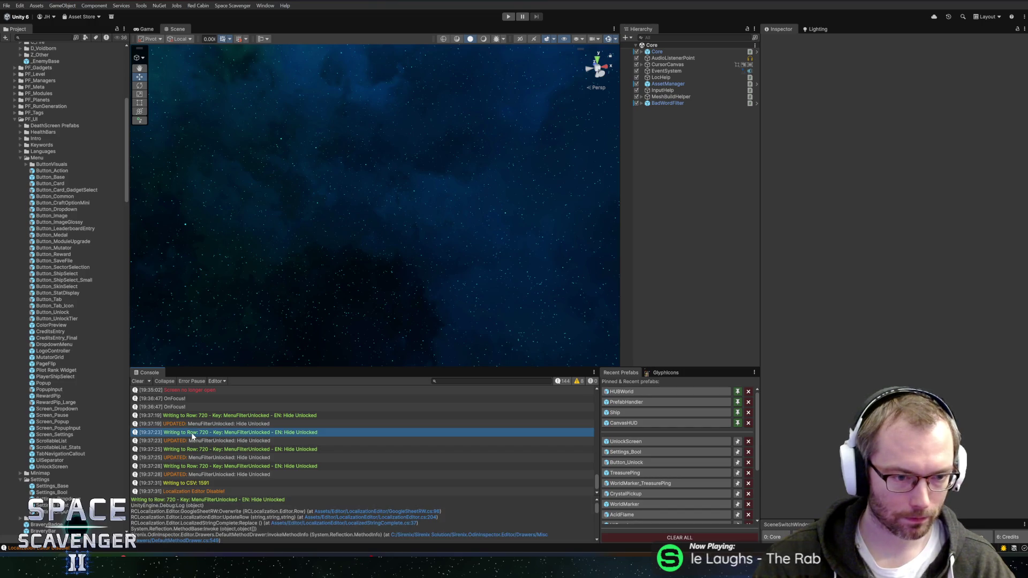
pyautogui.click(193, 423)
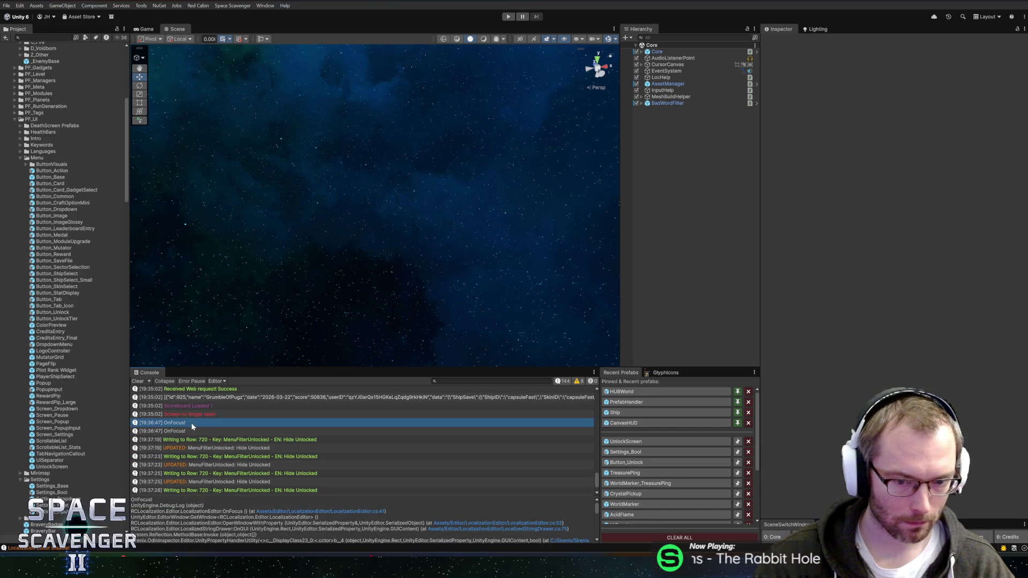
pyautogui.scroll(4, 193, 429)
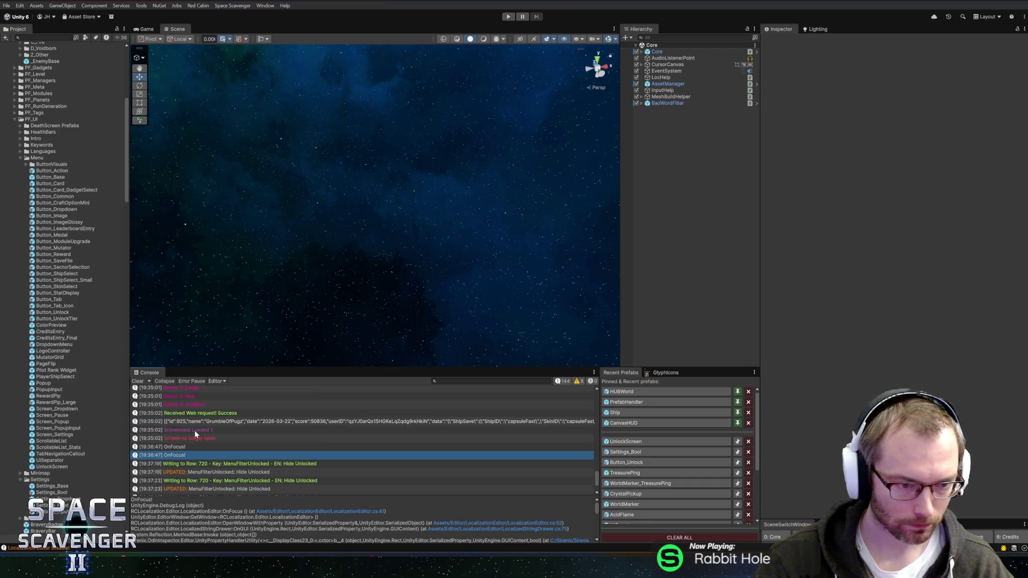
pyautogui.scroll(5, 204, 434)
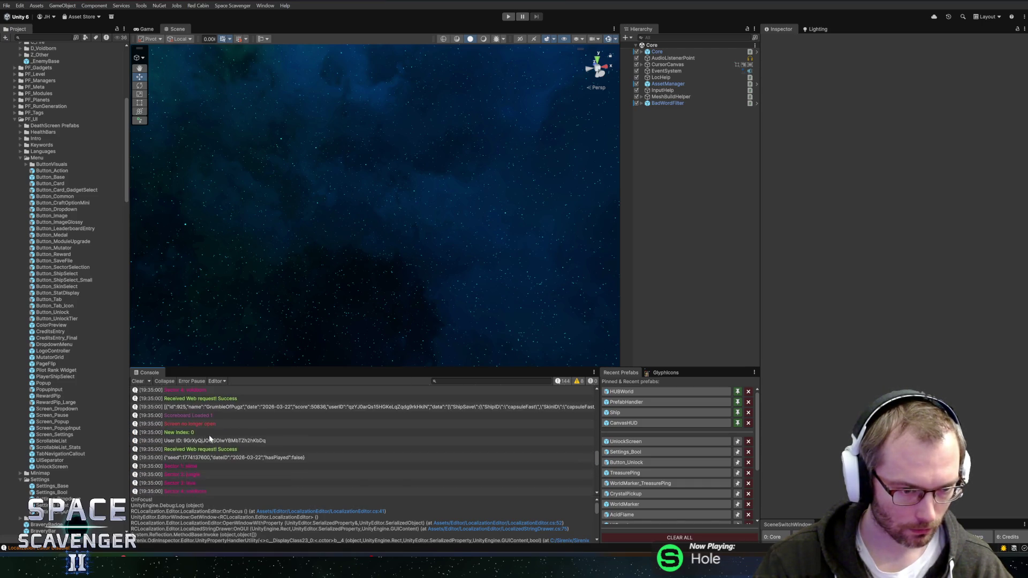
pyautogui.scroll(6, 216, 437)
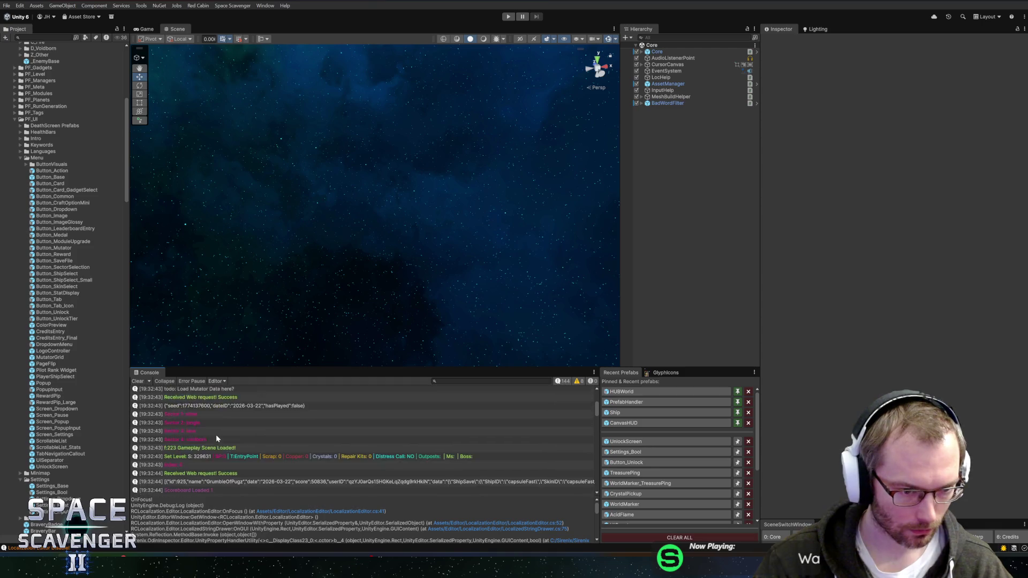
pyautogui.scroll(-5, 217, 444)
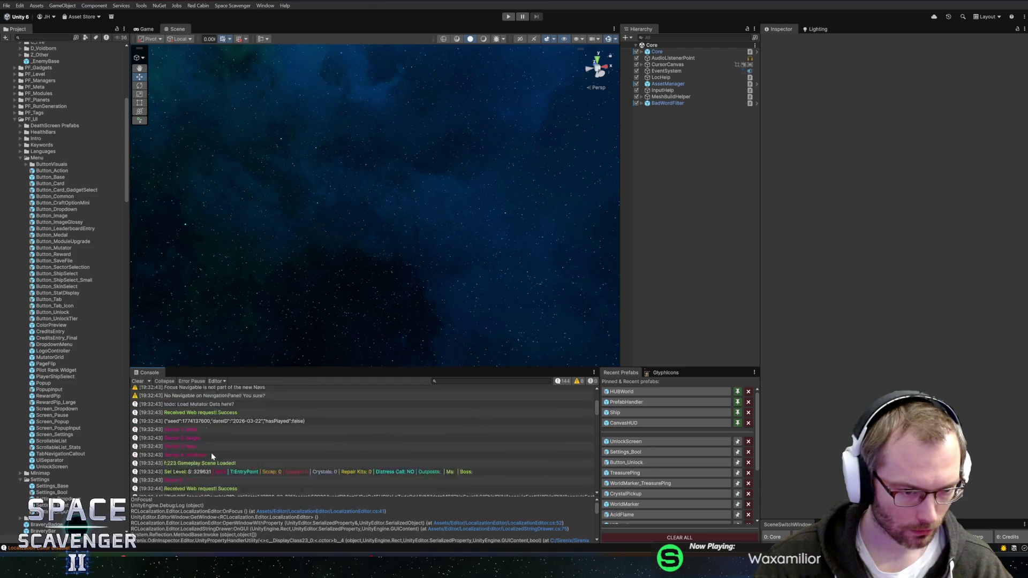
pyautogui.scroll(-2, 211, 452)
pyautogui.doubleClick(206, 464)
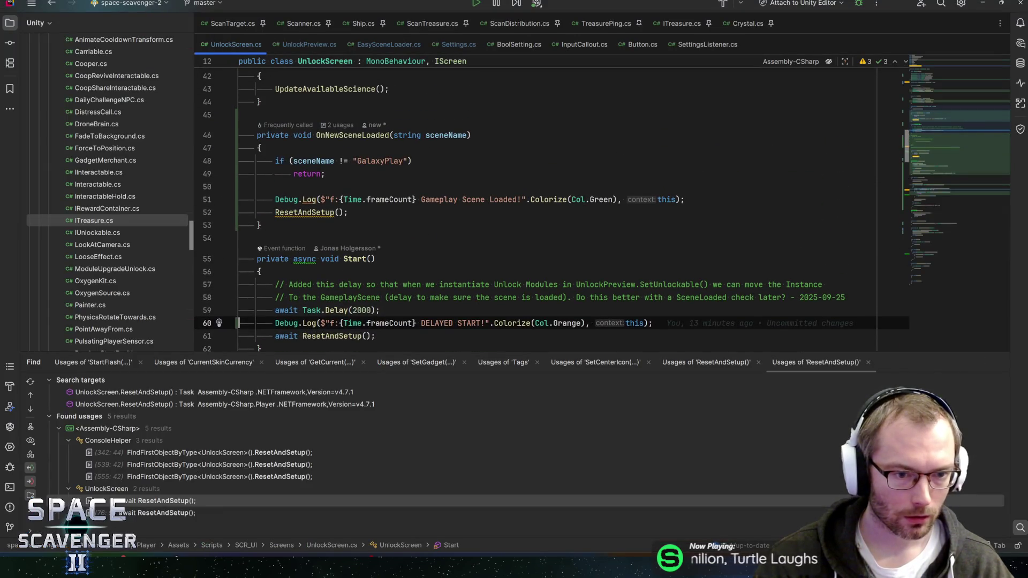
# Delete the Start() method and the commented-out Update block from UnlockScreen.cs
pyautogui.hotkey('ctrl', 'w')
pyautogui.hotkey('ctrl', 'w')
pyautogui.hotkey('ctrl', 'w')
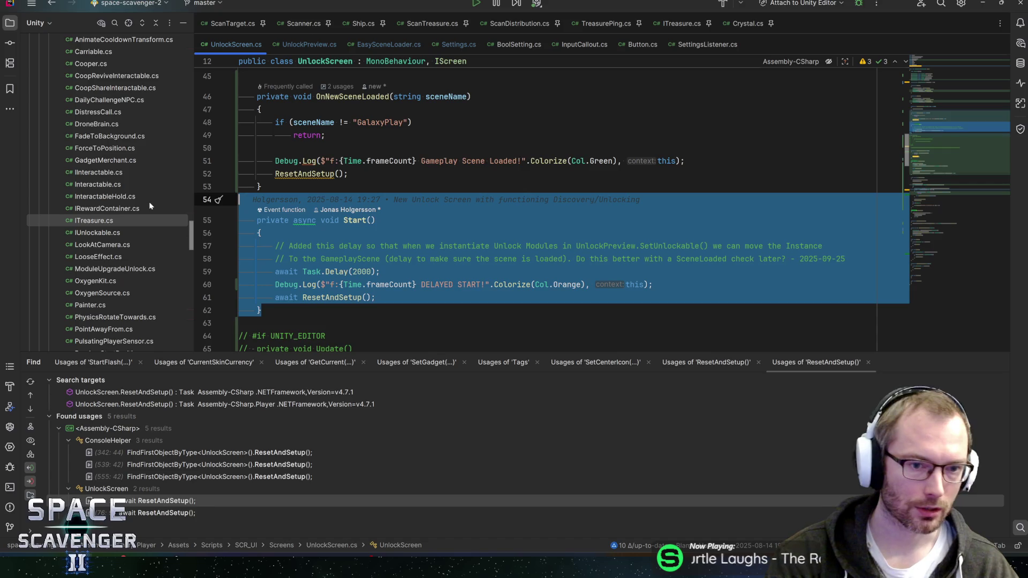
pyautogui.press('Delete')
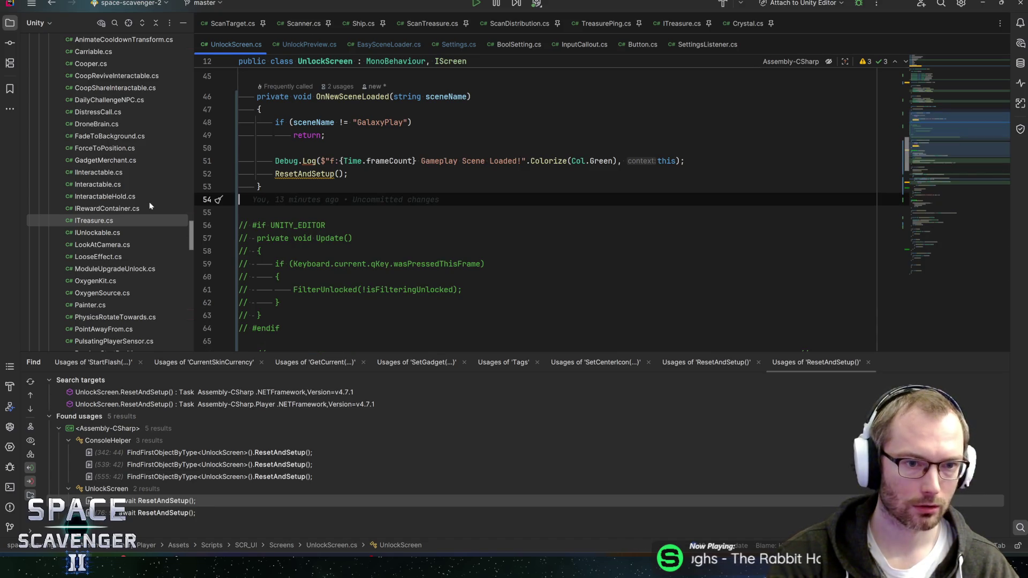
pyautogui.hotkey('shift', 'Down')
pyautogui.hotkey('shift', 'Down')
pyautogui.hotkey('shift', 'Down')
pyautogui.hotkey('shift', 'End')
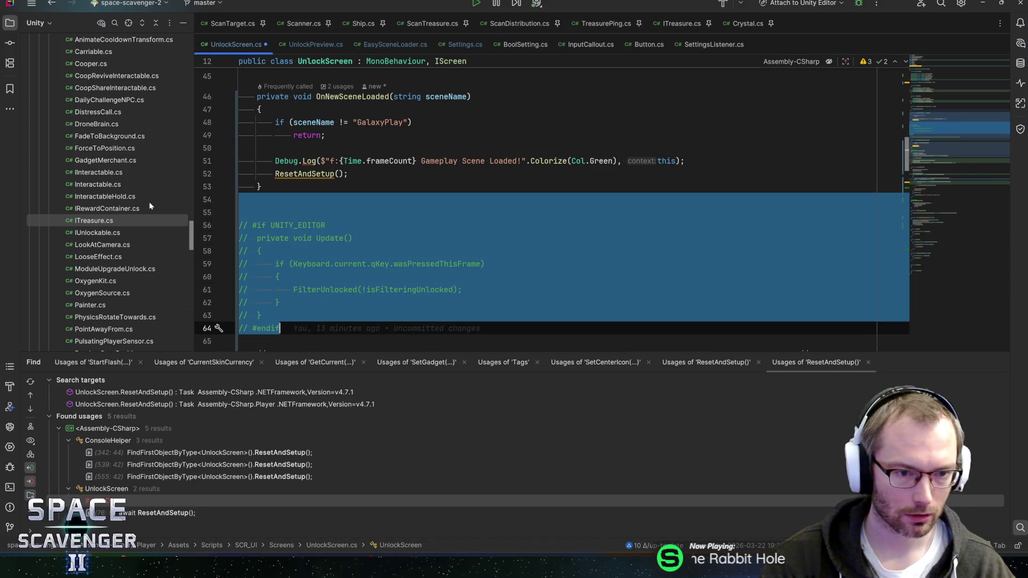
pyautogui.press('Delete')
pyautogui.press('BackSpace')
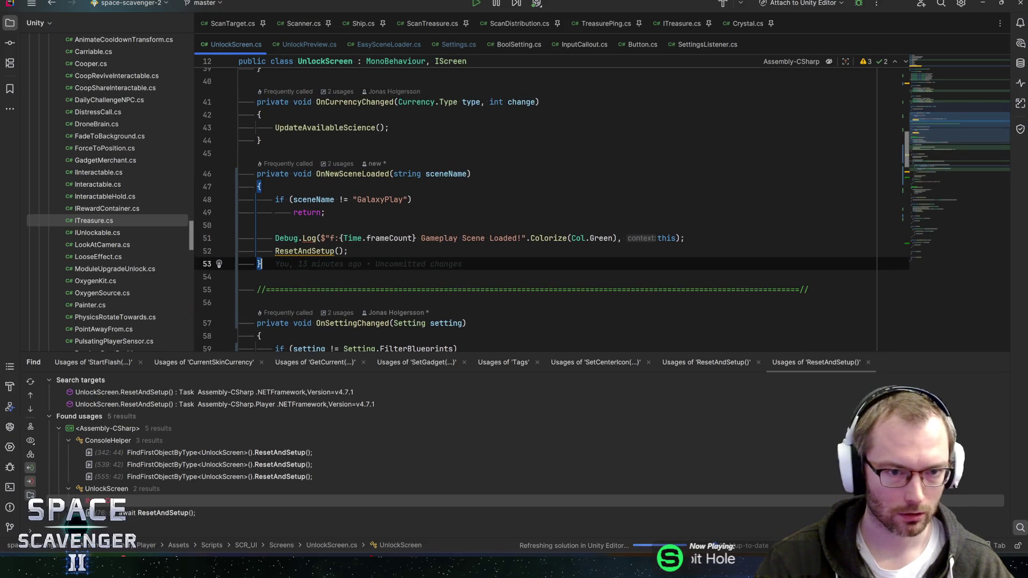
# Comment out the scene-loaded Debug.Log line and return to Unity
pyautogui.press('Up')
pyautogui.press('Up')
pyautogui.press('Home')
pyautogui.write('//')
pyautogui.press('End')
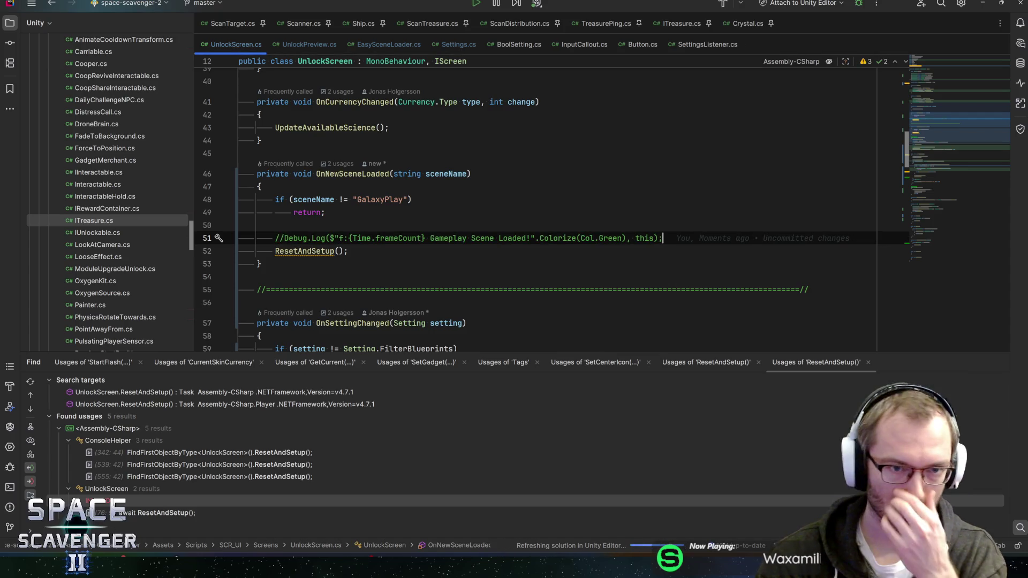
pyautogui.hotkey('alt', 'Tab')
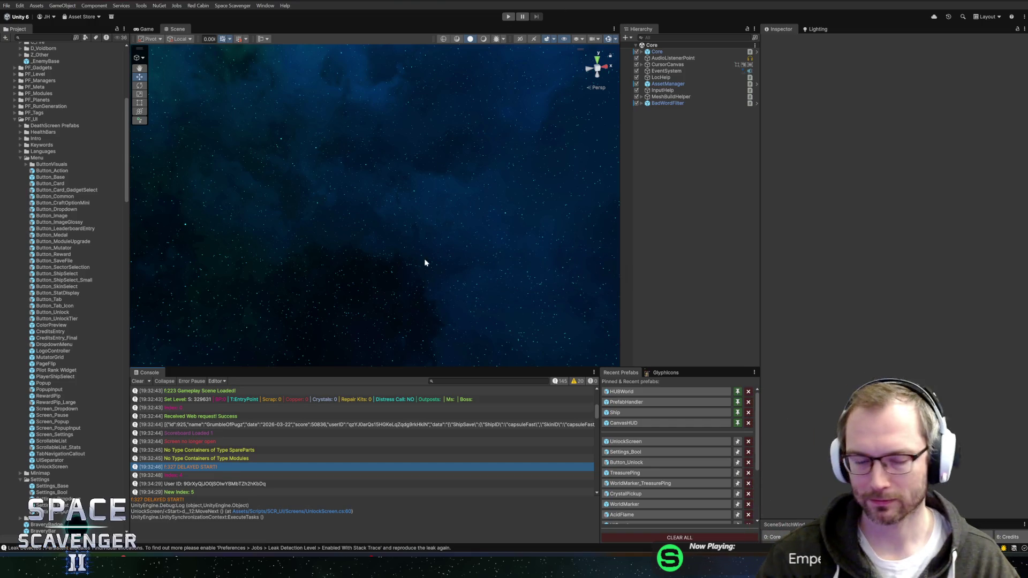
# Run the game with a maximized Game view and untick Hide Unlocked on Science Research
pyautogui.hotkey('ctrl', 'p')
pyautogui.doubleClick(140, 28)
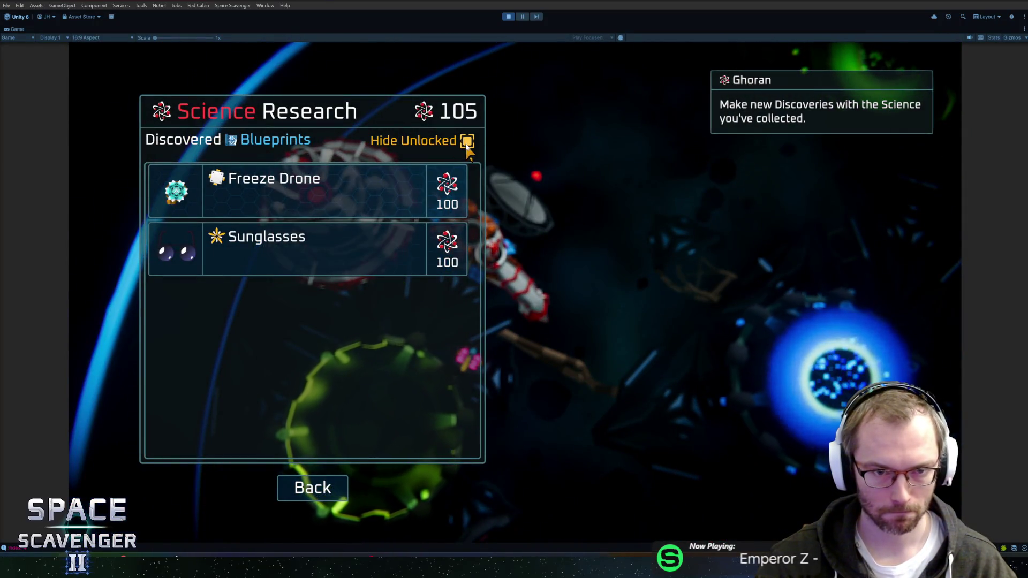
pyautogui.click(466, 141)
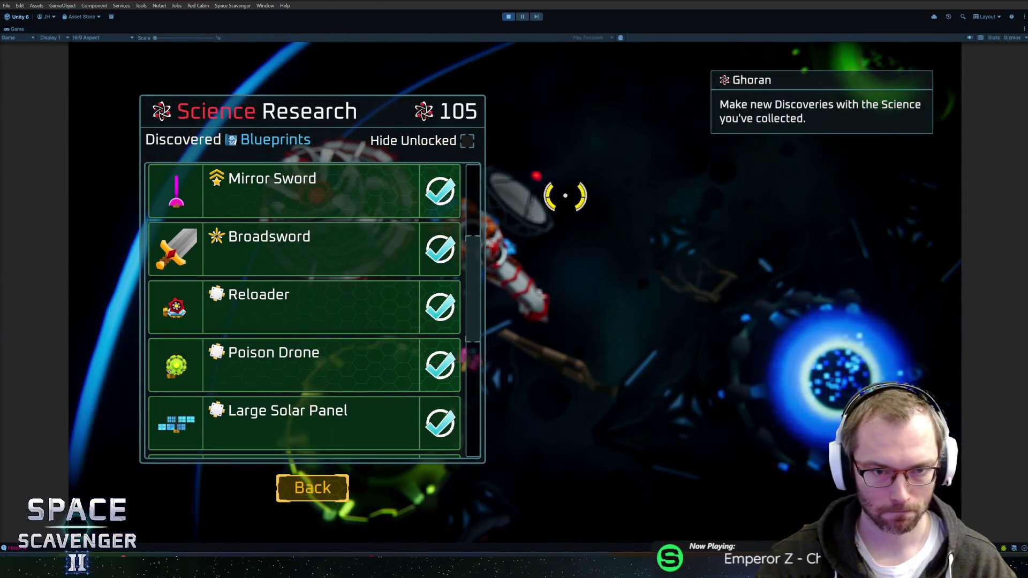
pyautogui.scroll(-8, 402, 267)
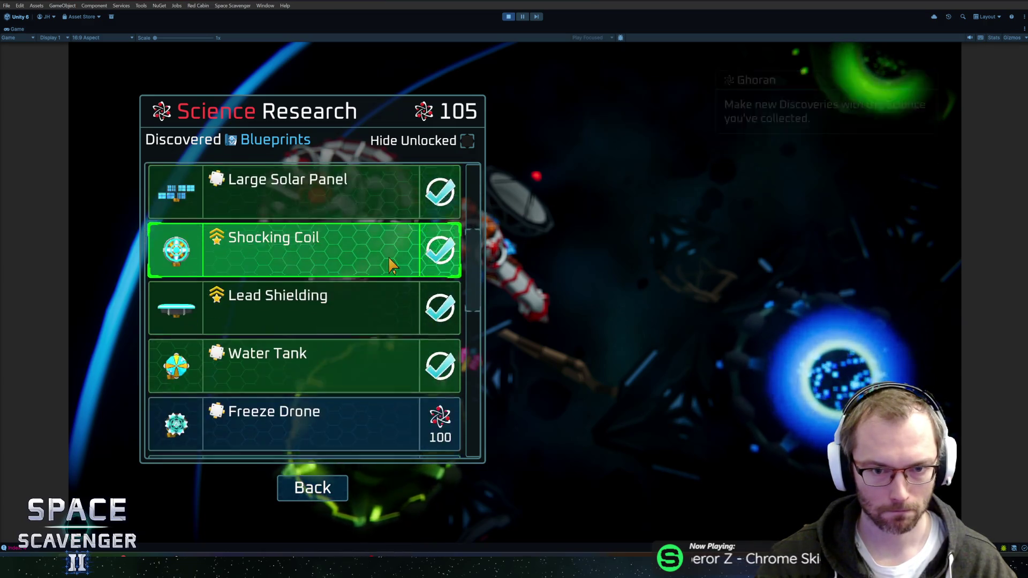
pyautogui.scroll(3, 395, 276)
pyautogui.scroll(5, 392, 292)
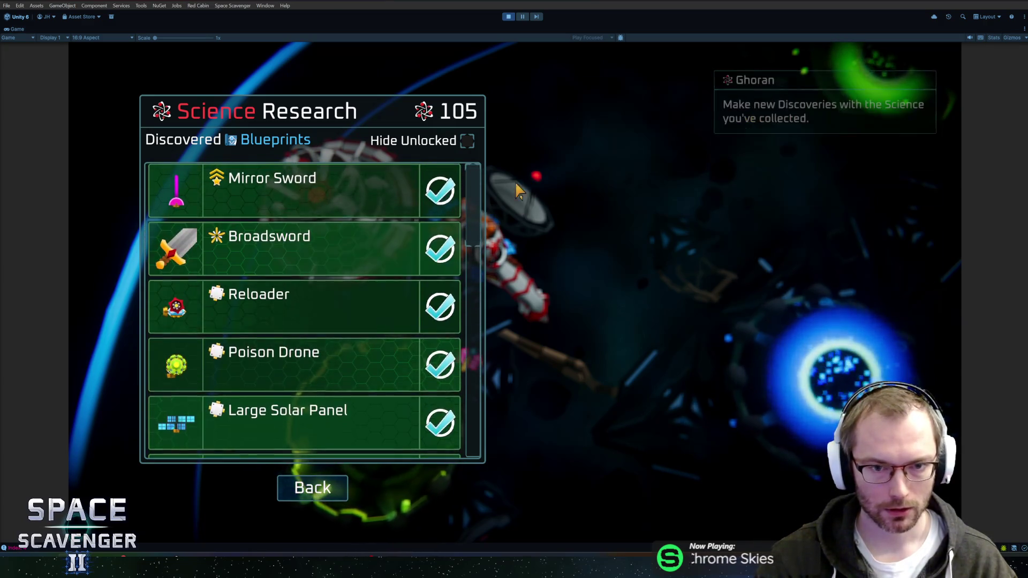
pyautogui.moveTo(473, 214)
pyautogui.mouseDown()
pyautogui.moveTo(487, 318)
pyautogui.moveTo(476, 177)
pyautogui.mouseUp()
# Toggle Hide Unlocked repeatedly while scrolled, ending with it ticked and the list empty
pyautogui.click(466, 141)
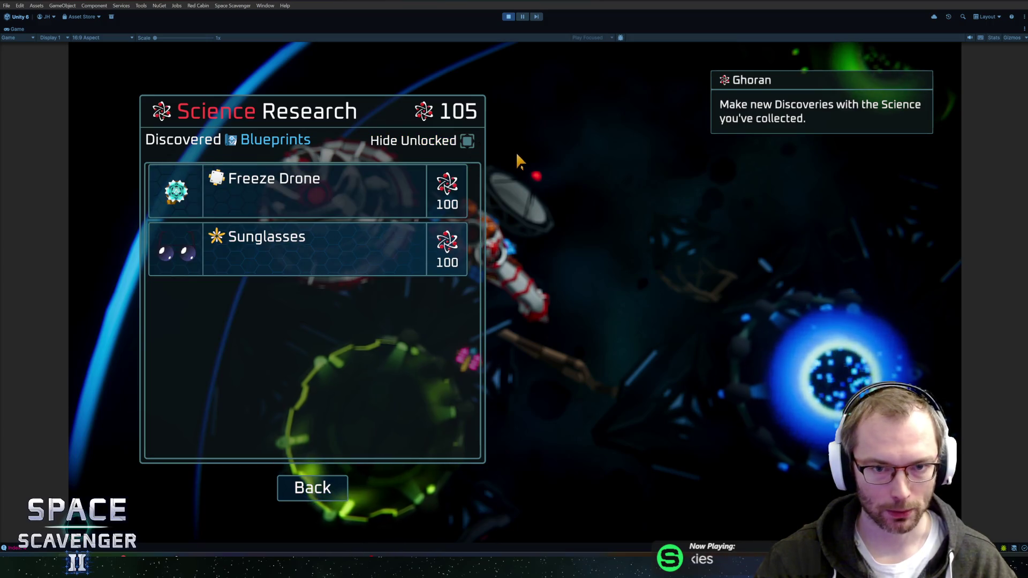
pyautogui.click(466, 142)
pyautogui.moveTo(473, 172); pyautogui.dragTo(473, 281)
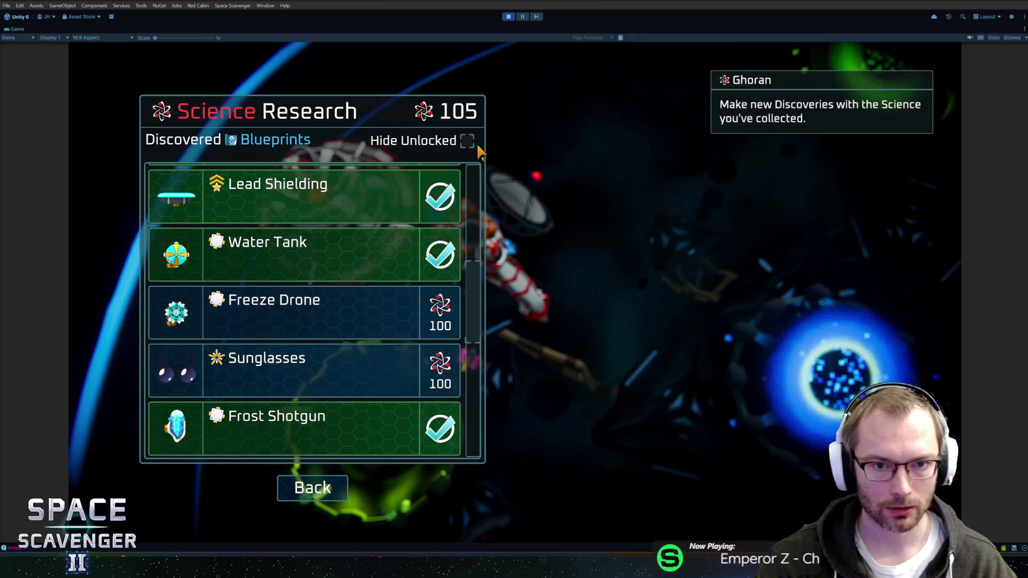
pyautogui.click(467, 141)
pyautogui.click(467, 141)
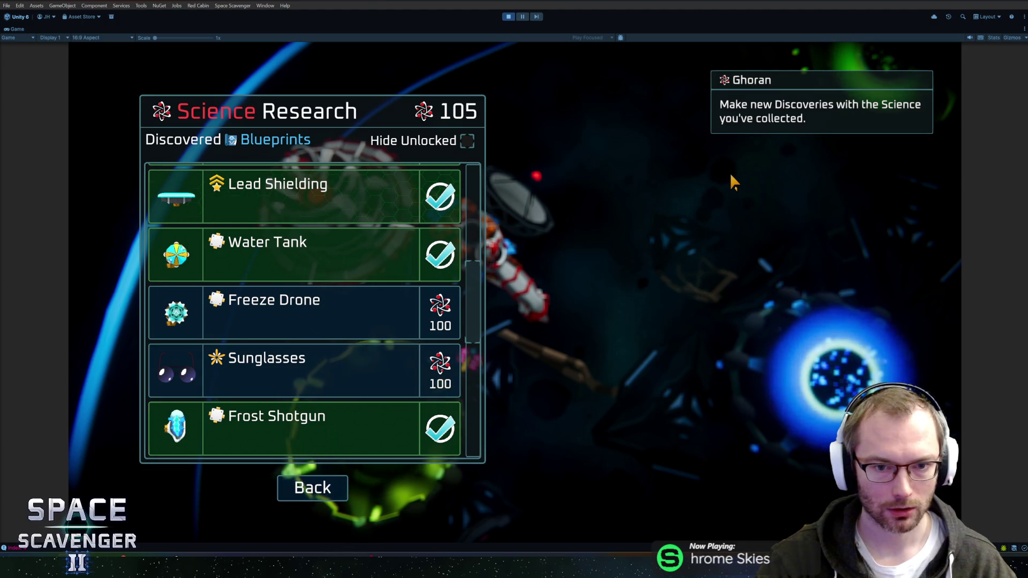
pyautogui.scroll(-1, 366, 303)
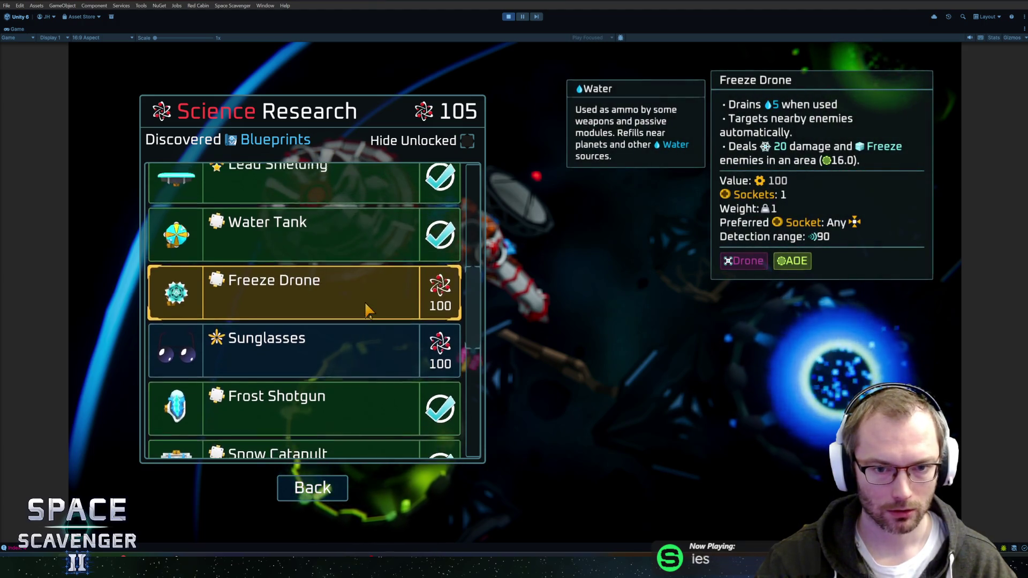
pyautogui.scroll(2, 368, 305)
pyautogui.scroll(3, 368, 305)
pyautogui.scroll(2, 369, 275)
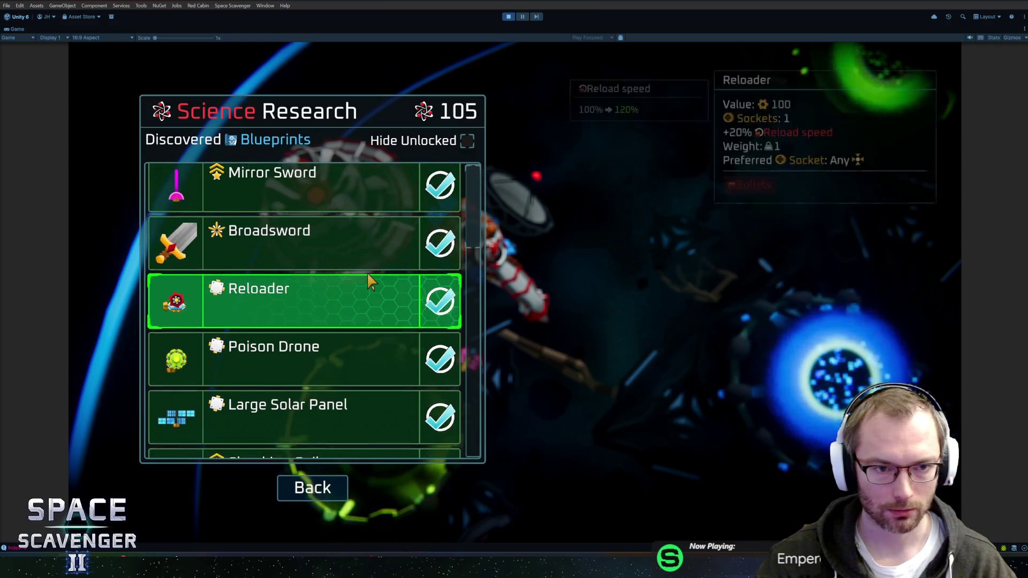
pyautogui.scroll(-7, 369, 278)
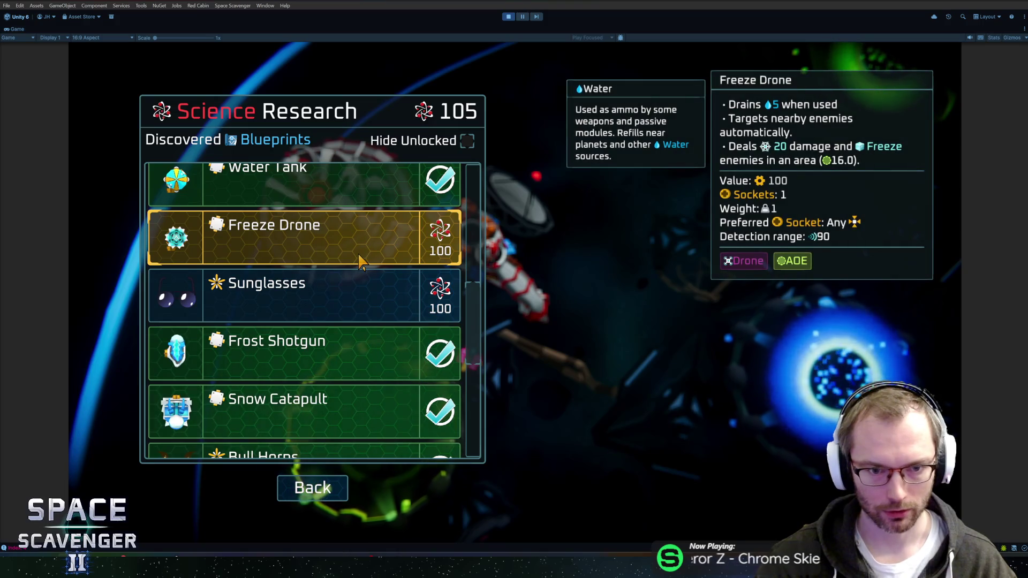
pyautogui.click(467, 140)
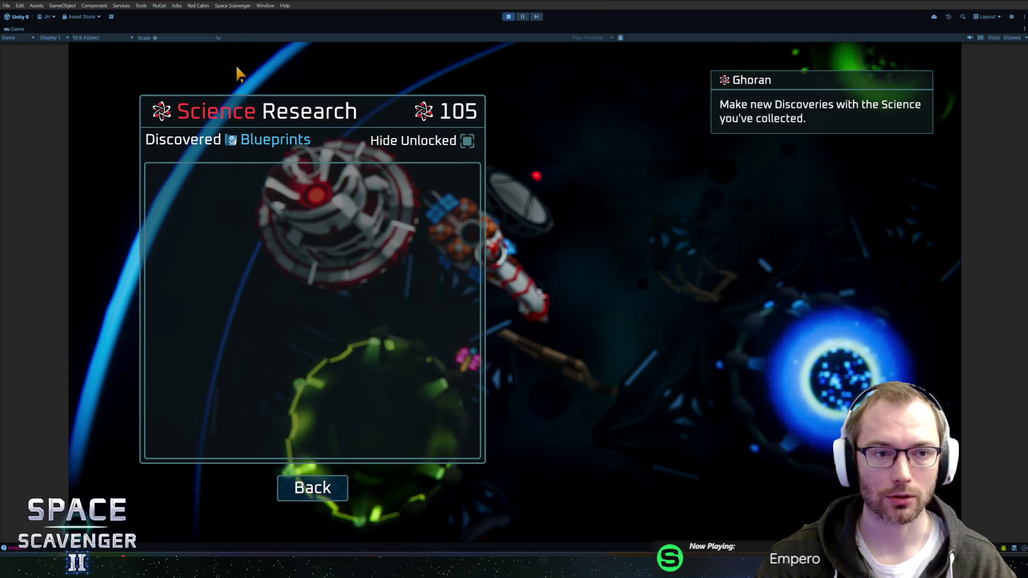
pyautogui.hotkey('shift', 'space')
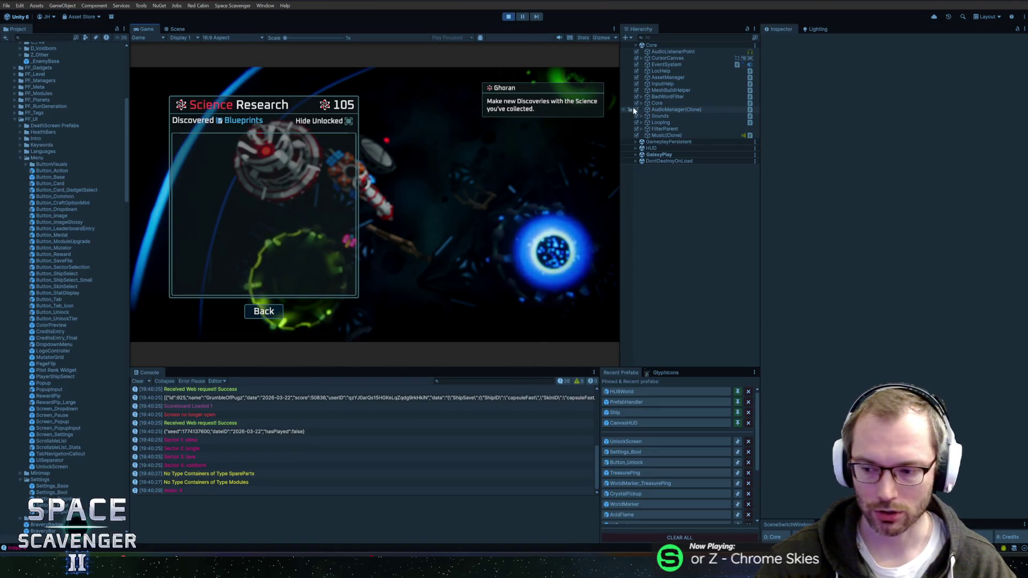
# Search the Hierarchy for 'unlock' and select Button_Unlock(Clone)
pyautogui.click(681, 37)
pyautogui.write('un')
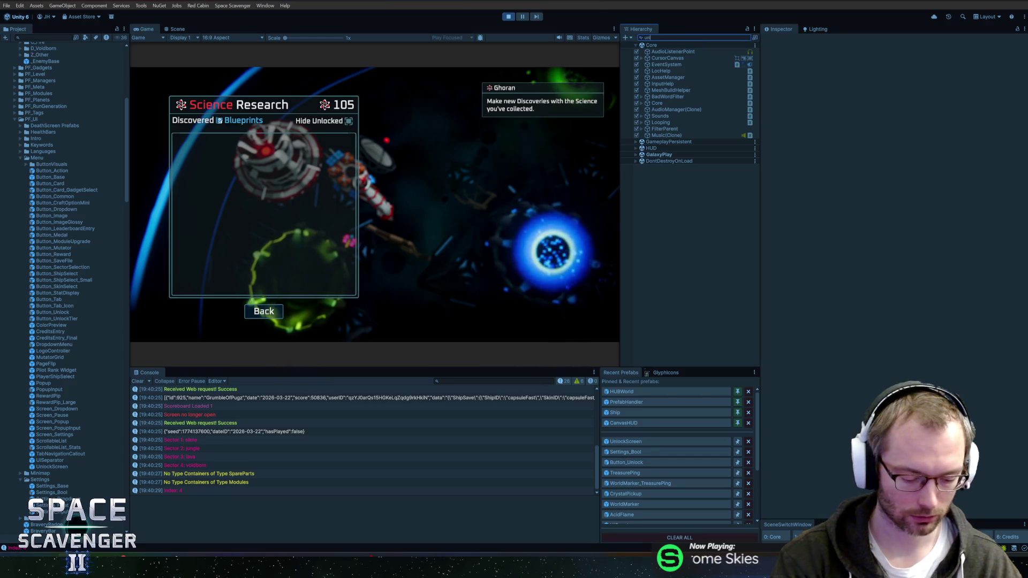
pyautogui.write('lockpre')
pyautogui.press('BackSpace')
pyautogui.press('BackSpace')
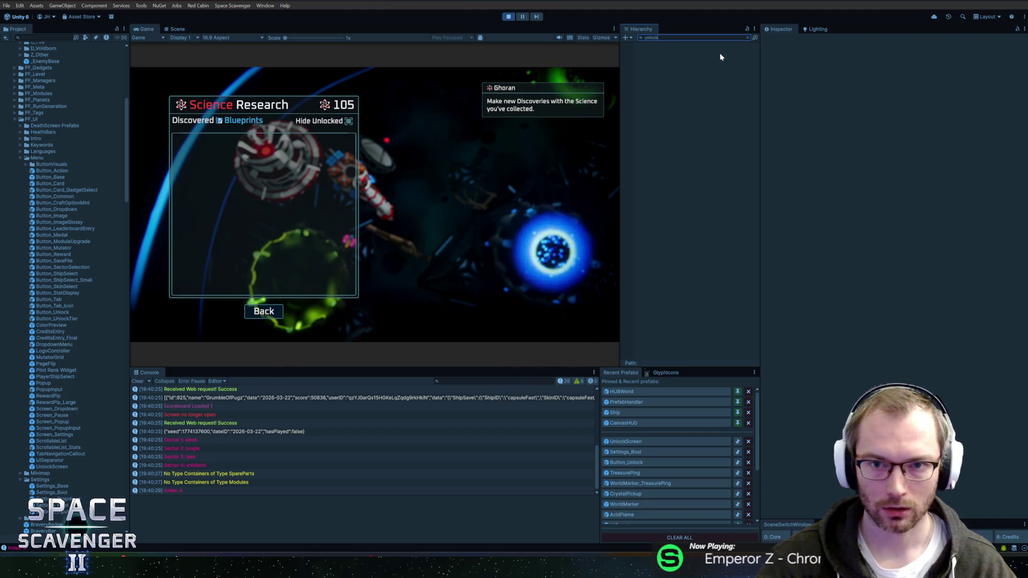
pyautogui.press('BackSpace')
pyautogui.click(689, 65)
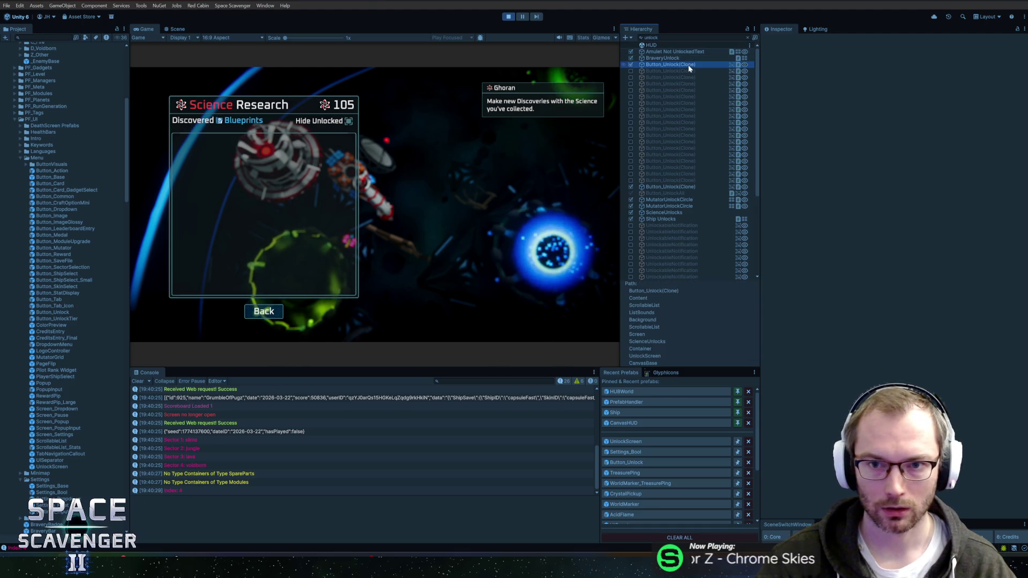
pyautogui.press('Escape')
# Frame the unlock button in the Scene view, stop play mode, and switch to Rider
pyautogui.click(177, 28)
pyautogui.press('f')
pyautogui.moveTo(437, 168)
pyautogui.mouseDown()
pyautogui.moveTo(488, 236)
pyautogui.moveTo(428, 141)
pyautogui.moveTo(473, 166)
pyautogui.moveTo(471, 152)
pyautogui.mouseUp()
pyautogui.click(509, 16)
pyautogui.hotkey('alt', 'Tab')
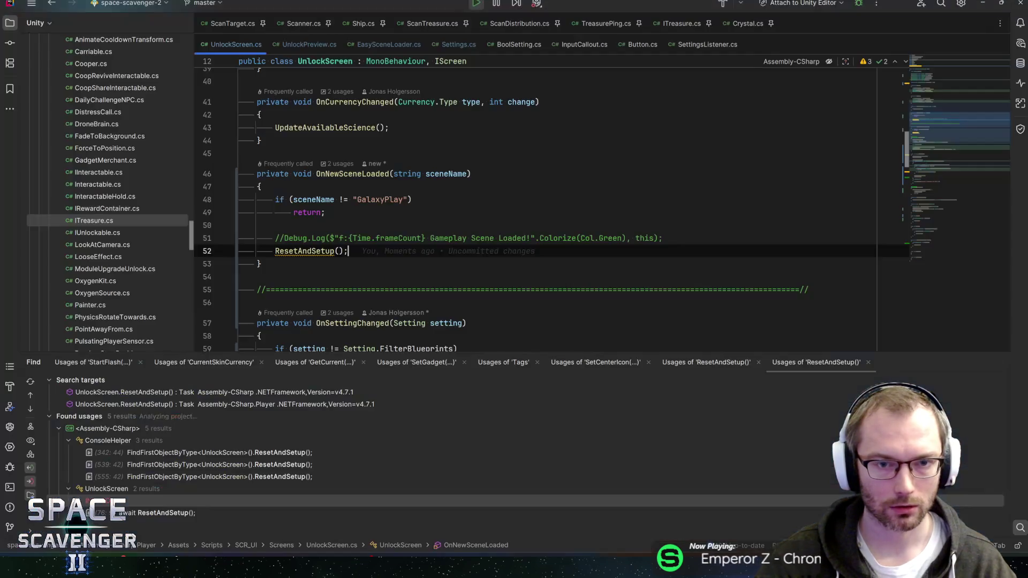
# Start a new [SerializeField] line below the filterButton field in UnlockScreen.cs
pyautogui.moveTo(944, 120); pyautogui.dragTo(938, 75)
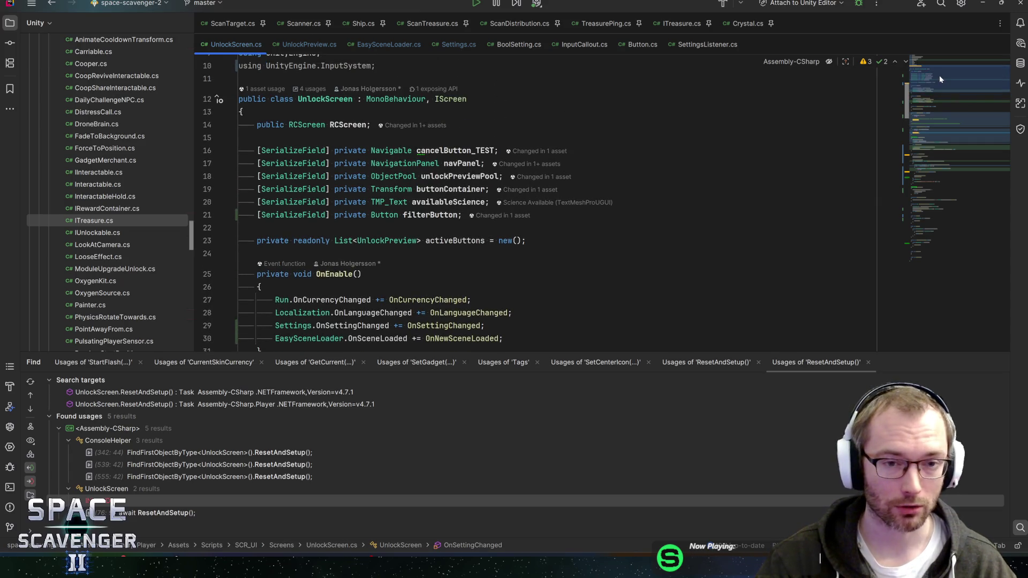
pyautogui.scroll(1, 407, 204)
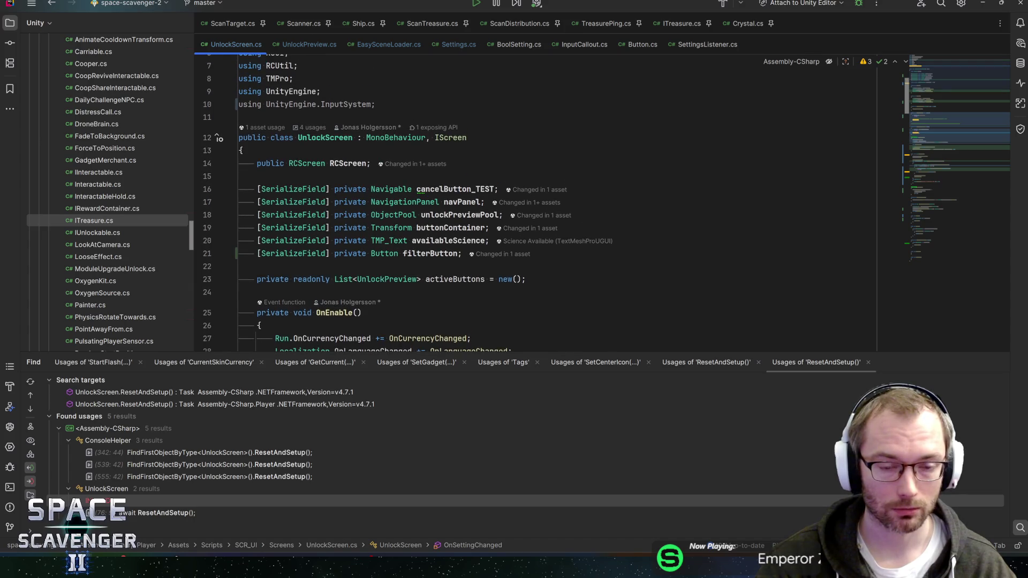
pyautogui.scroll(-1, 407, 203)
pyautogui.click(462, 214)
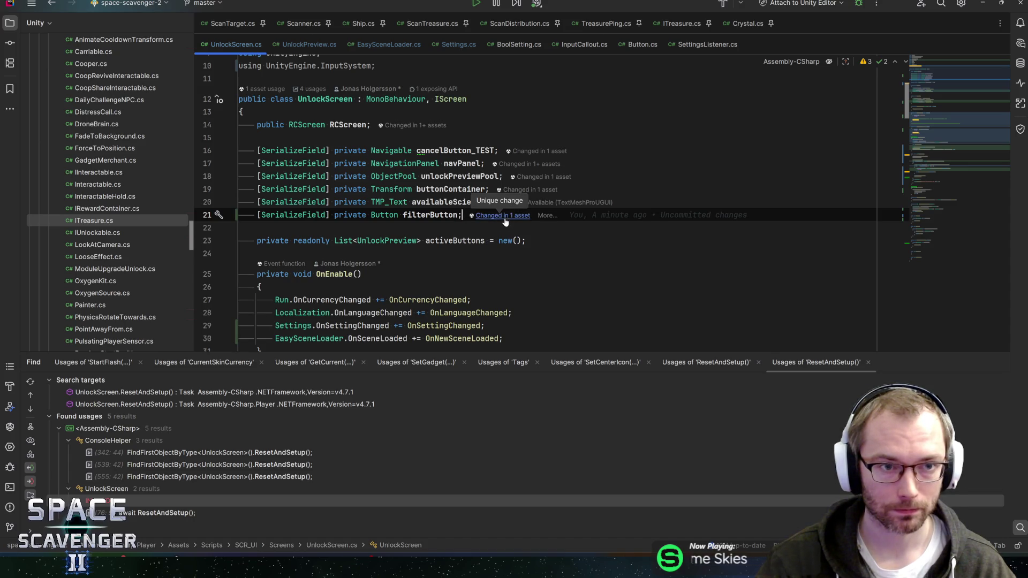
pyautogui.press('Return')
pyautogui.write('seri')
pyautogui.press('Return')
# Complete it as 'private ScrollableList scrollableList;' and open the ScrollableList class definition
pyautogui.write('Scroll')
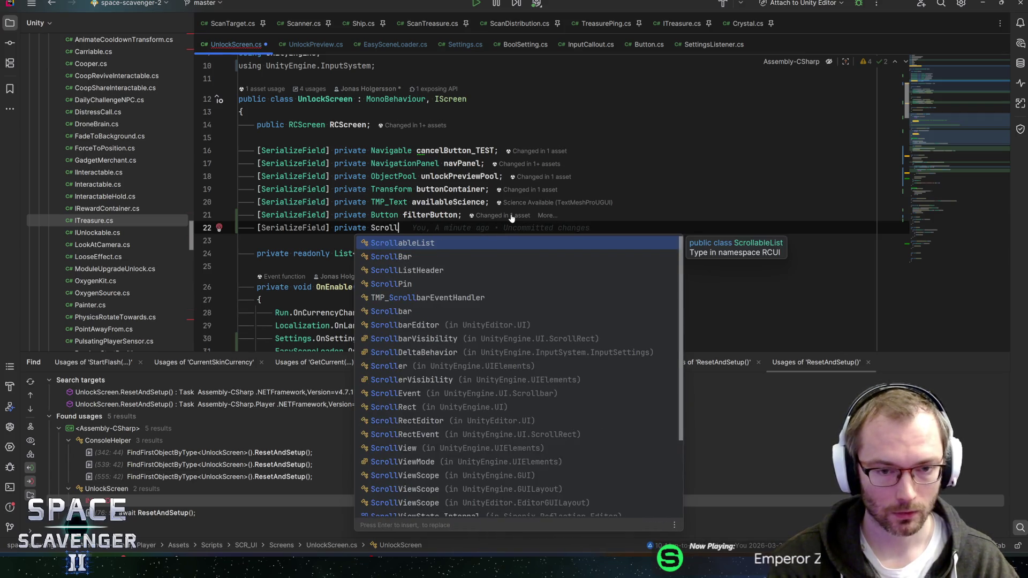
pyautogui.press('Return')
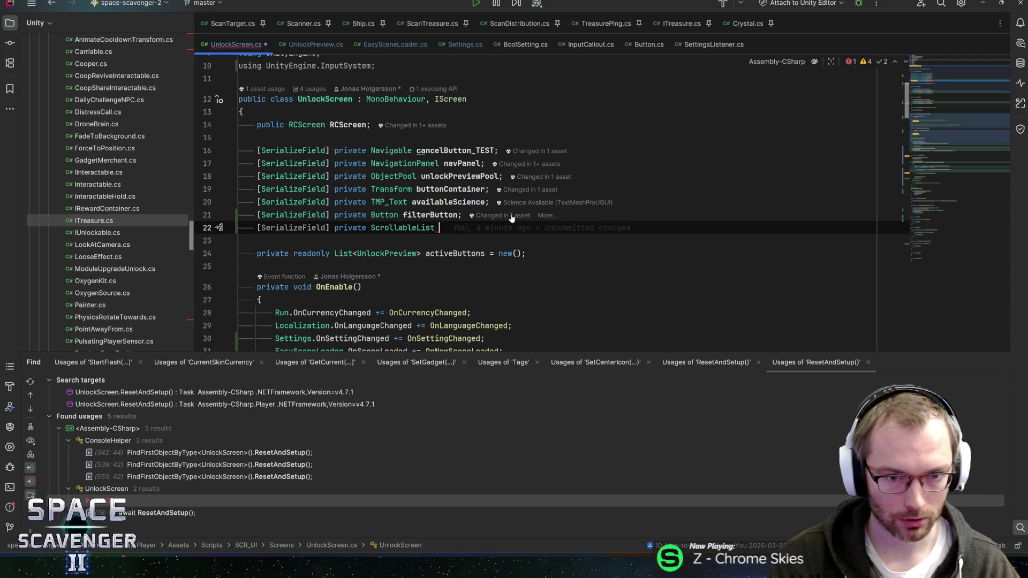
pyautogui.write('scroll')
pyautogui.press('Return')
pyautogui.write(';')
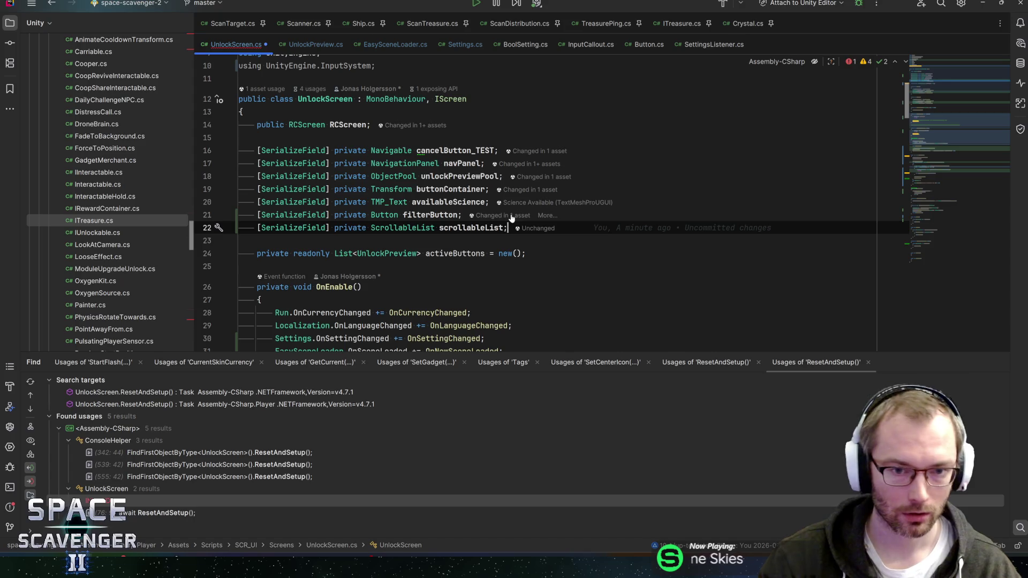
pyautogui.hotkey('ctrl', 'b')
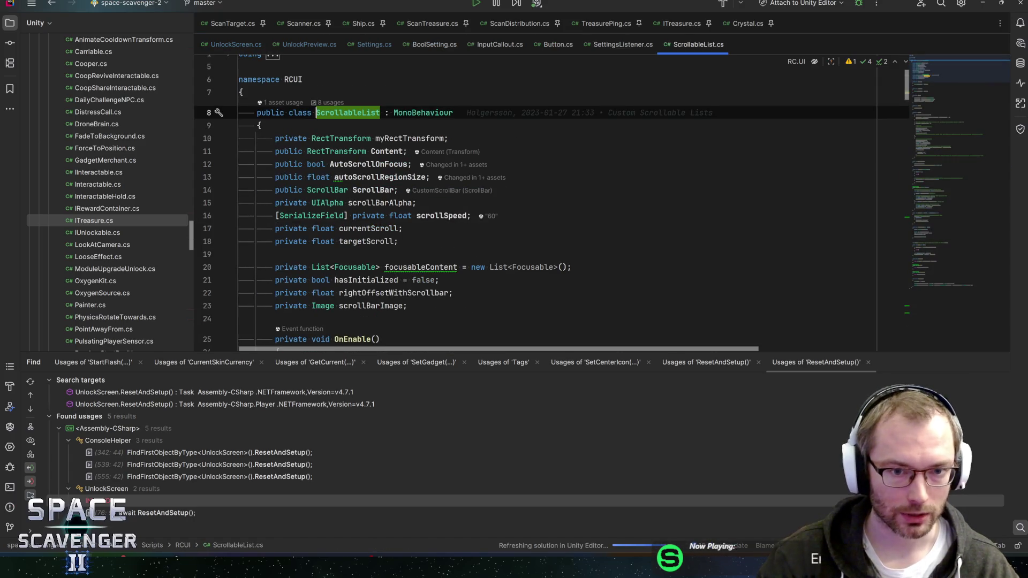
pyautogui.scroll(-5, 535, 204)
pyautogui.scroll(5, 535, 204)
pyautogui.scroll(-10, 535, 203)
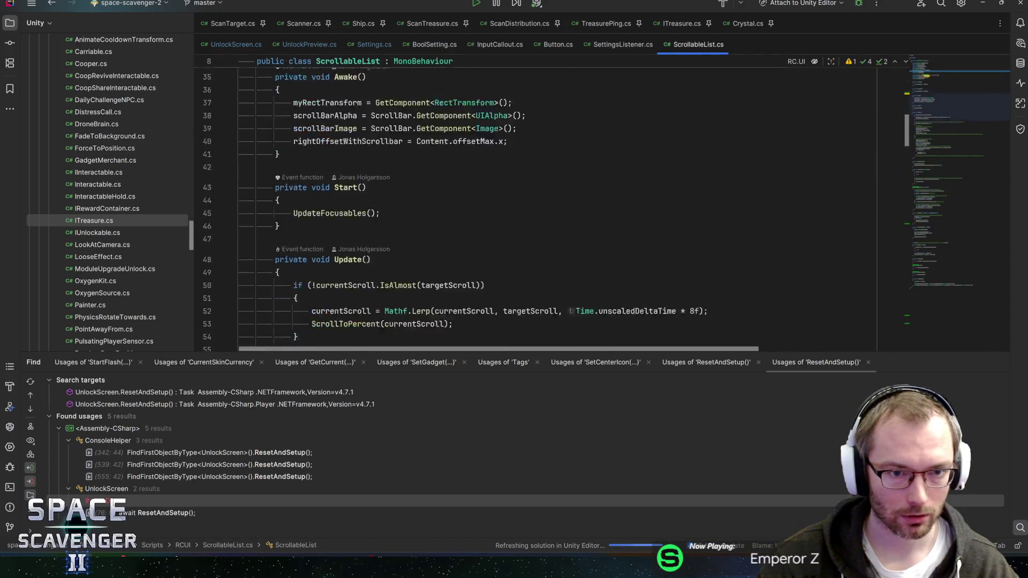
pyautogui.scroll(-9, 535, 198)
pyautogui.scroll(-6, 375, 102)
pyautogui.scroll(-5, 535, 214)
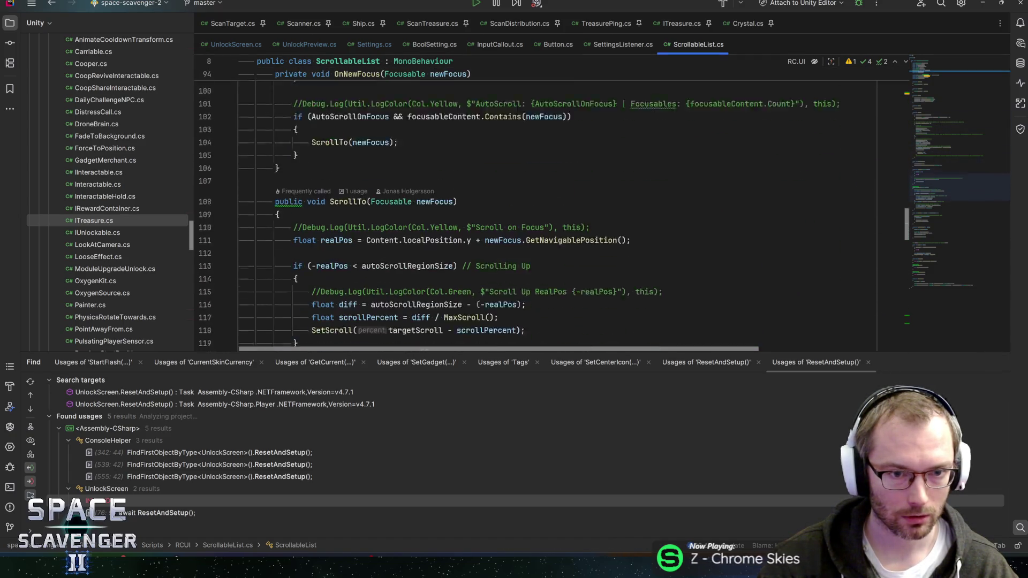
pyautogui.click(348, 147)
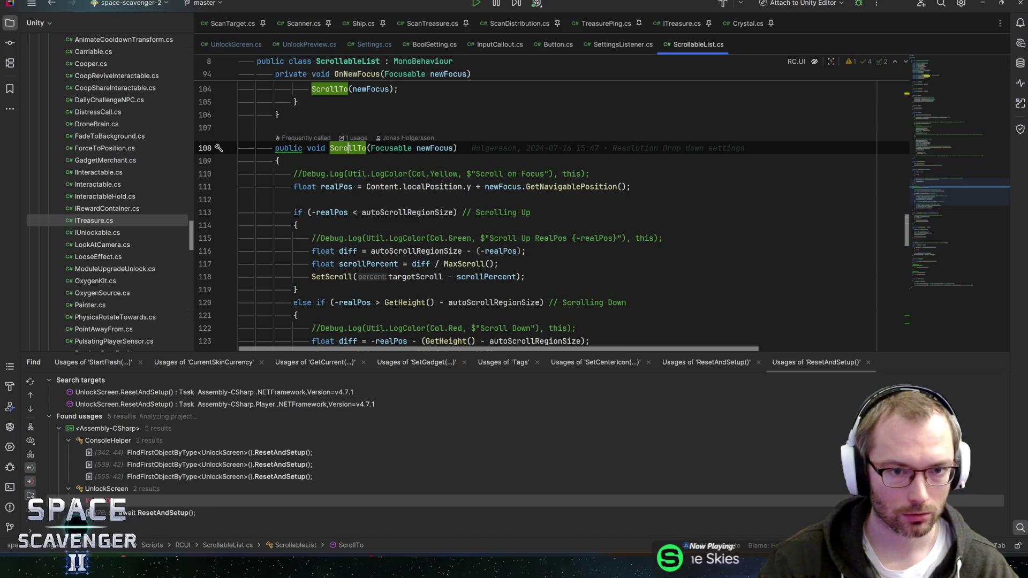
pyautogui.click(439, 148)
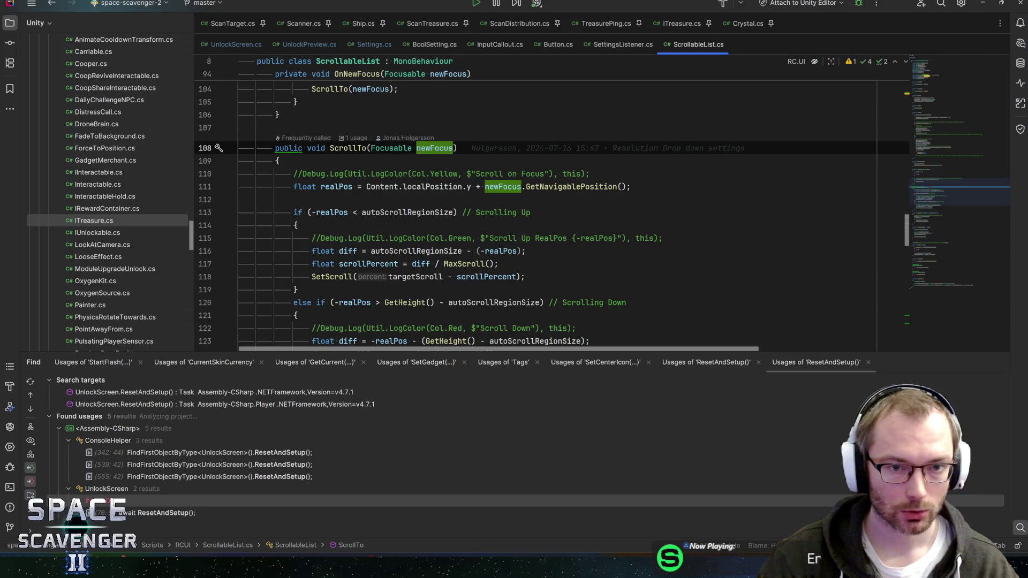
pyautogui.click(348, 148)
pyautogui.scroll(-6, 347, 148)
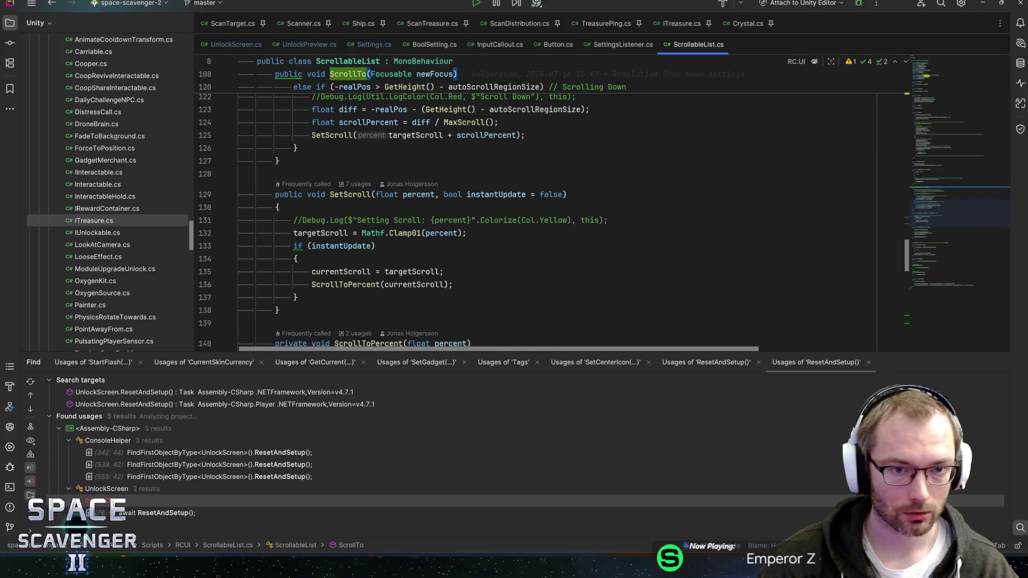
pyautogui.click(568, 194)
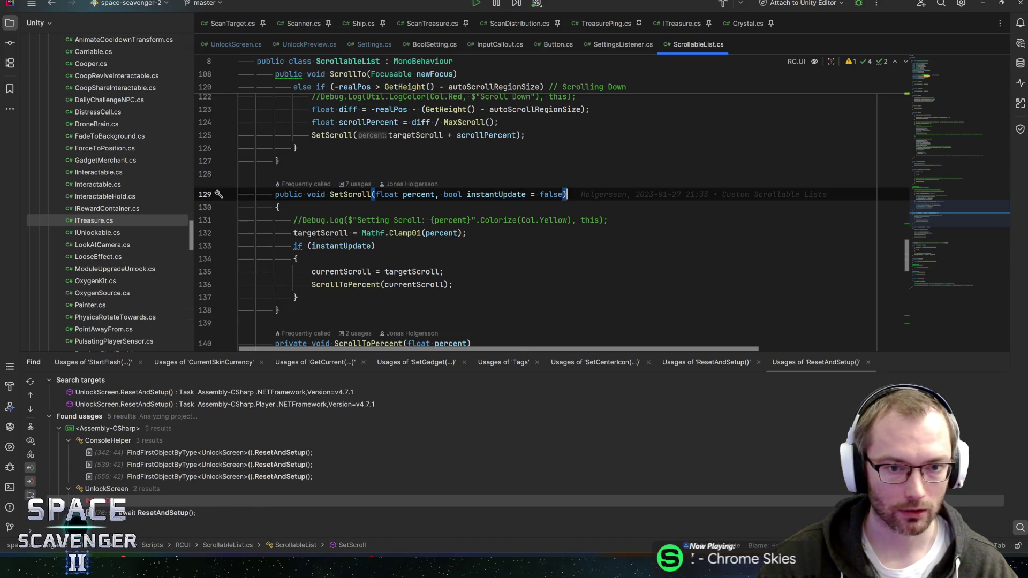
# Open the UnlockScreen prefab and expand ScrollableList and Background in the Hierarchy
pyautogui.hotkey('alt', 'Tab')
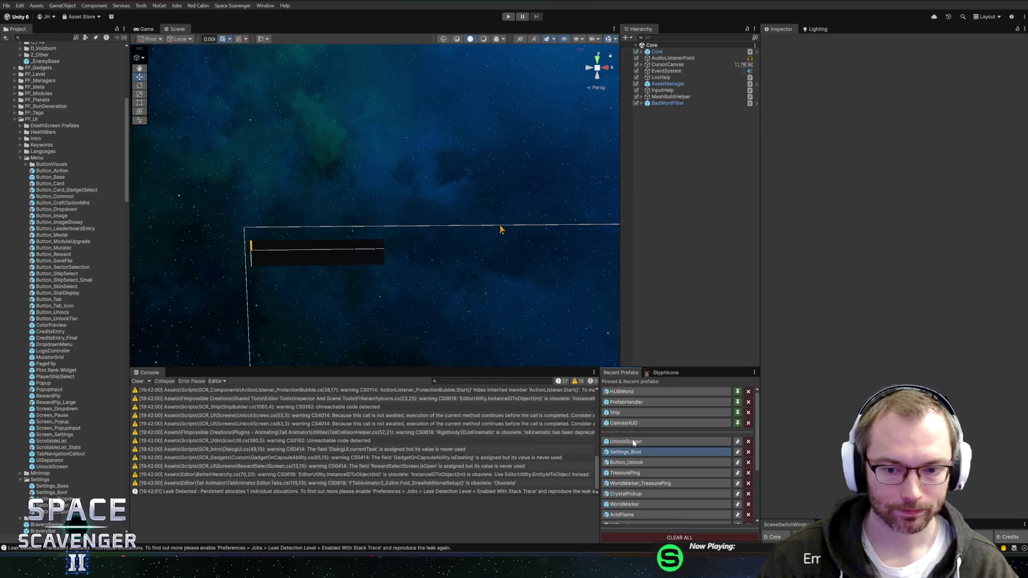
pyautogui.click(627, 442)
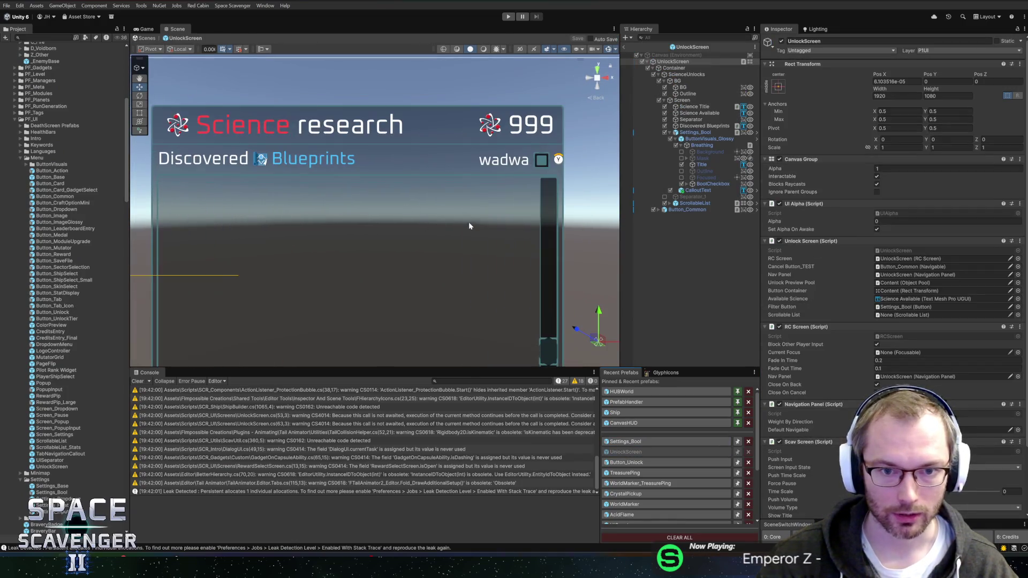
pyautogui.scroll(-3, 472, 222)
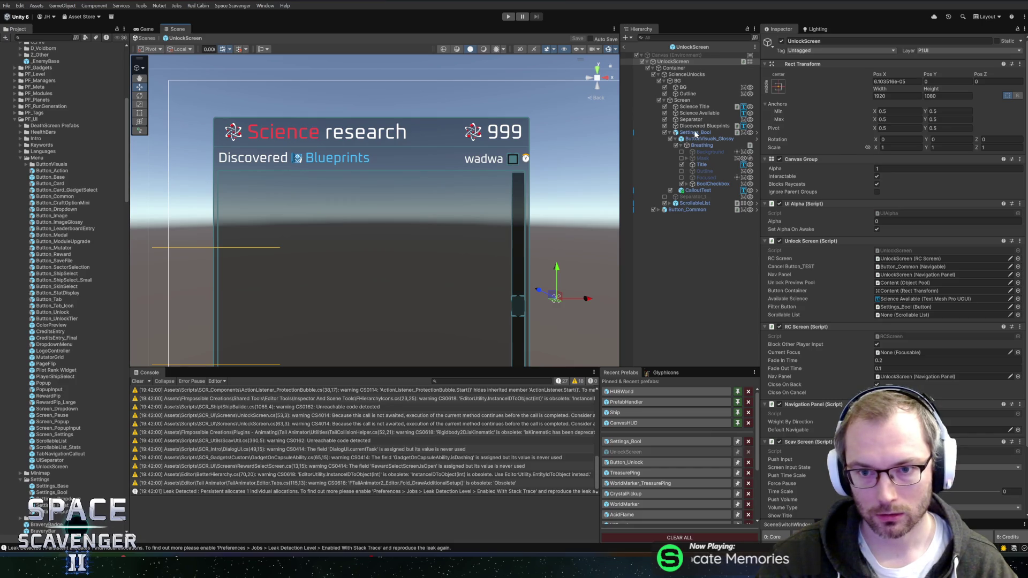
pyautogui.click(669, 204)
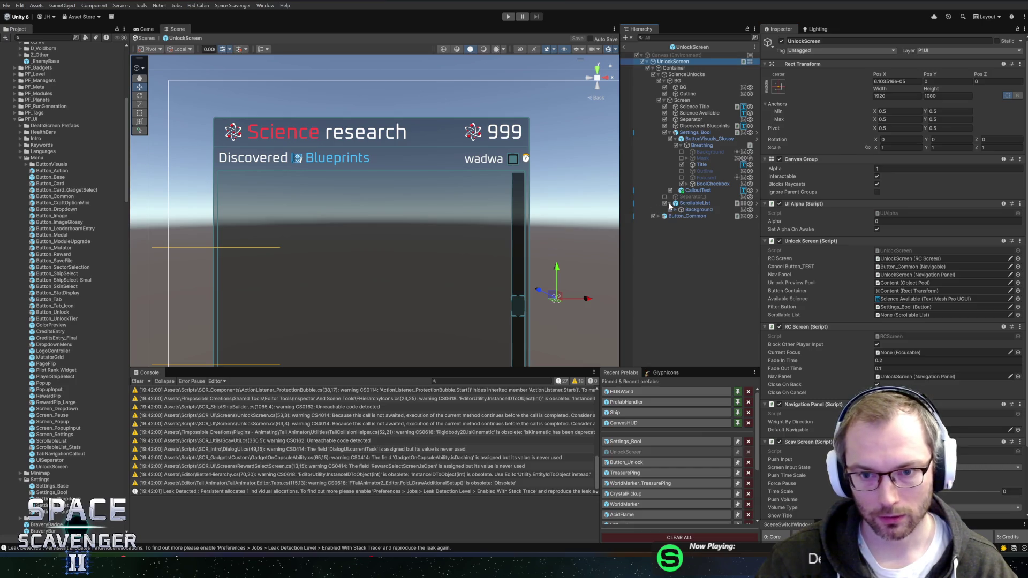
pyautogui.click(675, 210)
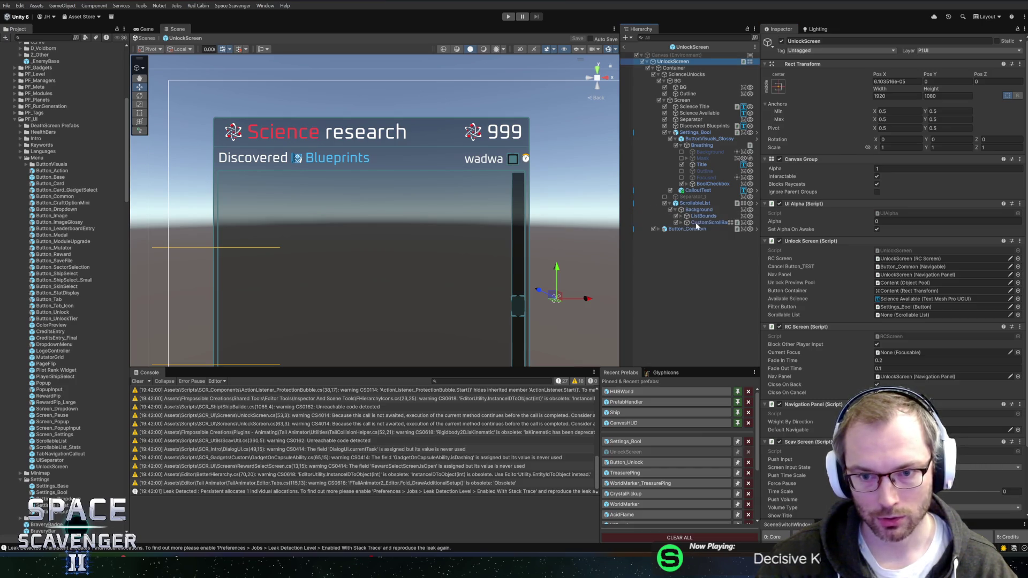
# Assign ScrollableList to the UnlockScreen's Scrollable List field and save the scene
pyautogui.moveTo(696, 218)
pyautogui.mouseDown()
pyautogui.moveTo(856, 306)
pyautogui.moveTo(709, 225)
pyautogui.moveTo(910, 315)
pyautogui.mouseUp()
pyautogui.click(680, 215)
pyautogui.hotkey('ctrl', 's')
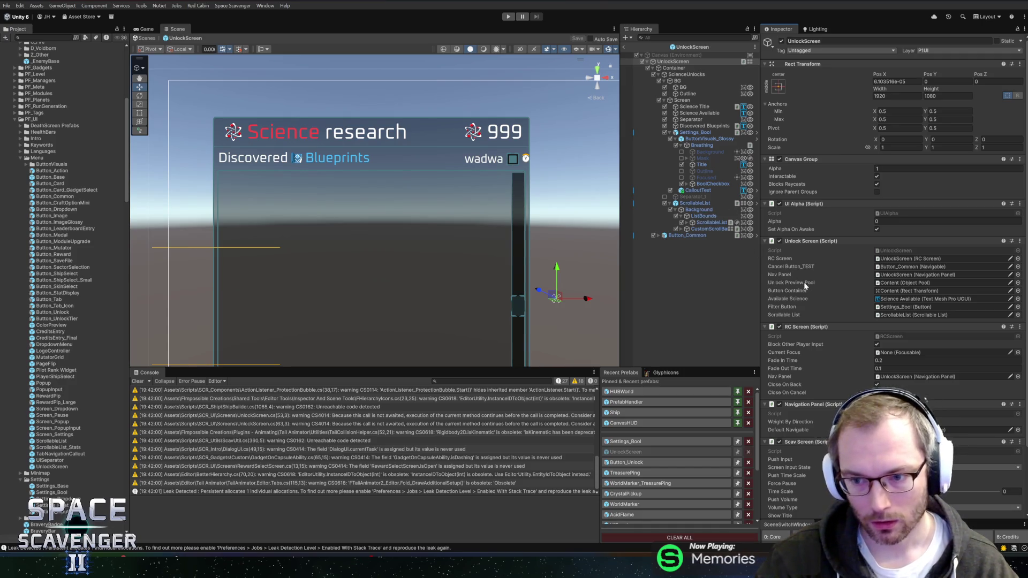
pyautogui.hotkey('alt', 'Tab')
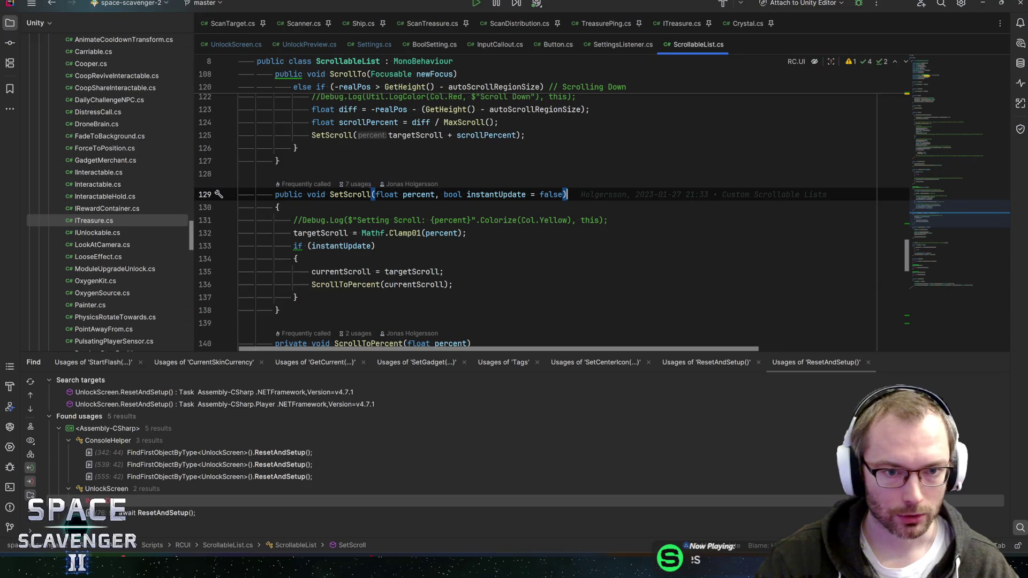
# Go to the ResetAndSetup method in UnlockScreen.cs
pyautogui.click(263, 44)
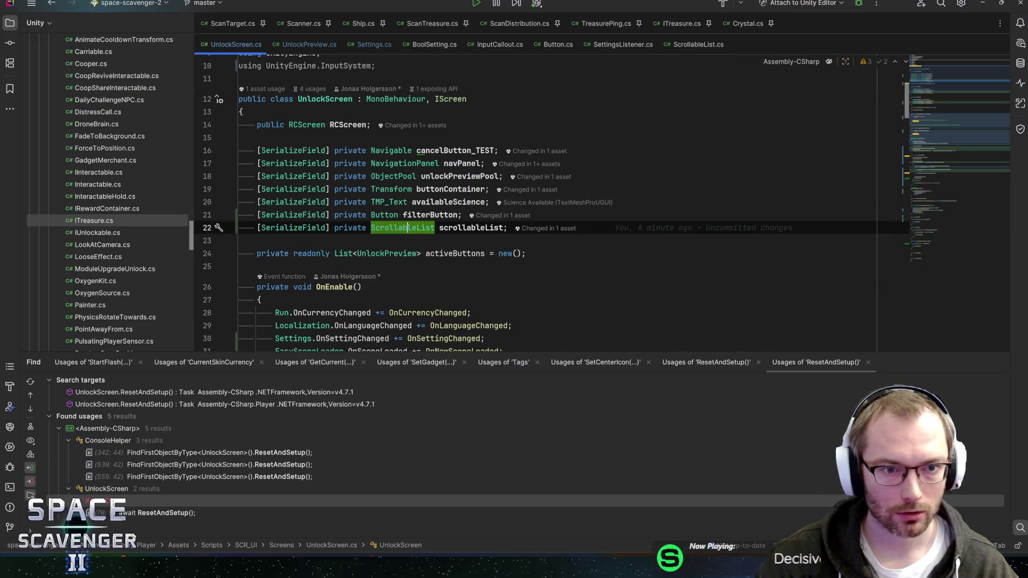
pyautogui.scroll(-9, 535, 214)
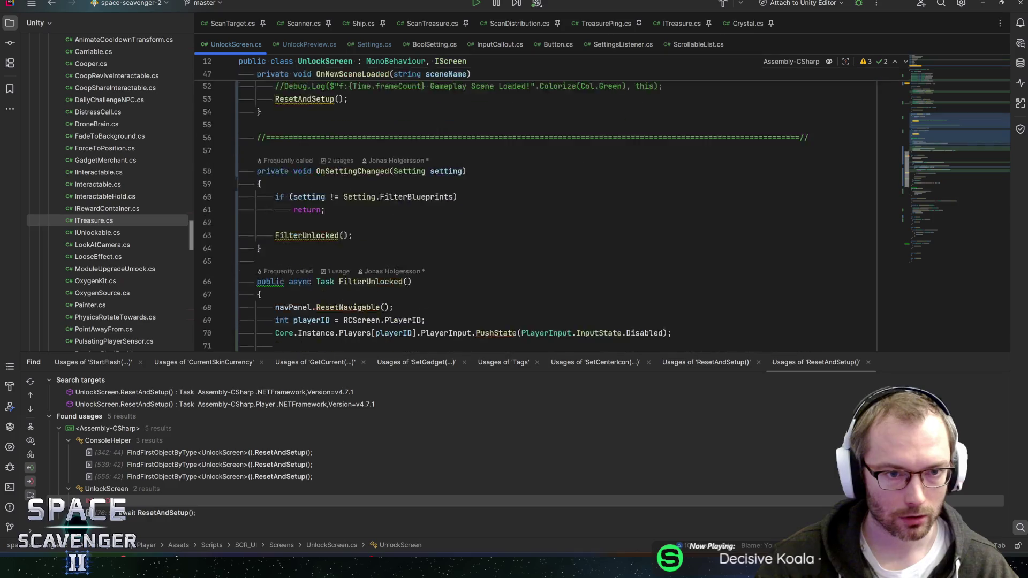
pyautogui.keyDown('ctrl'); pyautogui.click(304, 310); pyautogui.keyUp('ctrl')
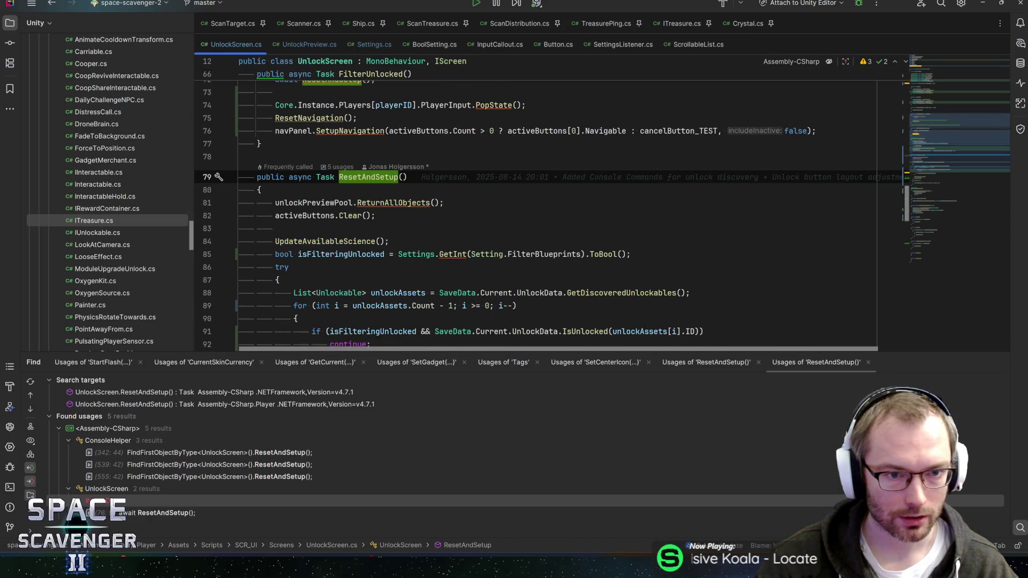
pyautogui.click(308, 215)
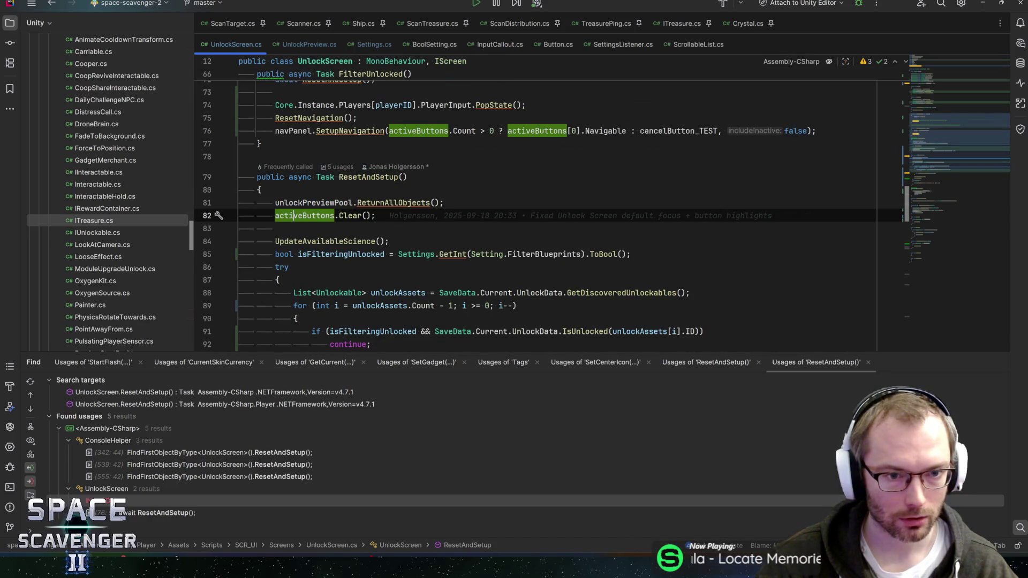
# Add scrollableList.SetScroll(0, true) as the first line of ResetAndSetup
pyautogui.press('Up')
pyautogui.press('Up')
pyautogui.press('Return')
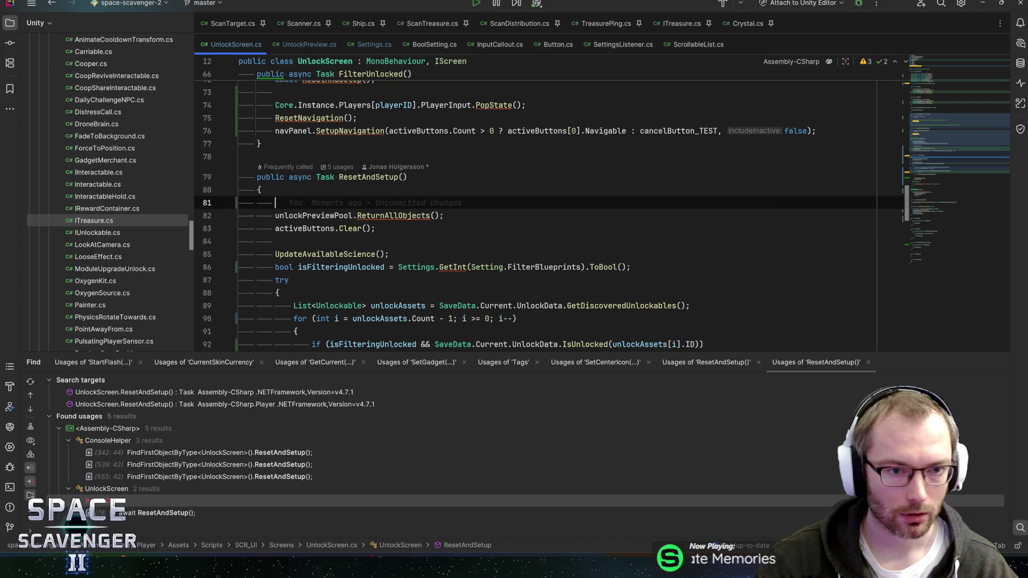
pyautogui.write('scrollableList.')
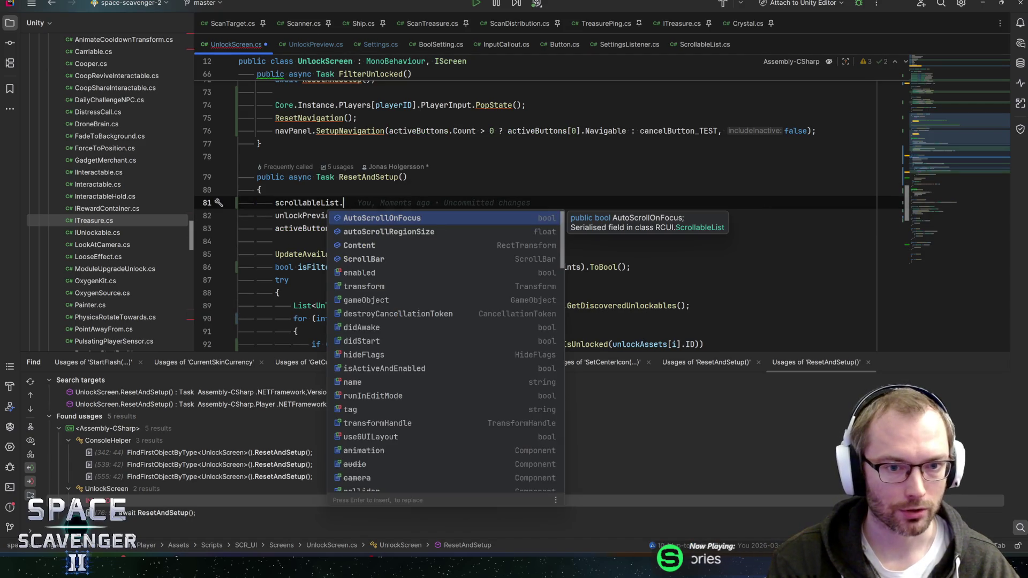
pyautogui.write('scrollto')
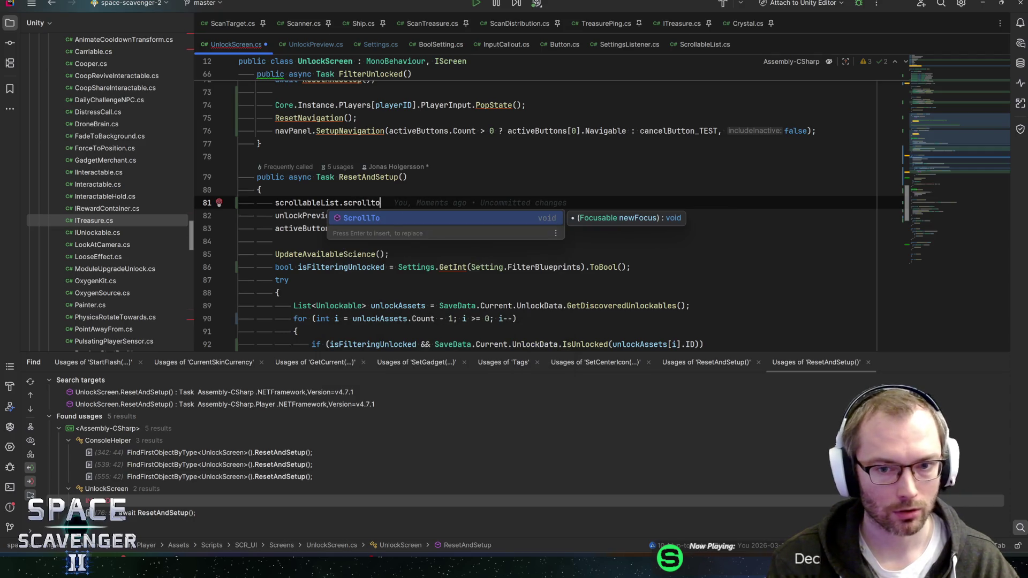
pyautogui.press('BackSpace')
pyautogui.press('BackSpace')
pyautogui.press('BackSpace')
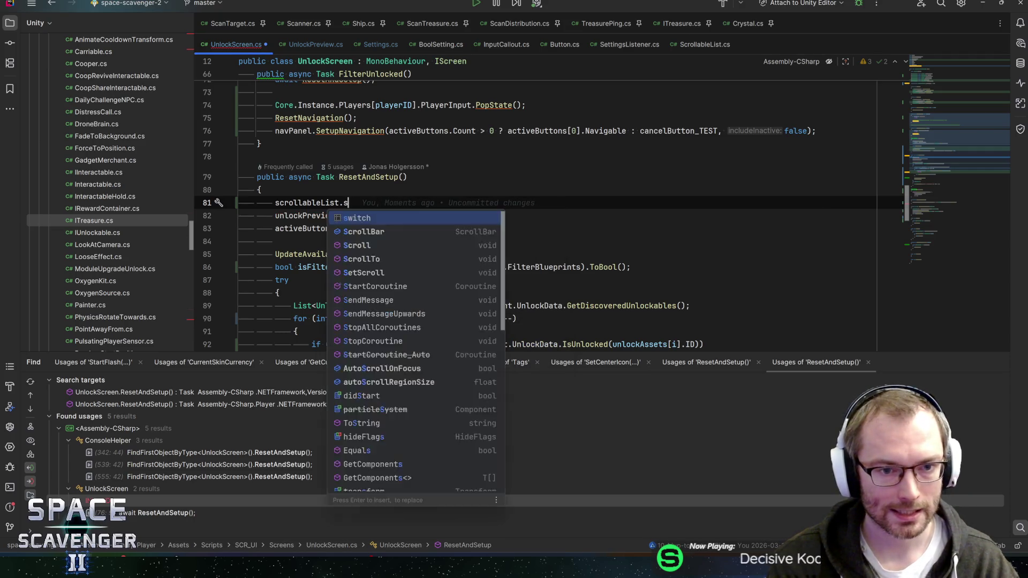
pyautogui.write('setsc')
pyautogui.press('Return')
pyautogui.write('0')
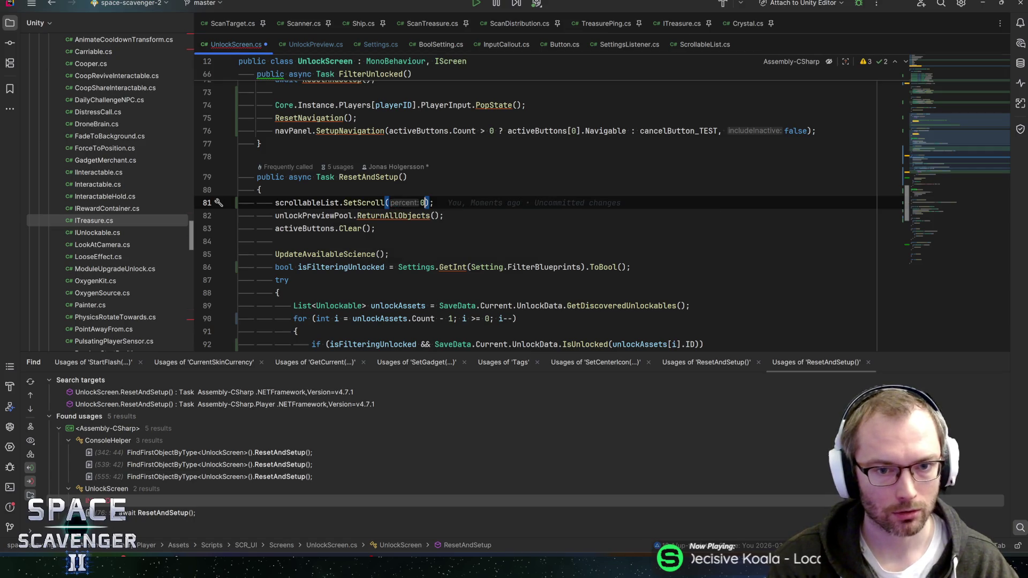
pyautogui.write(', true')
pyautogui.press('End')
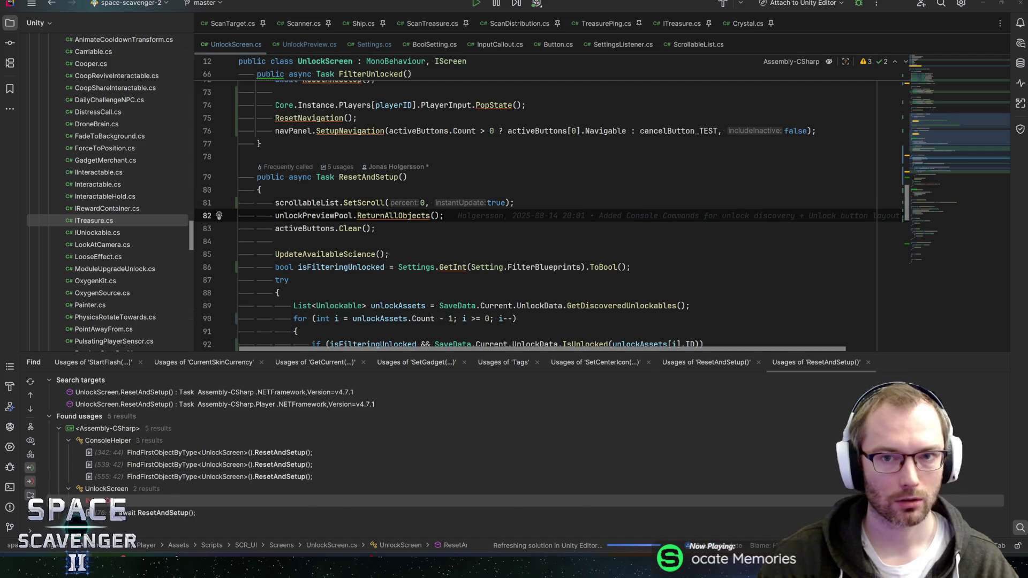
pyautogui.hotkey('alt', 'Tab')
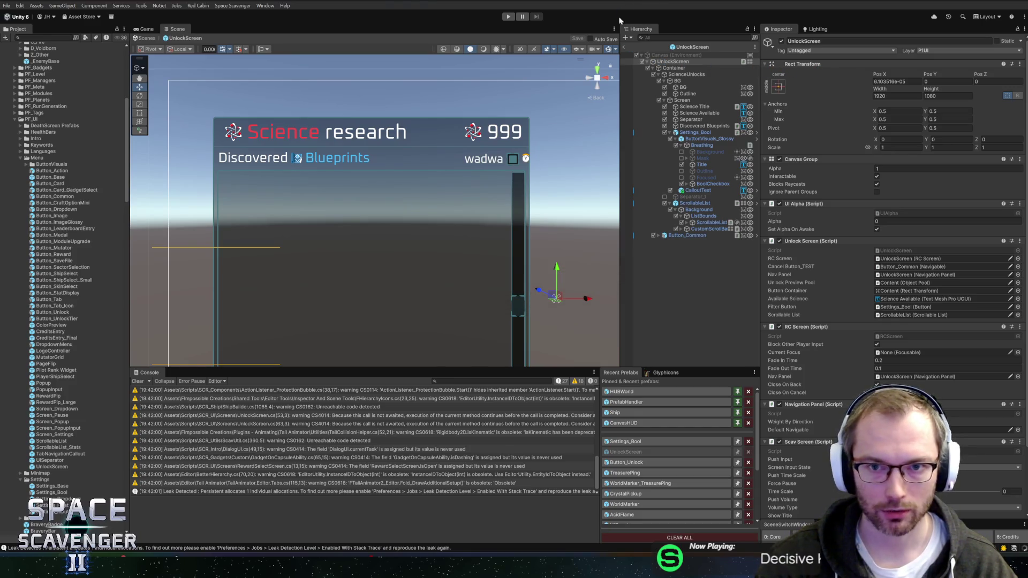
# Start Play mode, maximize the Game view, and clear Hide Unlocked to list all blueprints
pyautogui.hotkey('ctrl', 'p')
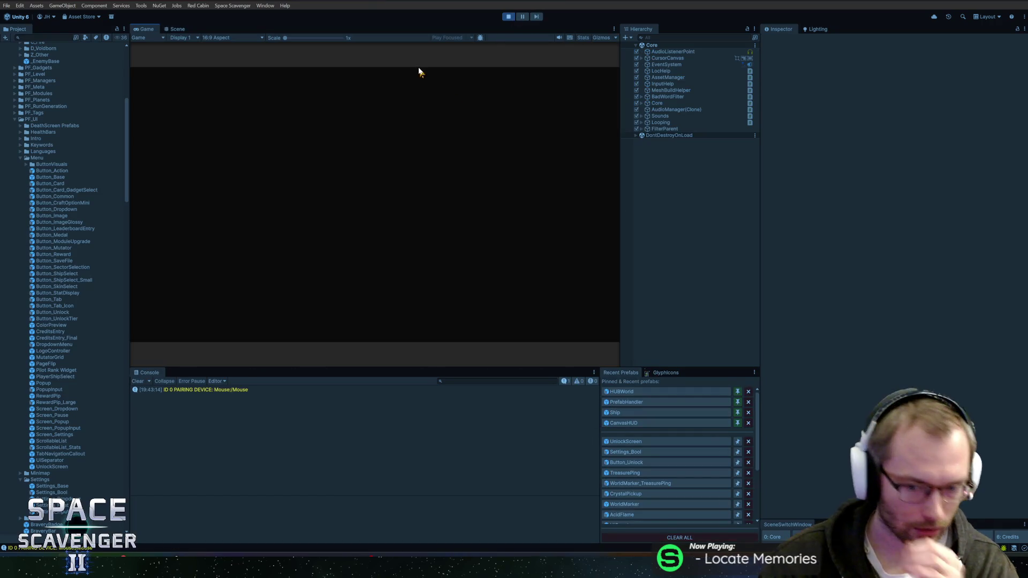
pyautogui.doubleClick(148, 32)
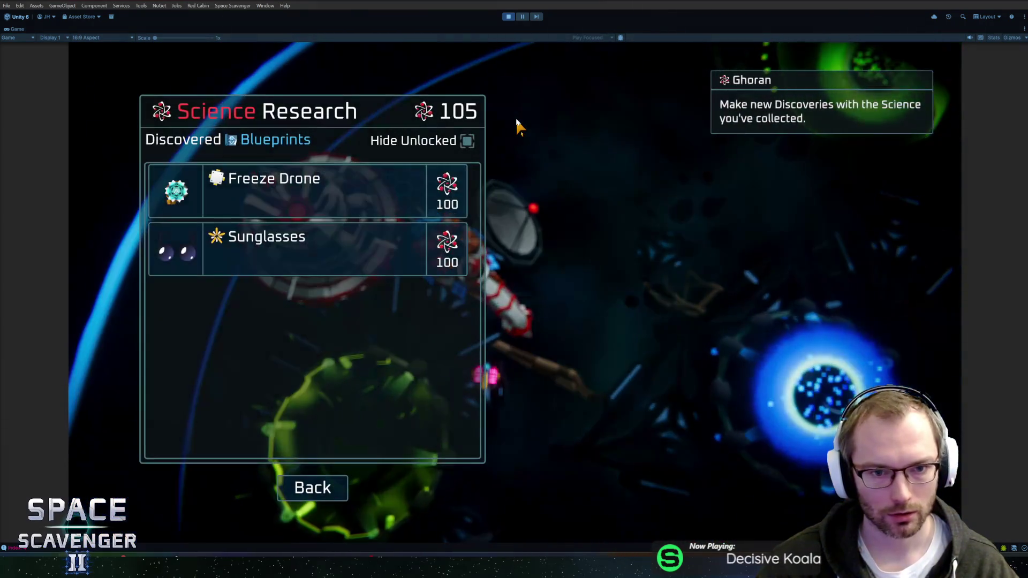
pyautogui.click(467, 141)
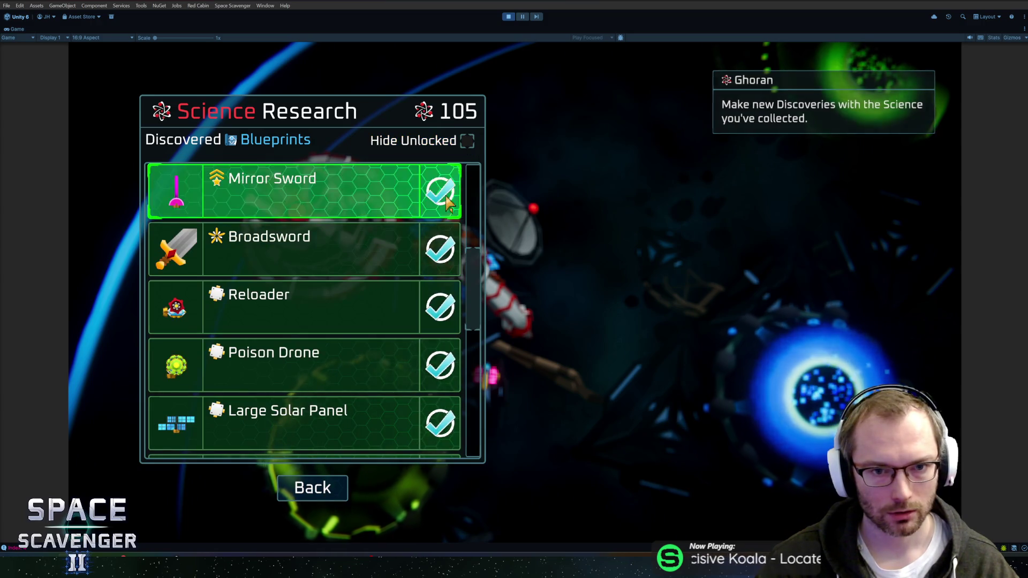
pyautogui.scroll(-1, 454, 221)
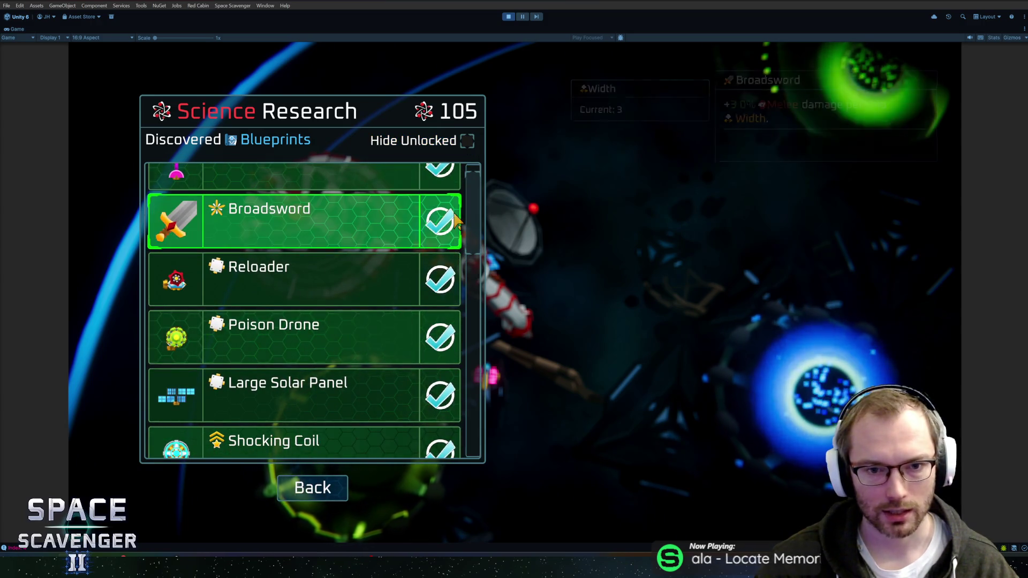
pyautogui.scroll(-4, 360, 240)
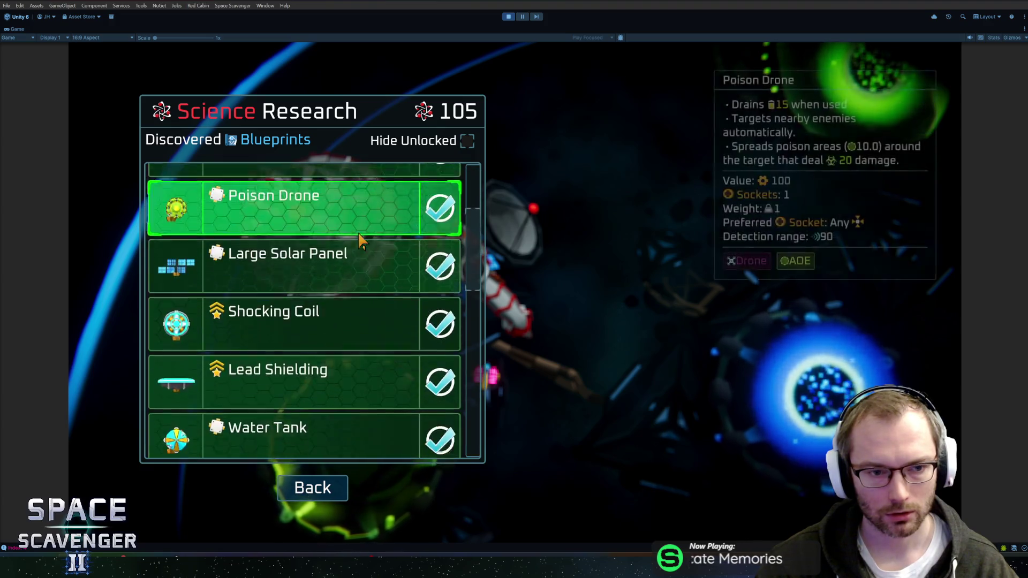
pyautogui.scroll(-10, 341, 249)
pyautogui.scroll(4, 342, 249)
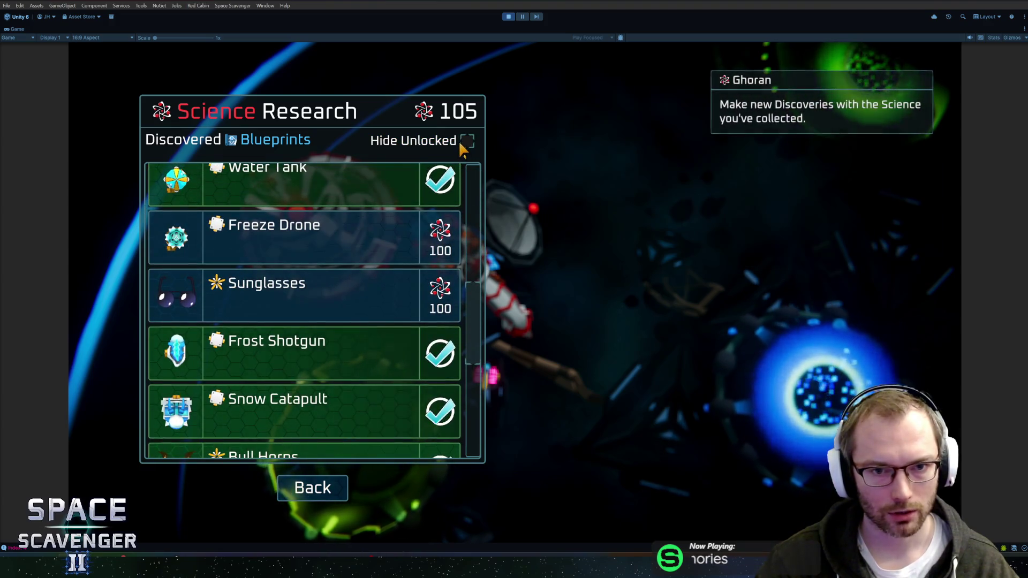
# Toggle Hide Unlocked repeatedly while scrolled down, confirming the list returns to the top
pyautogui.click(467, 142)
pyautogui.click(467, 141)
pyautogui.scroll(-6, 407, 247)
pyautogui.scroll(-8, 396, 249)
pyautogui.click(466, 141)
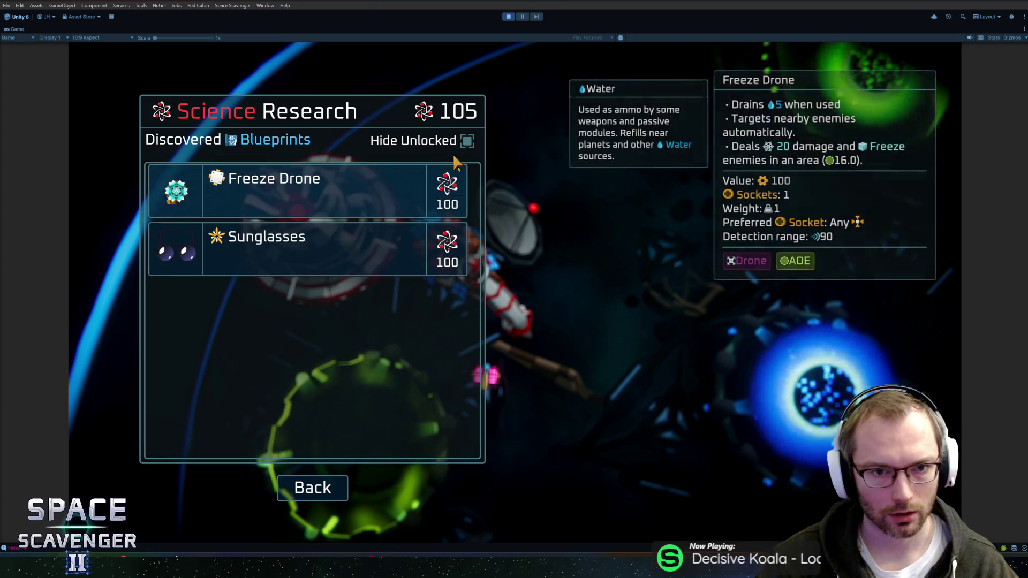
pyautogui.click(467, 141)
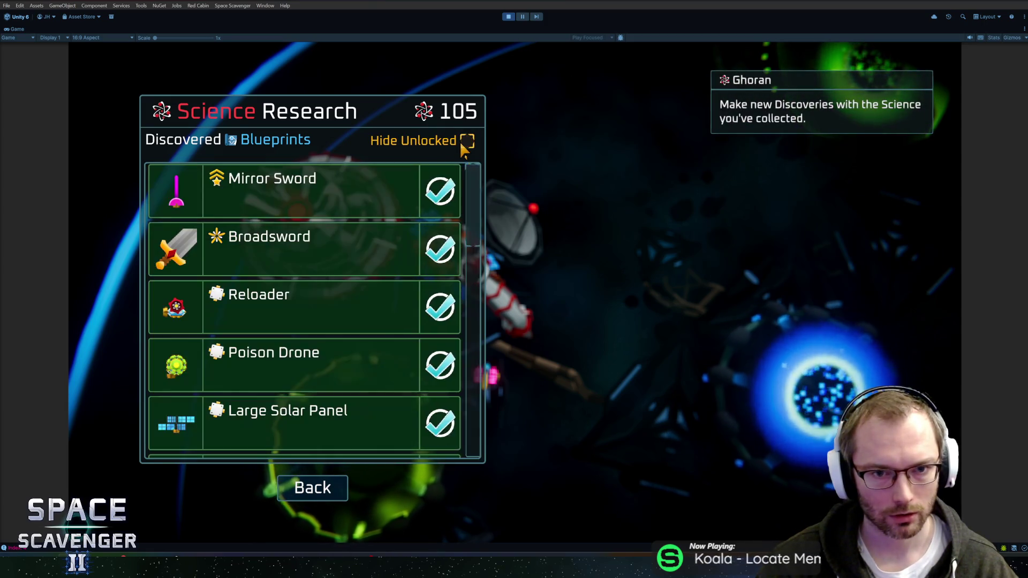
pyautogui.scroll(-6, 473, 214)
pyautogui.click(466, 140)
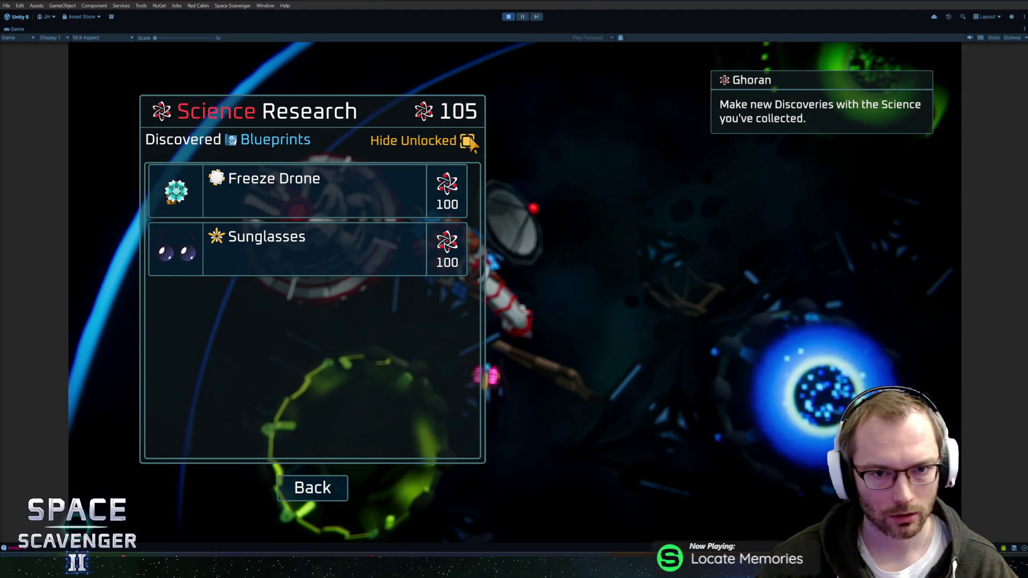
pyautogui.click(469, 141)
pyautogui.scroll(-8, 474, 241)
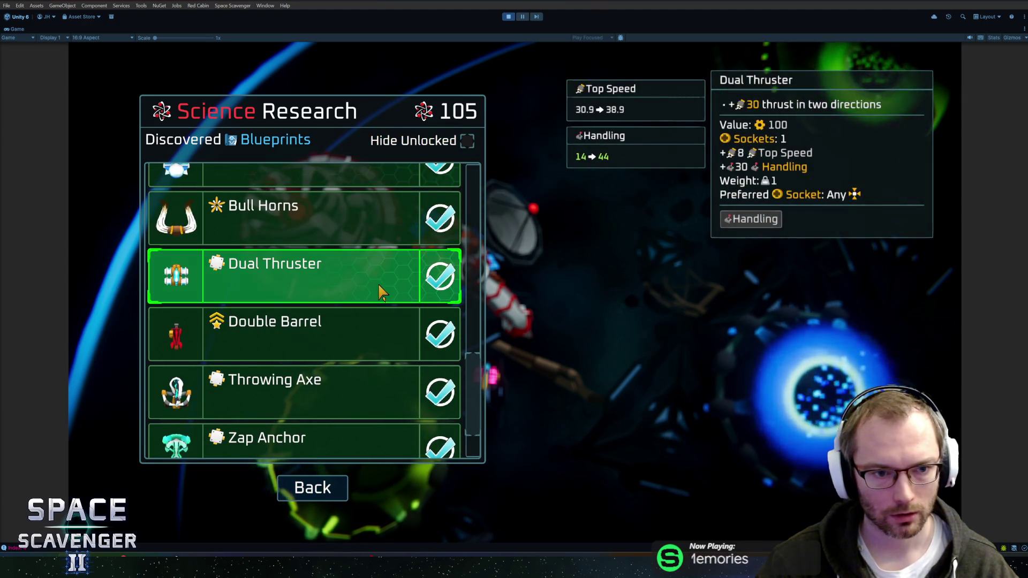
pyautogui.click(466, 141)
pyautogui.click(466, 140)
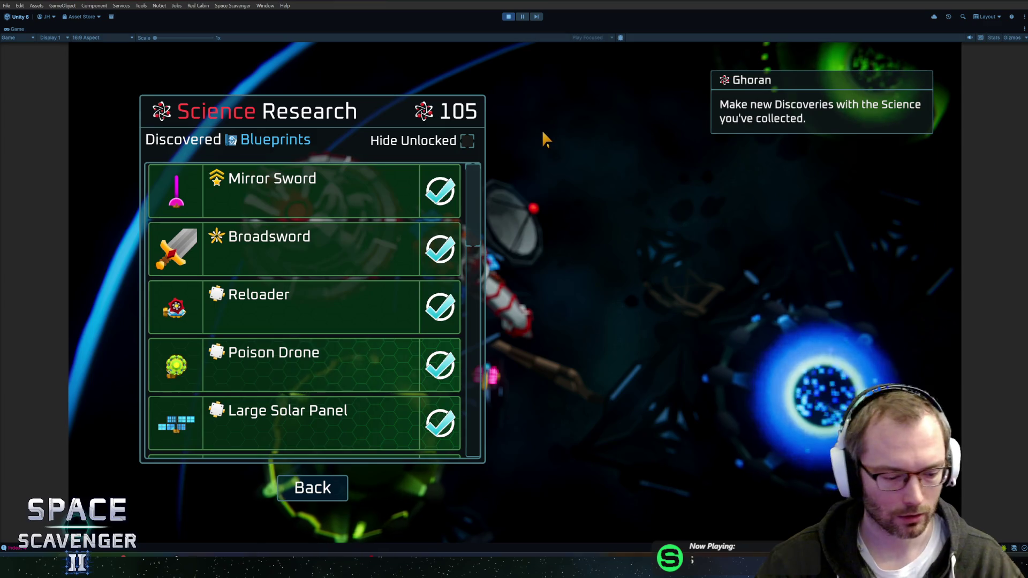
# Toggle Hide Unlocked with the Y key and move focus between Back, Sunglasses and Freeze Drone
pyautogui.press('Down')
pyautogui.press('Down')
pyautogui.press('Down')
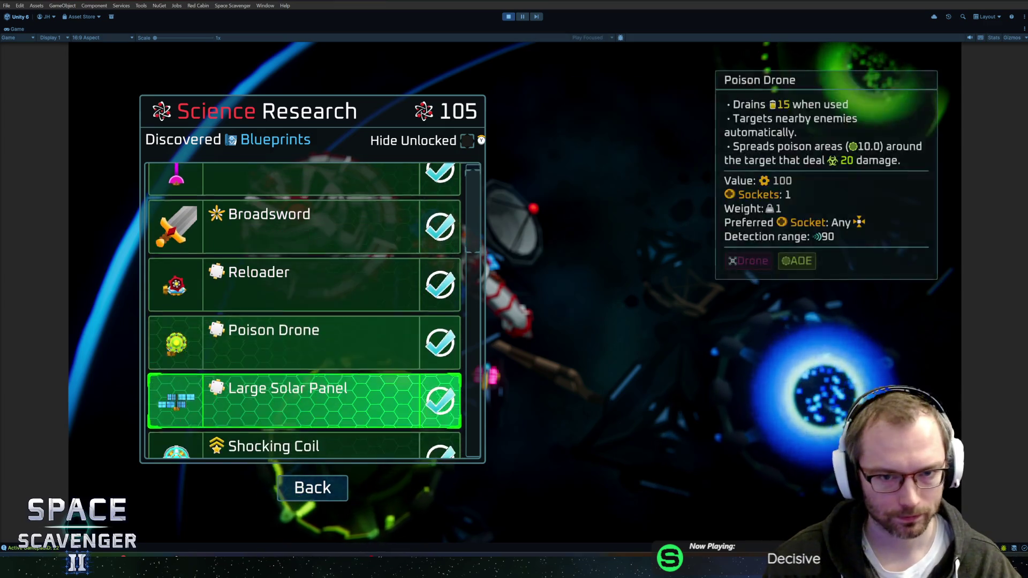
pyautogui.press('y')
pyautogui.press('y')
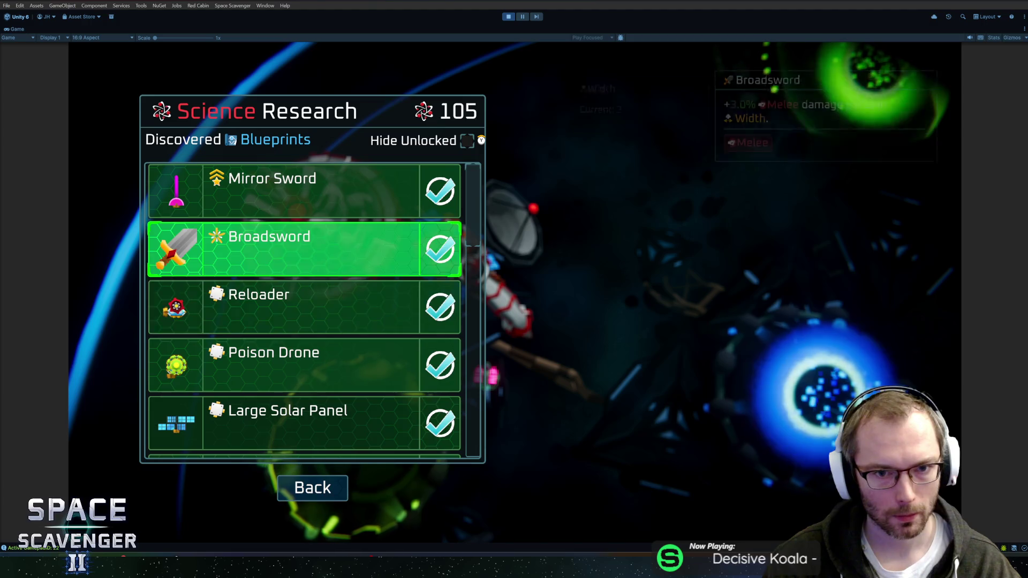
pyautogui.press('Down')
pyautogui.press('Down')
pyautogui.press('Down')
pyautogui.press('y')
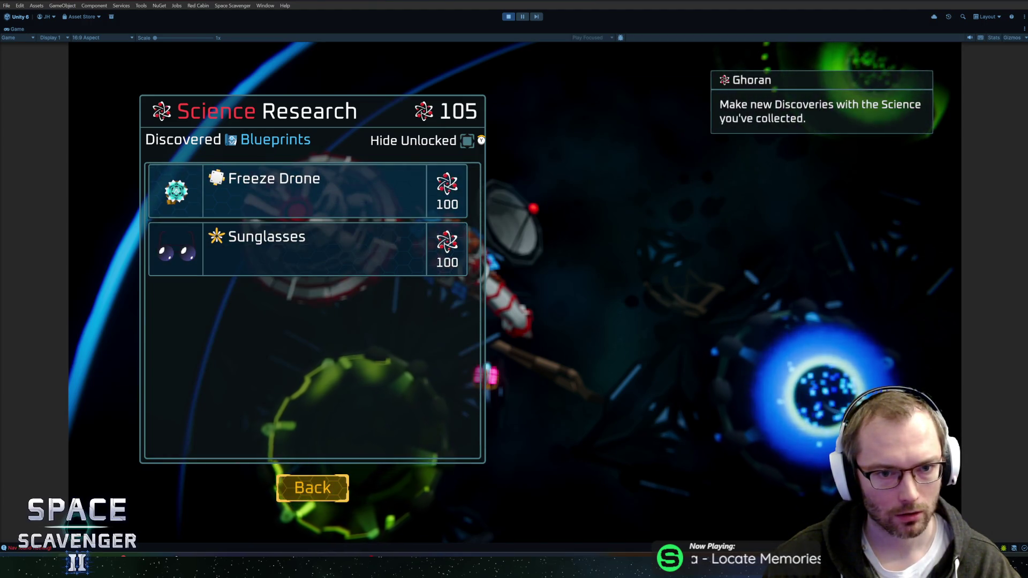
pyautogui.press('Up')
pyautogui.press('Up')
pyautogui.press('Down')
pyautogui.press('Up')
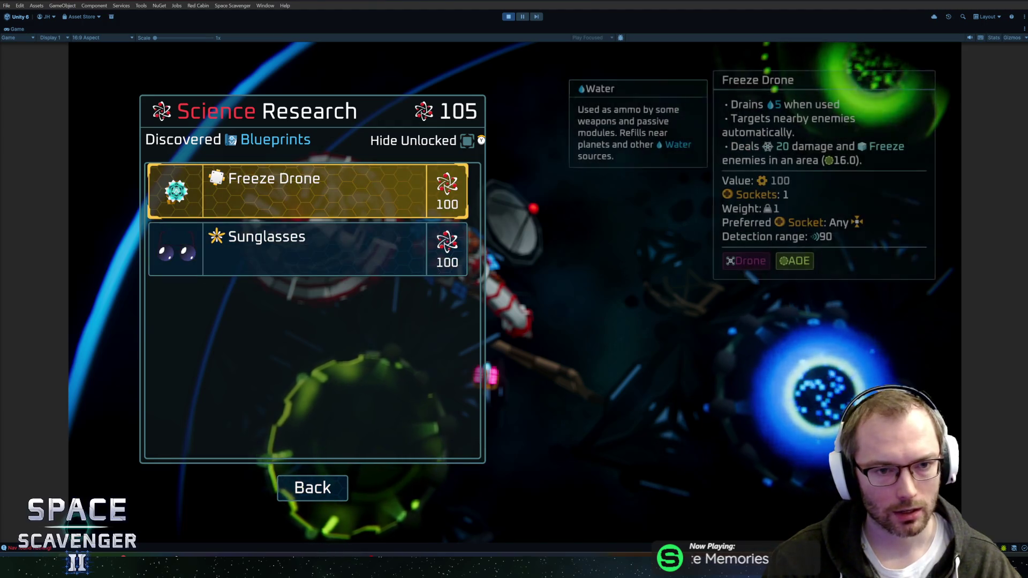
# Toggle Hide Unlocked several more times checking focus, ending with it on, then stop play
pyautogui.press('y')
pyautogui.press('Down')
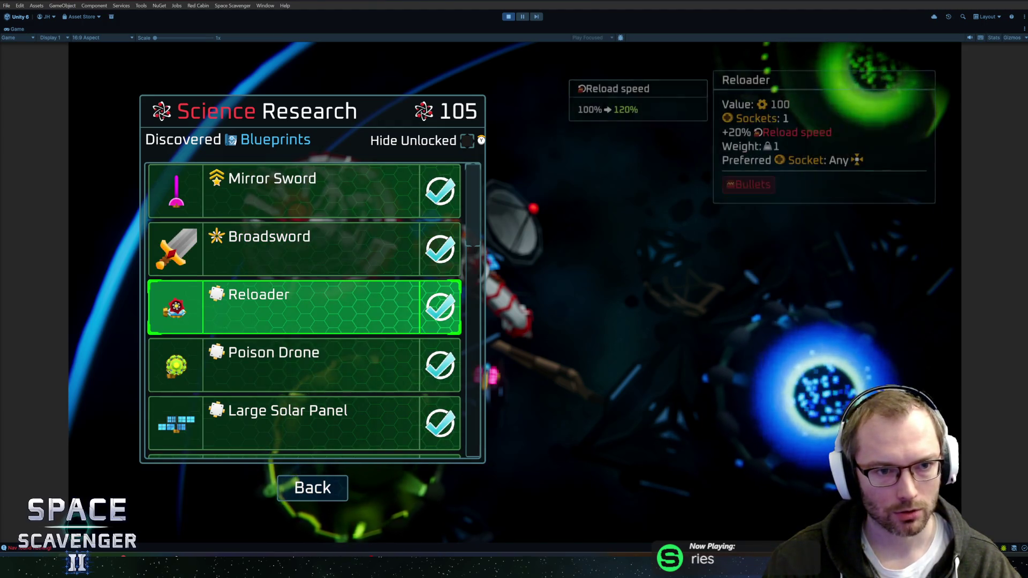
pyautogui.press('Up')
pyautogui.press('Up')
pyautogui.press('Down')
pyautogui.press('y')
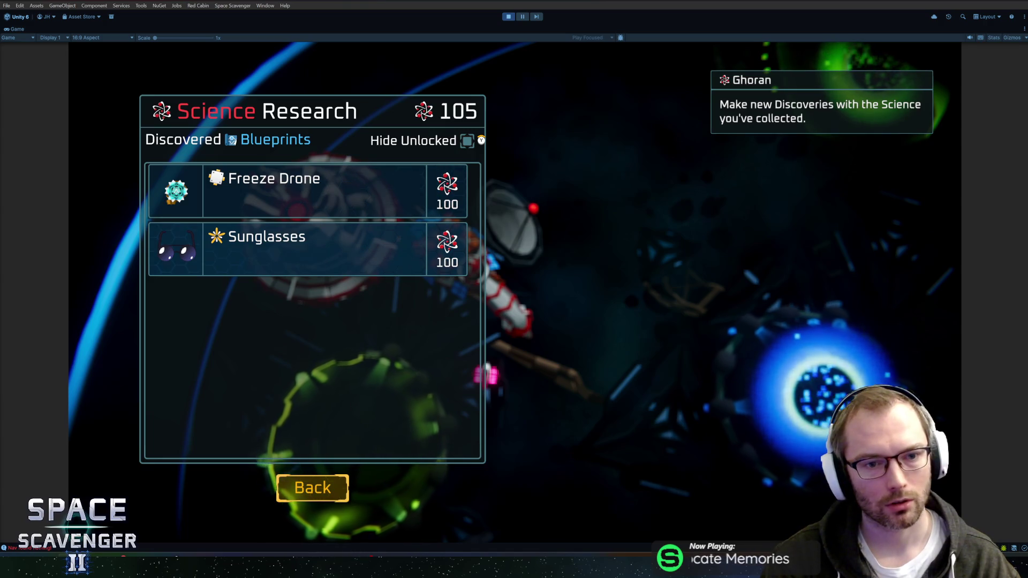
pyautogui.press('Up')
pyautogui.press('Up')
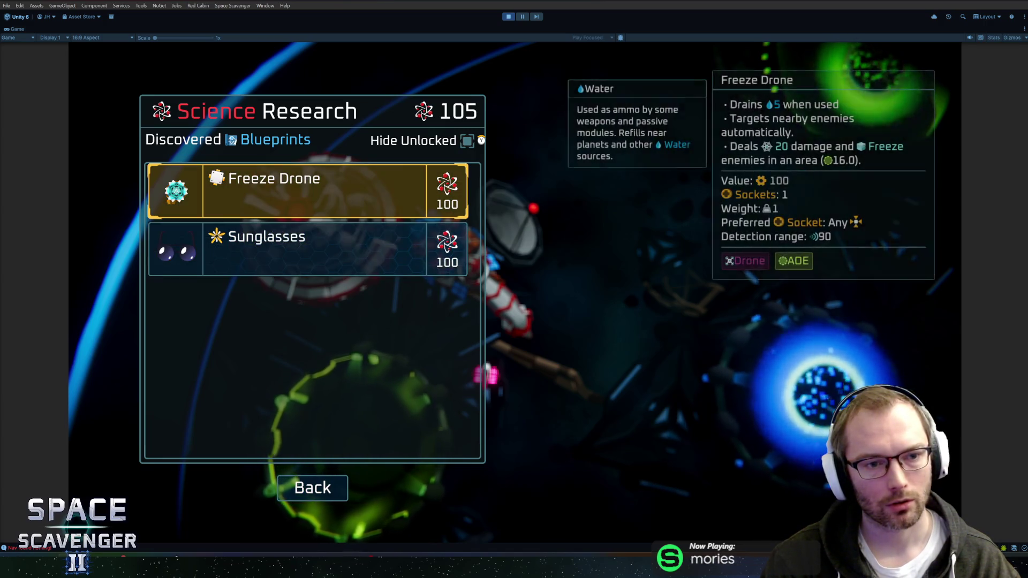
pyautogui.press('y')
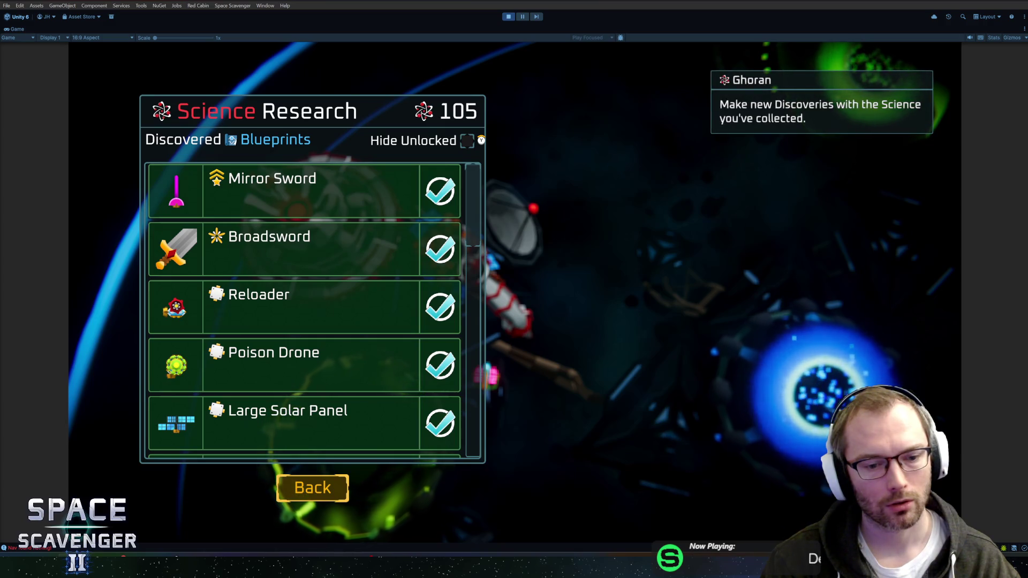
pyautogui.press('y')
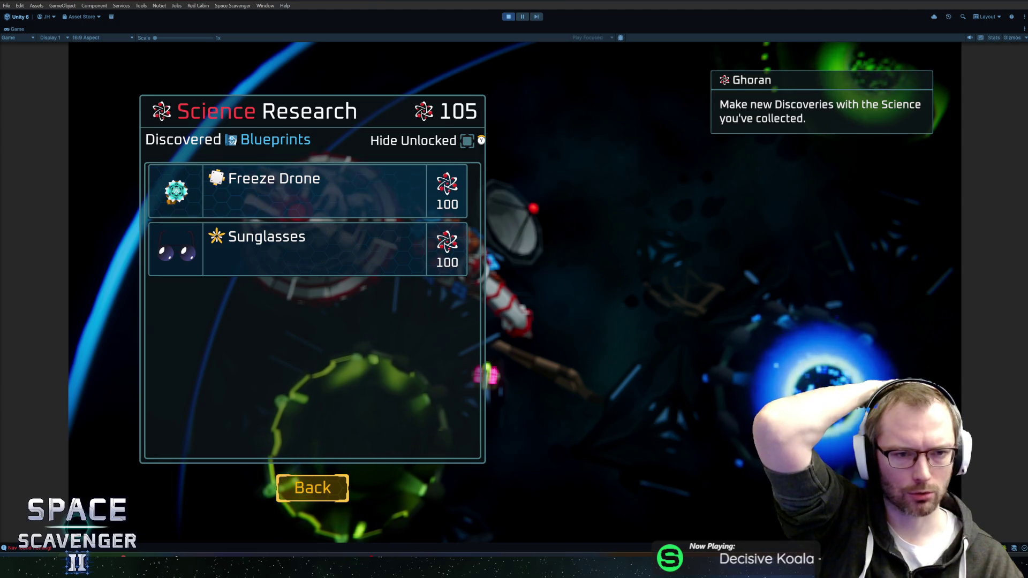
pyautogui.press('Up')
pyautogui.press('Up')
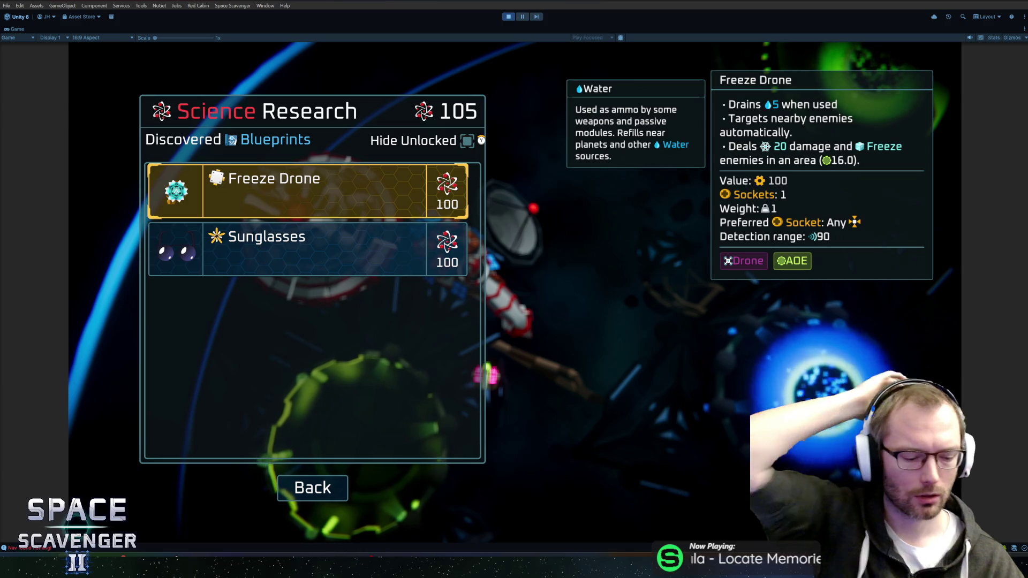
pyautogui.hotkey('ctrl', 'p')
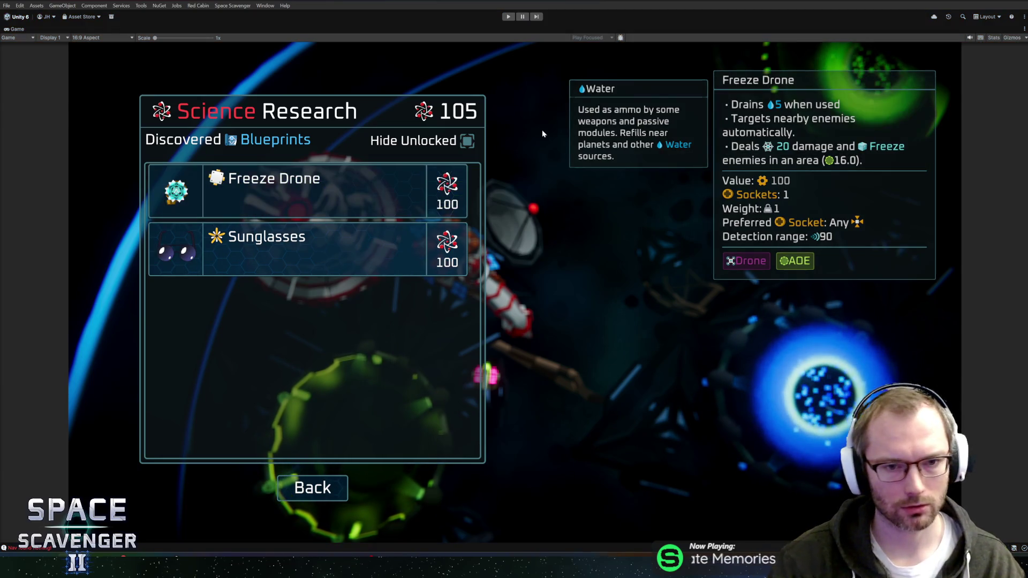
# Step through ResetAndSetup in UnlockScreen.cs down to the ResetNavigation call
pyautogui.hotkey('alt', 'Tab')
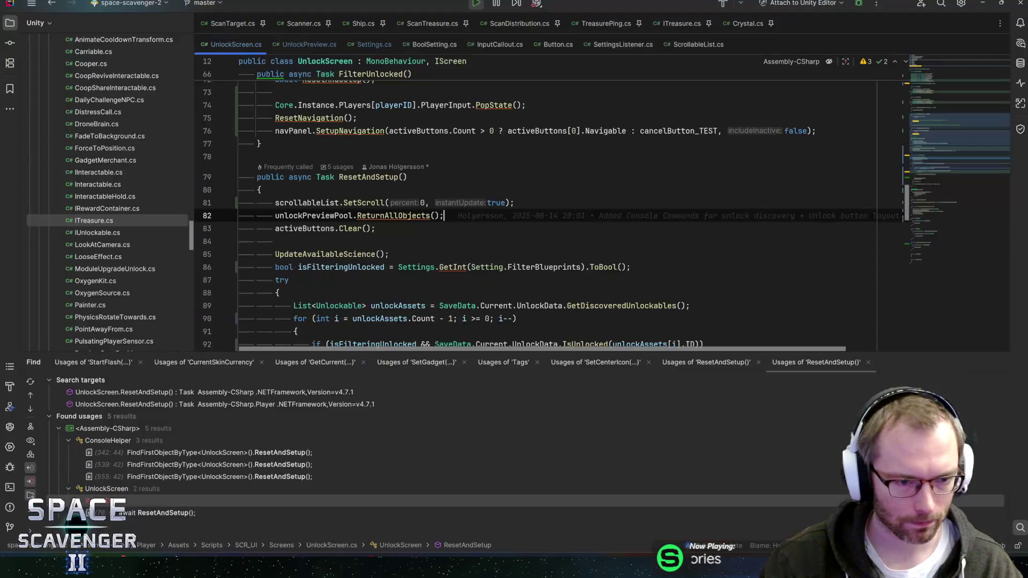
pyautogui.hotkey('alt', 'Tab')
pyautogui.hotkey('alt', 'Tab')
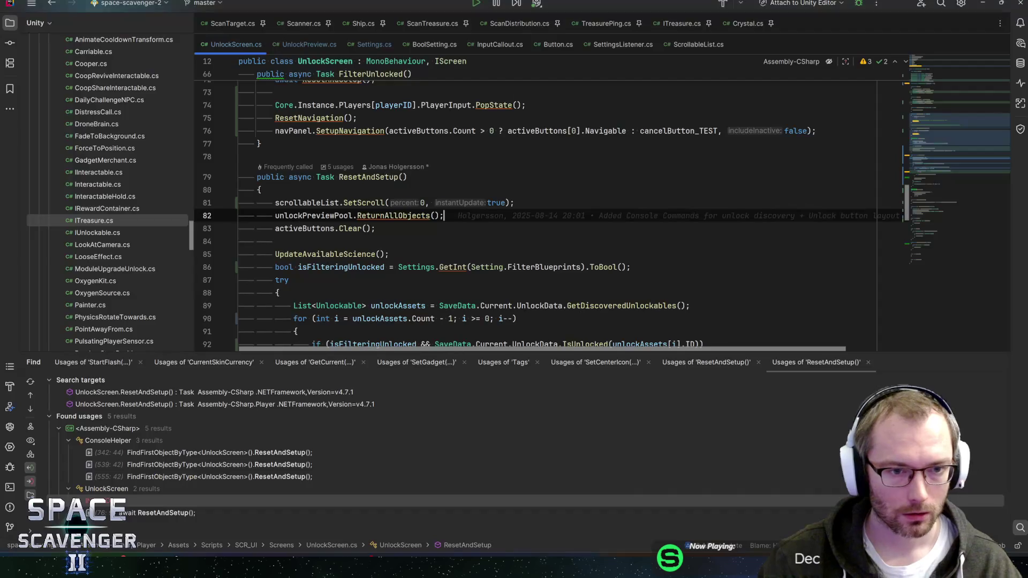
pyautogui.scroll(-3, 551, 214)
pyautogui.click(344, 151)
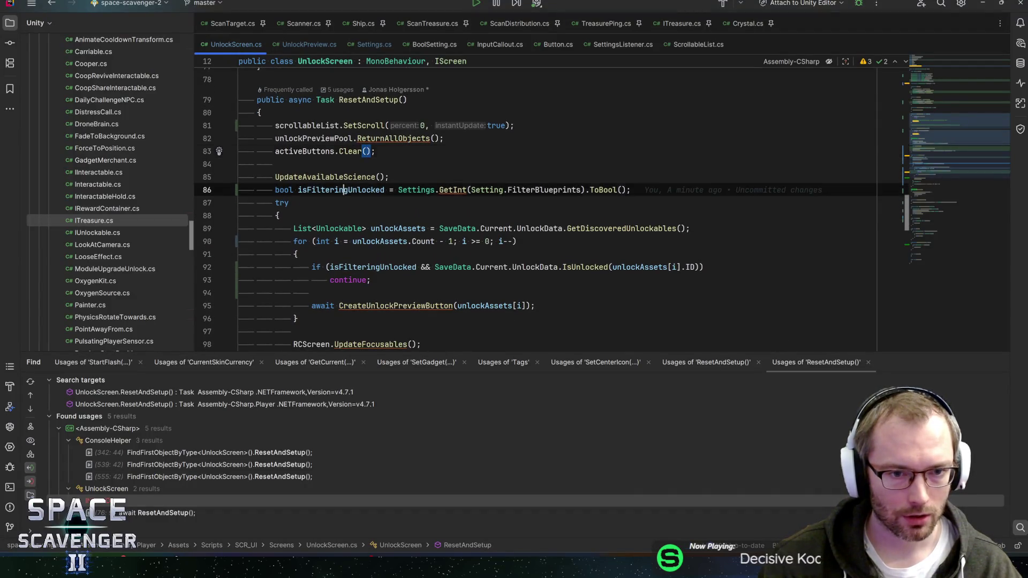
pyautogui.click(403, 267)
pyautogui.scroll(-1, 552, 214)
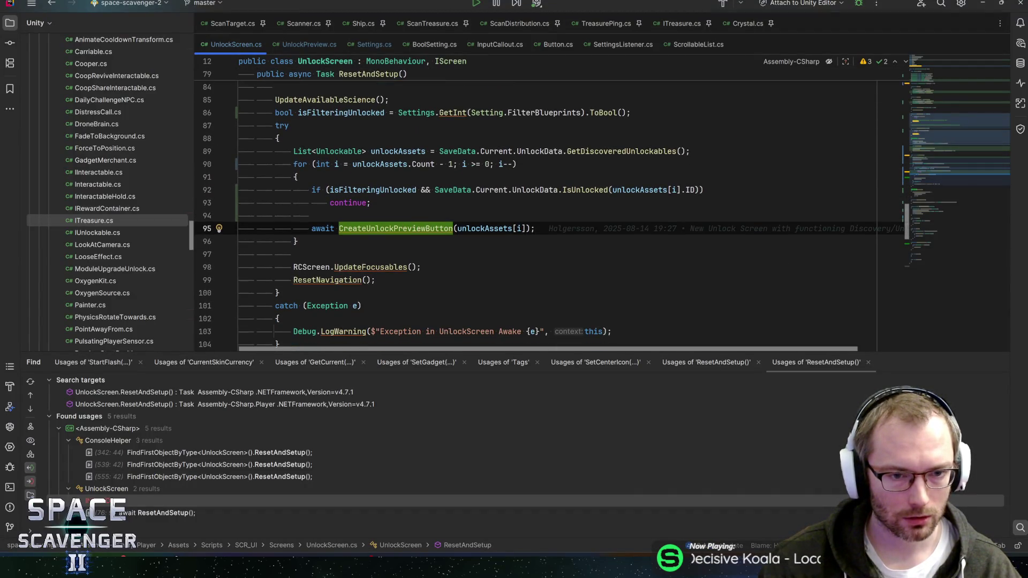
pyautogui.press('Down')
pyautogui.press('Down')
pyautogui.press('Down')
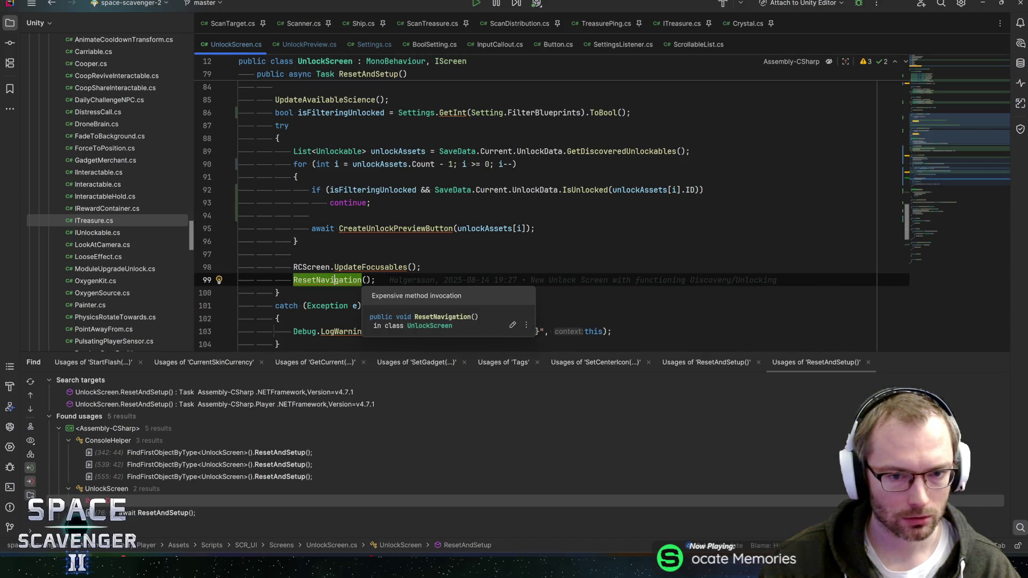
pyautogui.press('End')
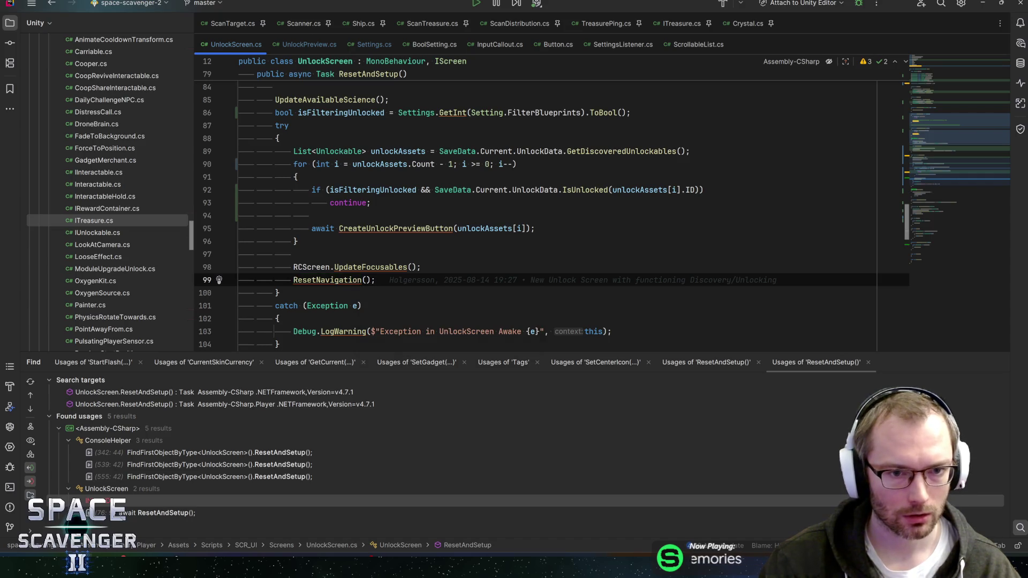
# Jump to ResetNavigation's declaration, peek at NavigationPanel.SetupNavigation, then list ResetNavigation's usages
pyautogui.hotkey('ctrl', 'b')
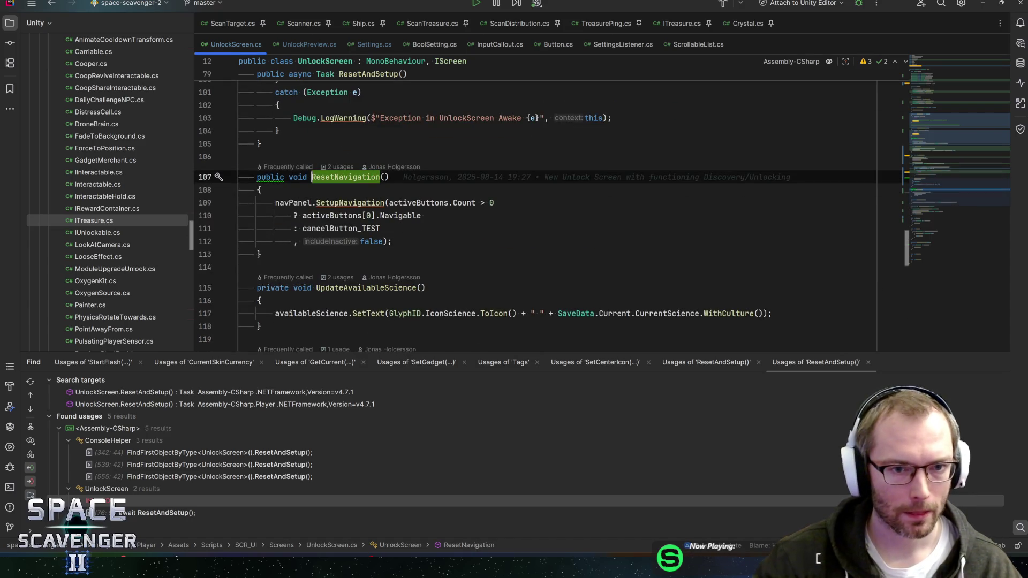
pyautogui.click(399, 215)
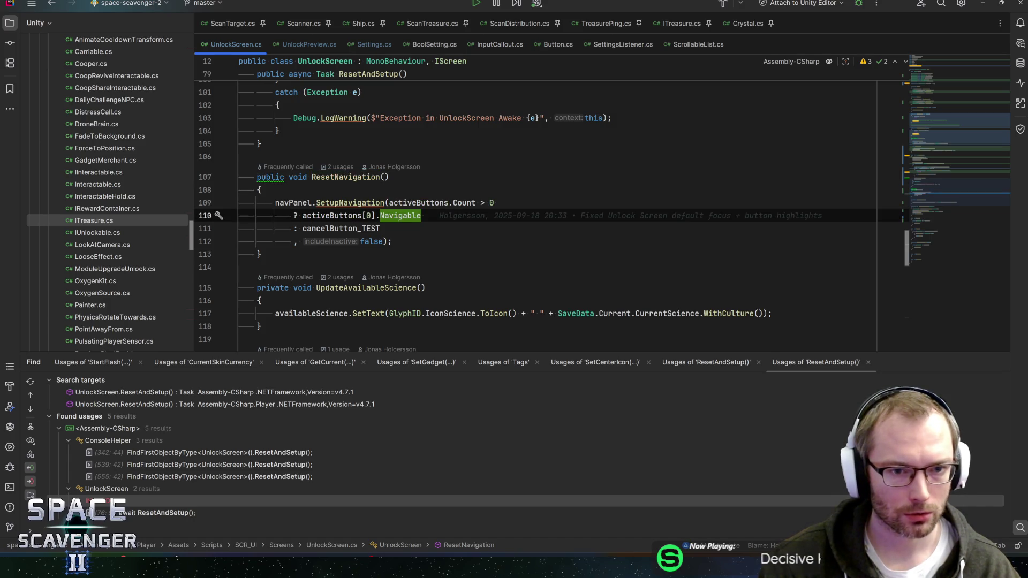
pyautogui.click(410, 202)
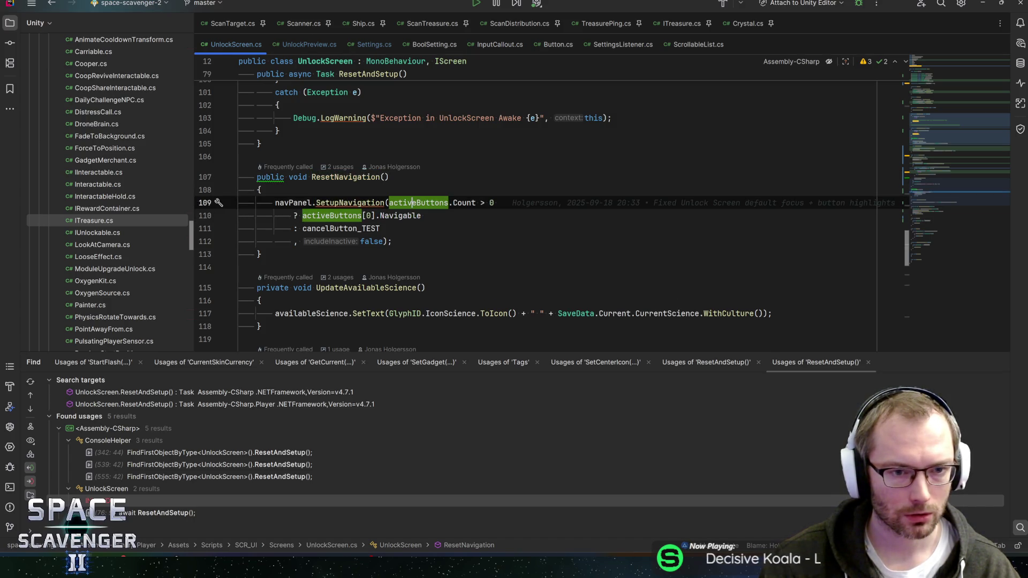
pyautogui.keyDown('ctrl'); pyautogui.click(350, 202); pyautogui.keyUp('ctrl')
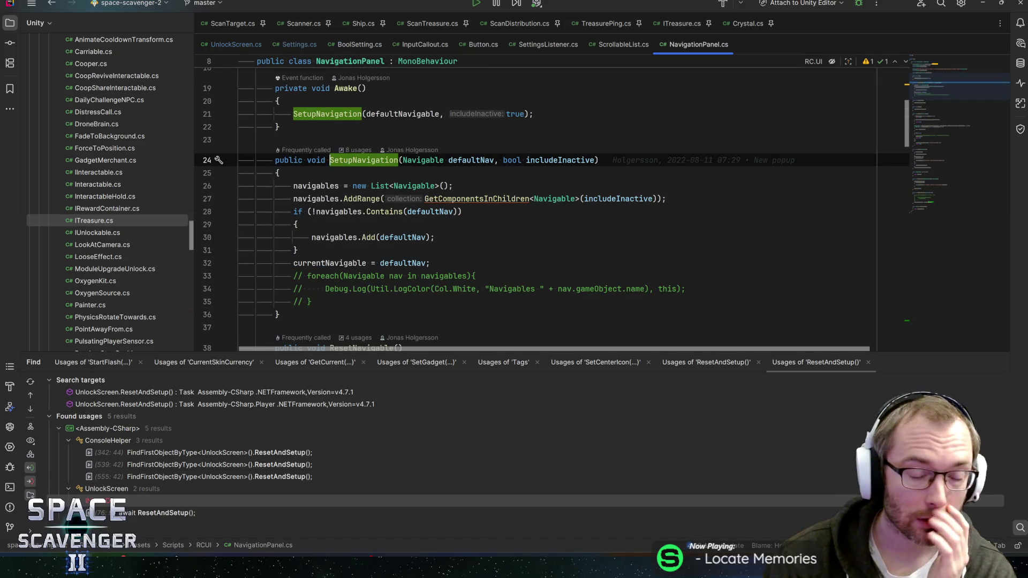
pyautogui.hotkey('ctrl', 'alt', 'Left')
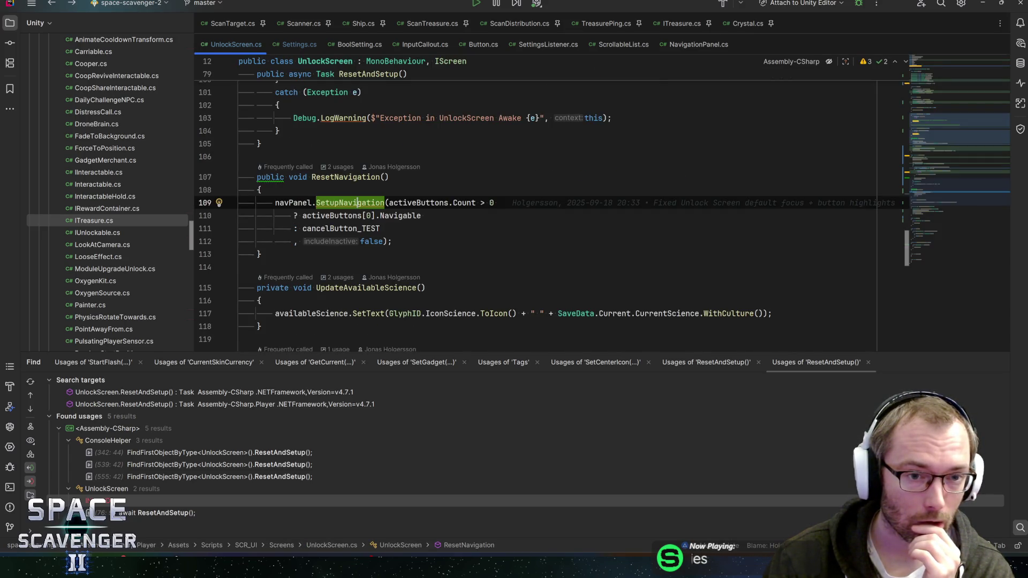
pyautogui.click(345, 177)
pyautogui.hotkey('alt', 'F7')
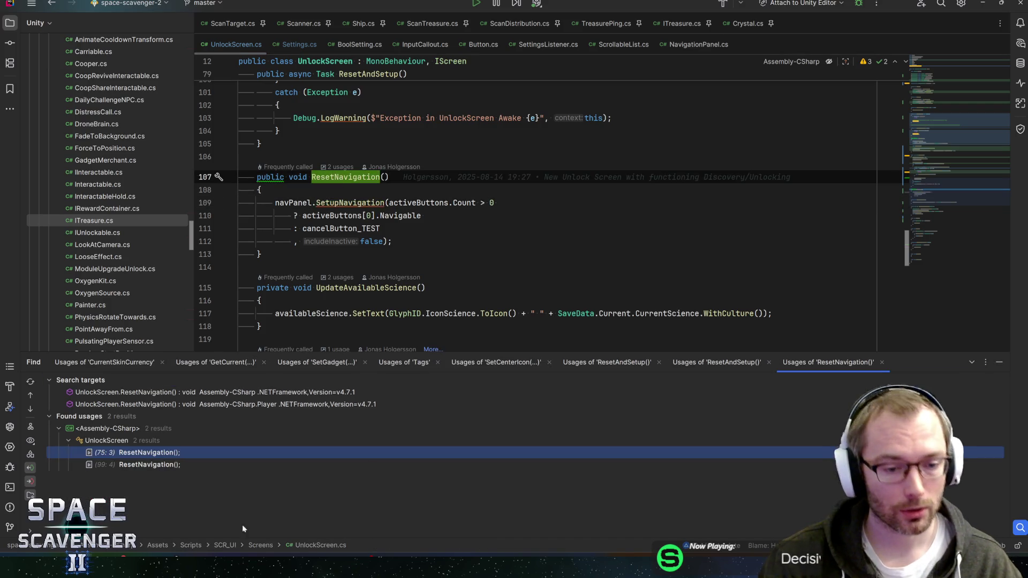
# Visit the ResetNavigation calls in FilterUnlocked and ResetAndSetup, then add blank lines after SetupNavigation
pyautogui.doubleClick(130, 453)
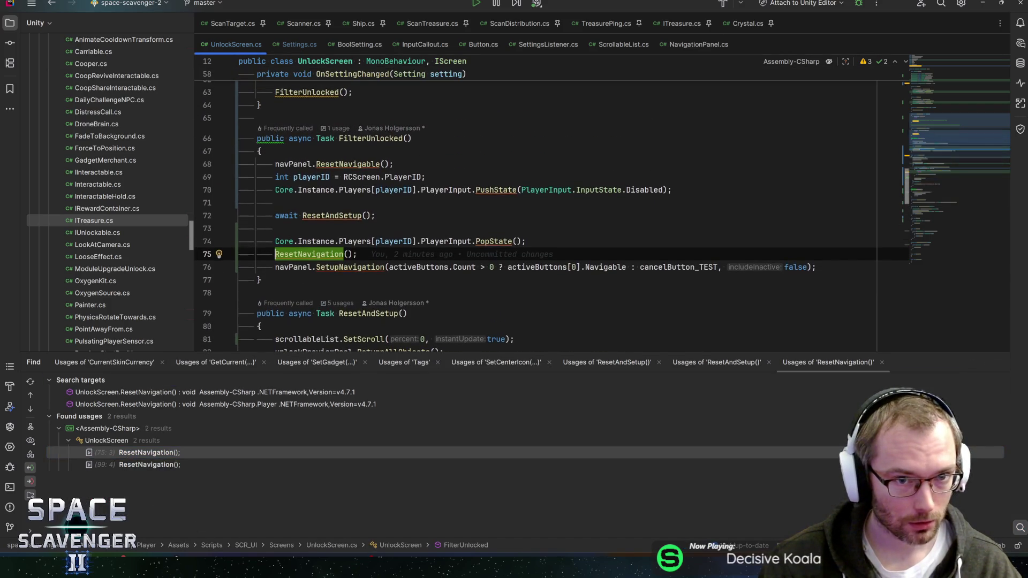
pyautogui.doubleClick(136, 465)
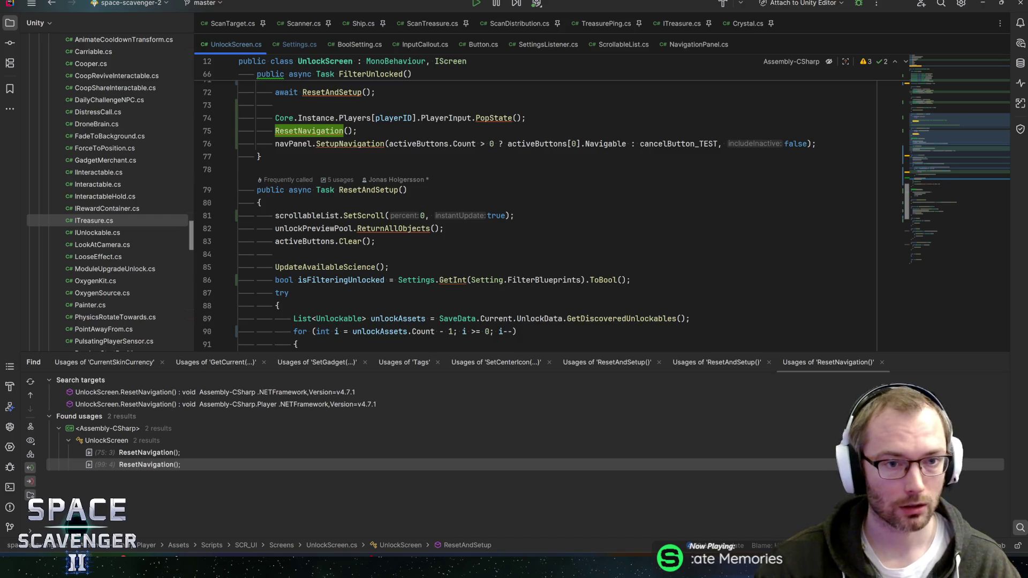
pyautogui.scroll(-1, 551, 214)
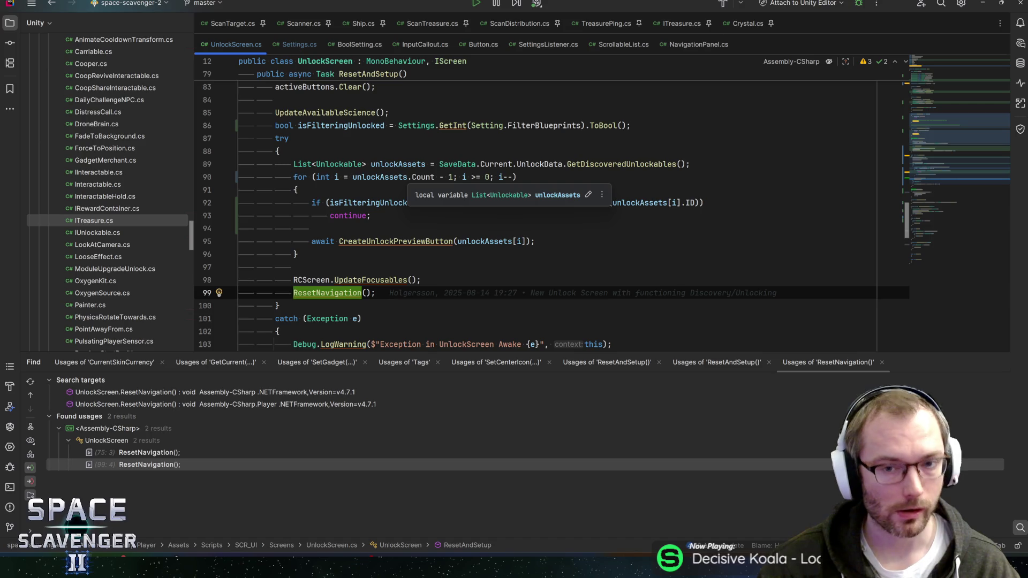
pyautogui.scroll(8, 551, 214)
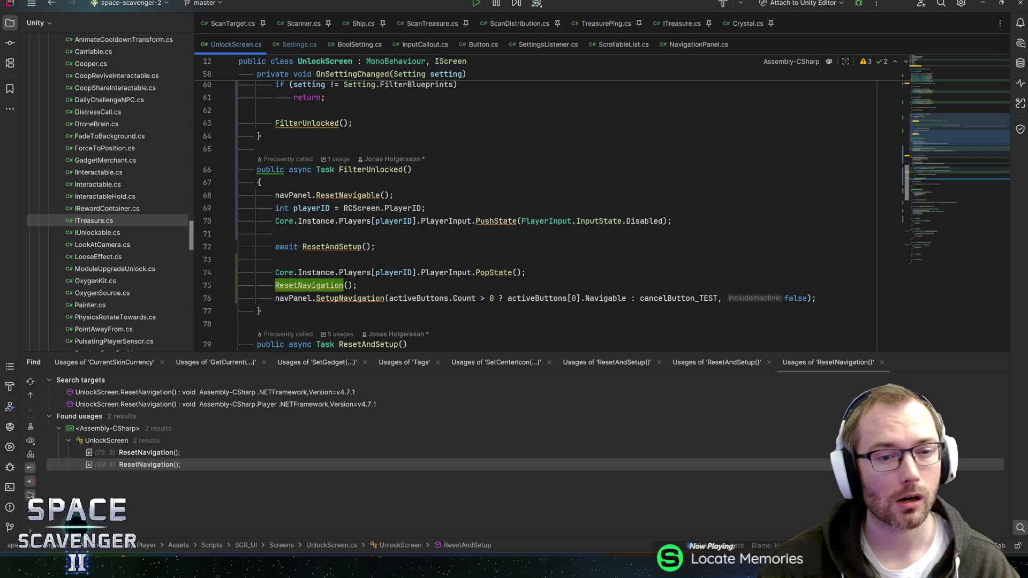
pyautogui.scroll(-3, 556, 214)
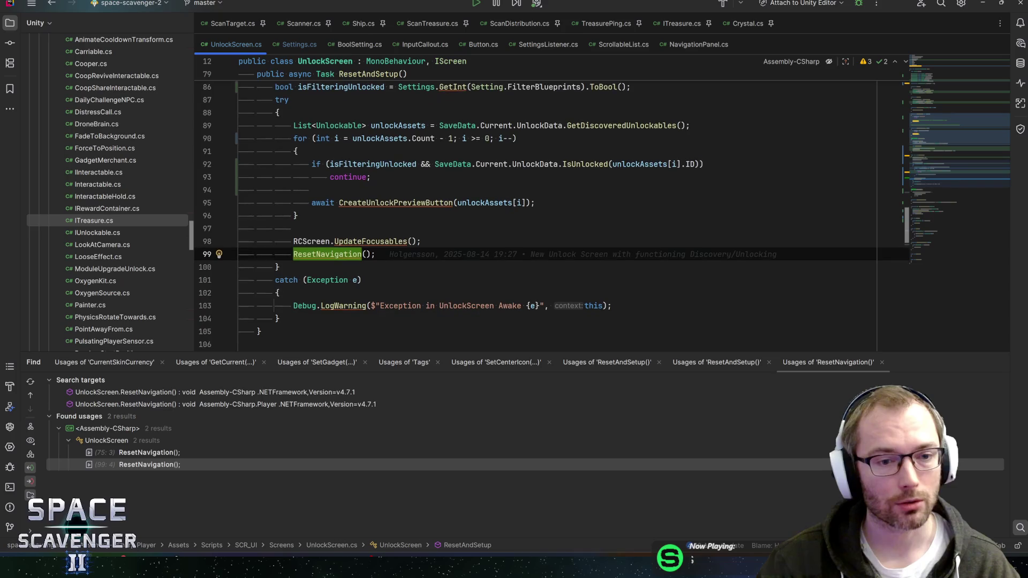
pyautogui.scroll(4, 326, 257)
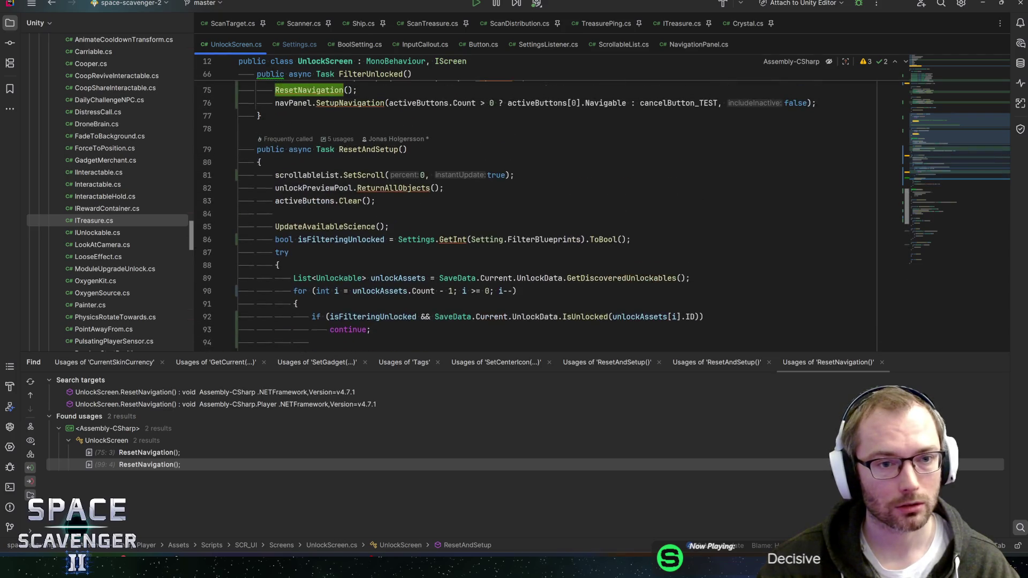
pyautogui.scroll(4, 535, 209)
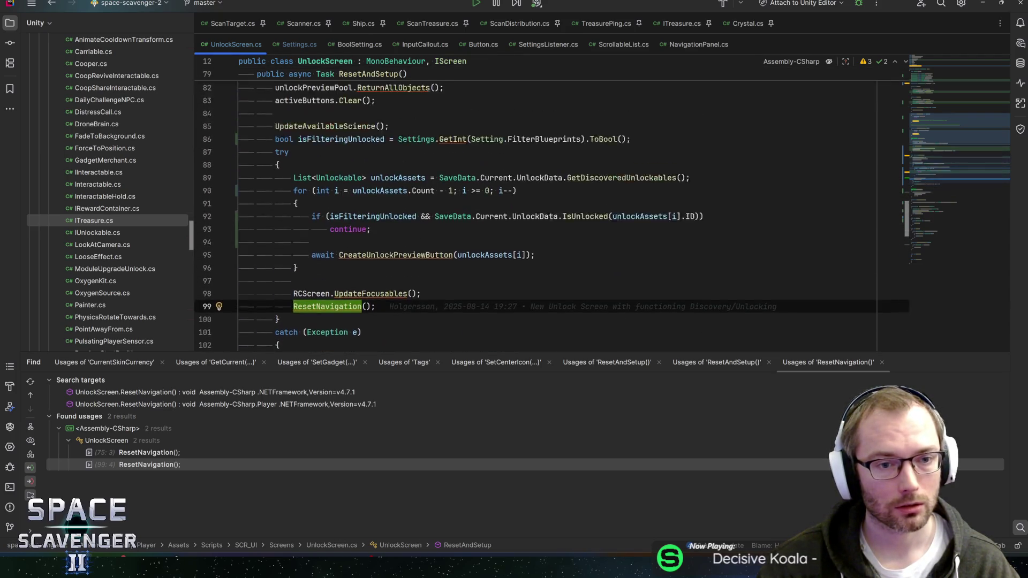
pyautogui.scroll(-6, 535, 208)
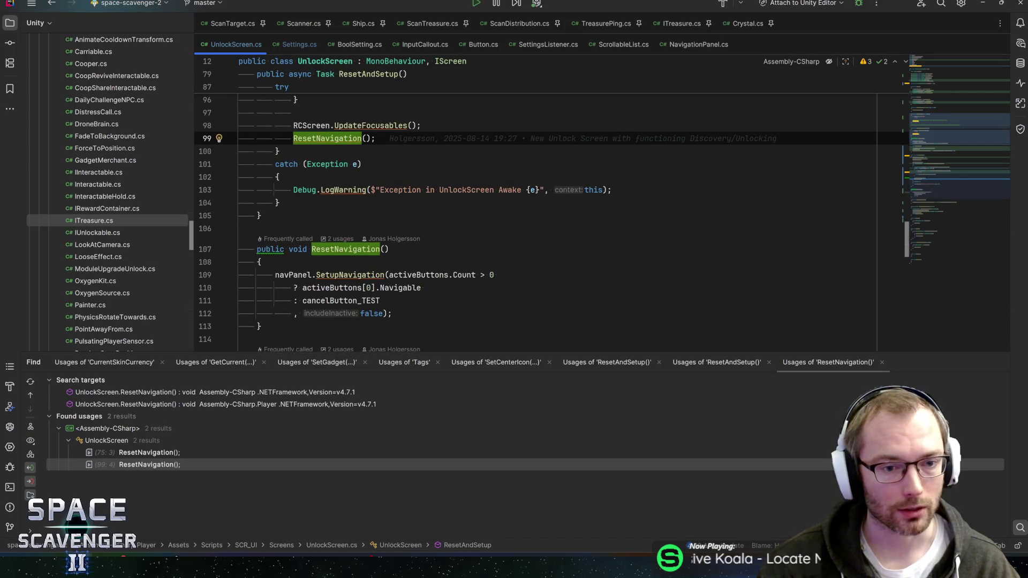
pyautogui.click(392, 313)
pyautogui.press('Return')
pyautogui.press('Return')
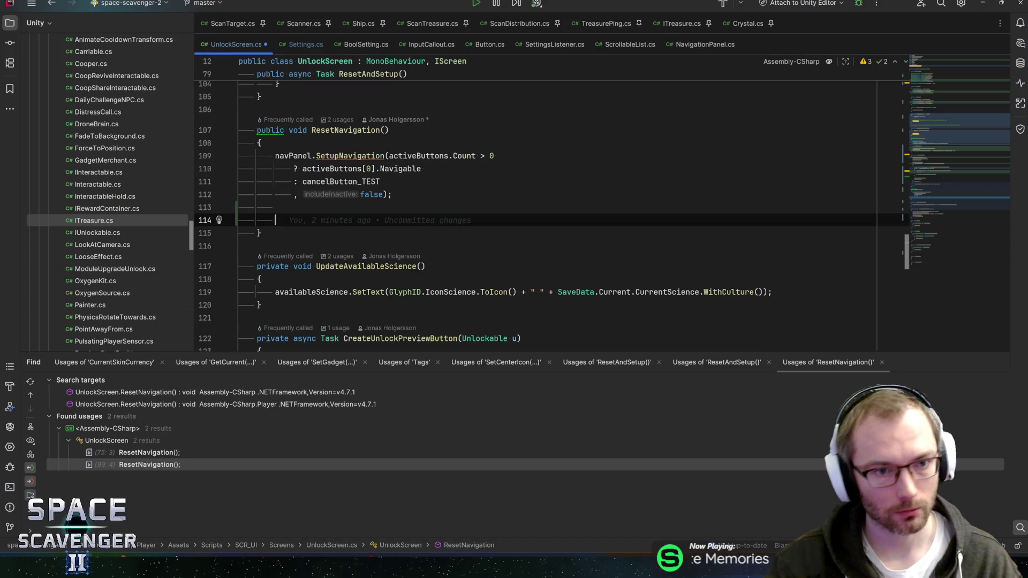
# Review RCScreen, CreateUnlockPreviewButton and activeButtons usages, then navigate back to ResetNavigation
pyautogui.scroll(9, 535, 208)
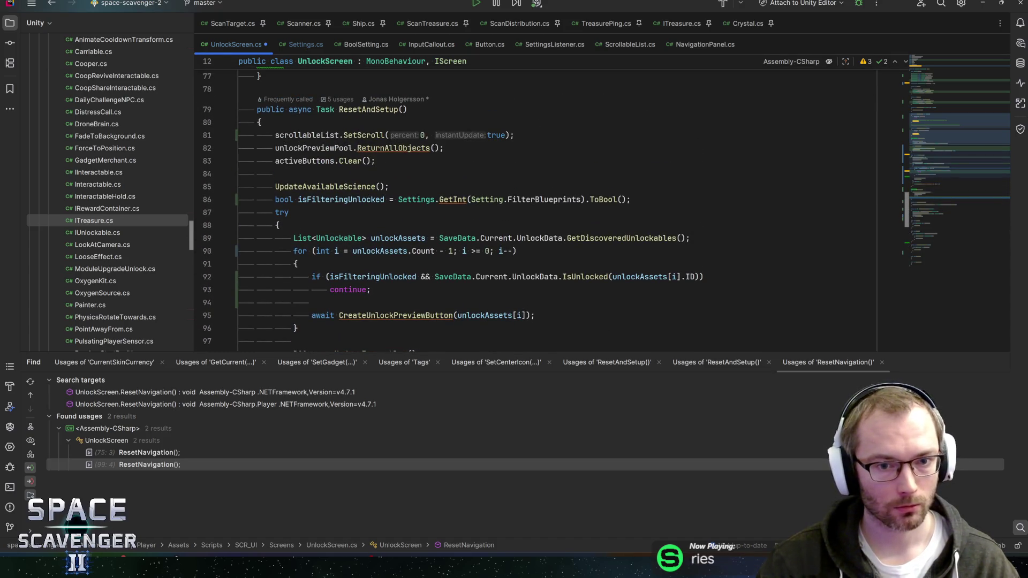
pyautogui.scroll(-3, 535, 209)
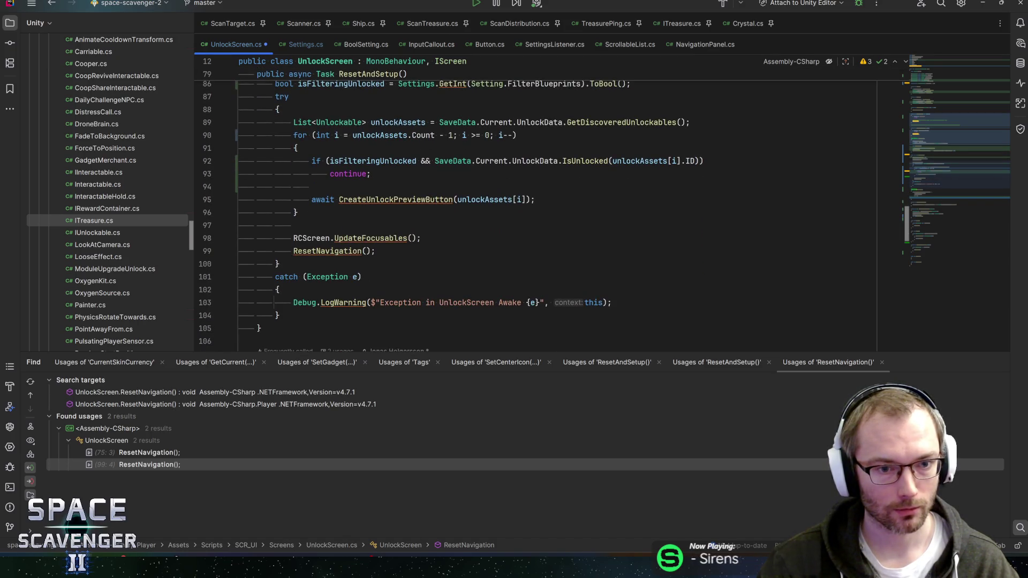
pyautogui.click(316, 237)
pyautogui.scroll(1, 316, 238)
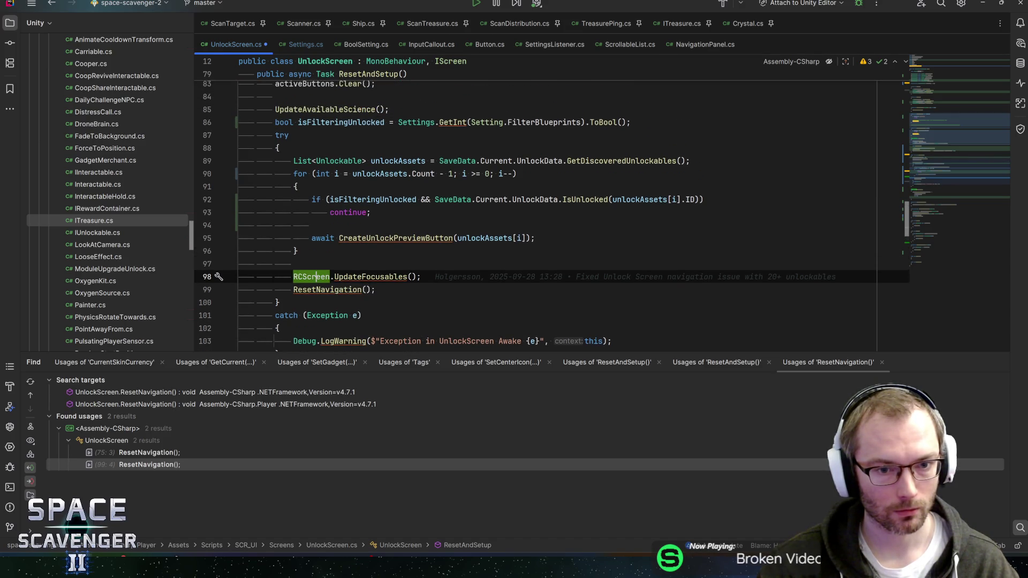
pyautogui.keyDown('ctrl'); pyautogui.click(396, 238); pyautogui.keyUp('ctrl')
pyautogui.doubleClick(305, 241)
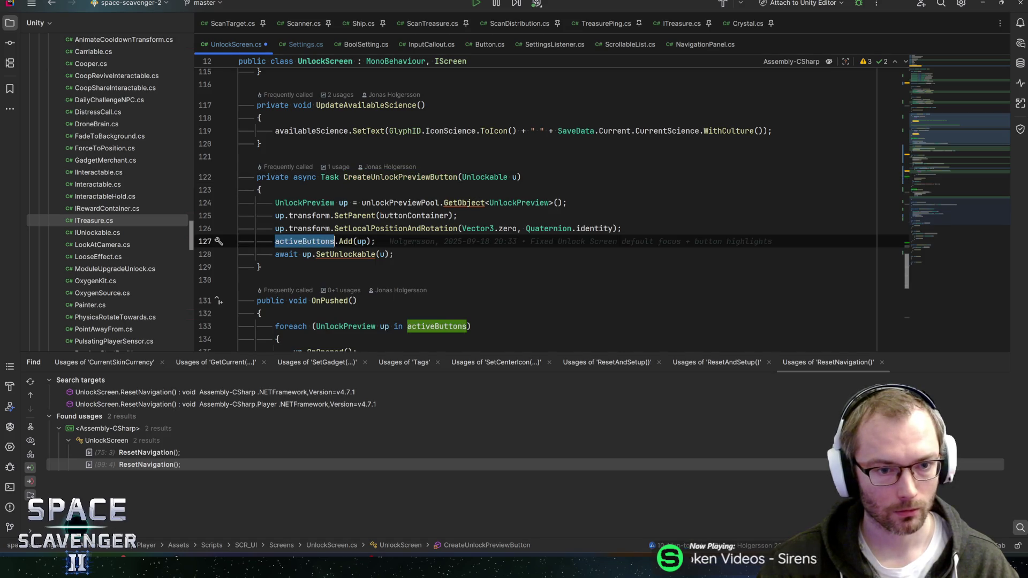
pyautogui.hotkey('ctrl', '-')
pyautogui.hotkey('ctrl', '-')
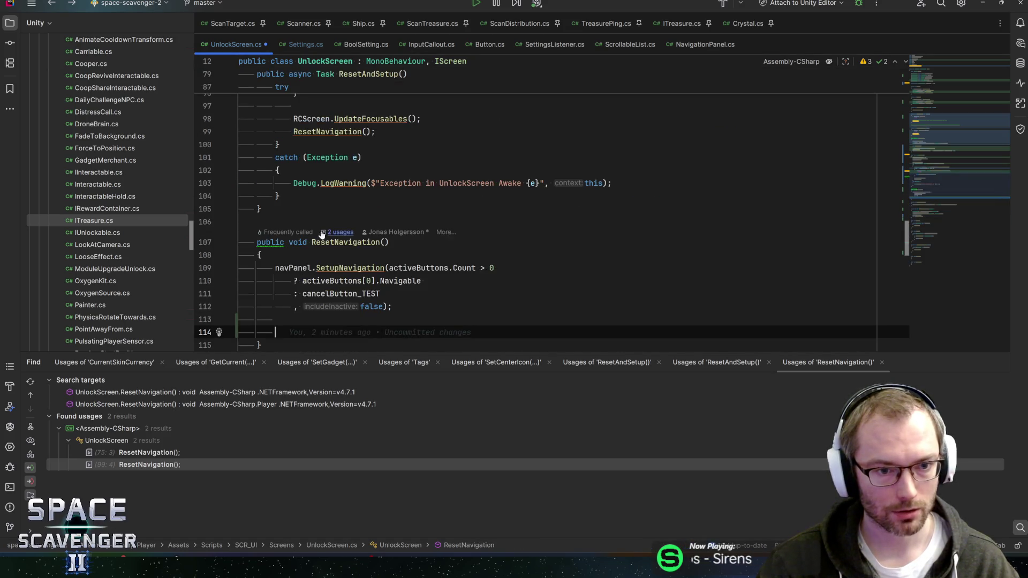
# Add an if (activeButtons.Count > 0) block calling RCScreen.SetNewFocusable in ResetNavigation
pyautogui.write('if (activeButtons')
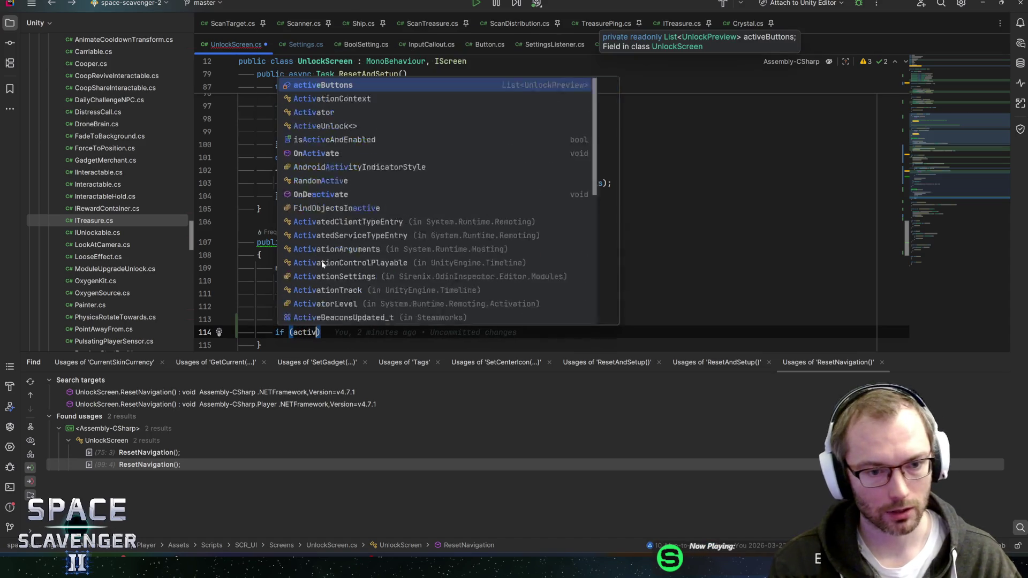
pyautogui.write('.Count > 0')
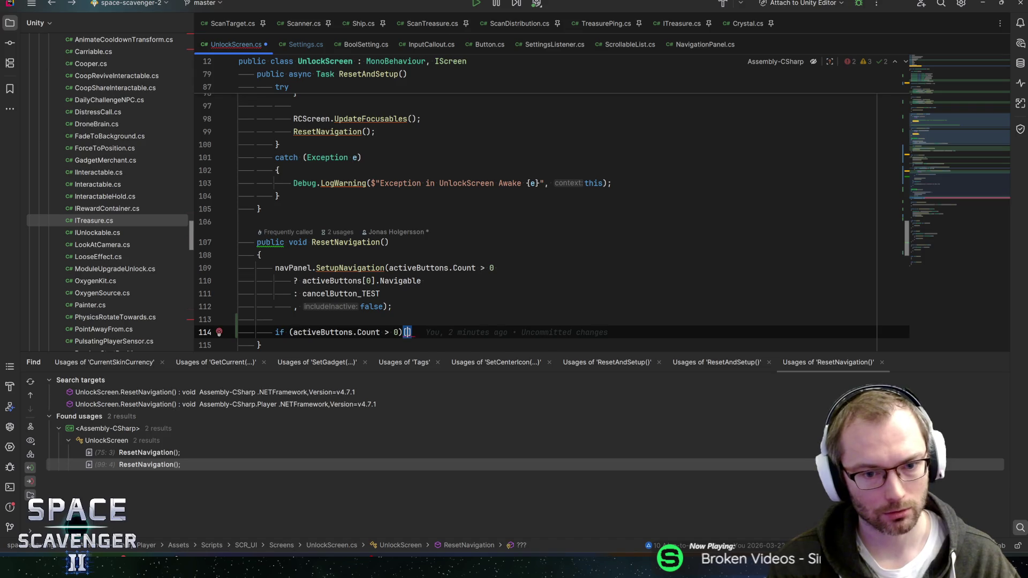
pyautogui.press('Return')
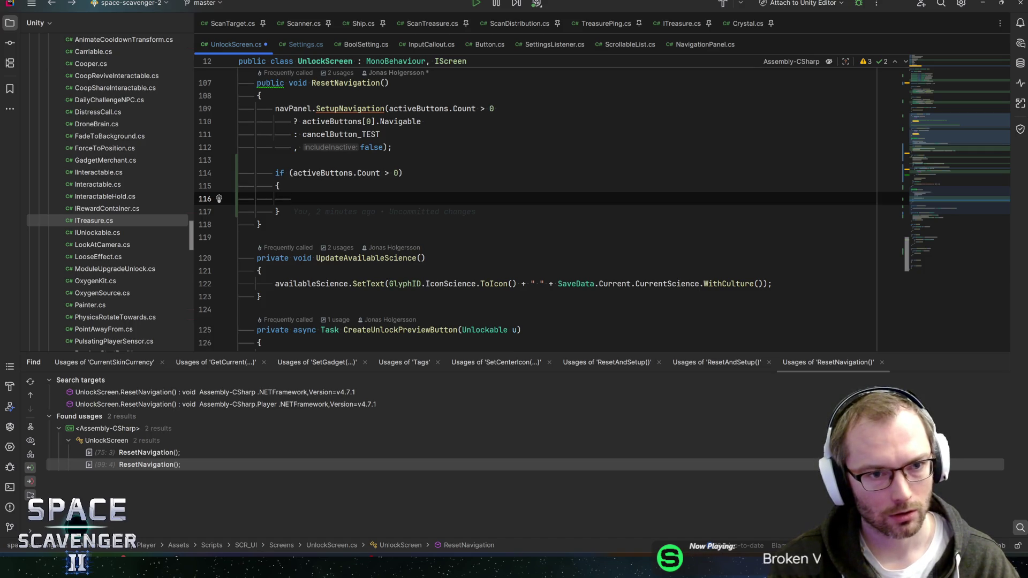
pyautogui.write('RCScreen.focu')
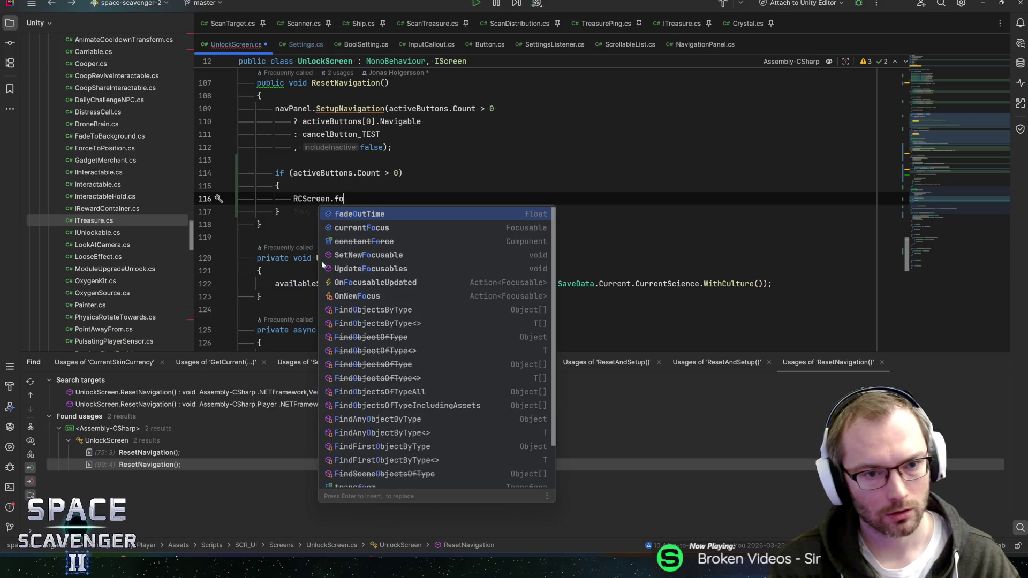
pyautogui.press('Down')
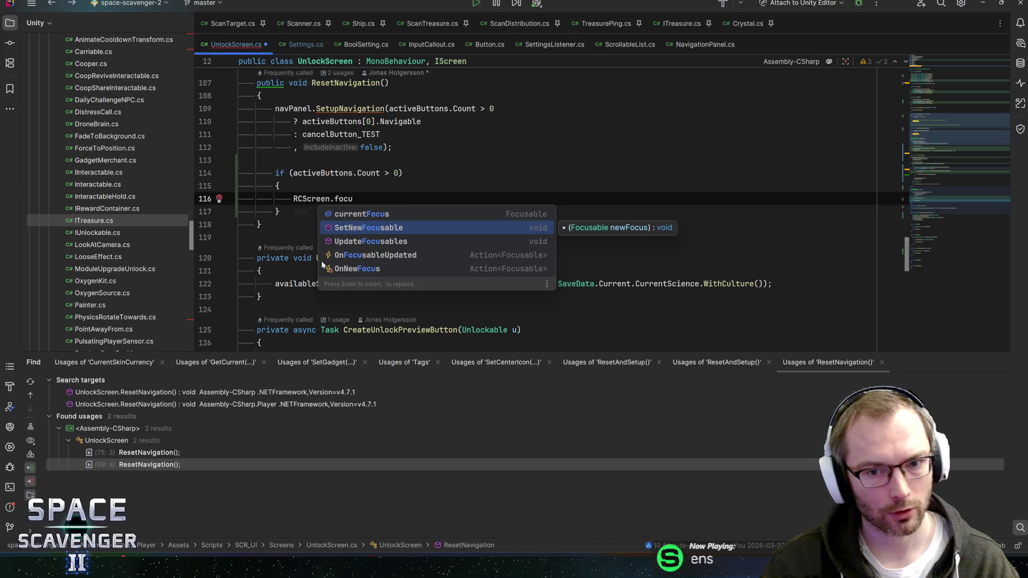
pyautogui.press('Return')
# Pass activeButtons[0].GetComponent<Focusable>() as the SetNewFocusable argument
pyautogui.write('activeButtons[0]')
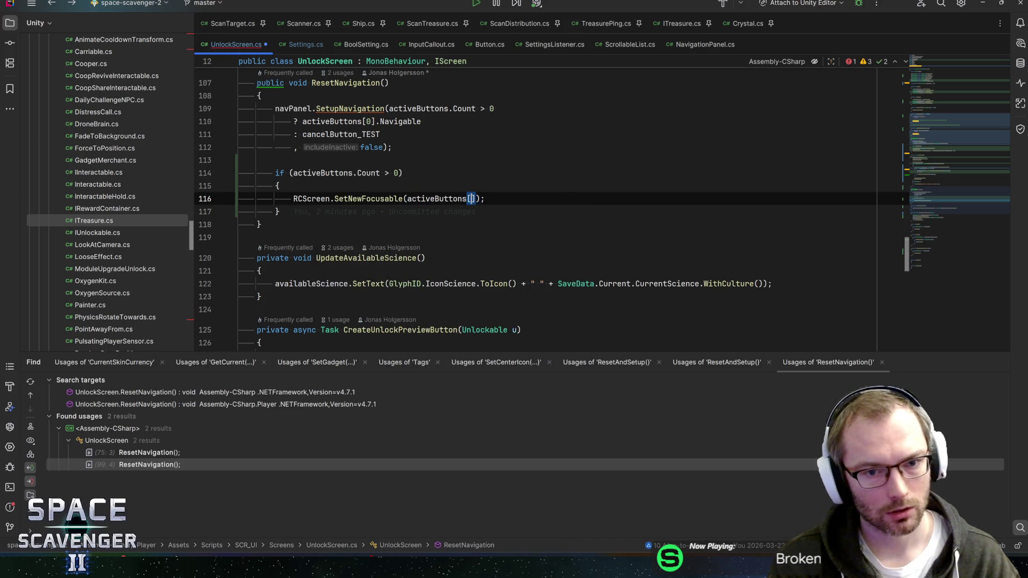
pyautogui.write('.foc')
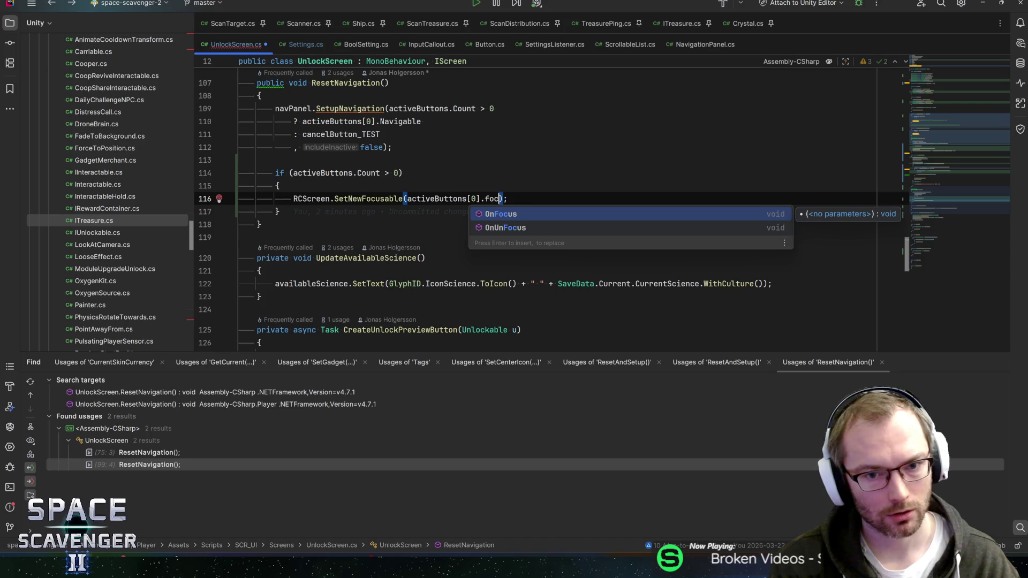
pyautogui.press('BackSpace')
pyautogui.press('BackSpace')
pyautogui.press('BackSpace')
pyautogui.write('getco')
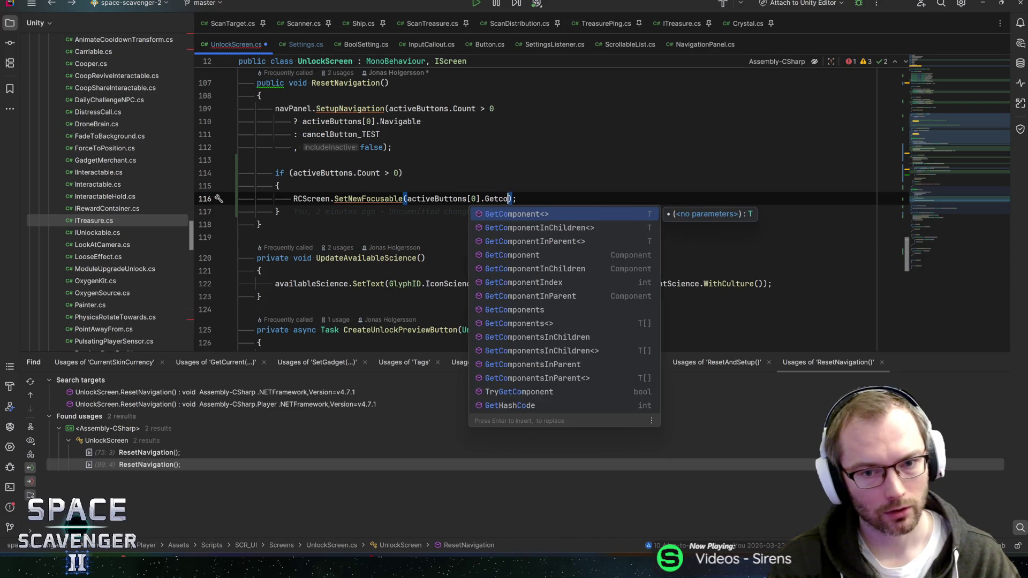
pyautogui.press('Return')
pyautogui.write('Focusable>(')
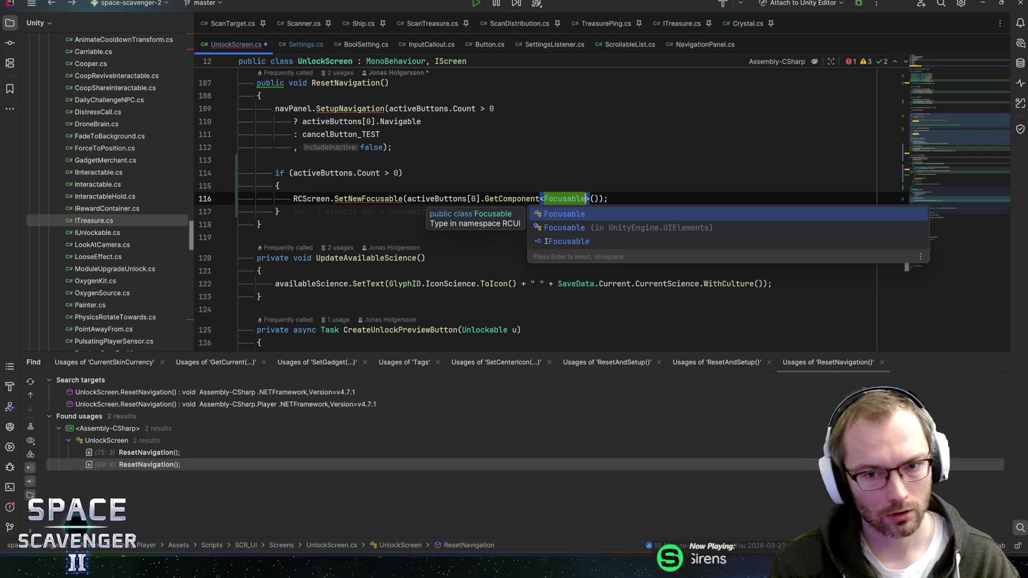
pyautogui.press('Return')
pyautogui.press('End')
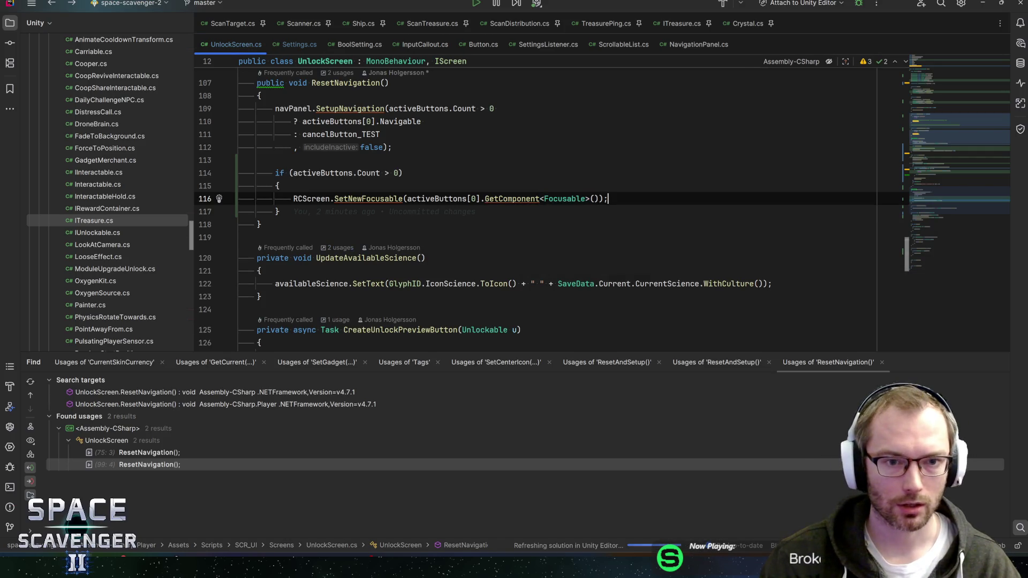
pyautogui.hotkey('alt', 'Tab')
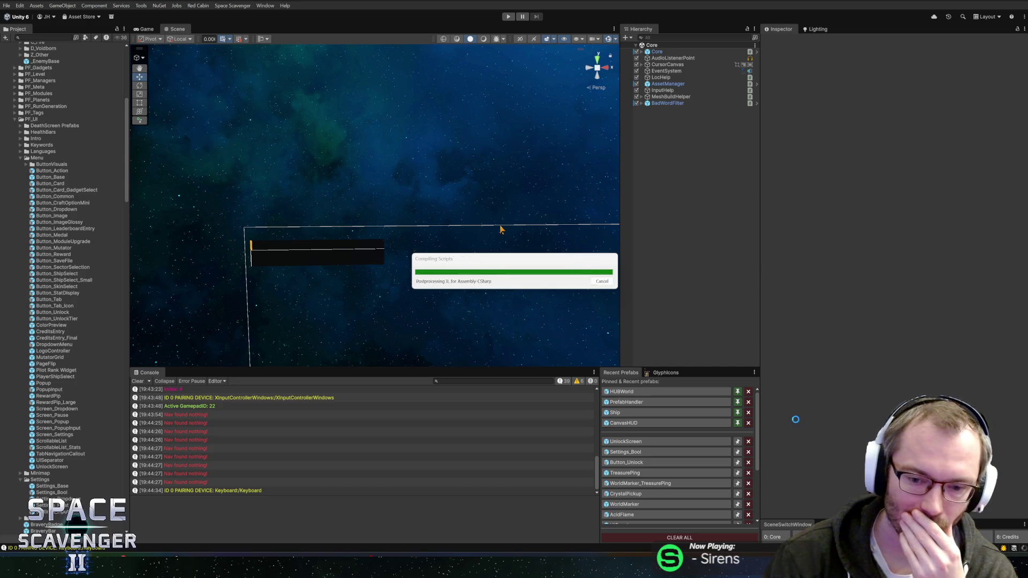
# Inspect the Button_Unlock prefab, return to the Core scene, and start Play mode
pyautogui.click(621, 465)
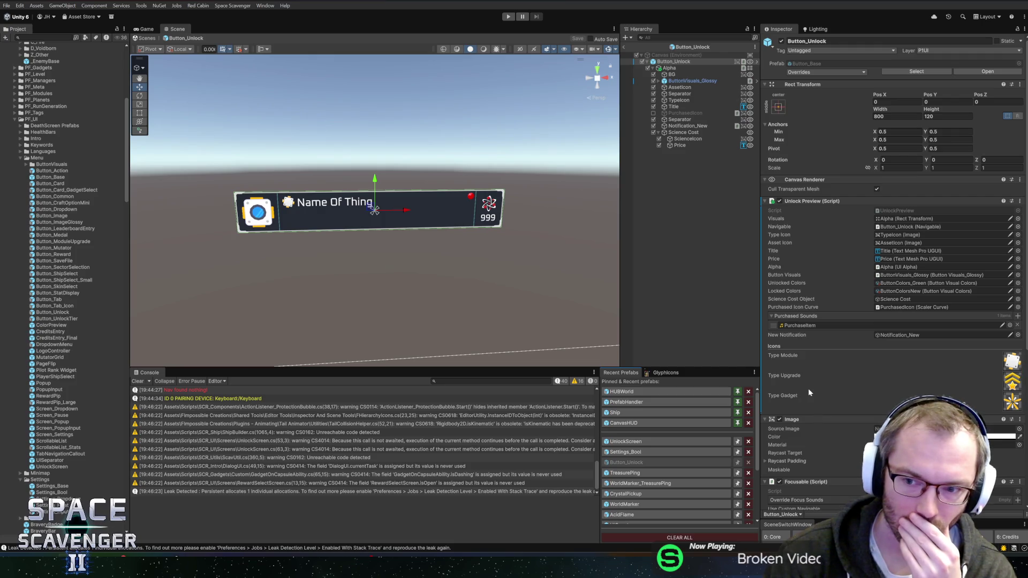
pyautogui.scroll(-5, 808, 387)
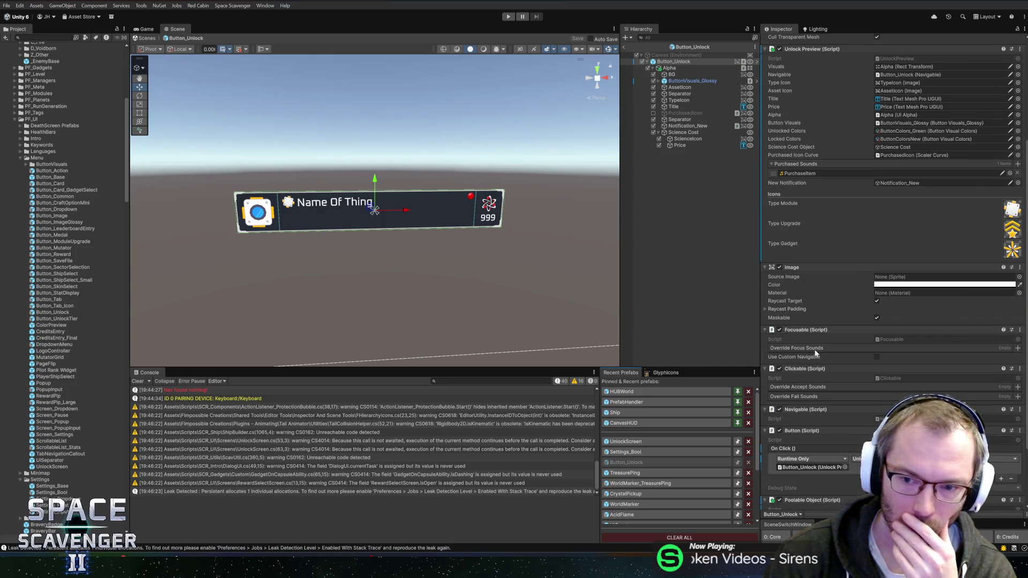
pyautogui.click(623, 46)
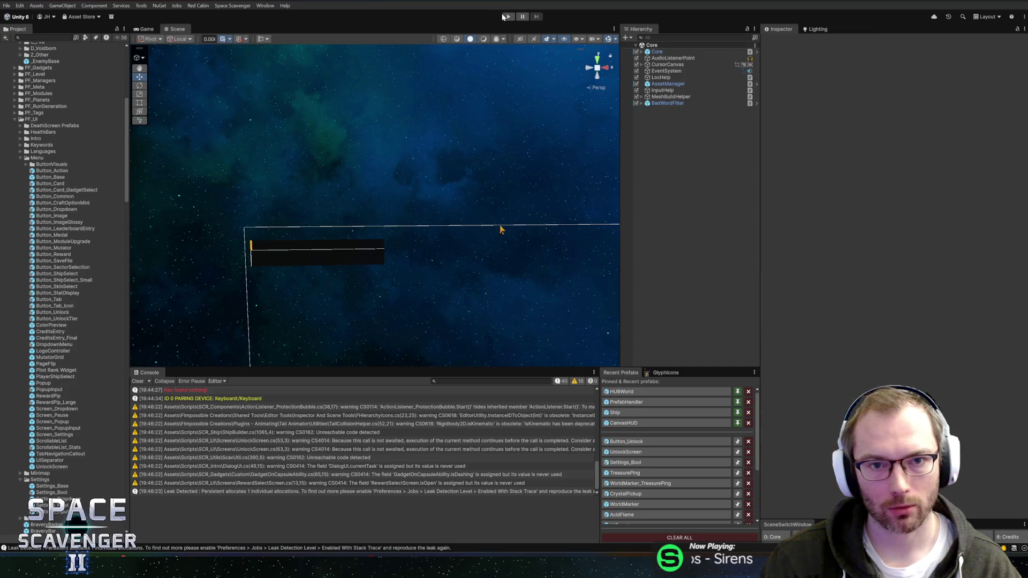
pyautogui.click(504, 17)
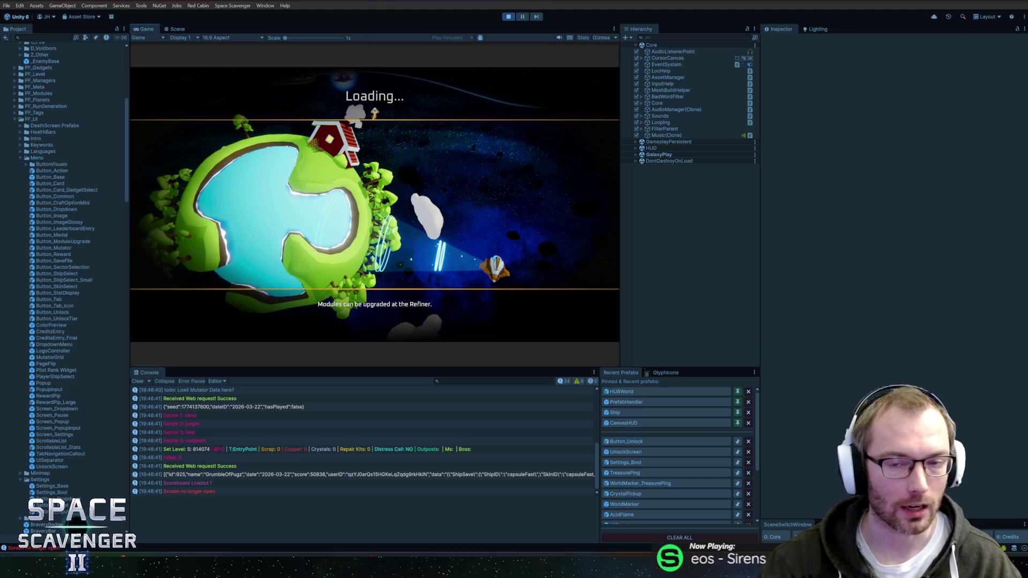
# Maximize the Game view, fly the ship to Ghoran's research station, and talk to Ghoran
pyautogui.hotkey('shift', 'space')
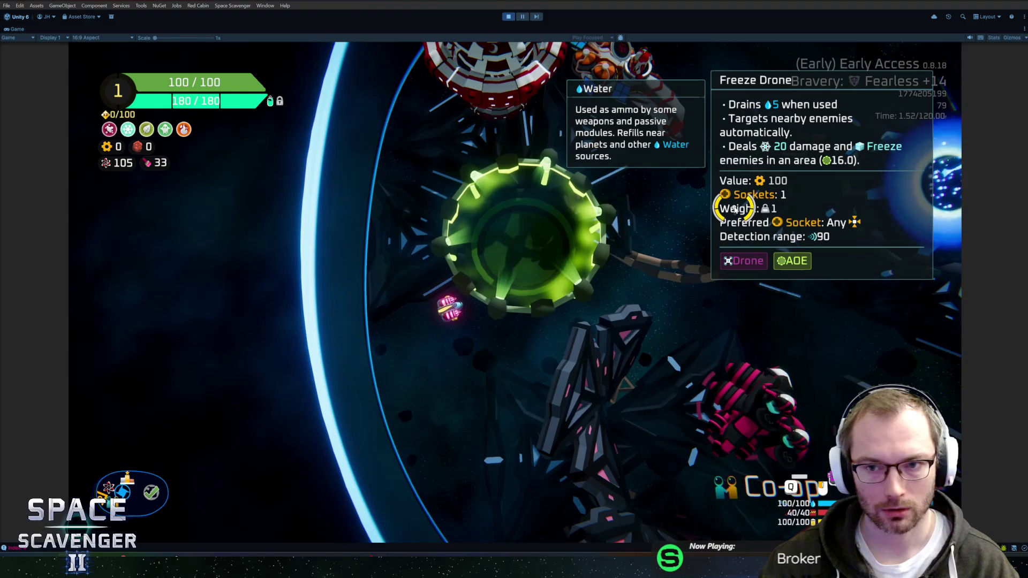
pyautogui.scroll(3, 735, 208)
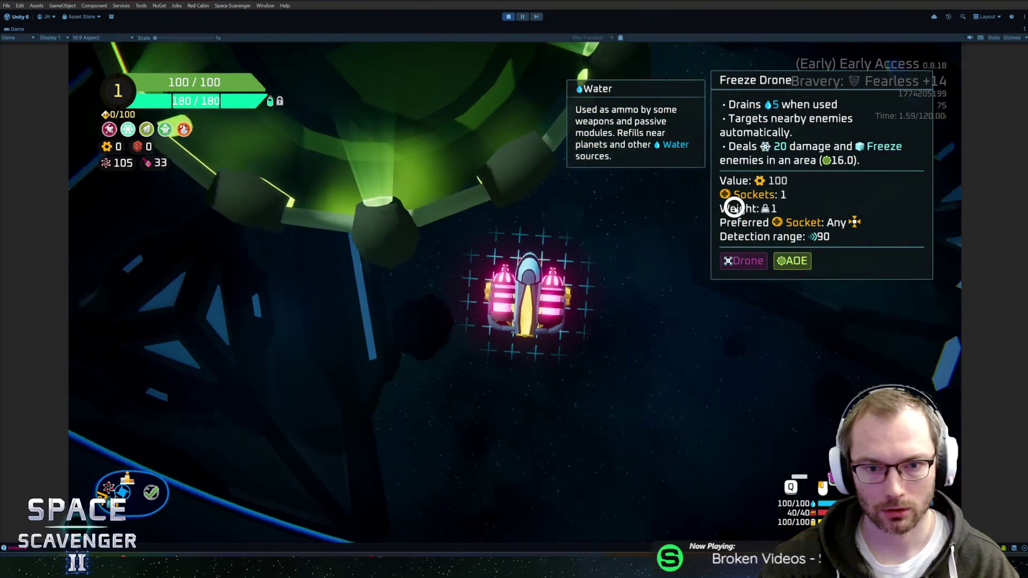
pyautogui.scroll(-3, 605, 153)
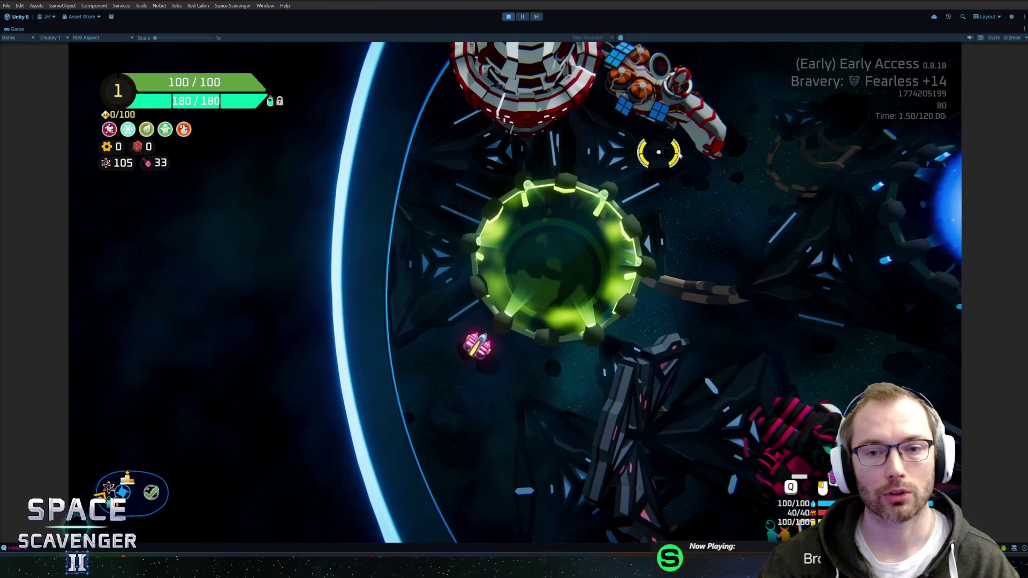
pyautogui.press('w')
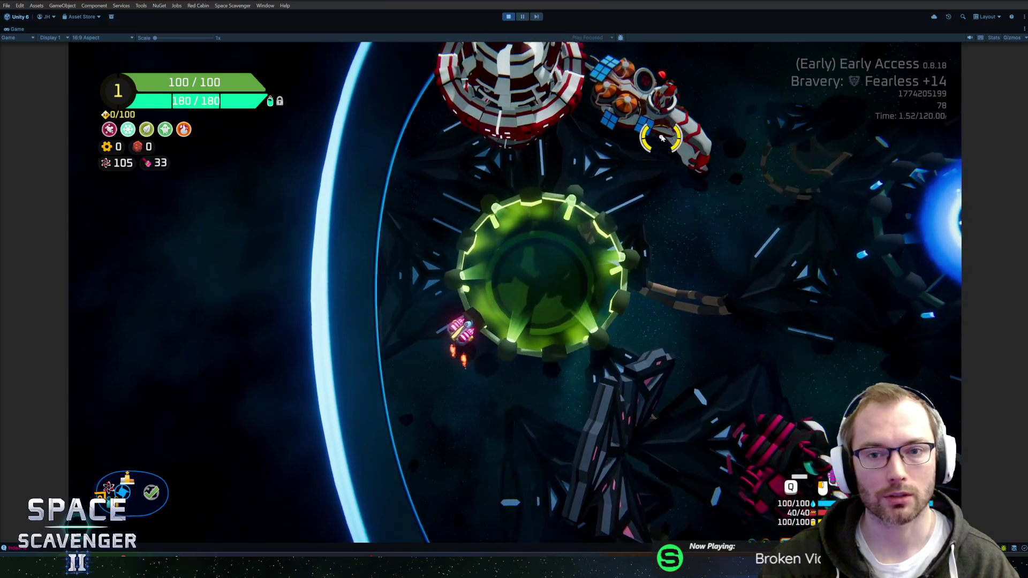
pyautogui.press('d')
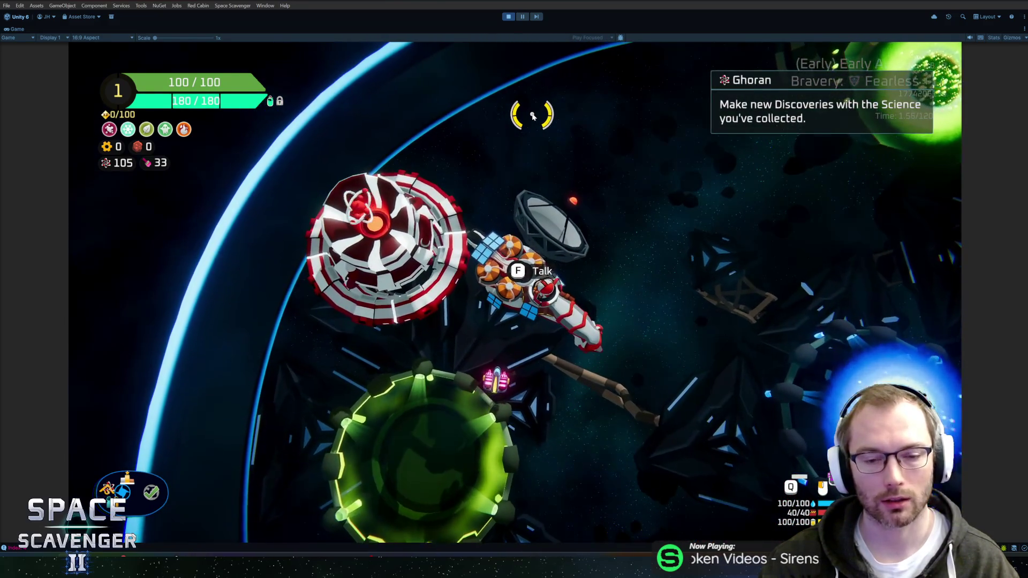
pyautogui.press('f')
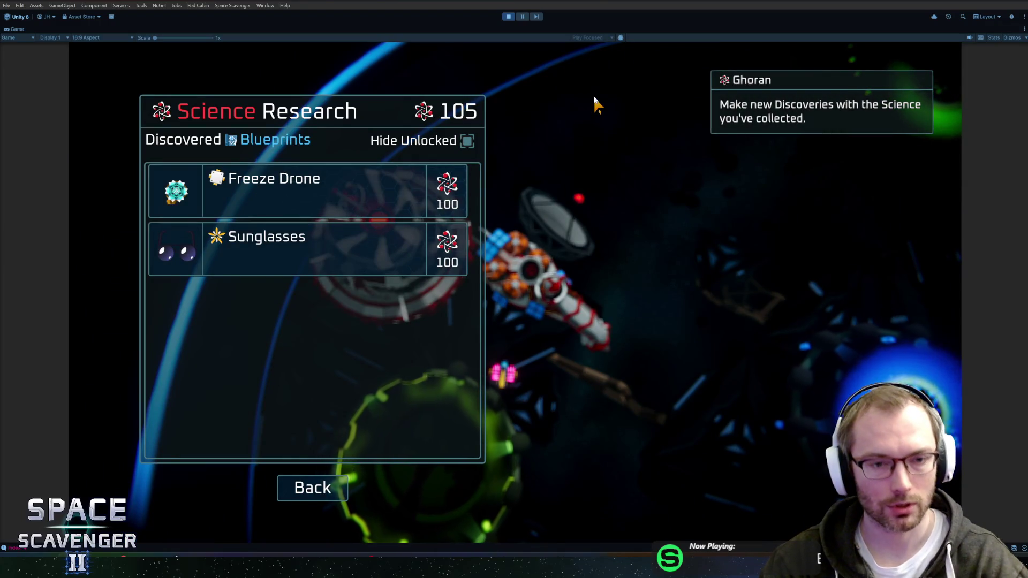
# Move focus down to Back, close the Science Research screen, and reopen it
pyautogui.press('Down')
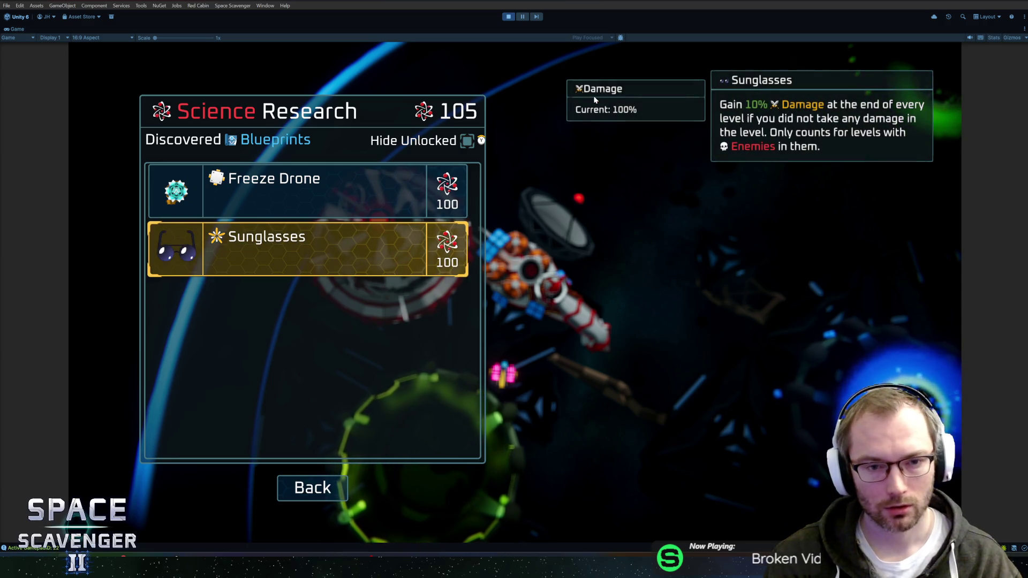
pyautogui.press('Down')
pyautogui.press('Return')
pyautogui.press('f')
# Toggle Hide Unlocked repeatedly while focus sits on Freeze Drone, Sunglasses, Poison Drone, Snow Catapult and Water Tank
pyautogui.press('y')
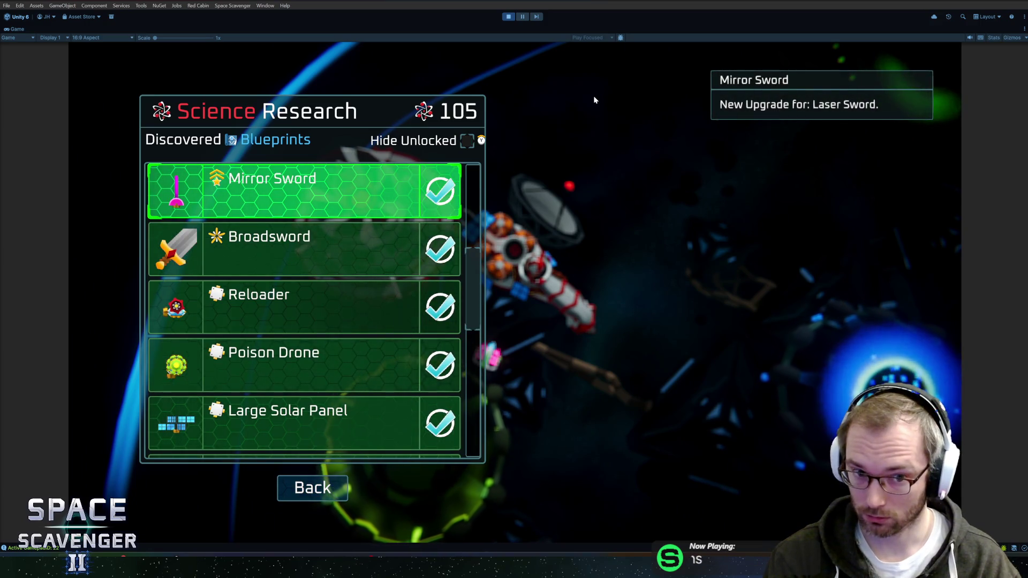
pyautogui.press('y')
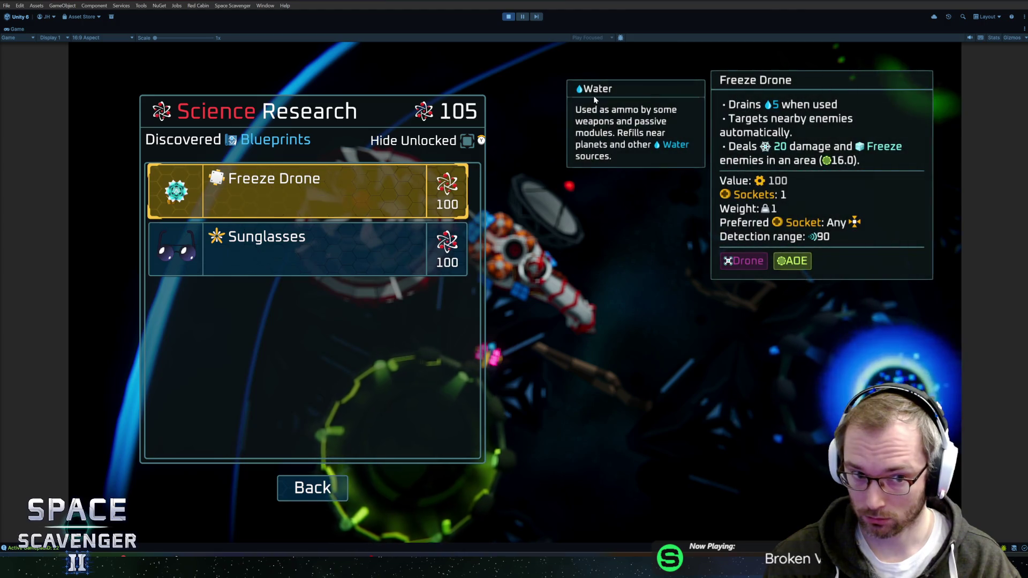
pyautogui.press('Down')
pyautogui.press('Up')
pyautogui.press('y')
pyautogui.press('Down')
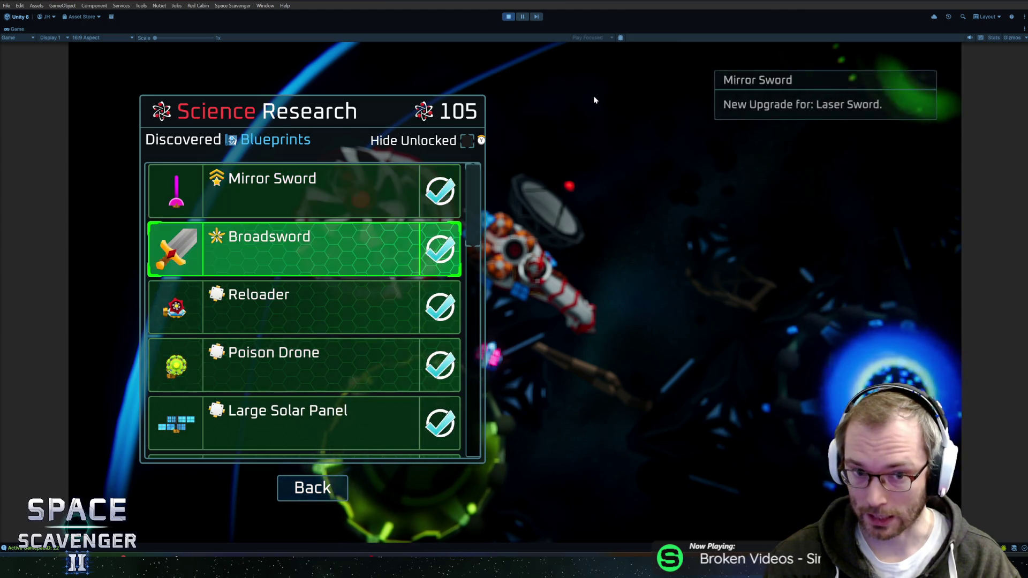
pyautogui.press('Down')
pyautogui.press('Down')
pyautogui.press('y')
pyautogui.press('Down')
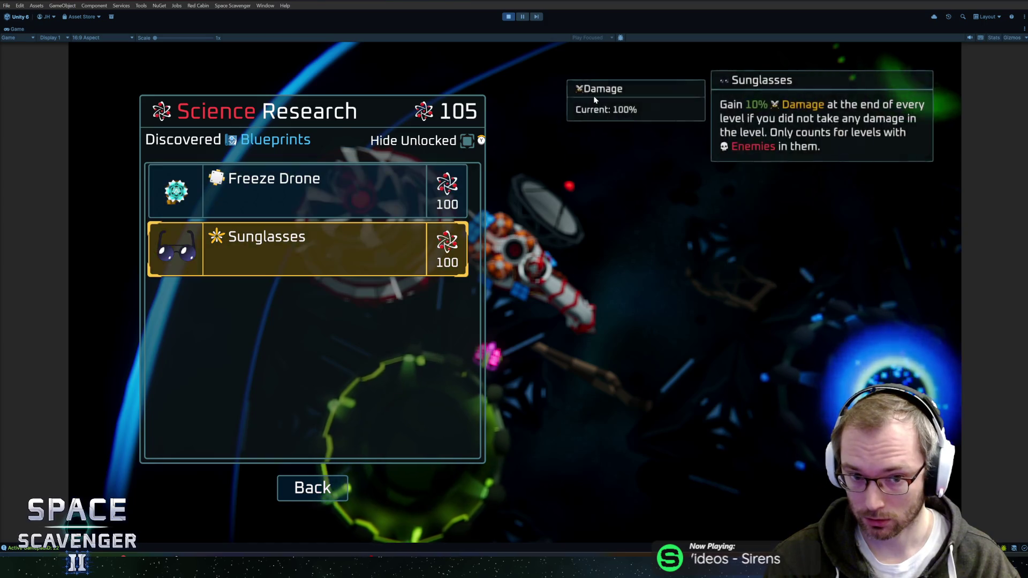
pyautogui.press('y')
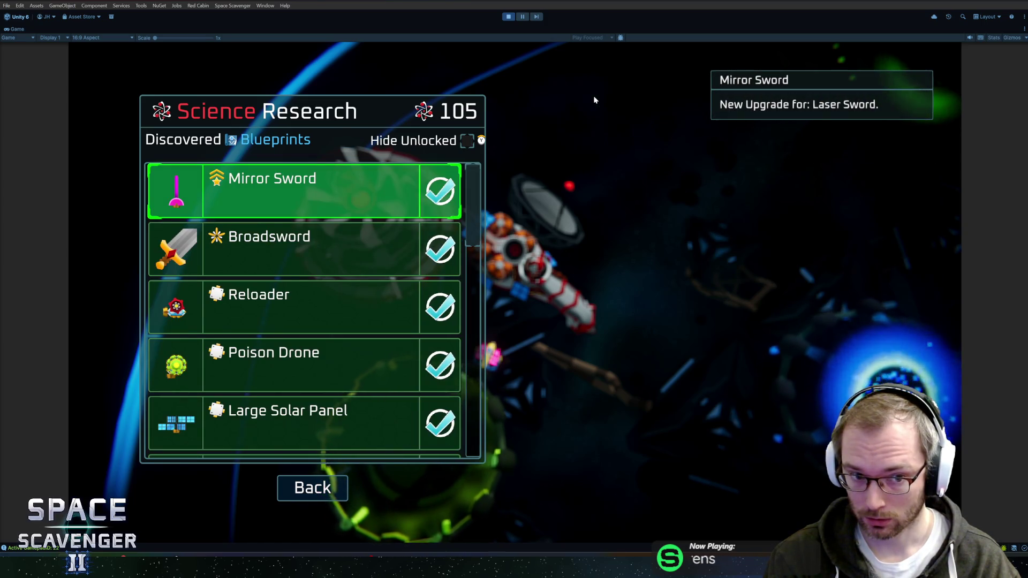
pyautogui.press('y')
pyautogui.press('y')
pyautogui.press('Down')
pyautogui.press('Down')
pyautogui.press('Down')
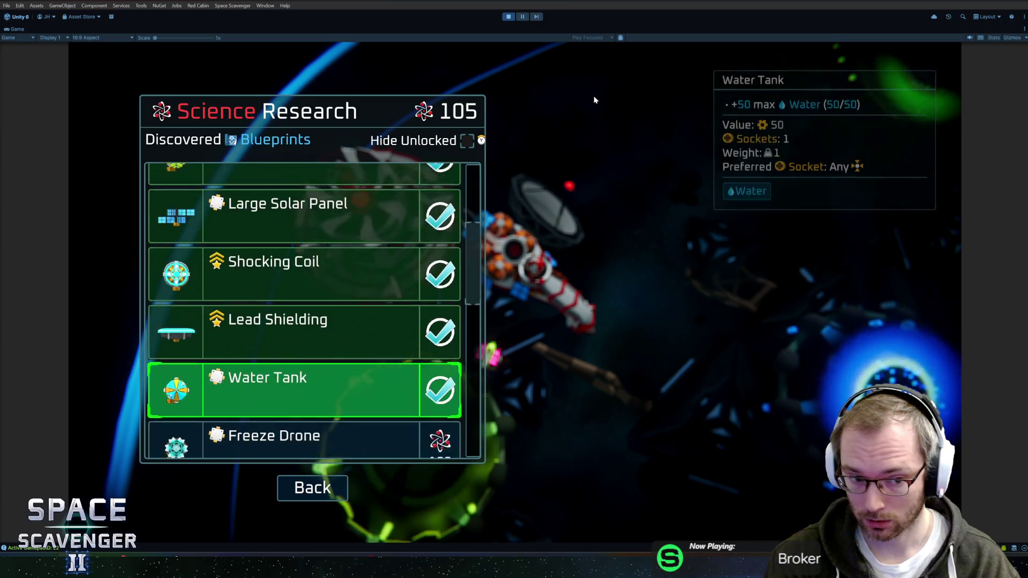
pyautogui.press('Down')
pyautogui.press('Down')
pyautogui.press('Down')
pyautogui.press('y')
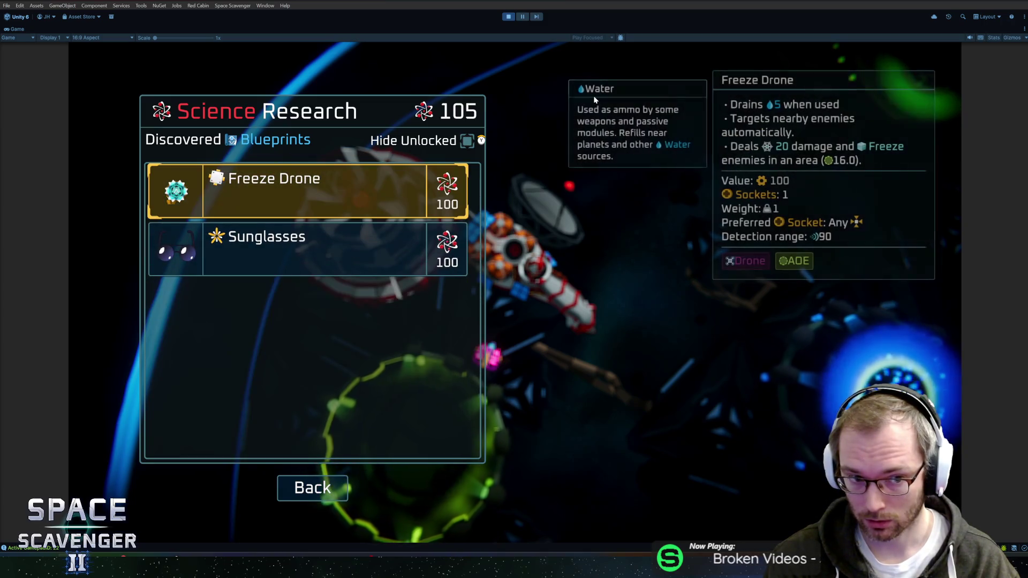
pyautogui.press('Down')
pyautogui.press('y')
pyautogui.press('Down')
pyautogui.press('Down')
pyautogui.press('Down')
pyautogui.press('Down')
pyautogui.press('Down')
pyautogui.press('Down')
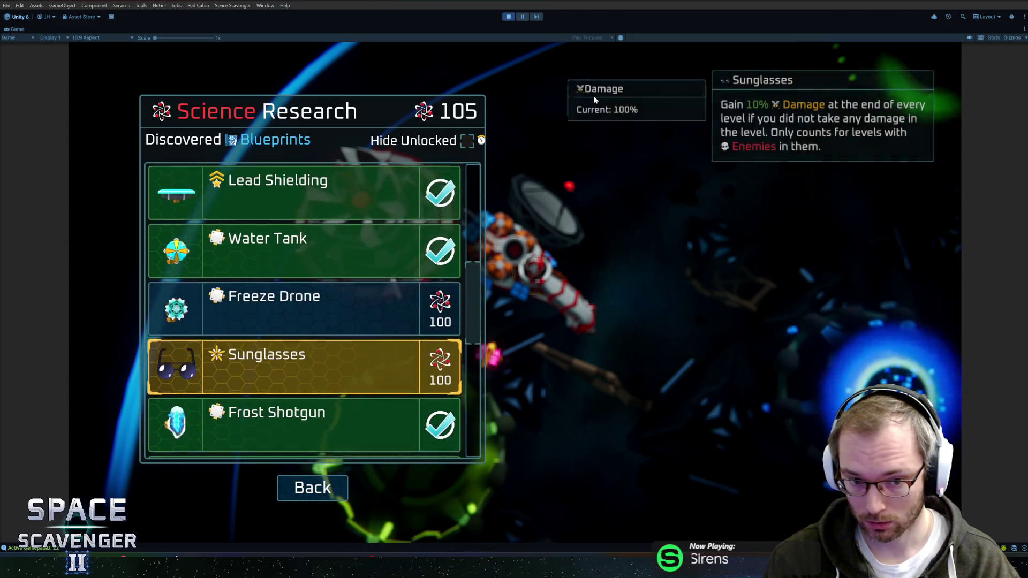
# Retest Hide Unlocked from Freeze Drone, Sunglasses and Lead Shielding to confirm focus is kept
pyautogui.press('y')
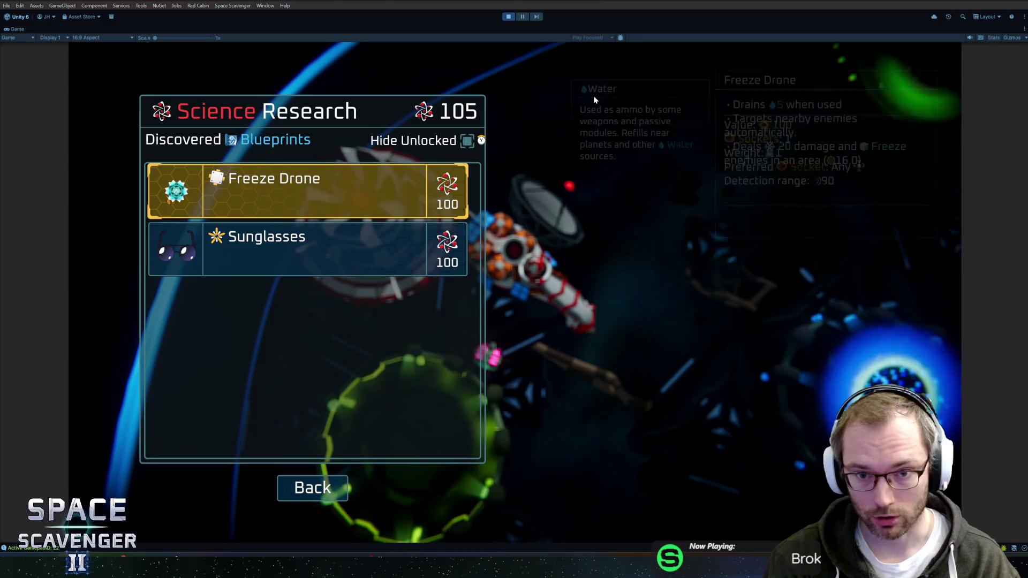
pyautogui.press('Down')
pyautogui.press('Up')
pyautogui.press('Down')
pyautogui.press('Up')
pyautogui.press('Down')
pyautogui.press('Up')
pyautogui.press('Down')
pyautogui.press('Up')
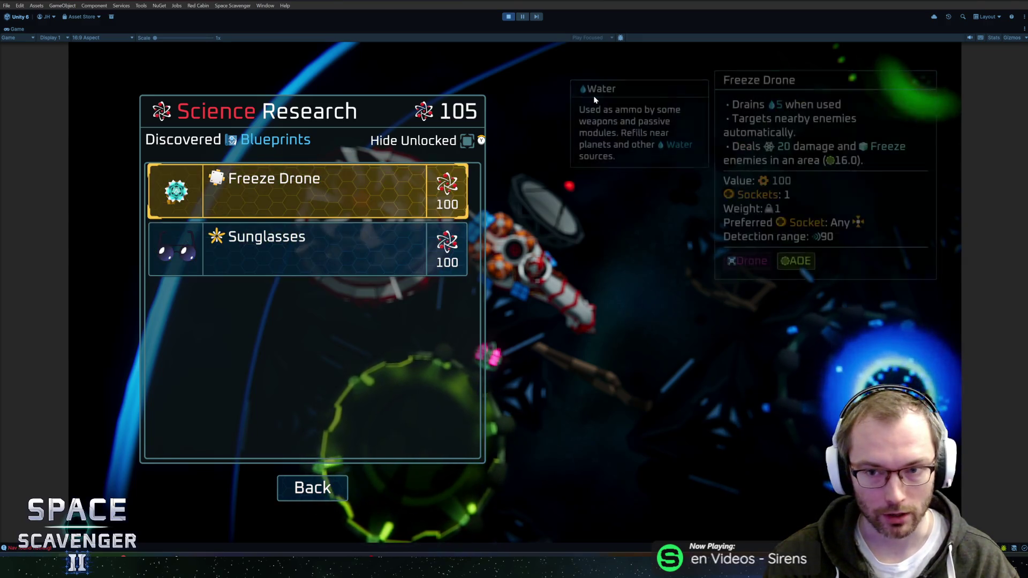
pyautogui.press('y')
pyautogui.press('Down')
pyautogui.press('Down')
pyautogui.press('Down')
pyautogui.press('Down')
pyautogui.press('Down')
pyautogui.press('Down')
pyautogui.press('Down')
pyautogui.press('Down')
pyautogui.press('Down')
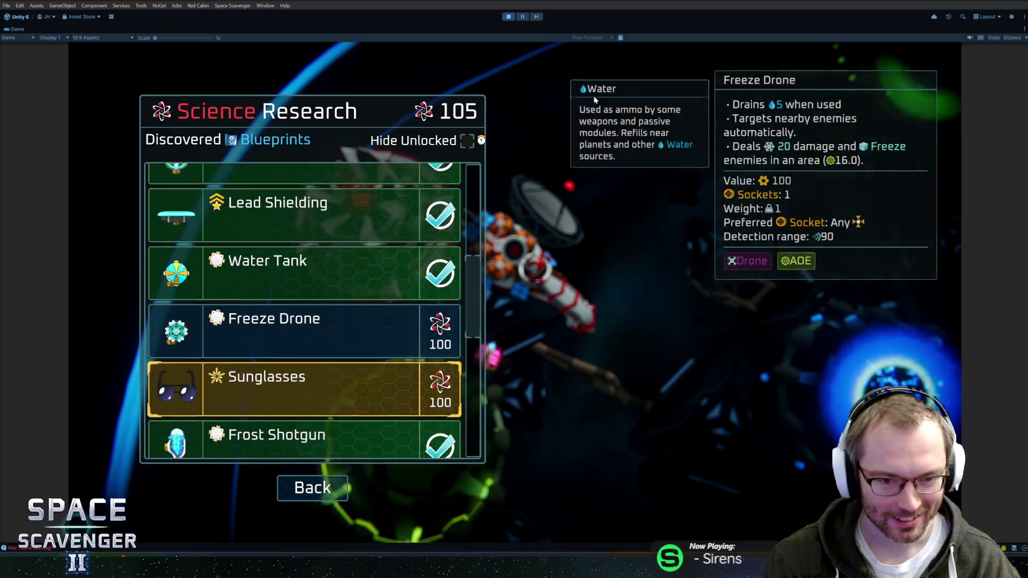
pyautogui.press('Down')
pyautogui.press('Down')
pyautogui.press('y')
# Close Science Research, stop Play mode, and switch to Rider
pyautogui.press('Escape')
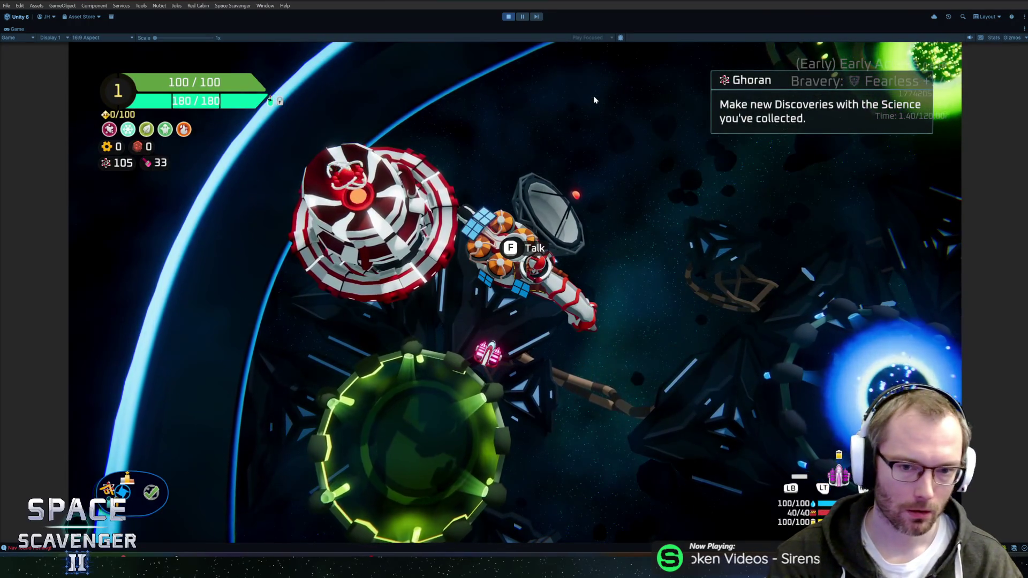
pyautogui.hotkey('ctrl', 'p')
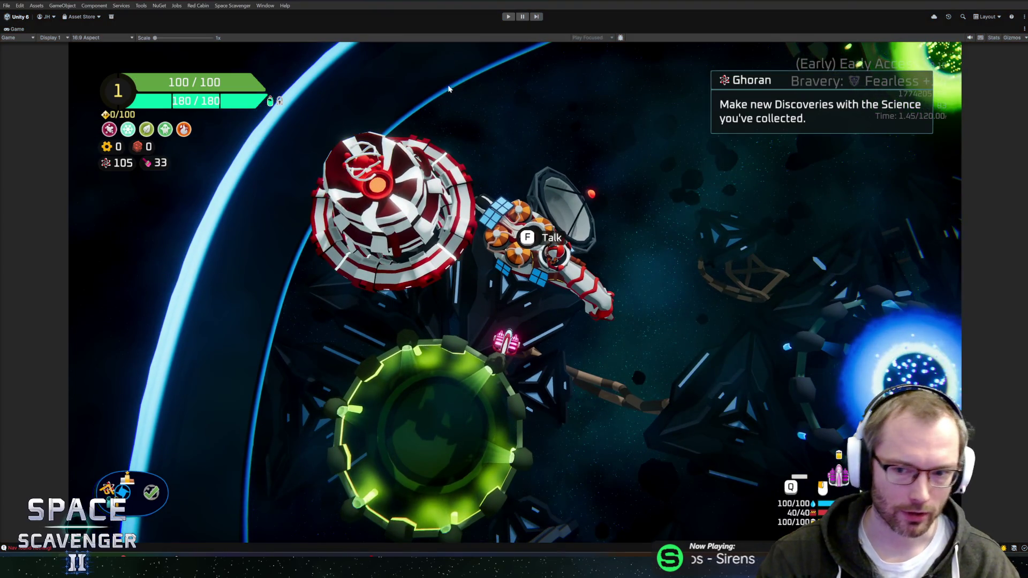
pyautogui.hotkey('alt', 'Tab')
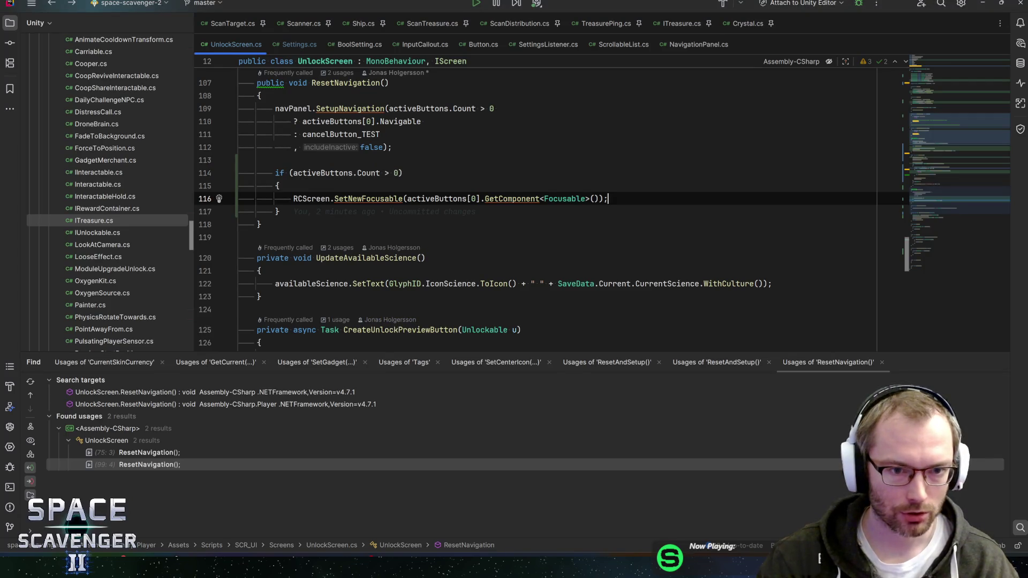
# Extend line 114's condition with '&& ScreenManager.Instance.CurrentScreen(RCScreen.PlayerID >= 0 ? RCScreen.PlayerID : 0) == RCScreen'
pyautogui.click(403, 173)
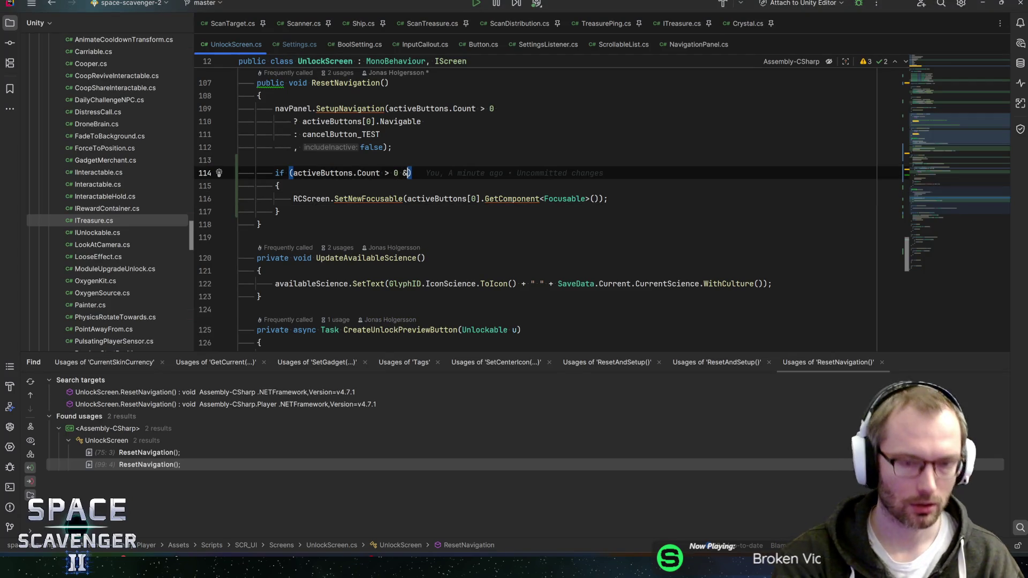
pyautogui.write('RCScreen.isop')
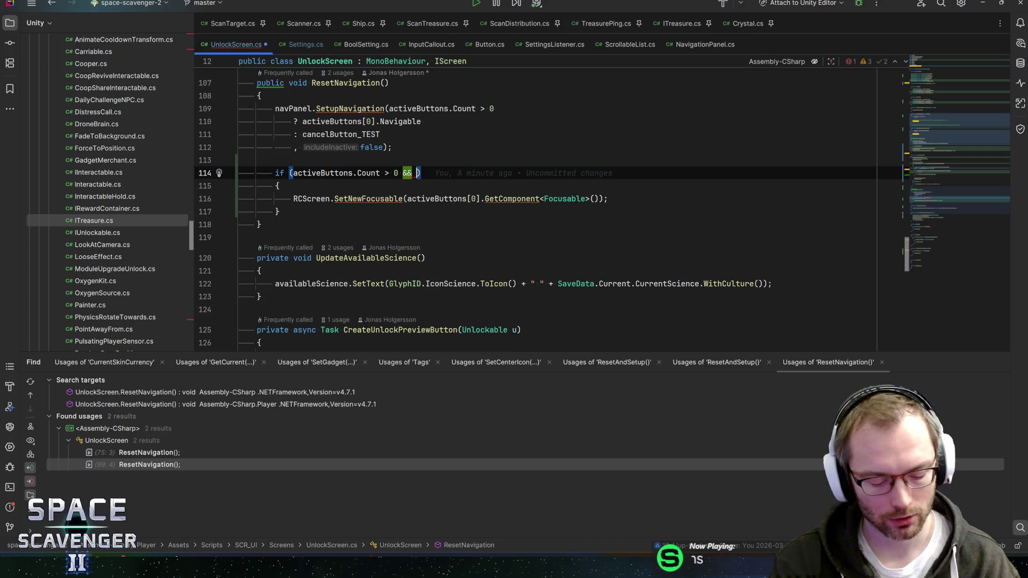
pyautogui.write('ScreenManager.in')
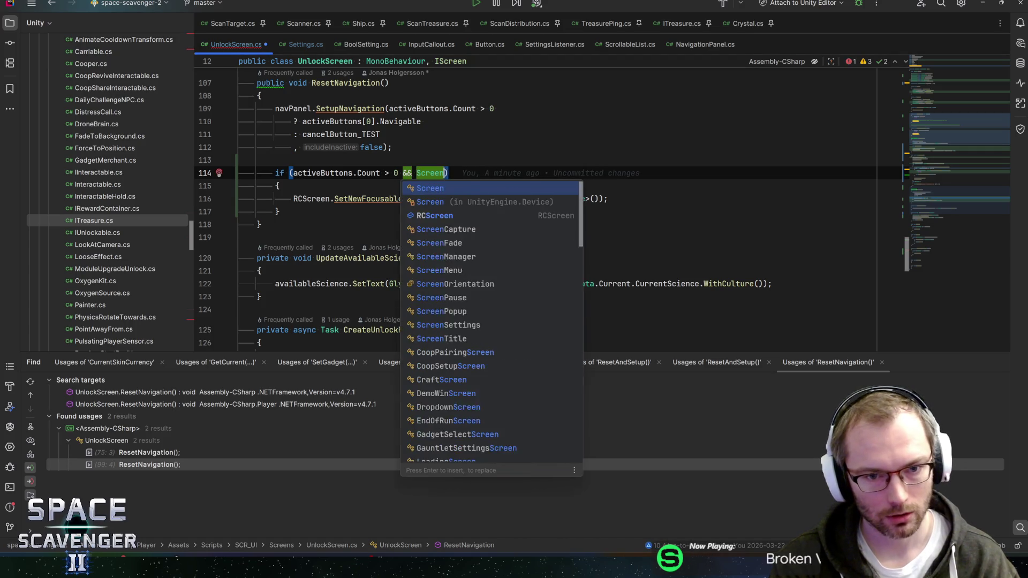
pyautogui.press('Return')
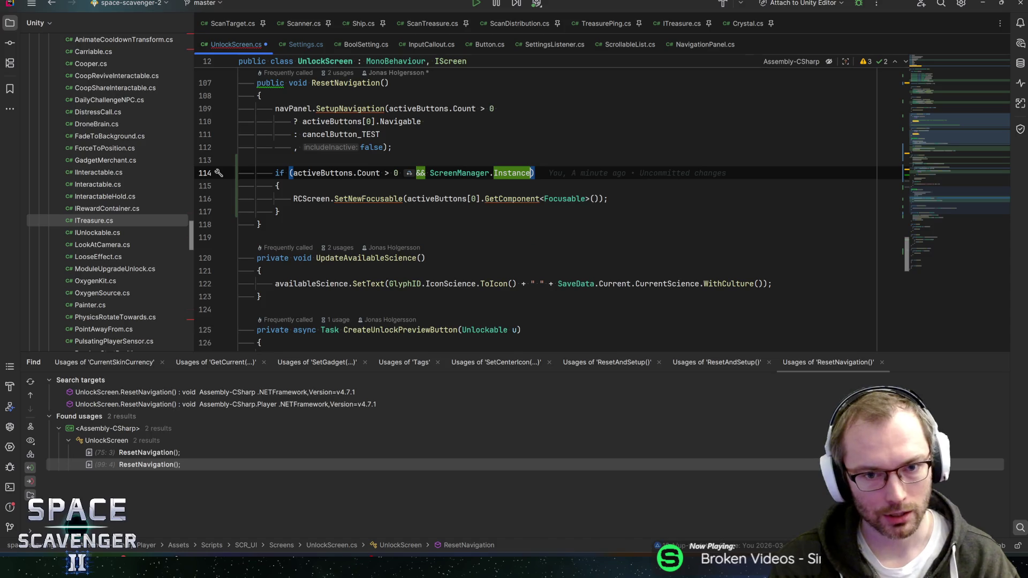
pyautogui.write('.curr')
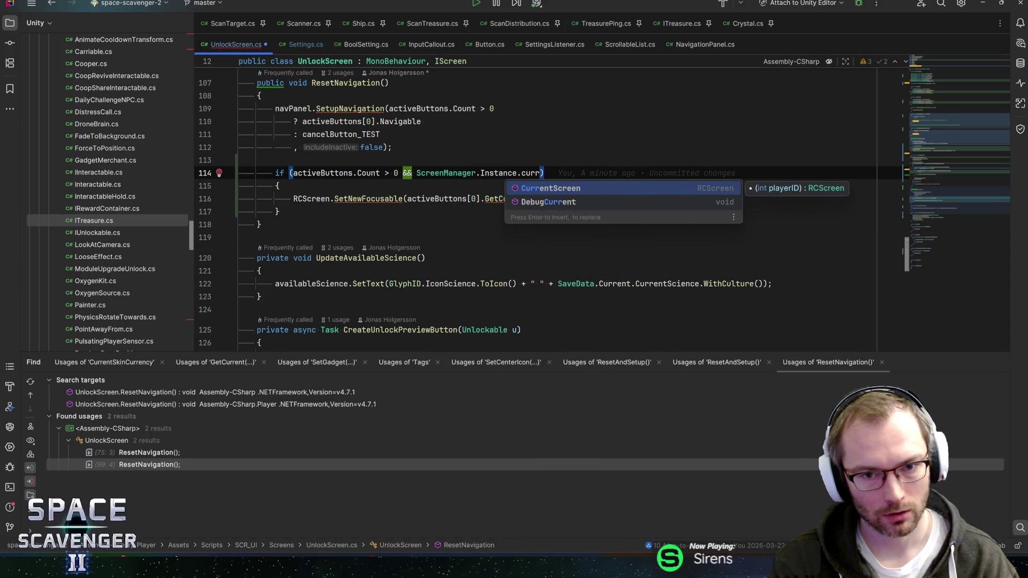
pyautogui.press('Return')
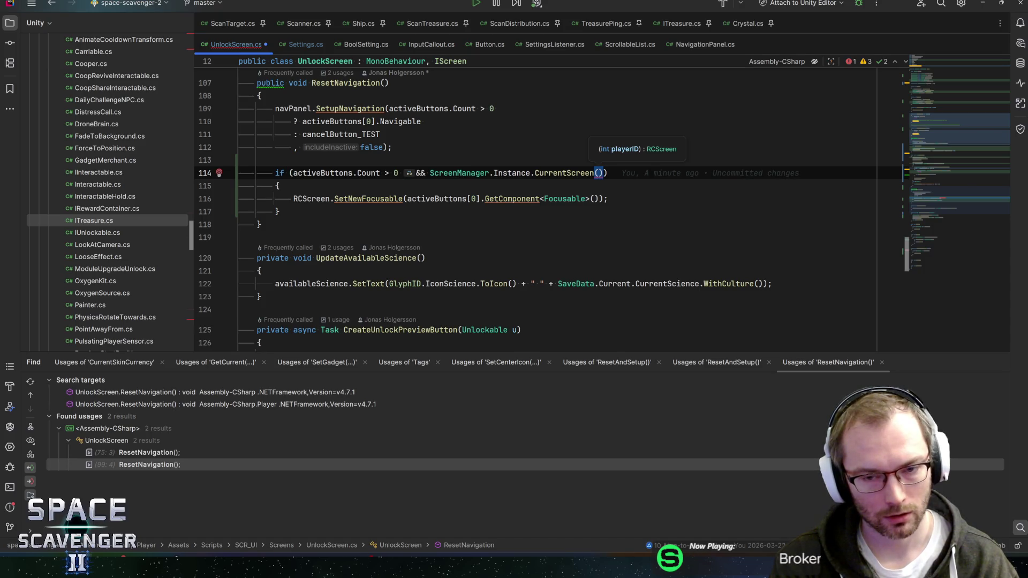
pyautogui.hotkey('ctrl', 'space')
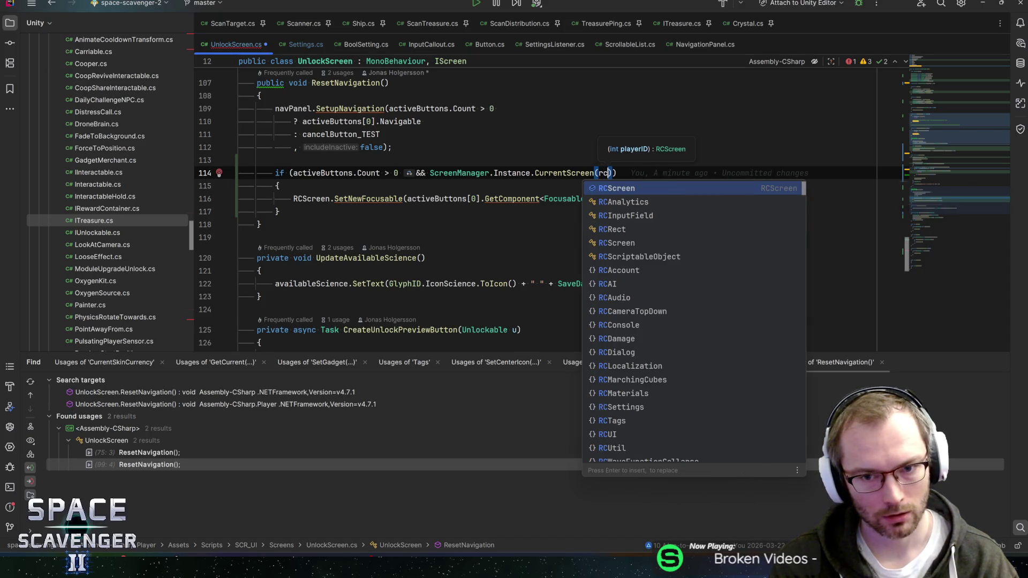
pyautogui.press('Escape')
pyautogui.write('RCScreen.pla')
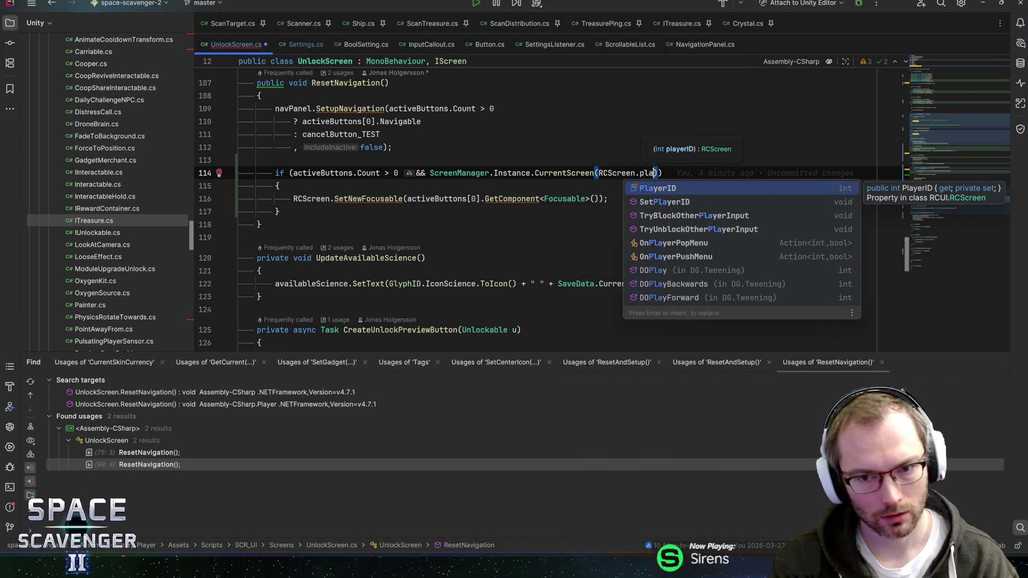
pyautogui.press('Return')
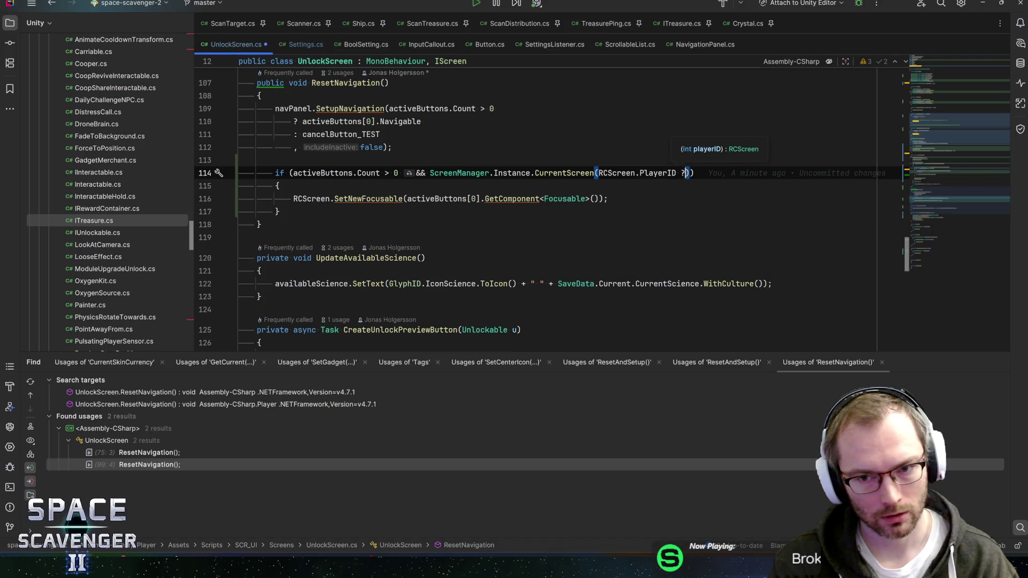
pyautogui.write('?')
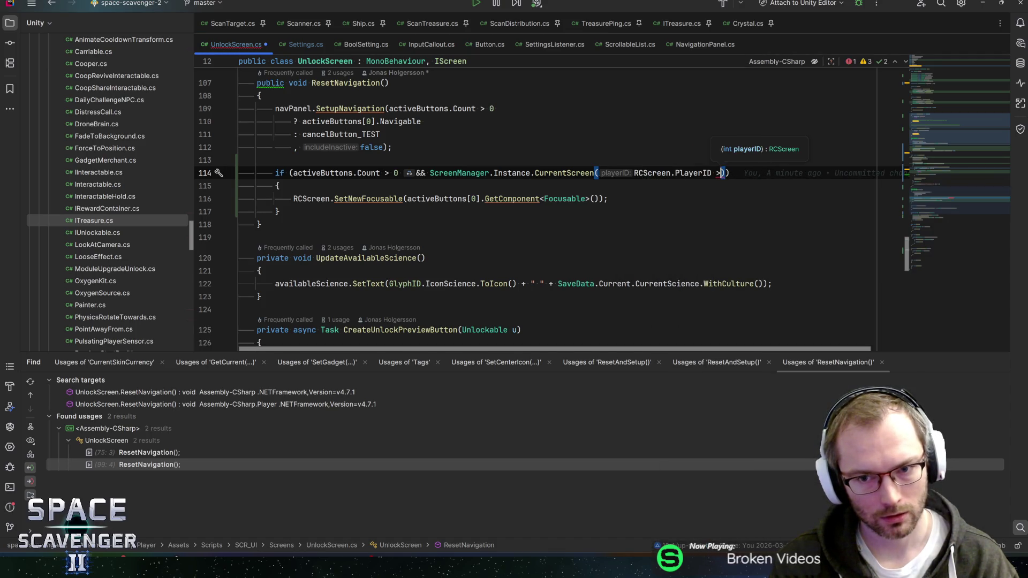
pyautogui.write('= 0 ? 0')
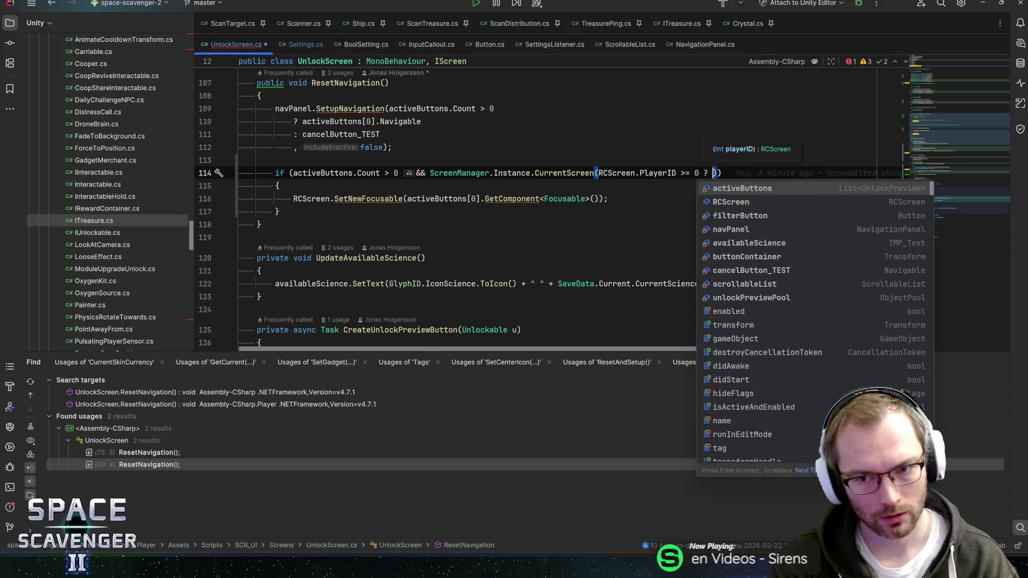
pyautogui.press('BackSpace')
pyautogui.press('BackSpace')
pyautogui.press('BackSpace')
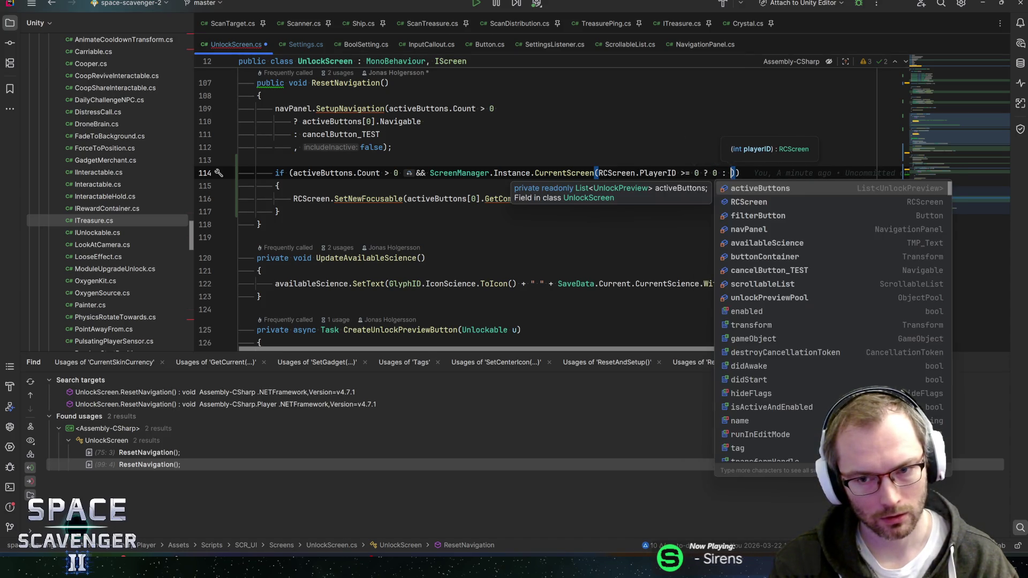
pyautogui.write('RCScreen.PlayerID ')
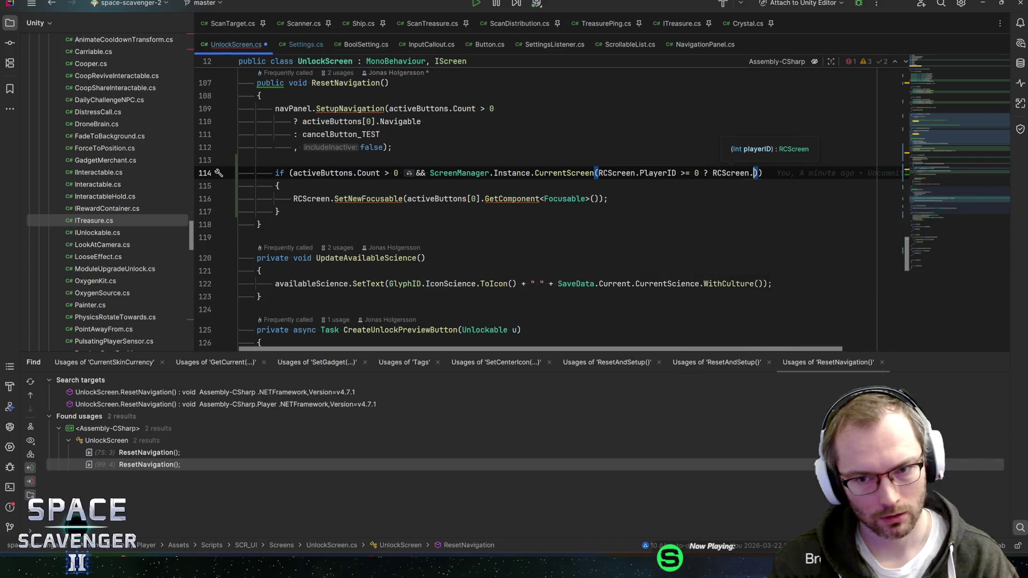
pyautogui.write(': 0')
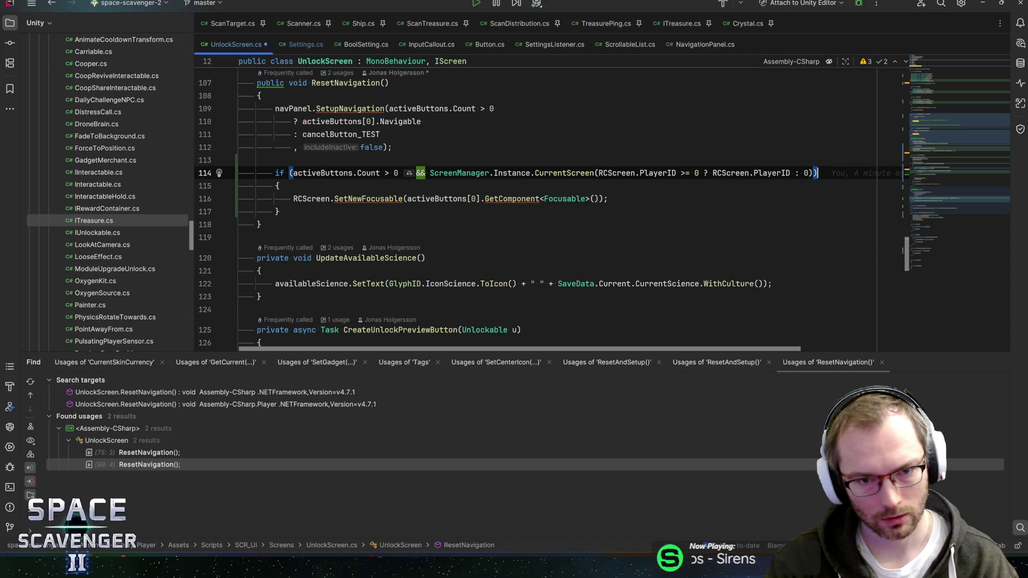
pyautogui.write('rcsc')
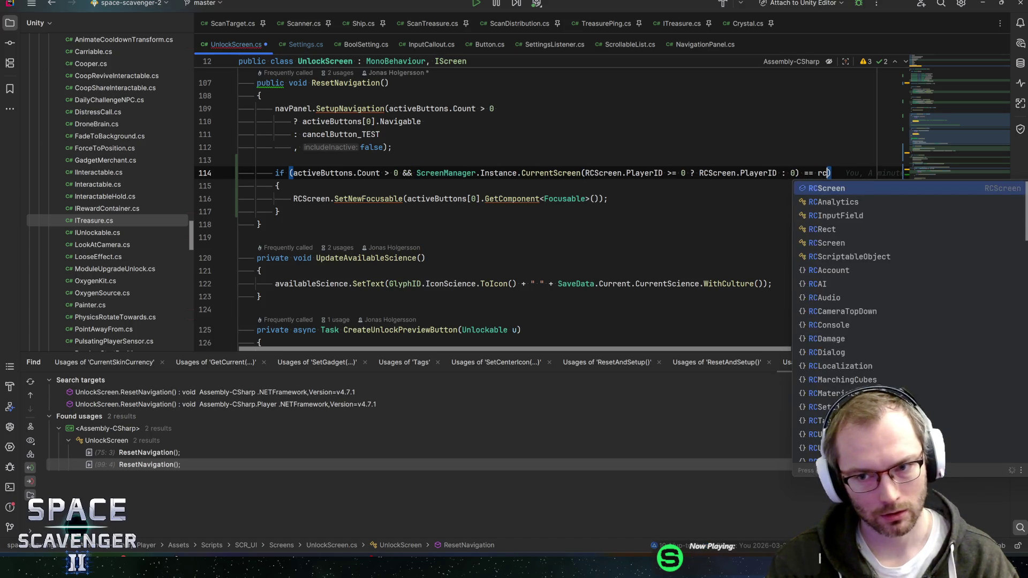
# Save UnlockScreen.cs and jump to the RCScreen class definition
pyautogui.press('Home')
pyautogui.press('Home')
pyautogui.hotkey('ctrl', 's')
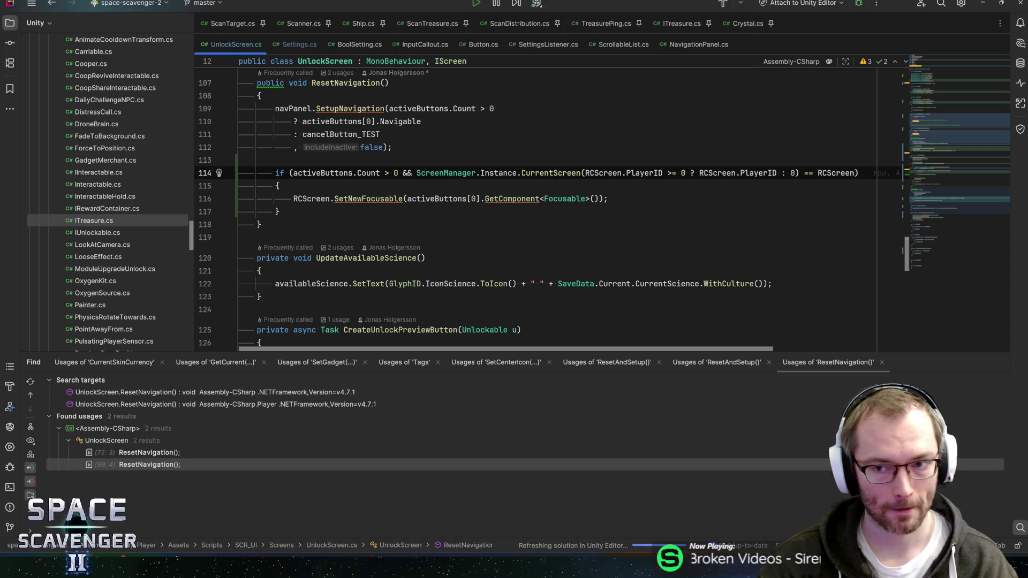
pyautogui.doubleClick(836, 173)
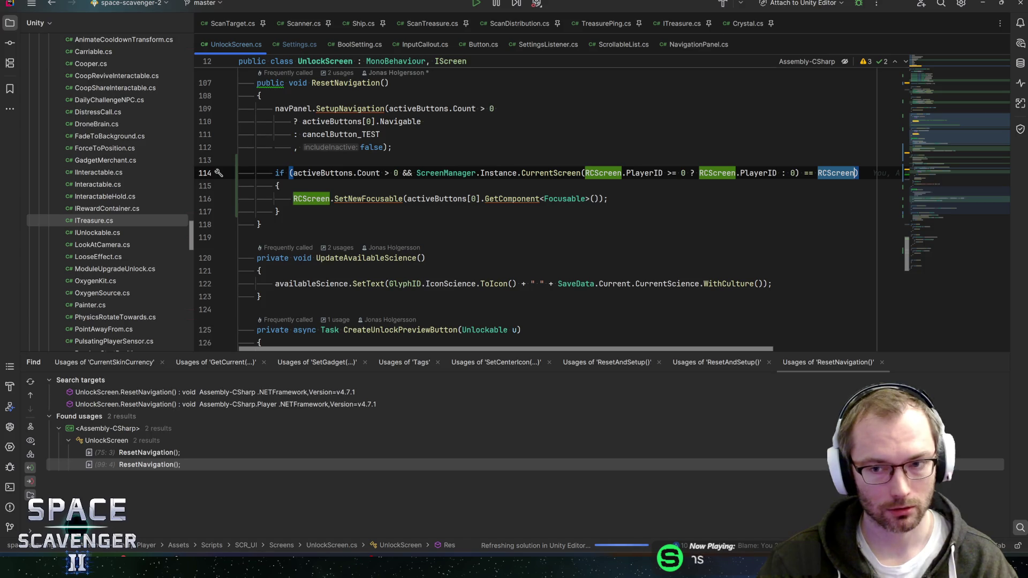
pyautogui.hotkey('ctrl', 'b')
pyautogui.hotkey('ctrl', 'b')
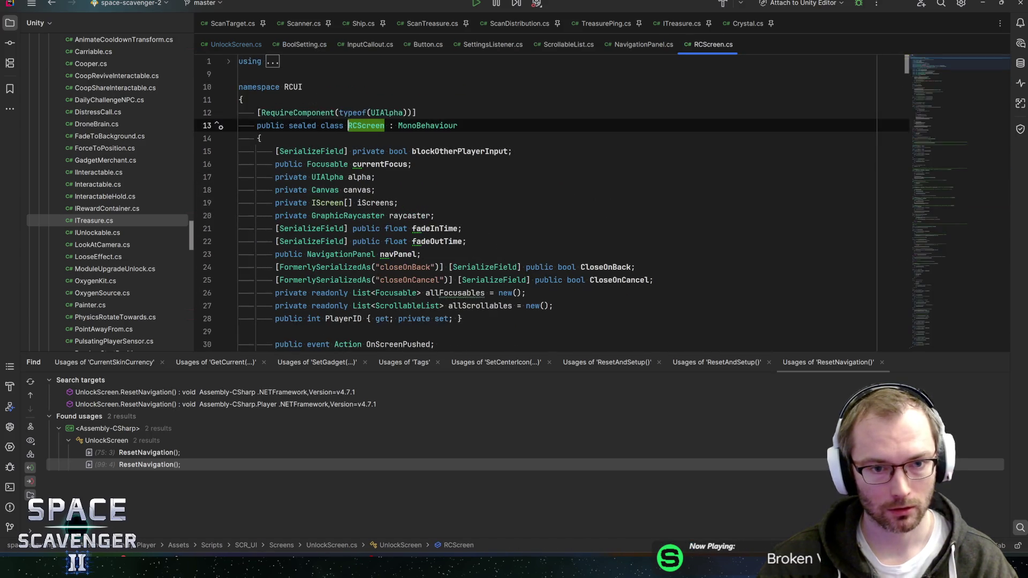
# Step through the PlayerID matches in RCScreen.cs, then navigate back
pyautogui.scroll(-5, 487, 185)
pyautogui.doubleClick(343, 163)
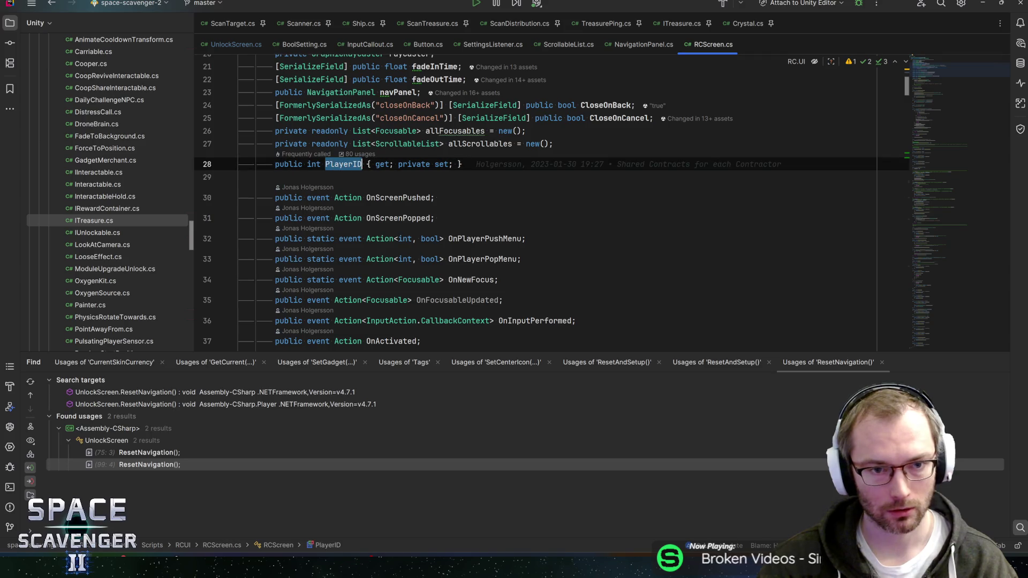
pyautogui.hotkey('ctrl', 'f')
pyautogui.press('Return')
pyautogui.press('Return')
pyautogui.press('Return')
pyautogui.press('Return')
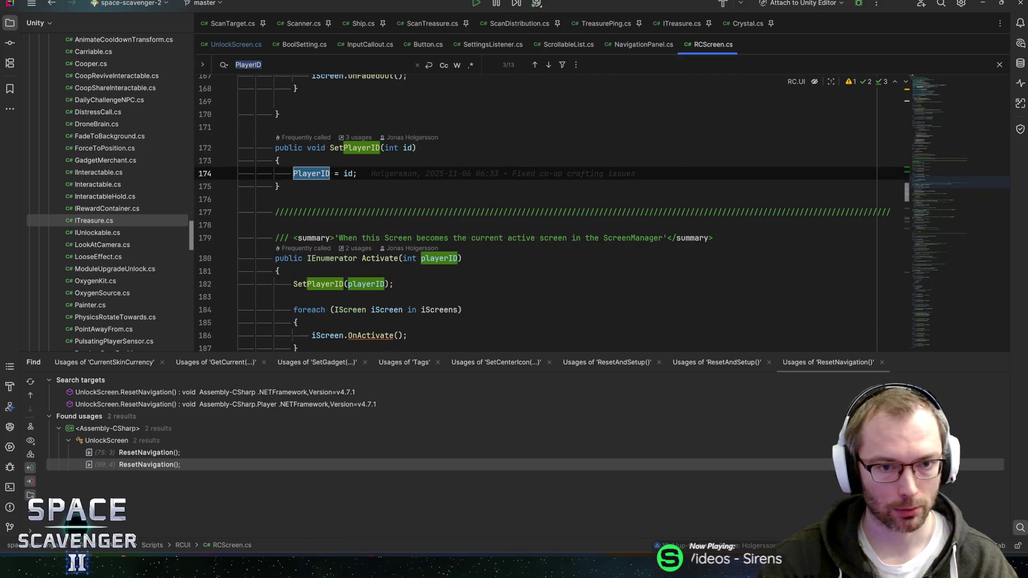
pyautogui.press('Return')
pyautogui.press('Return')
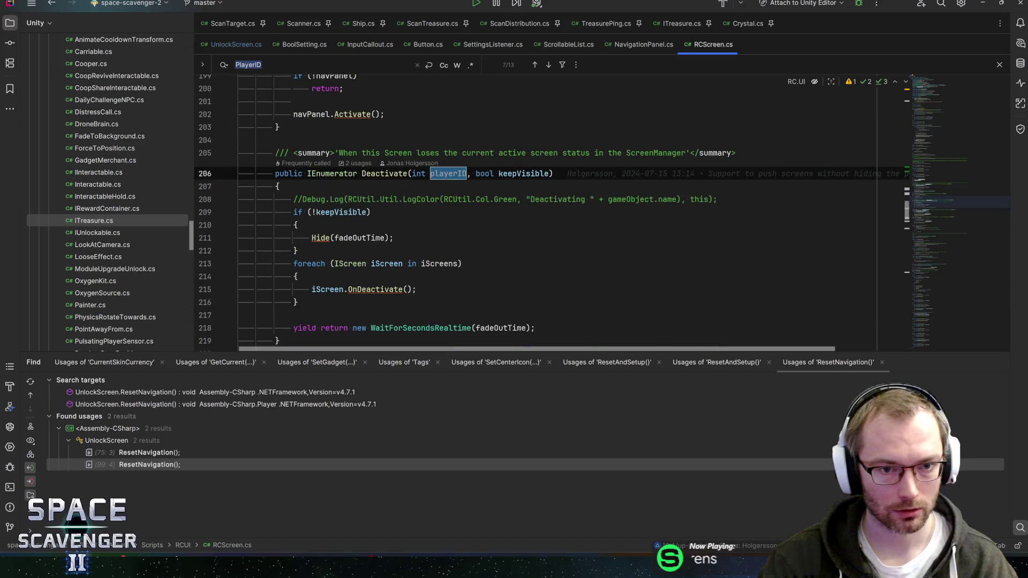
pyautogui.press('Return')
pyautogui.hotkey('ctrl', 'alt', 'Left')
pyautogui.hotkey('ctrl', 'alt', 'Left')
pyautogui.hotkey('ctrl', 'alt', 'Left')
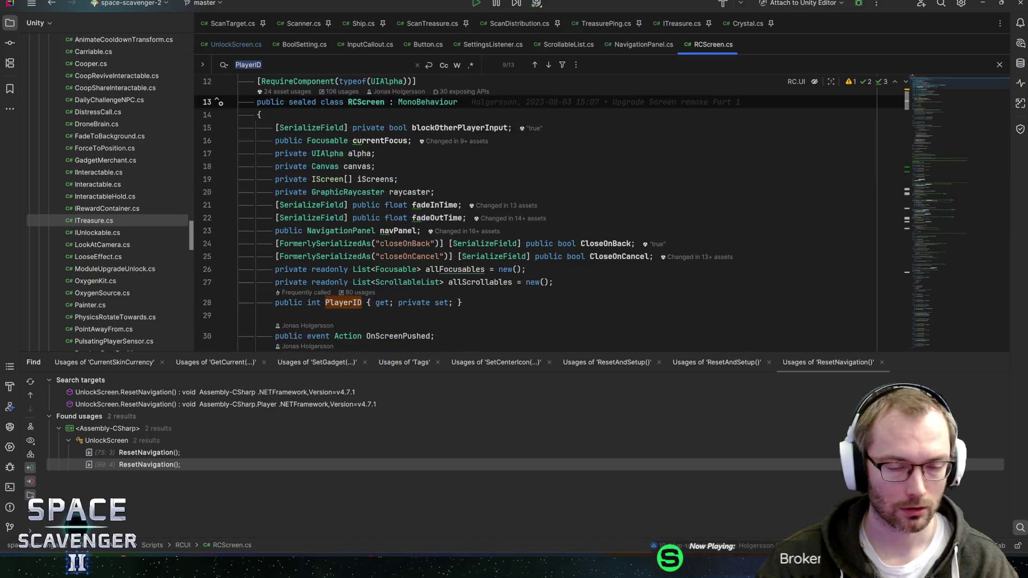
# Review all 79 usages of RCScreen.PlayerID, then return to ResetNavigation in UnlockScreen.cs
pyautogui.hotkey('ctrl', 'b')
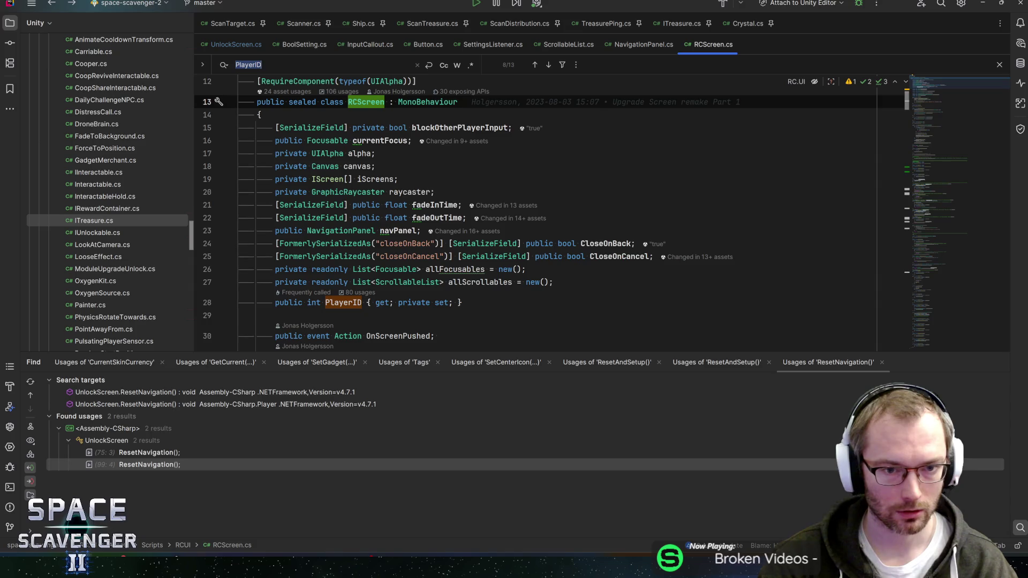
pyautogui.click(340, 302)
pyautogui.hotkey('alt', 'F7')
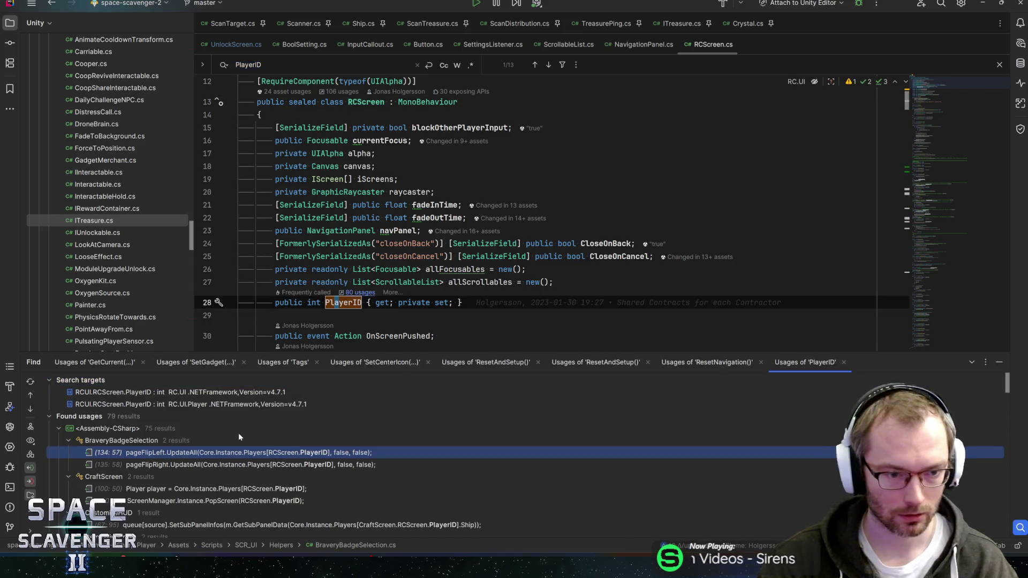
pyautogui.scroll(-4, 321, 455)
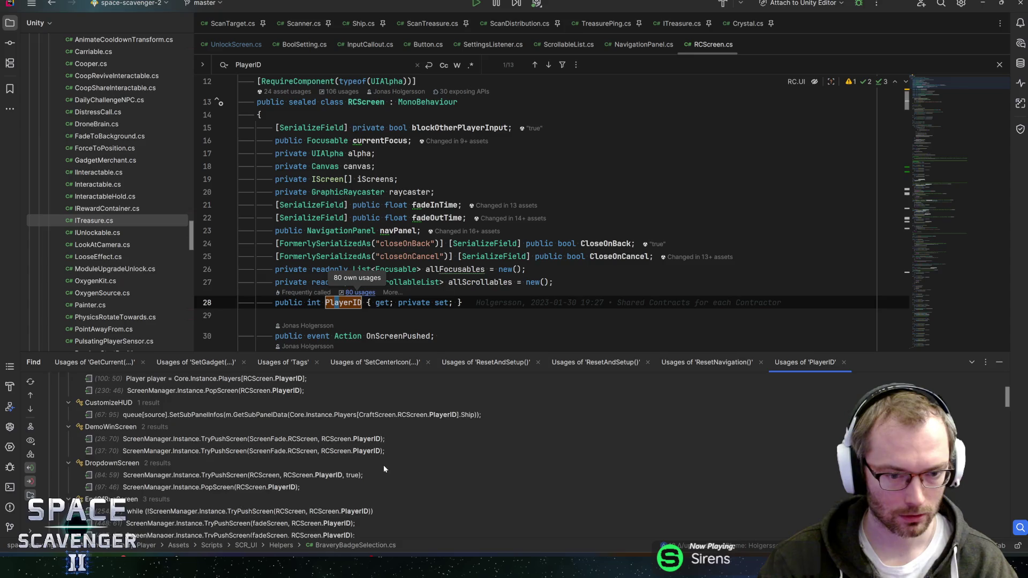
pyautogui.scroll(-8, 384, 471)
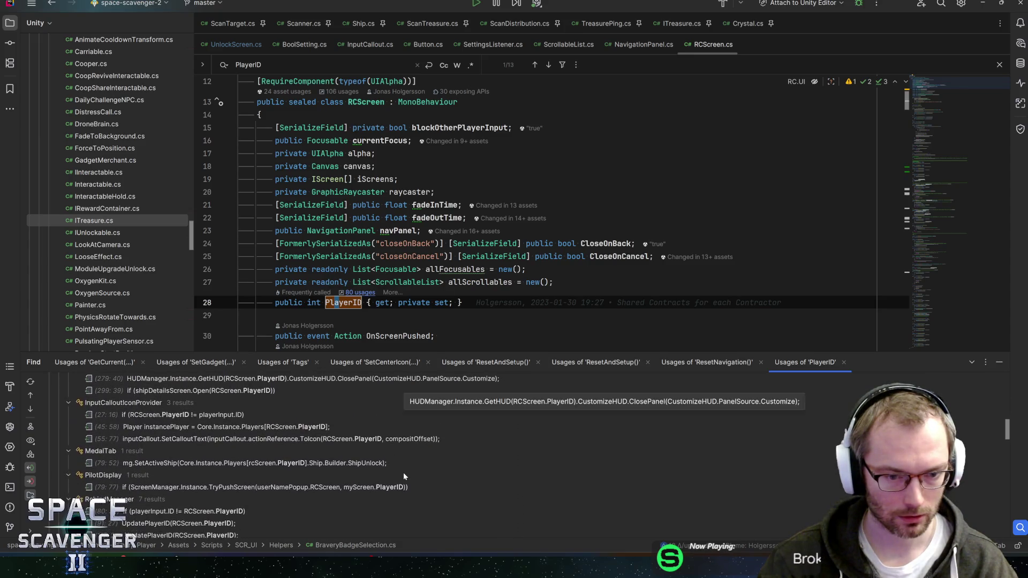
pyautogui.scroll(-5, 404, 475)
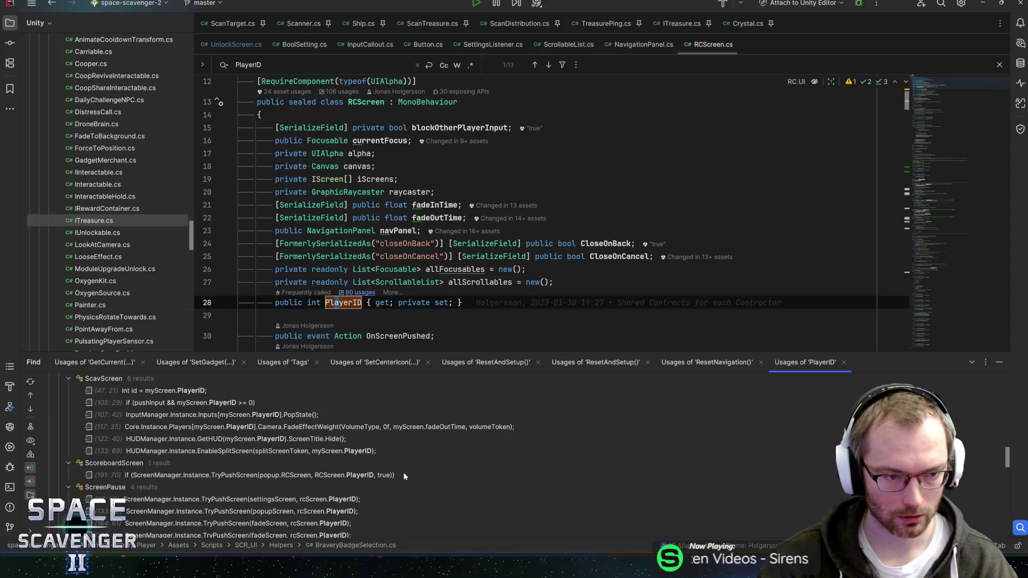
pyautogui.scroll(1, 404, 475)
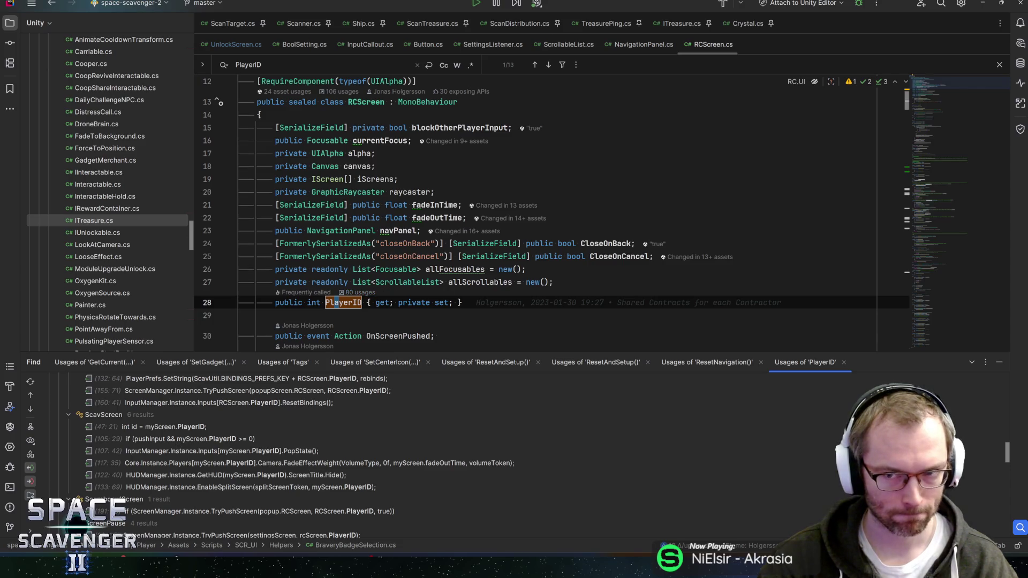
pyautogui.hotkey('ctrl', '-')
pyautogui.hotkey('ctrl', '-')
pyautogui.hotkey('ctrl', '-')
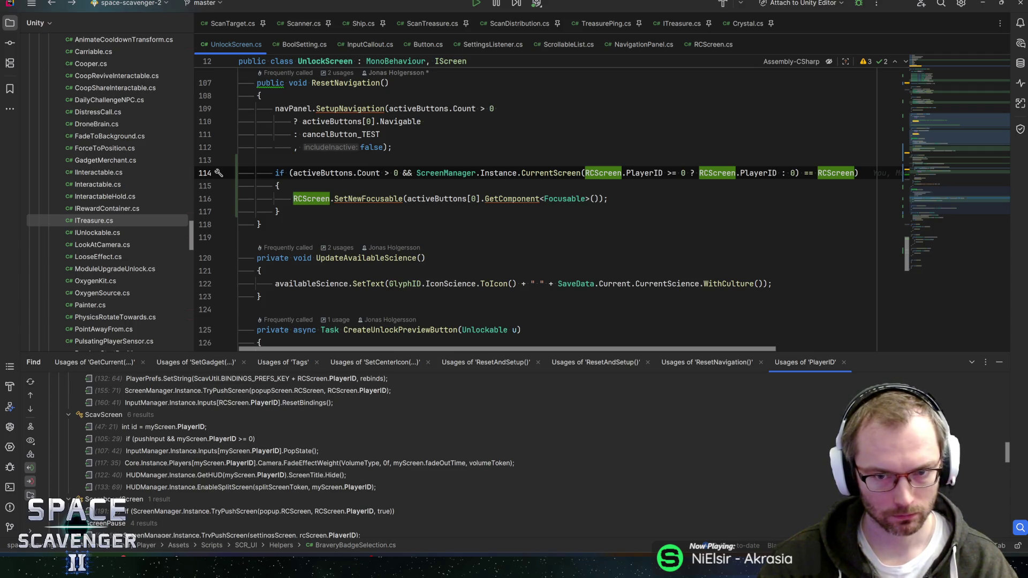
# Replace line 114's current-screen comparison with a call to RCScreen.IsActiveScreen()
pyautogui.doubleClick(604, 173)
pyautogui.hotkey('ctrl', 'w')
pyautogui.hotkey('ctrl', 'w')
pyautogui.hotkey('ctrl', 'w')
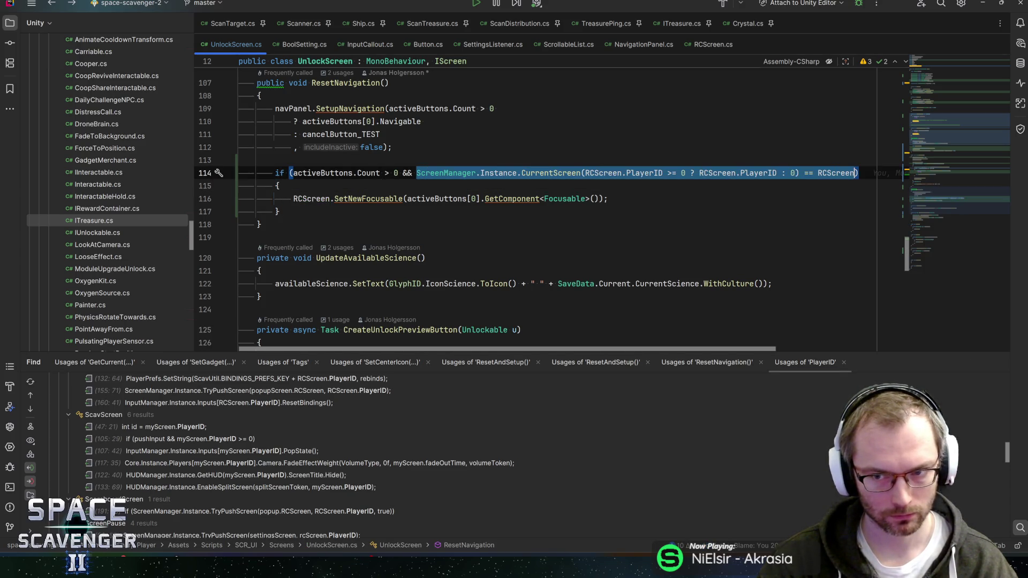
pyautogui.press('BackSpace')
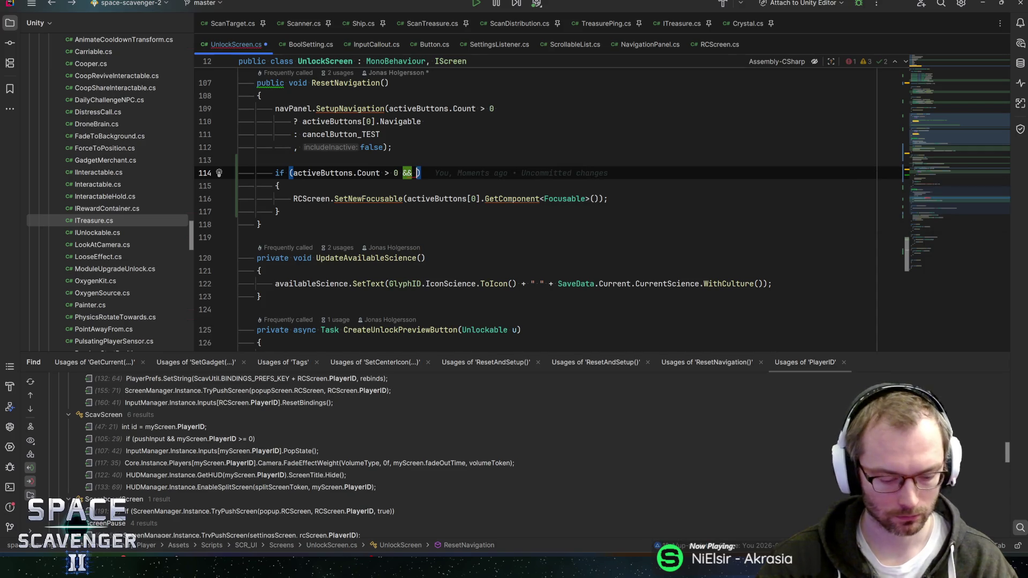
pyautogui.write('RCScreen.I')
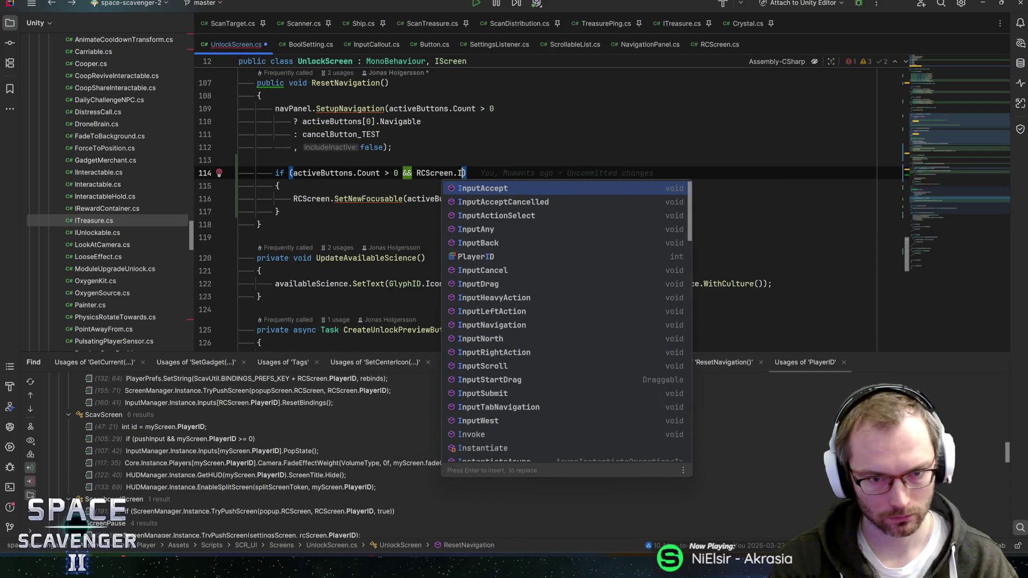
pyautogui.press('BackSpace')
pyautogui.write('acti')
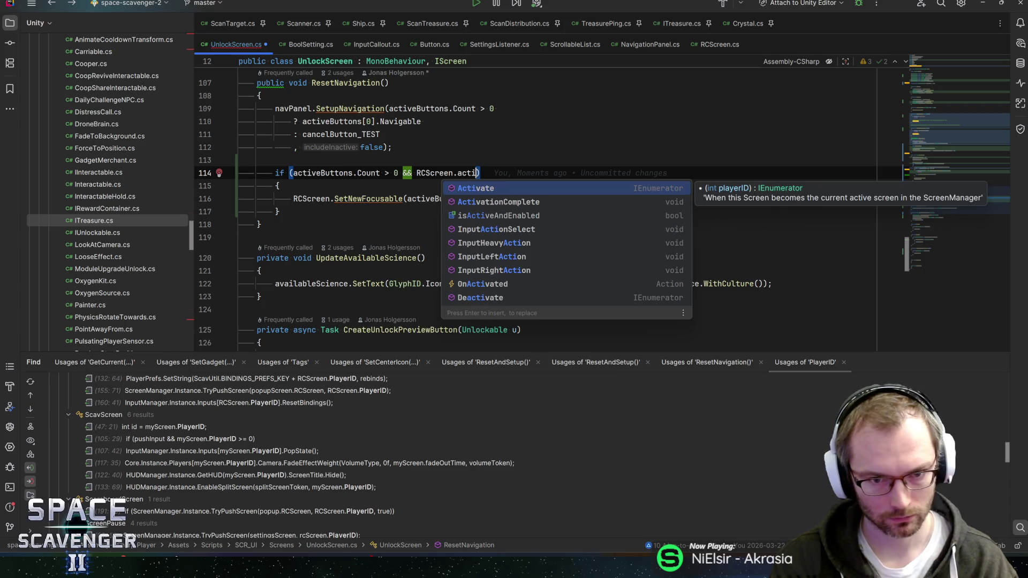
pyautogui.press('BackSpace')
pyautogui.press('BackSpace')
pyautogui.press('BackSpace')
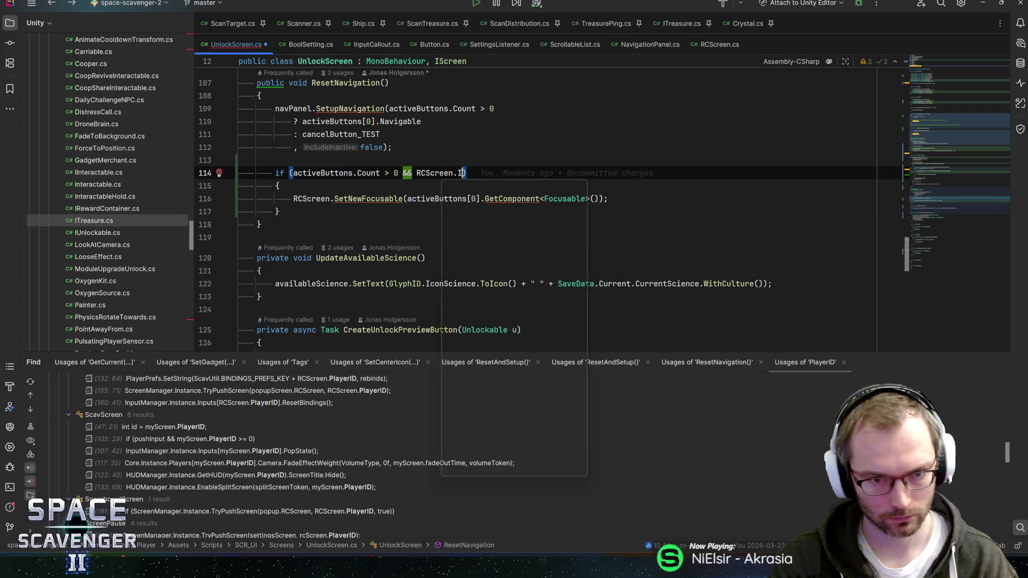
pyautogui.write('IsActive')
pyautogui.write('Scr')
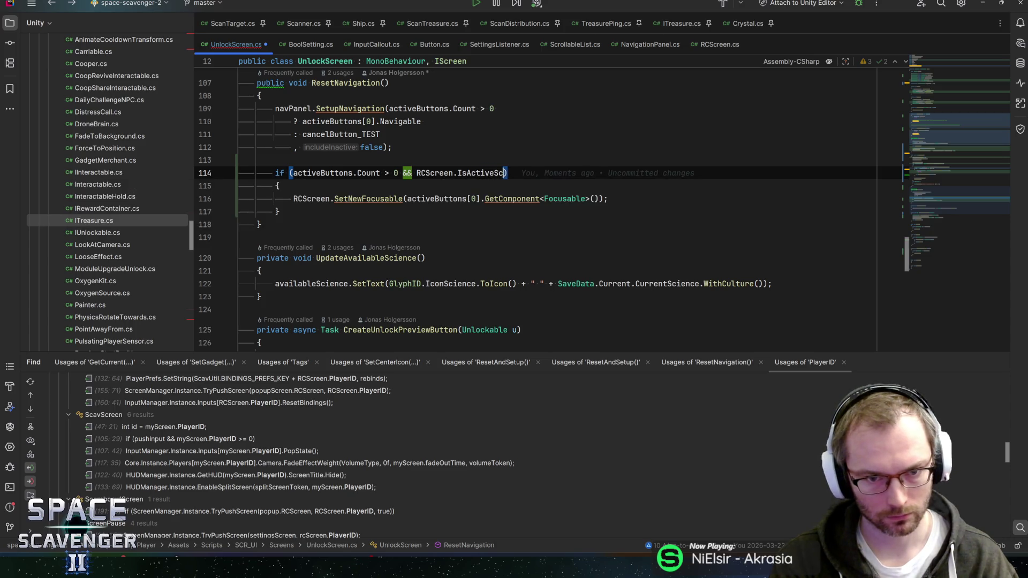
pyautogui.write('een()')
# Generate the IsActiveScreen method in RCScreen and paste the comparison as its body
pyautogui.press('Left')
pyautogui.press('Left')
pyautogui.press('Left')
pyautogui.hotkey('alt', 'Return')
pyautogui.press('Return')
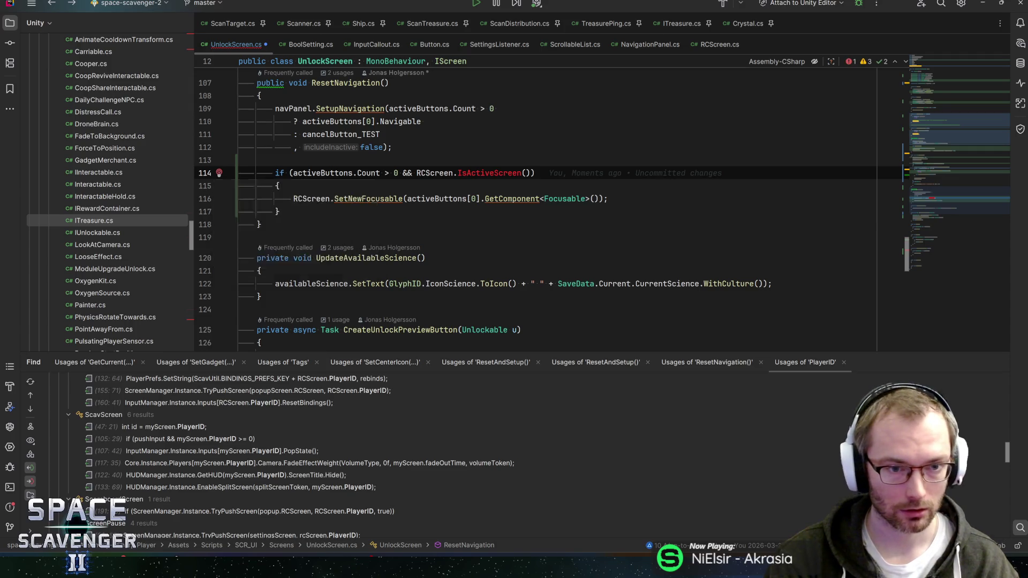
pyautogui.press('Return')
pyautogui.write('ScreenManager.Instance.CurrentScreen(RCScreen.PlayerID >= 0 ? RCScreen.PlayerID : 0) == RCScreen')
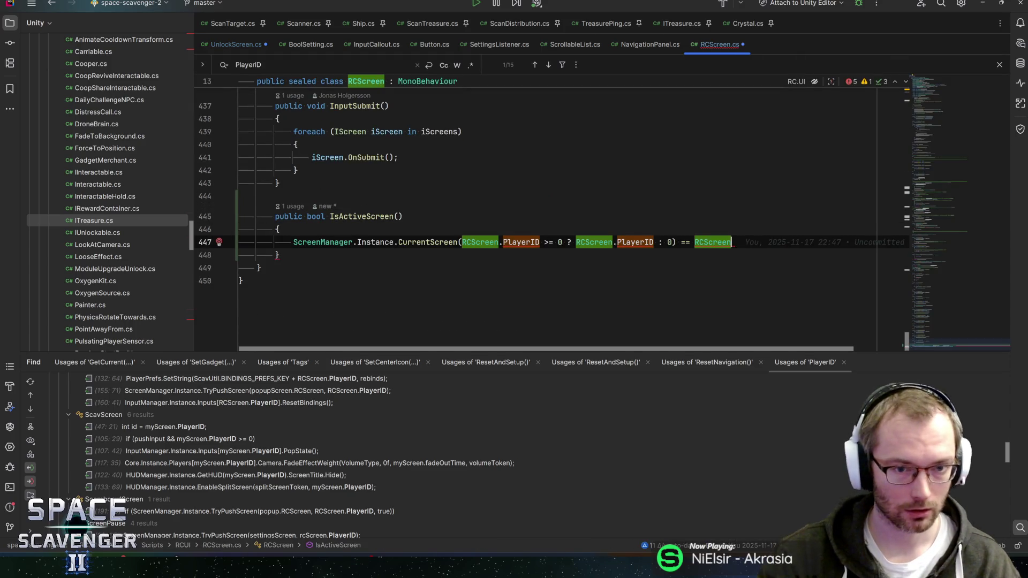
pyautogui.press('Home')
pyautogui.hotkey('ctrl', 'shift', 'Right')
pyautogui.hotkey('ctrl', 'shift', 'Right')
# Add 'if (ScreenManager.Instance == null) return false;' above the comparison
pyautogui.hotkey('ctrl', 'c')
pyautogui.hotkey('ctrl', 'alt', 'Return')
pyautogui.write('if (')
pyautogui.hotkey('ctrl', 'v')
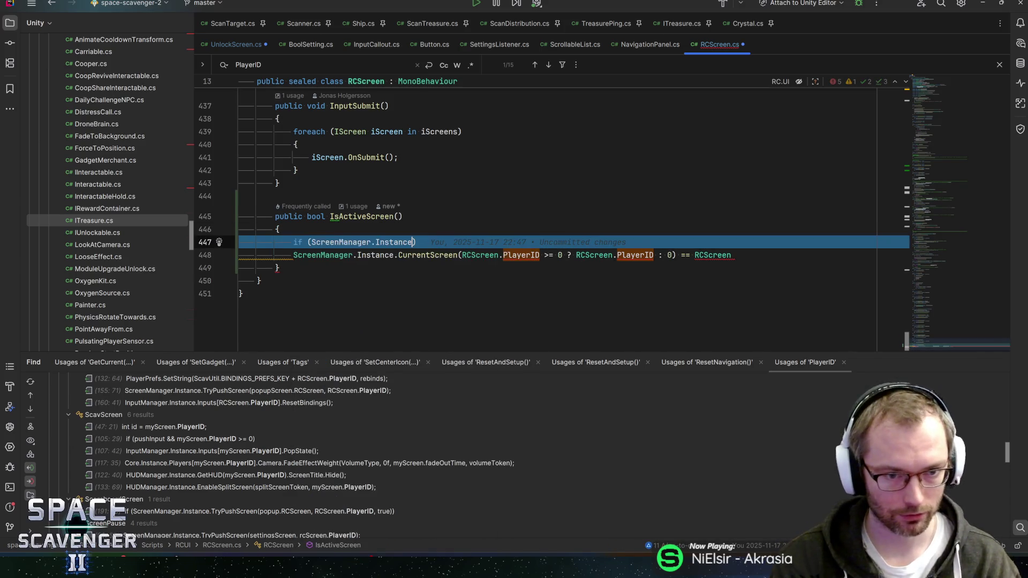
pyautogui.write('== null')
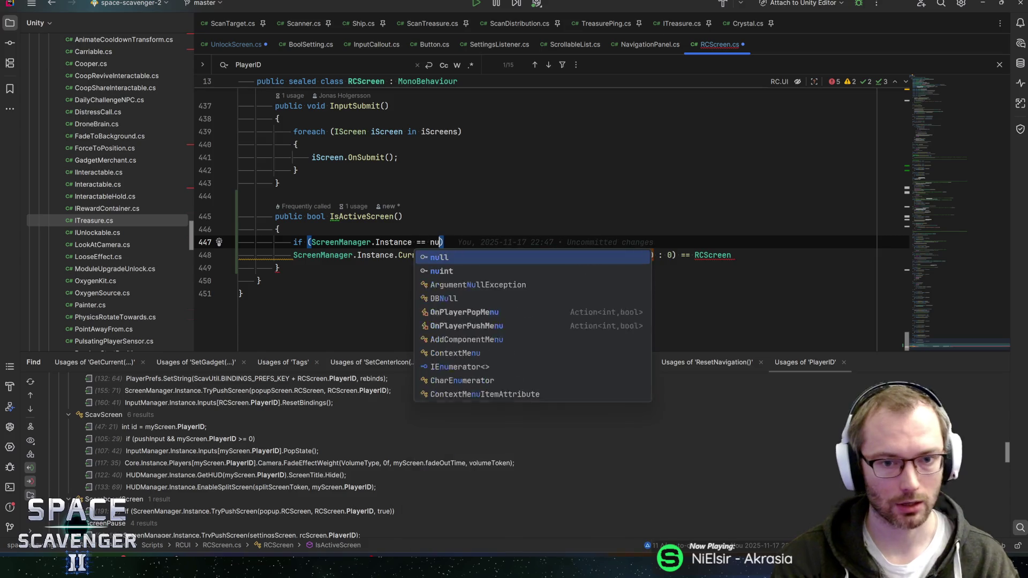
pyautogui.hotkey('ctrl', 'shift', 'Return')
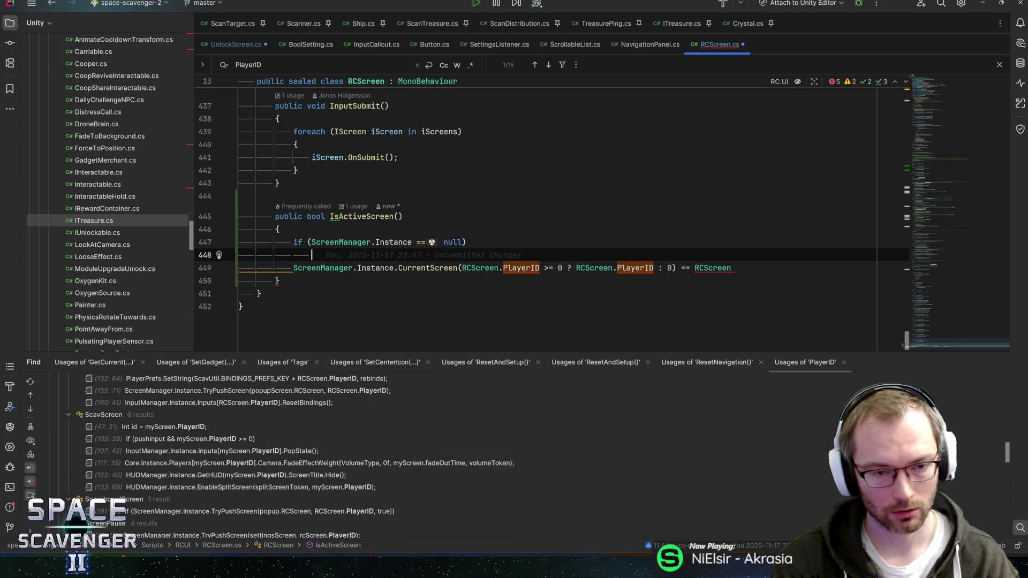
pyautogui.write('return false;')
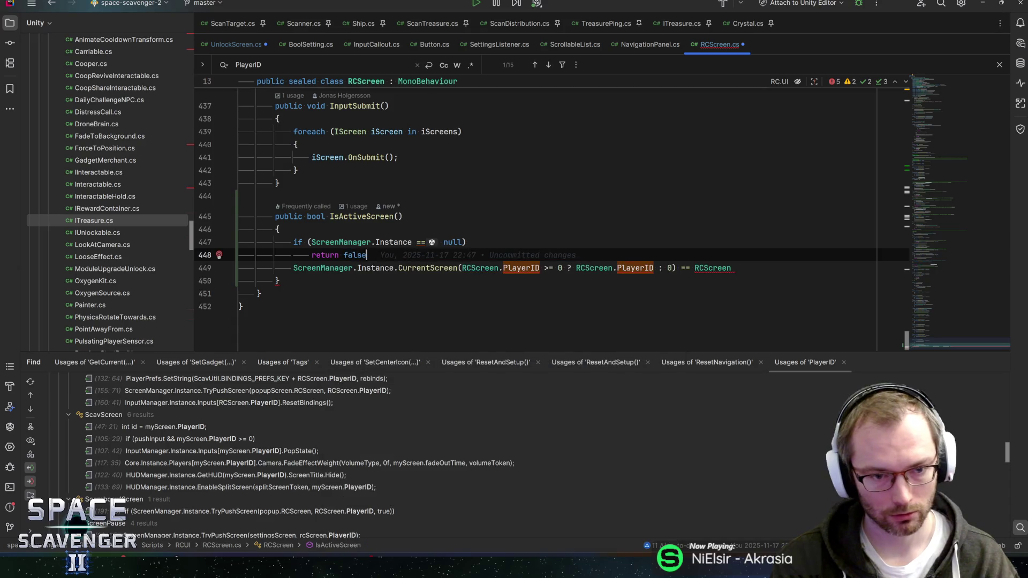
# Drop both RCScreen. prefixes from PlayerID in the CurrentScreen argument
pyautogui.press('Down')
pyautogui.press('Home')
pyautogui.press('Return')
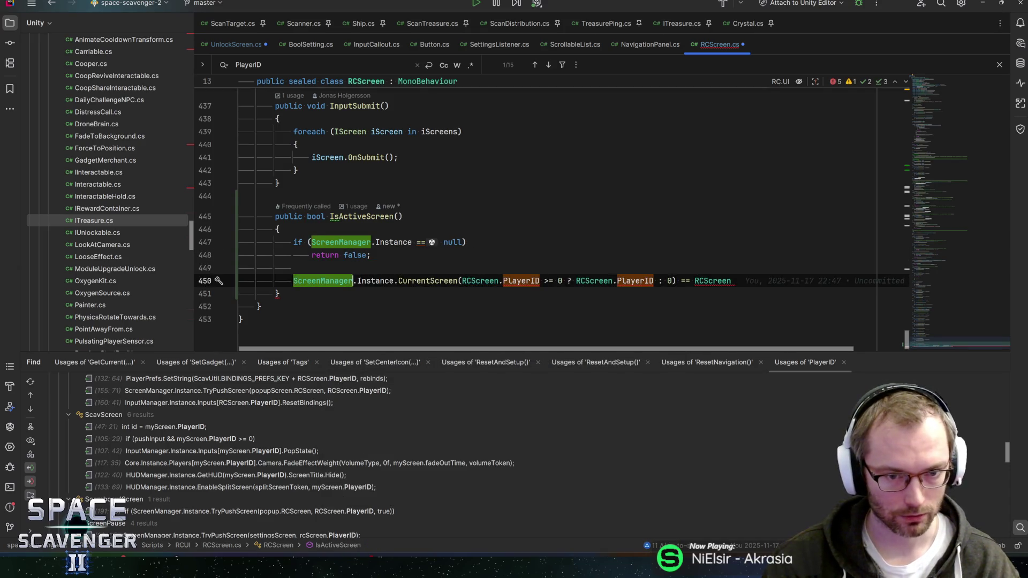
pyautogui.hotkey('ctrl', 'Right')
pyautogui.hotkey('ctrl', 'Right')
pyautogui.press('Left')
pyautogui.press('Right')
pyautogui.hotkey('ctrl', 'Right')
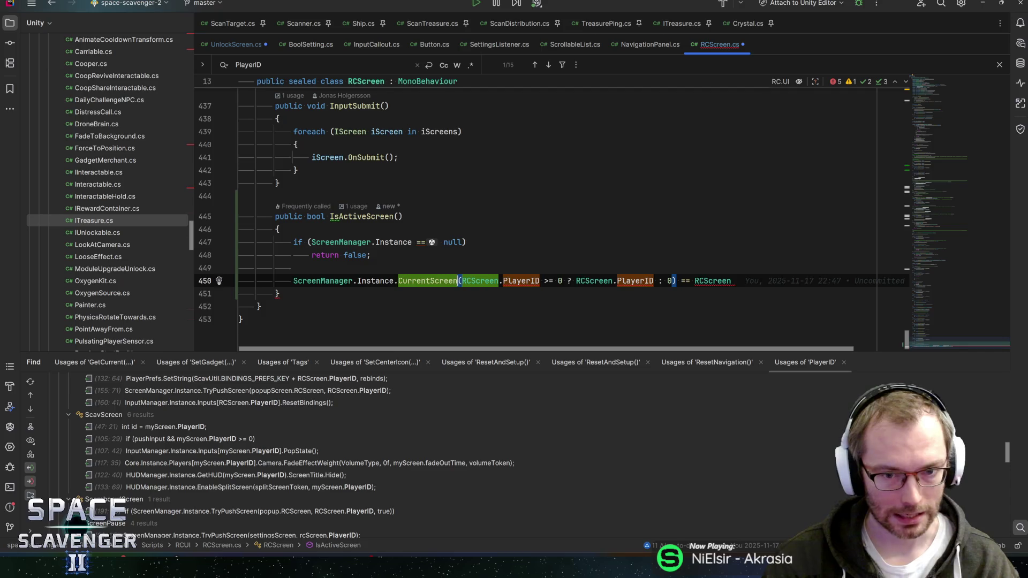
pyautogui.hotkey('ctrl', 'shift', 'Right')
pyautogui.hotkey('ctrl', 'shift', 'Right')
pyautogui.press('Delete')
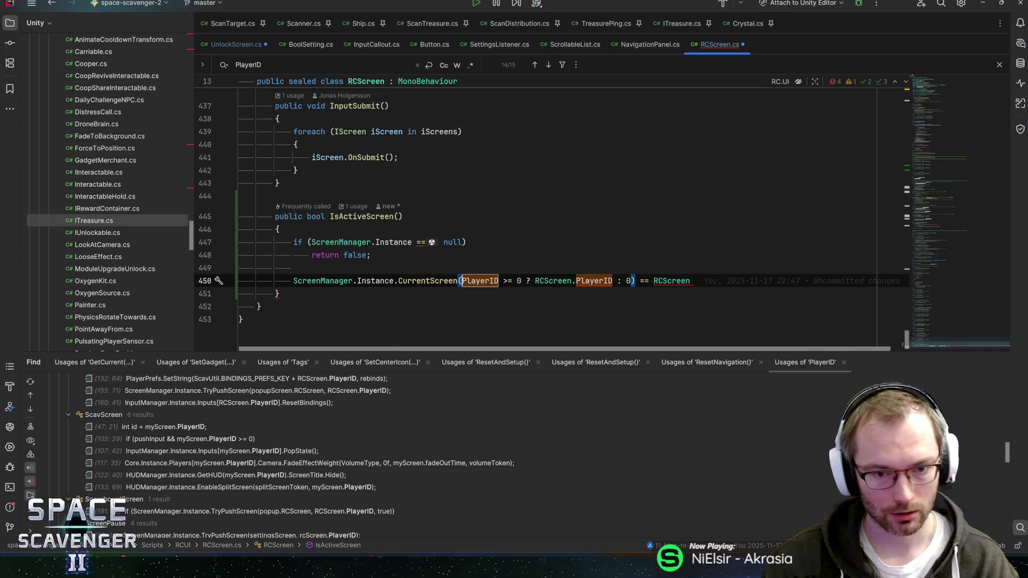
pyautogui.hotkey('ctrl', 'Right')
pyautogui.hotkey('ctrl', 'Right')
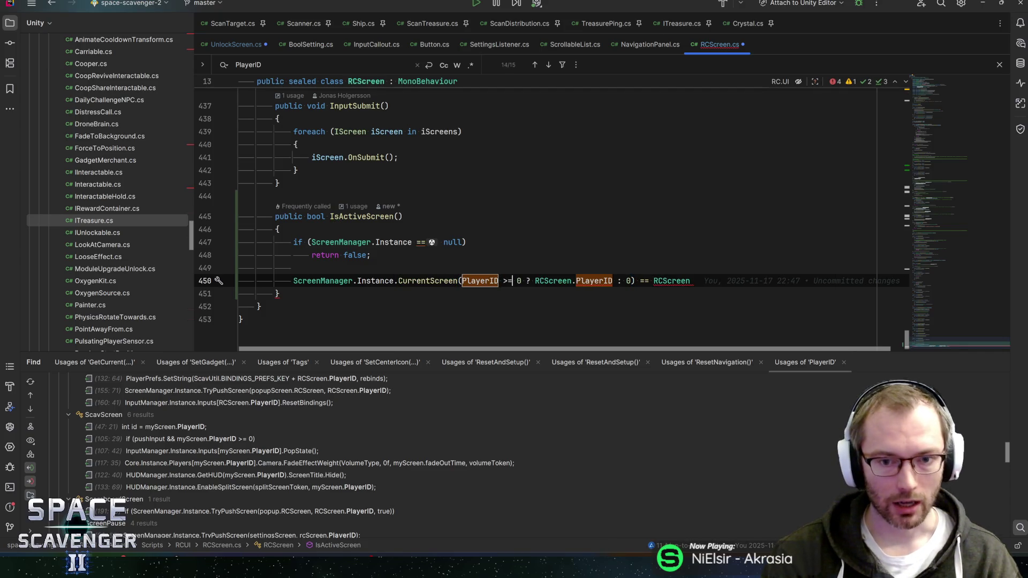
pyautogui.hotkey('ctrl', 'Right')
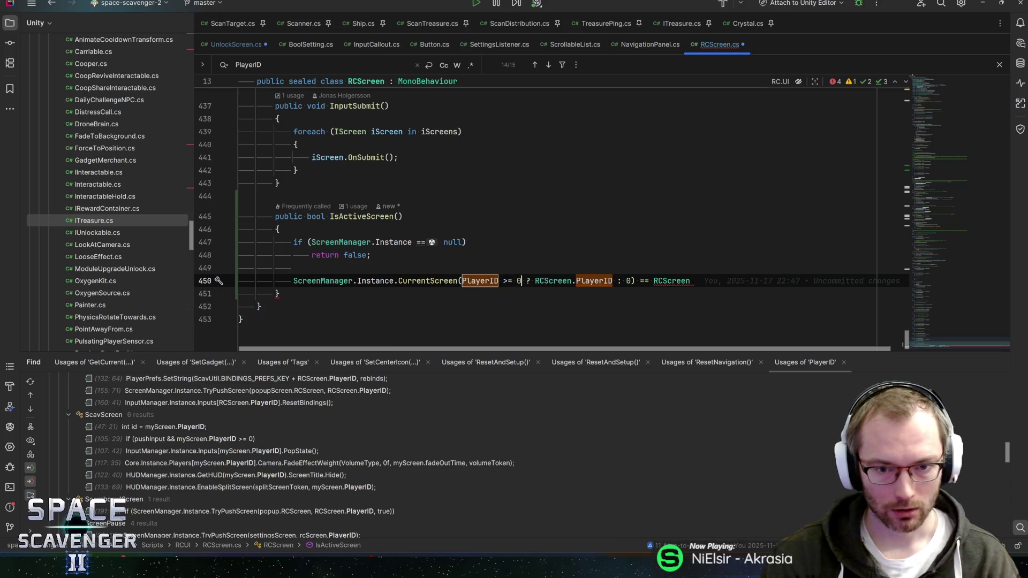
pyautogui.hotkey('ctrl', 'shift', 'Right')
pyautogui.hotkey('ctrl', 'shift', 'Right')
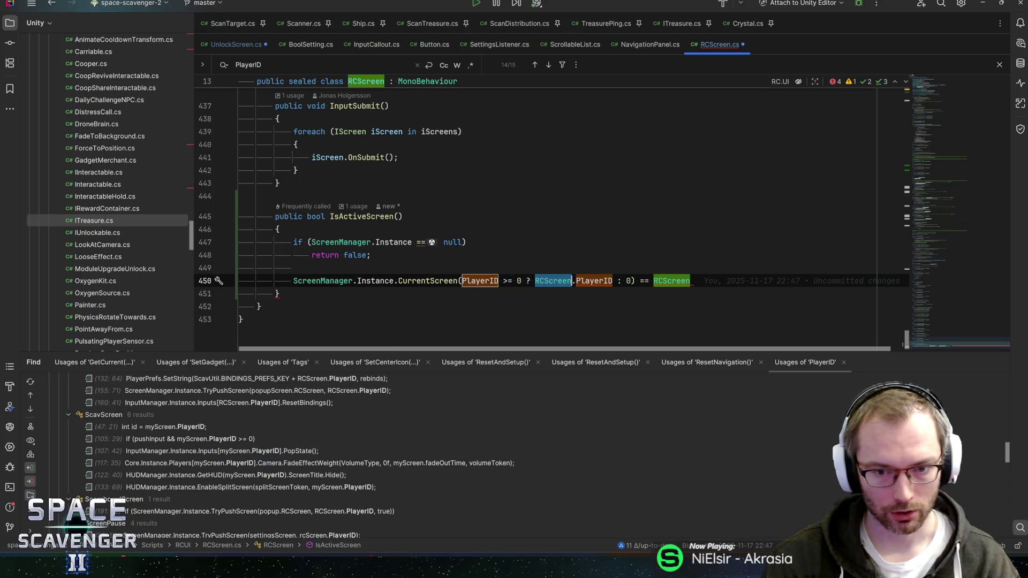
pyautogui.press('Delete')
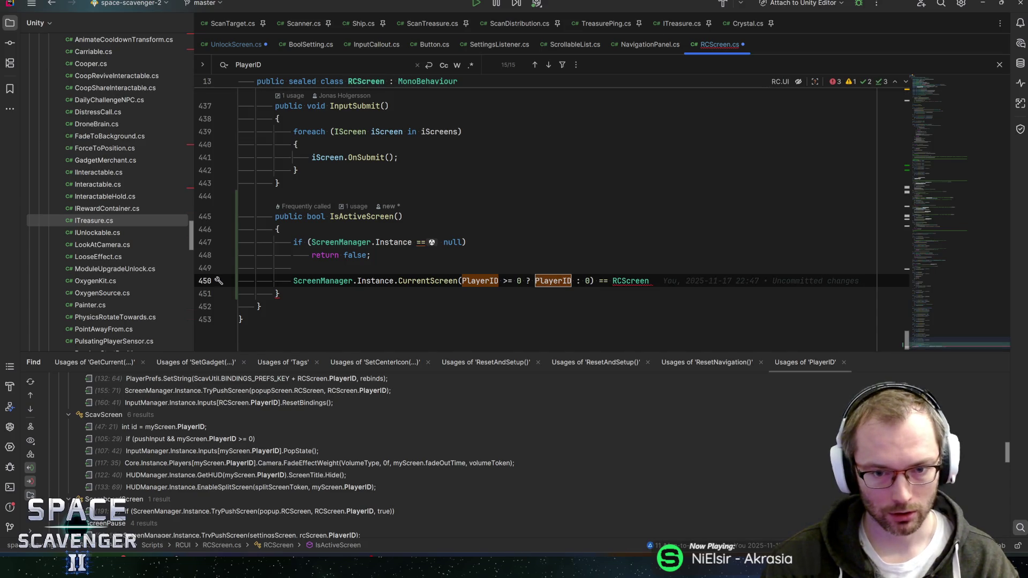
# Compare against this instead of RCScreen and turn the line into a return statement
pyautogui.press('Right')
pyautogui.press('Right')
pyautogui.press('Right')
pyautogui.press('Right')
pyautogui.press('Right')
pyautogui.press('End')
pyautogui.hotkey('ctrl', 'shift', 'Left')
pyautogui.write('this')
pyautogui.press('Home')
pyautogui.write('return')
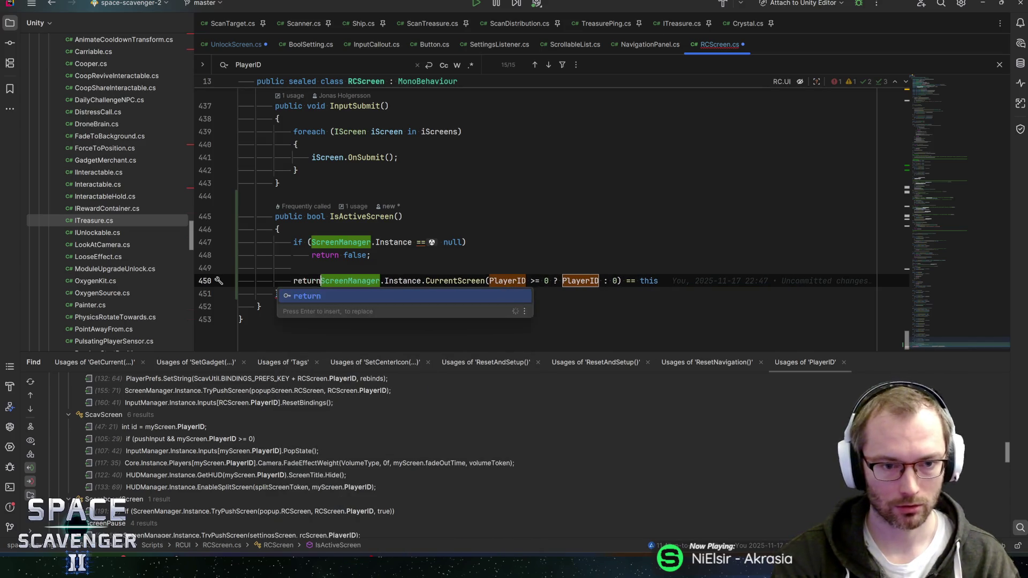
pyautogui.press('End')
pyautogui.write(';')
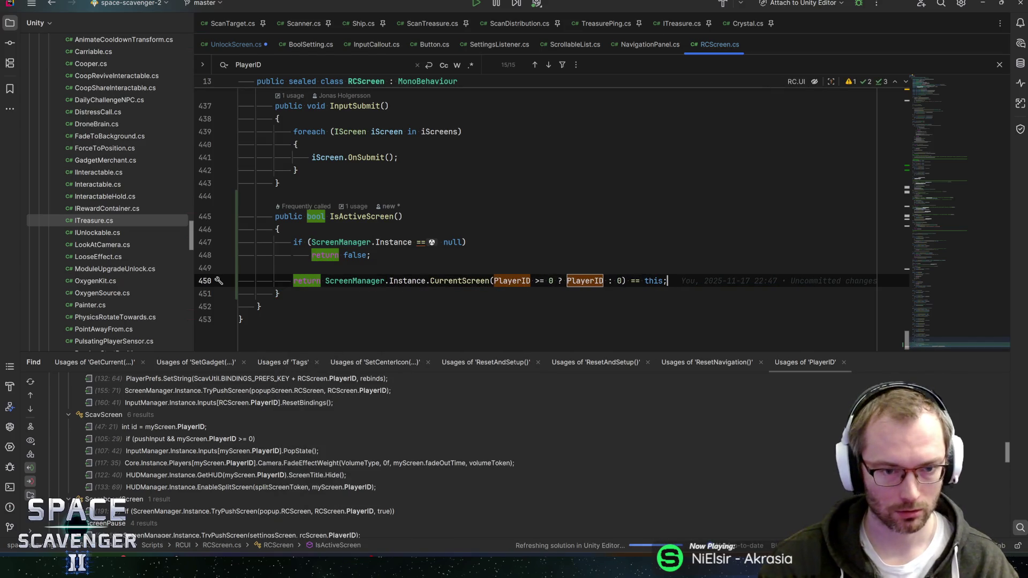
pyautogui.press('Up')
pyautogui.hotkey('alt', 'Up')
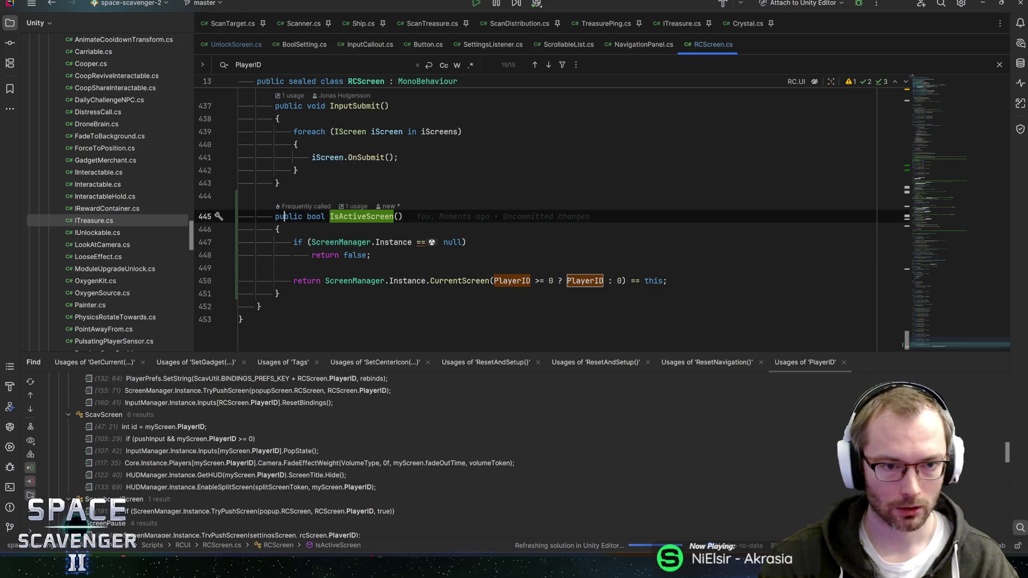
pyautogui.hotkey('alt', 'Return')
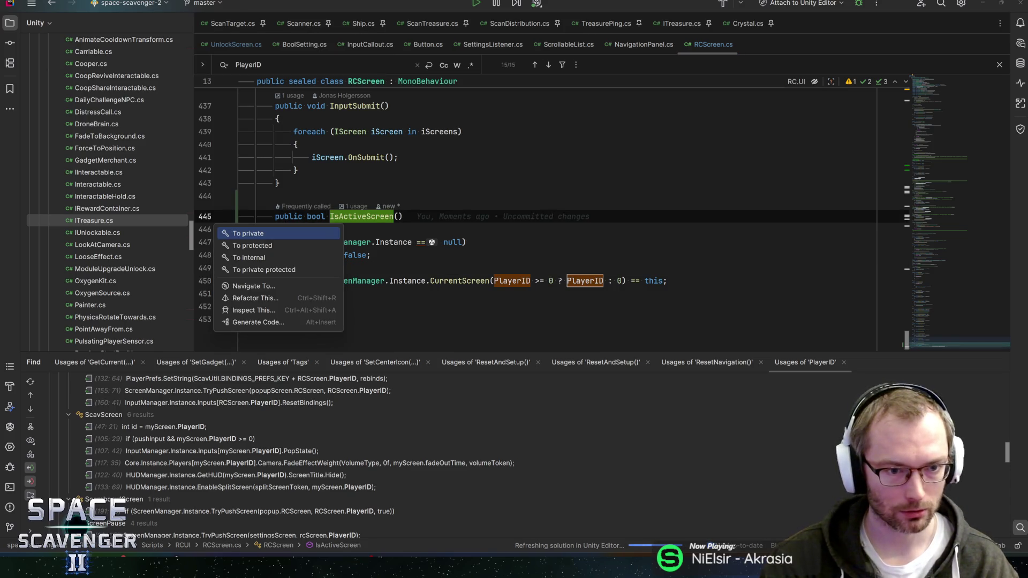
# Start Rider's Convert Method to Property refactoring on IsActiveScreen
pyautogui.press('Escape')
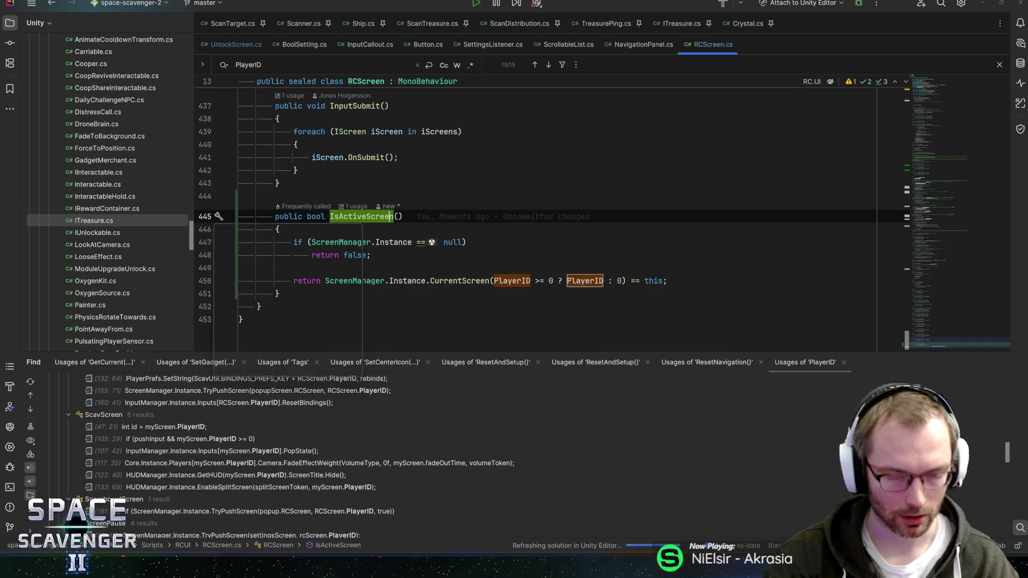
pyautogui.hotkey('alt', 'Return')
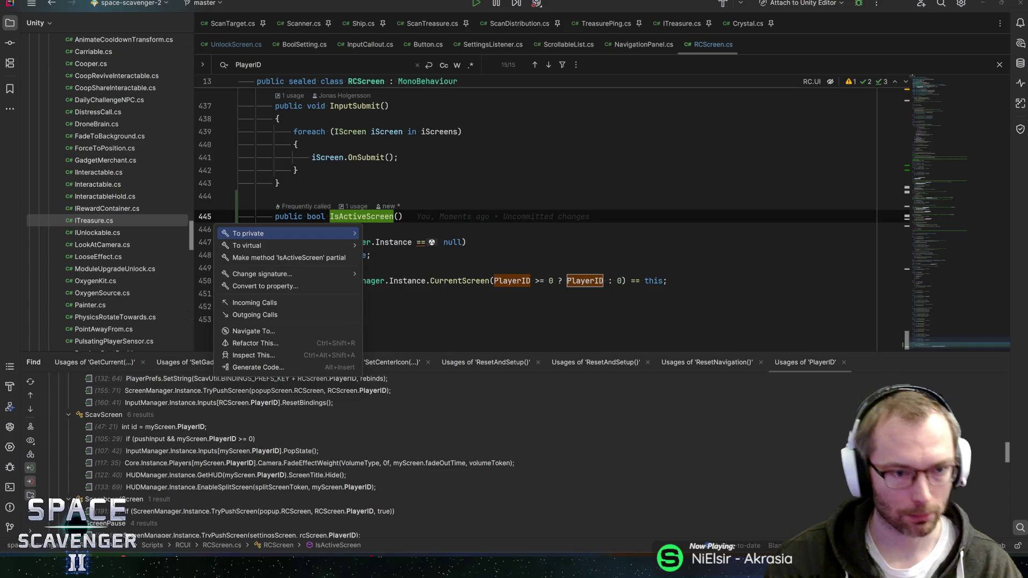
pyautogui.press('Down')
pyautogui.press('Down')
pyautogui.press('Down')
pyautogui.press('Return')
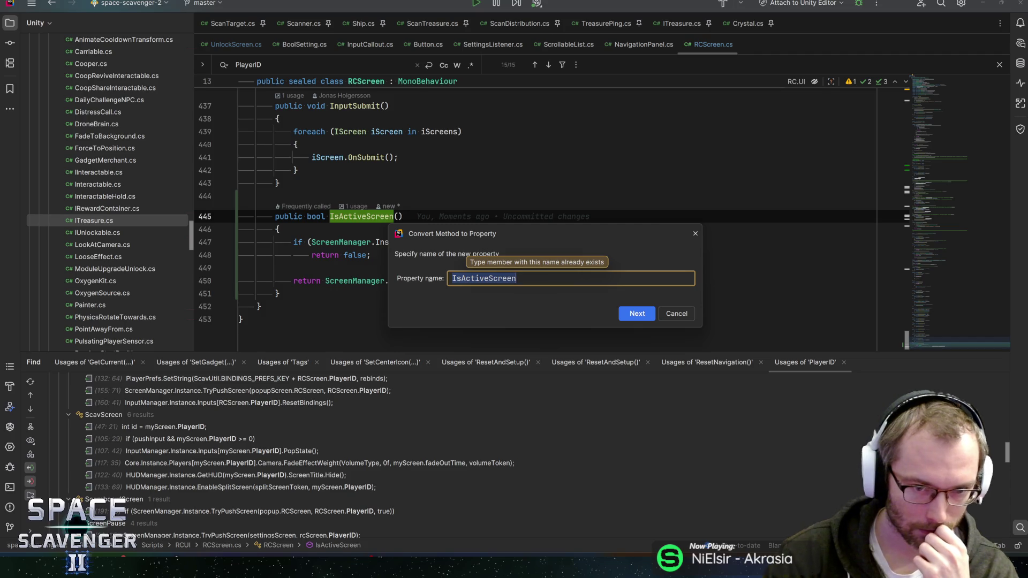
pyautogui.press('Home')
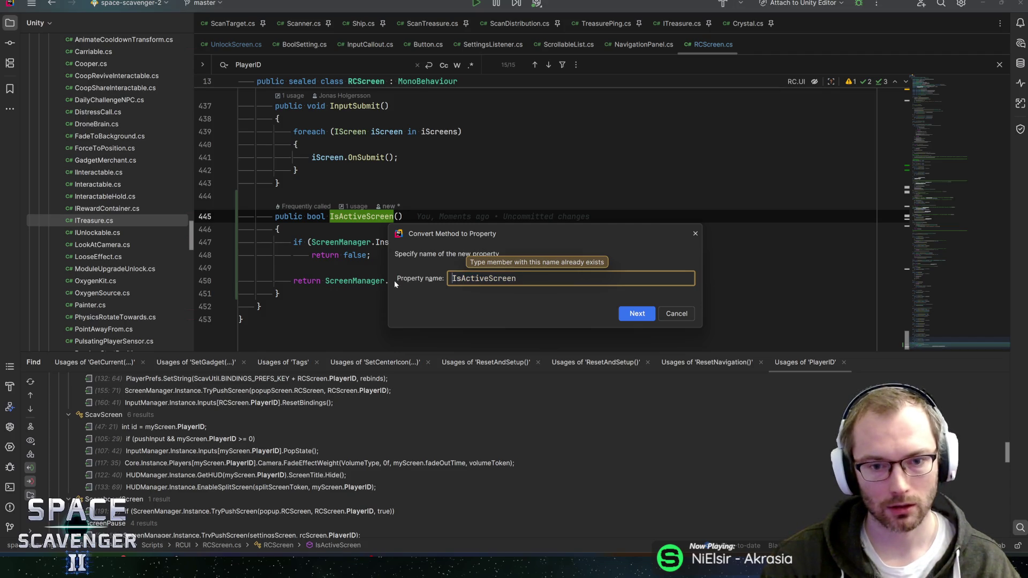
pyautogui.hotkey('ctrl', 'a')
pyautogui.hotkey('ctrl', 'c')
pyautogui.press('End')
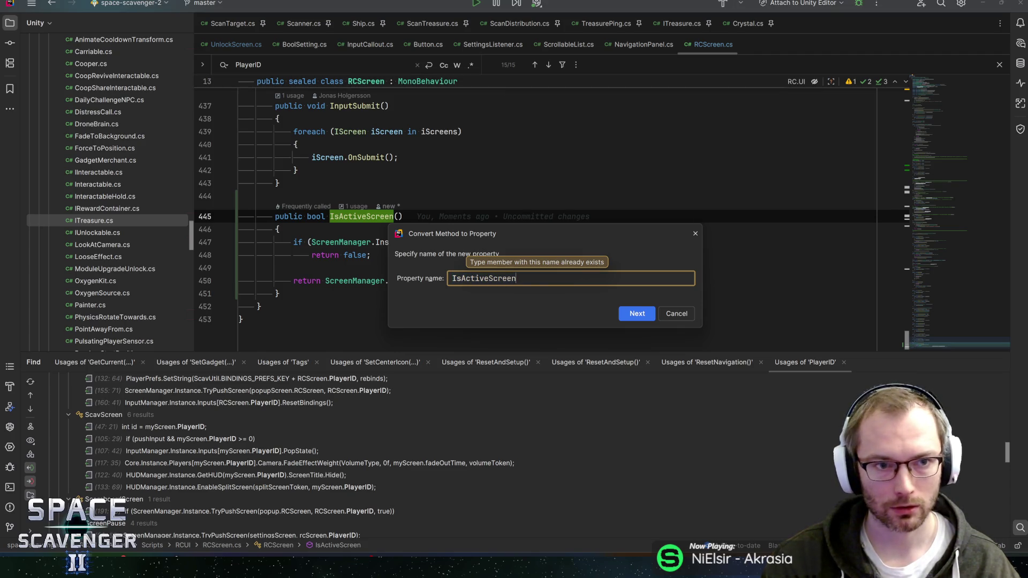
# Confirm the property conversion and view UnlockScreen.cs now reading RCScreen.IsActiveScreen
pyautogui.click(321, 64)
pyautogui.hotkey('ctrl', 'a')
pyautogui.hotkey('ctrl', 'v')
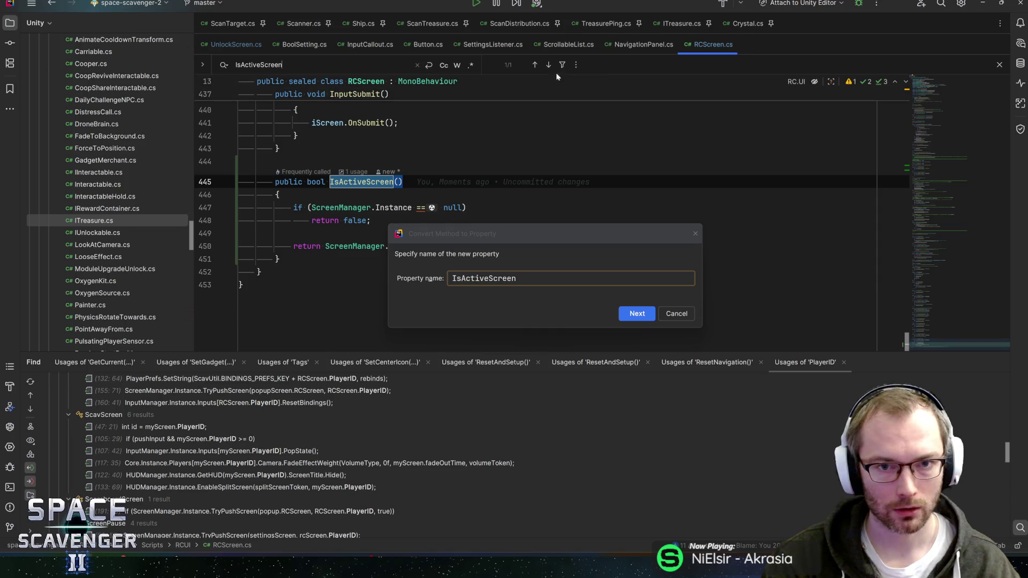
pyautogui.click(636, 315)
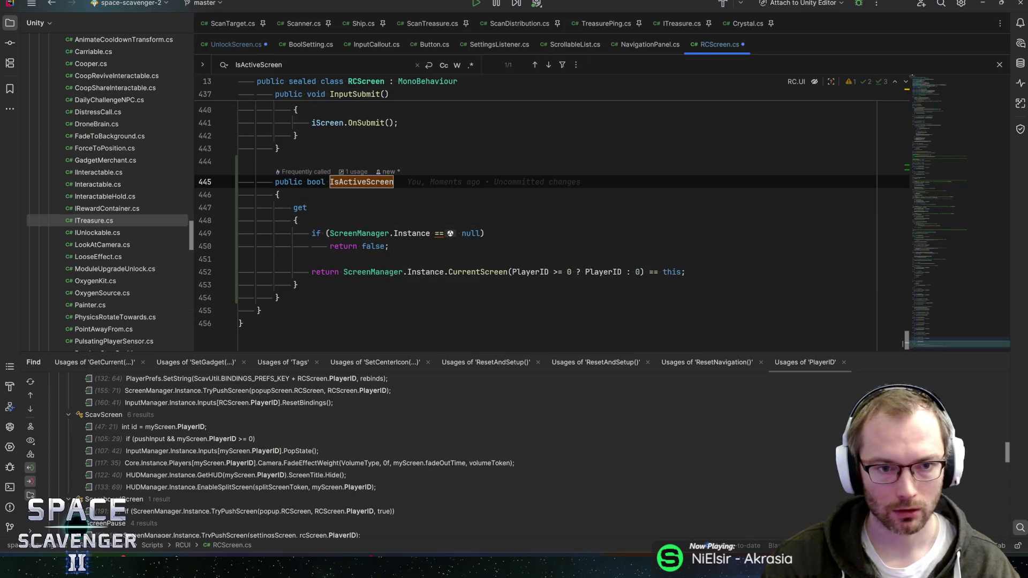
pyautogui.click(277, 194)
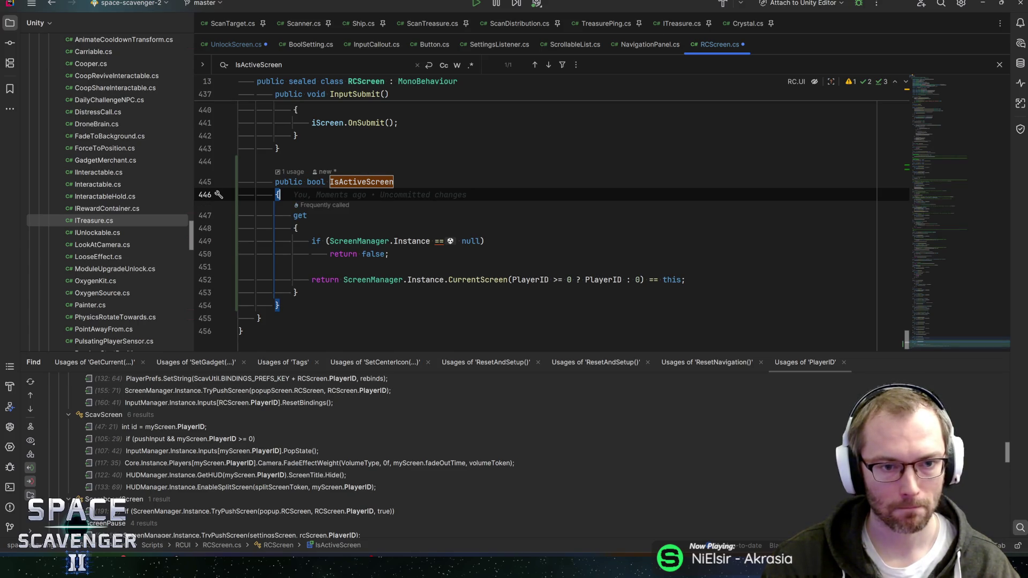
pyautogui.click(236, 44)
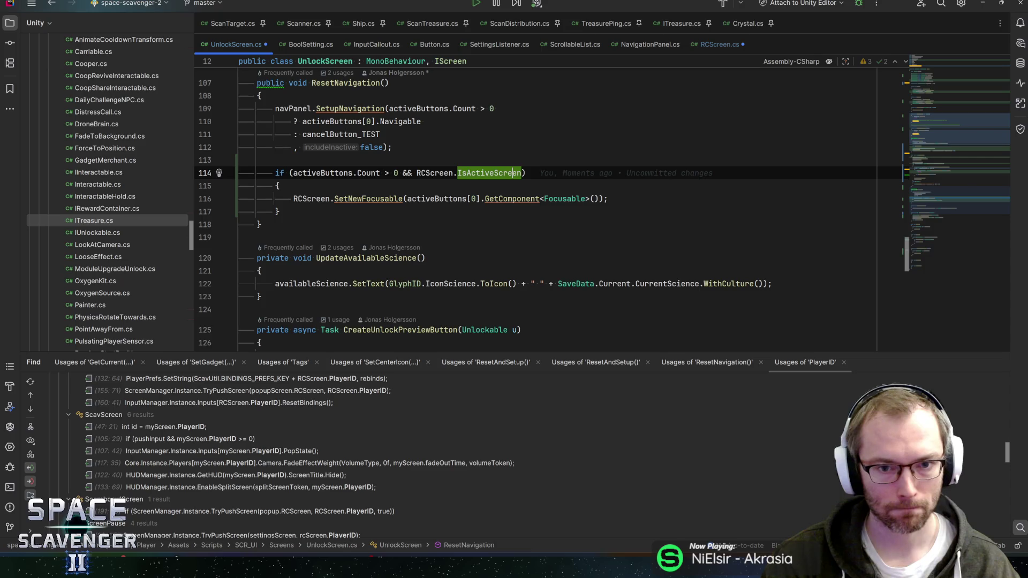
# Check the IsActiveScreen call on line 114, then return to its getter in RCScreen.cs
pyautogui.click(527, 173)
pyautogui.click(714, 45)
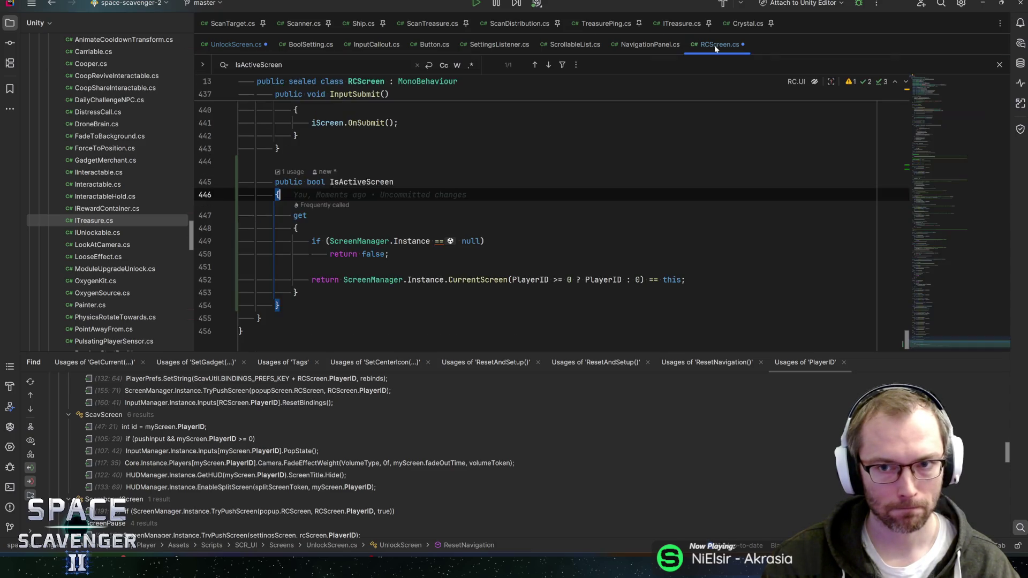
pyautogui.click(294, 216)
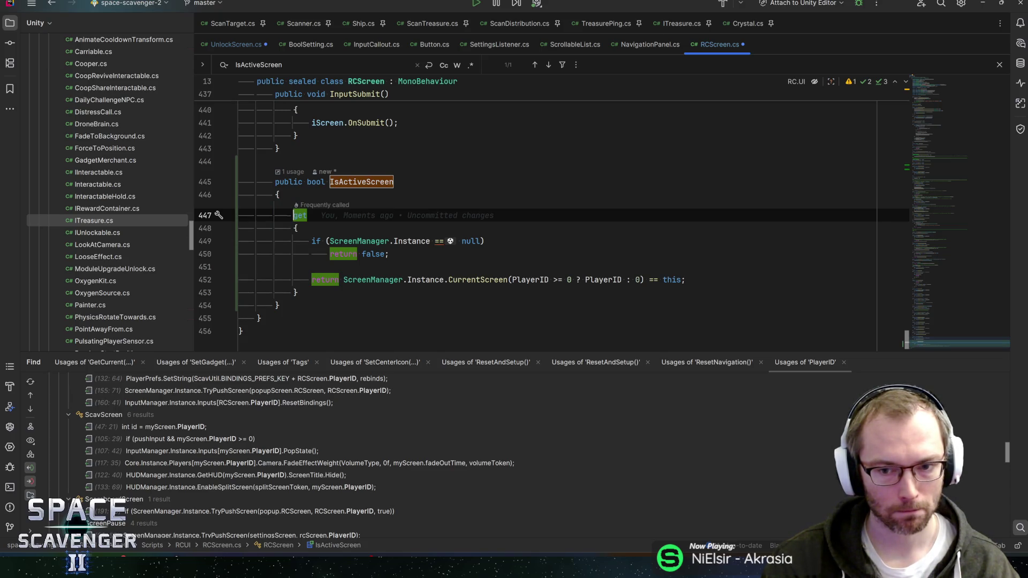
# Condense IsActiveScreen to a one-line expression body using ScreenManager.Instance?., dropping the null check
pyautogui.click(444, 279)
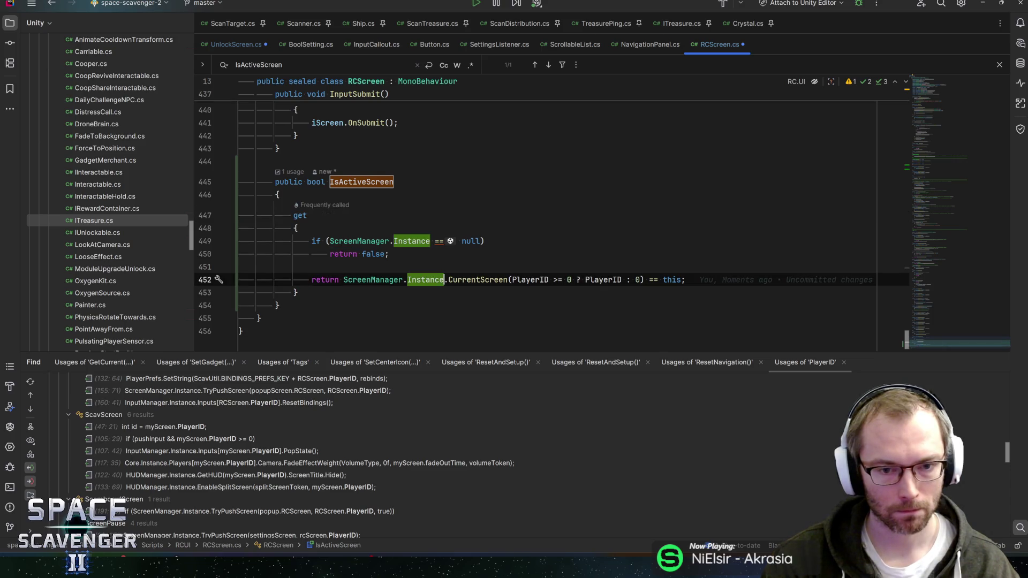
pyautogui.write('?')
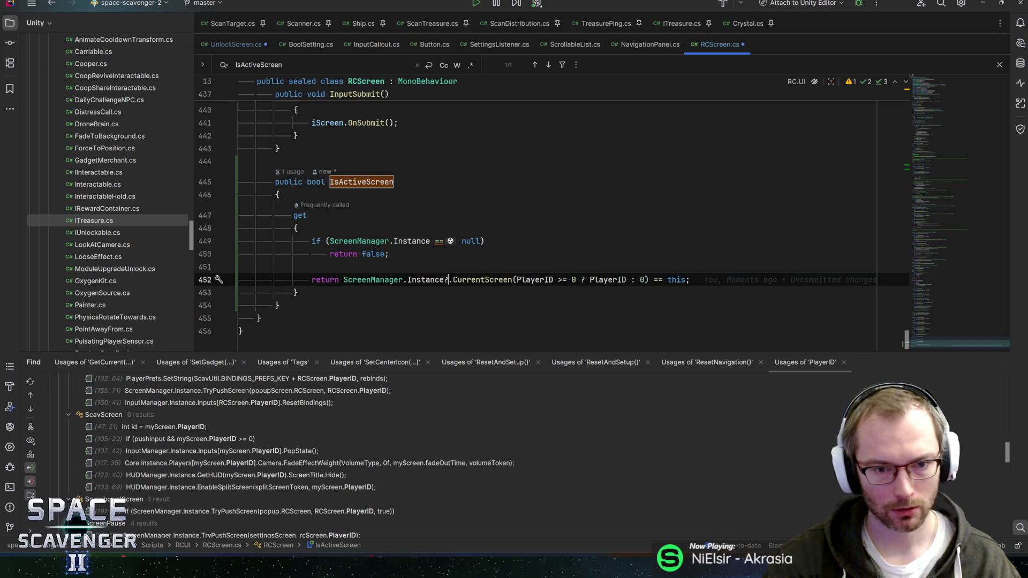
pyautogui.press('Up')
pyautogui.hotkey('shift', 'Up')
pyautogui.hotkey('shift', 'Up')
pyautogui.hotkey('shift', 'Up')
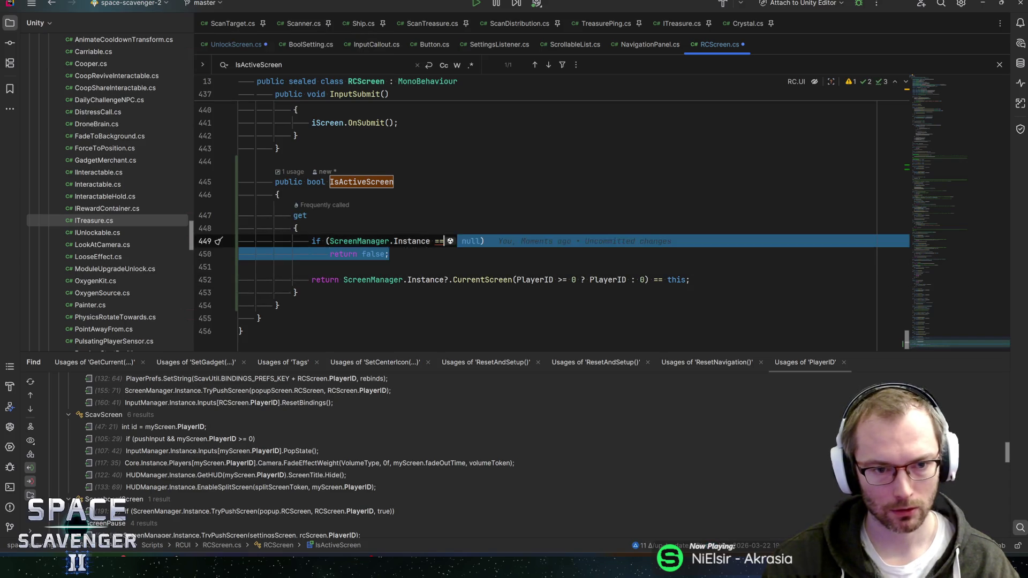
pyautogui.press('BackSpace')
pyautogui.press('Delete')
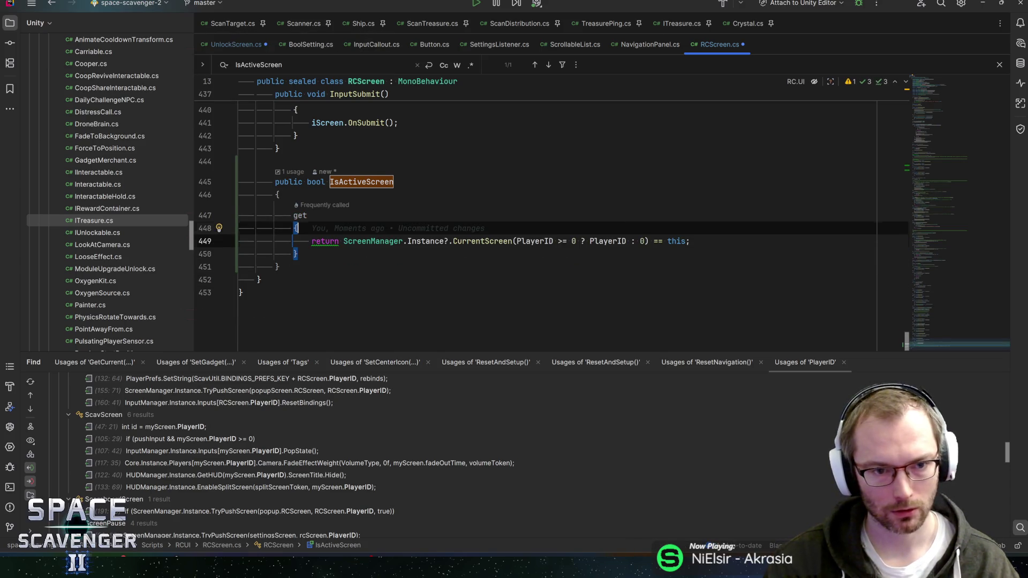
pyautogui.click(314, 241)
pyautogui.hotkey('alt', 'Return')
pyautogui.press('Return')
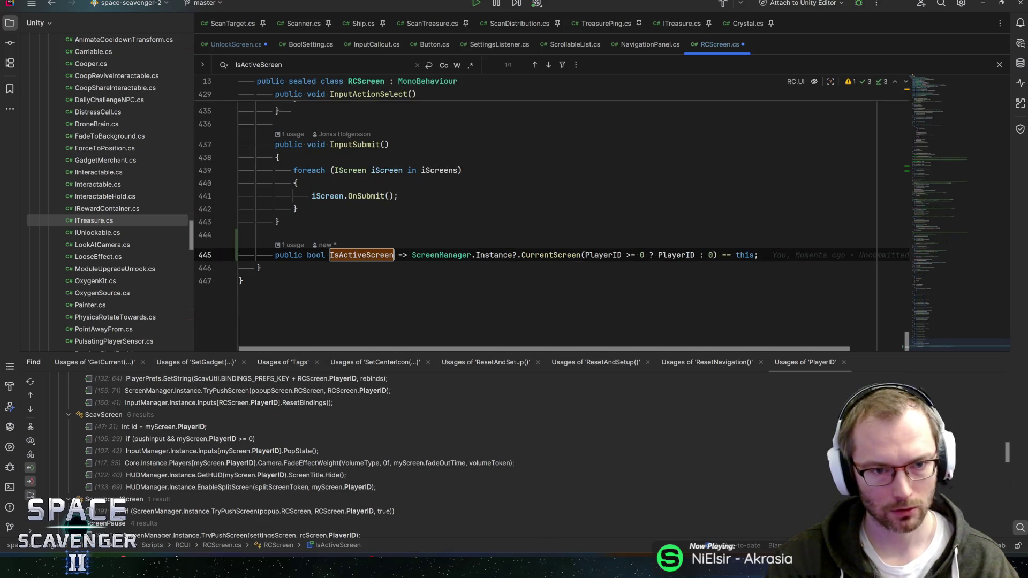
# Cut the one-line IsActiveScreen property from the end of the RCScreen class
pyautogui.press('Home')
pyautogui.hotkey('shift', 'End')
pyautogui.press('Delete')
pyautogui.press('BackSpace')
pyautogui.press('BackSpace')
pyautogui.scroll(20, 551, 214)
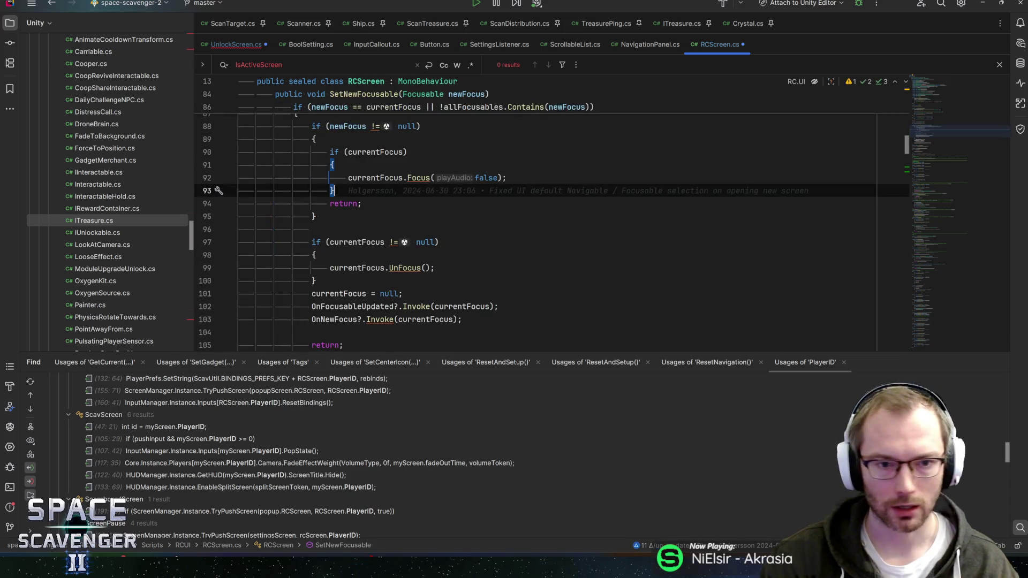
# Paste the IsActiveScreen property on a new line right after the OnActivated event
pyautogui.scroll(5, 551, 214)
pyautogui.click(423, 197)
pyautogui.press('Return')
pyautogui.write('public bool IsActiveScreen => ScreenManager.Instance?.CurrentScreen(PlayerID >= 0 ? PlayerID : 0) == this;')
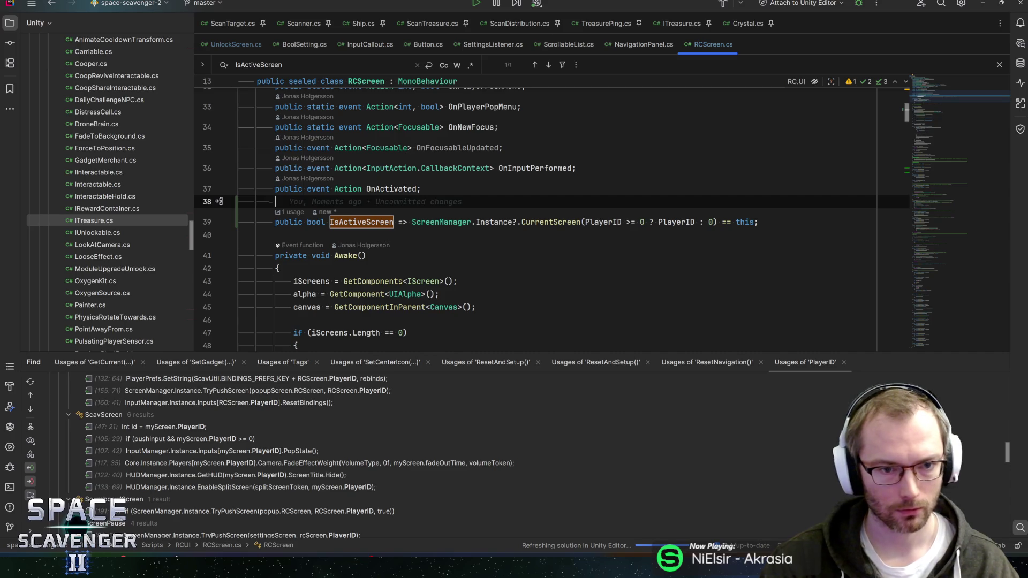
# Review the ScreenManager expression on line 39, then switch to the Unity Editor
pyautogui.moveTo(408, 222); pyautogui.dragTo(645, 222)
pyautogui.click(523, 221)
pyautogui.moveTo(757, 221); pyautogui.dragTo(411, 222)
pyautogui.click(411, 222)
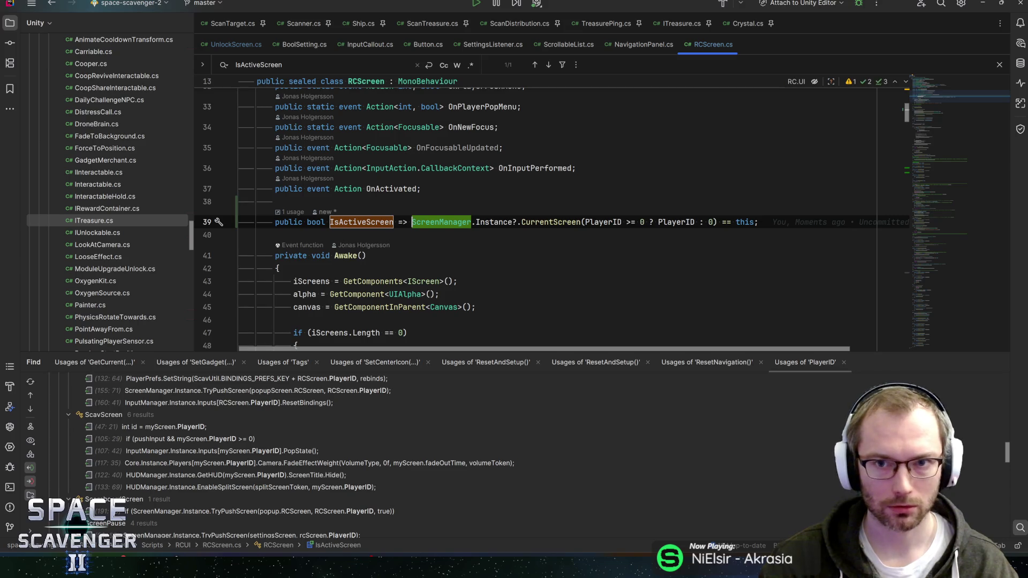
pyautogui.hotkey('alt', 'Tab')
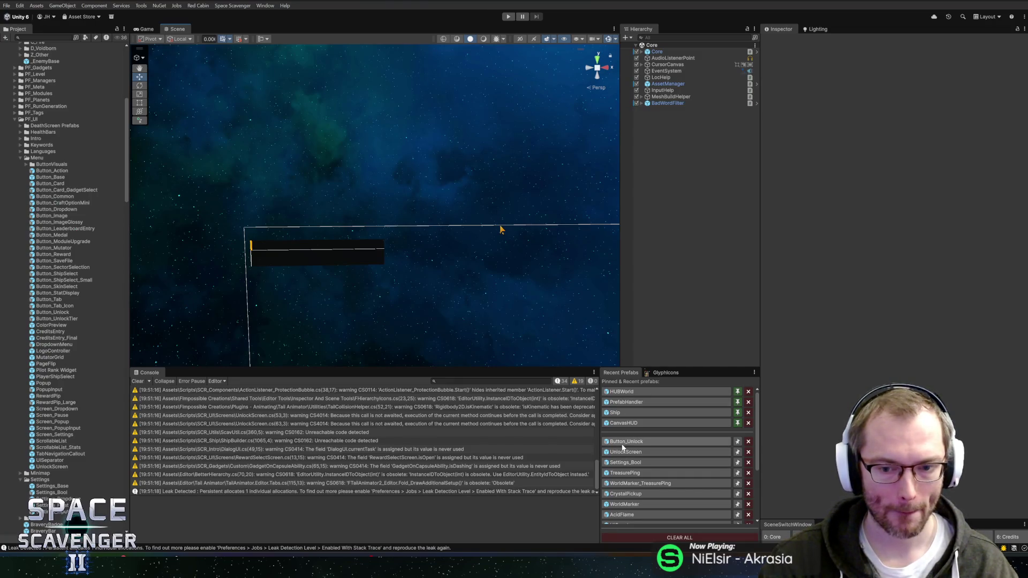
# Run the game in Play mode and wait for the ship and HUD to load
pyautogui.click(508, 17)
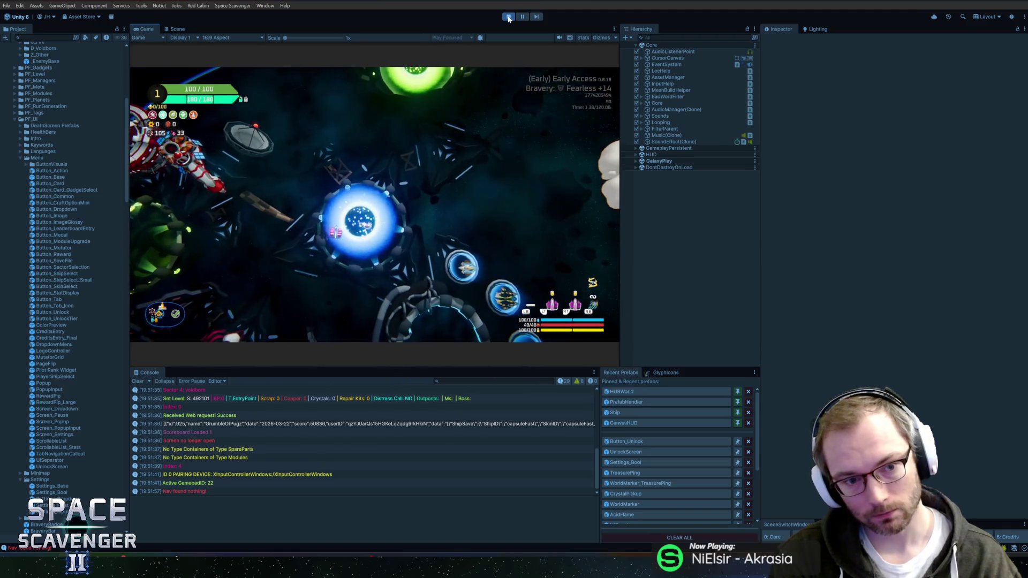
# Start playing at Heroic +14 bravery and show yesterday's Daily Challenge leaderboard
pyautogui.press('Right')
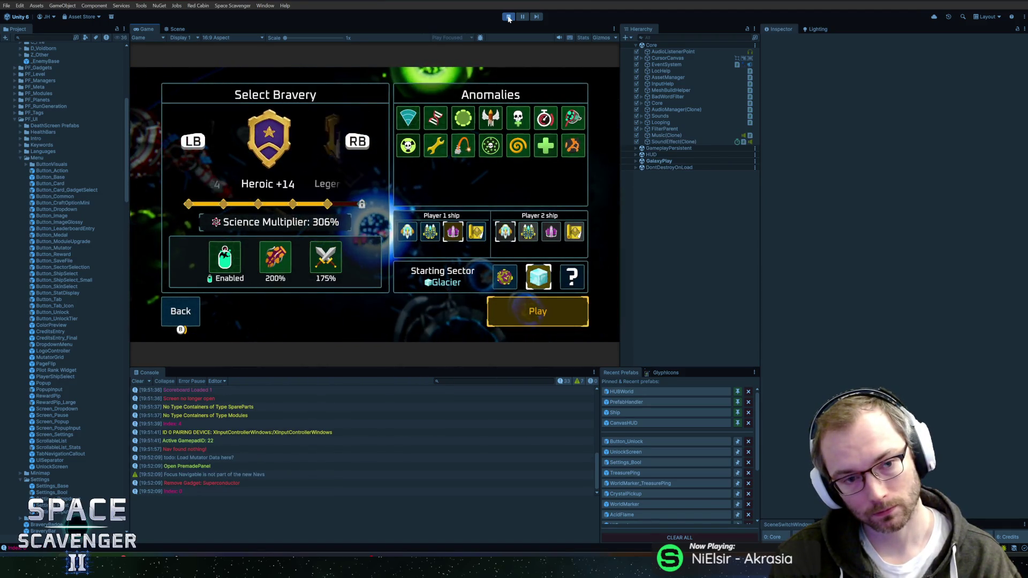
pyautogui.press('Return')
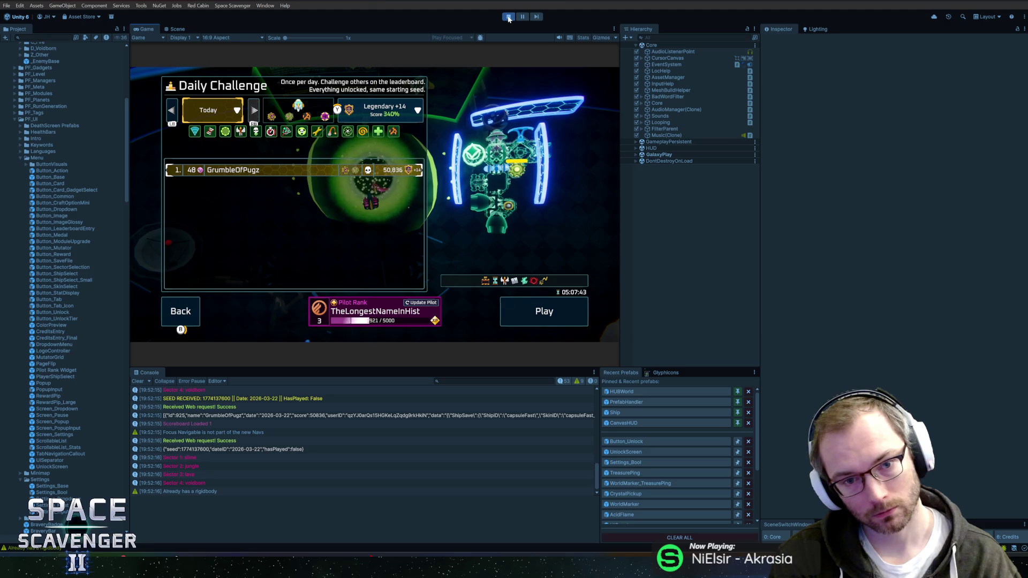
pyautogui.press('Left')
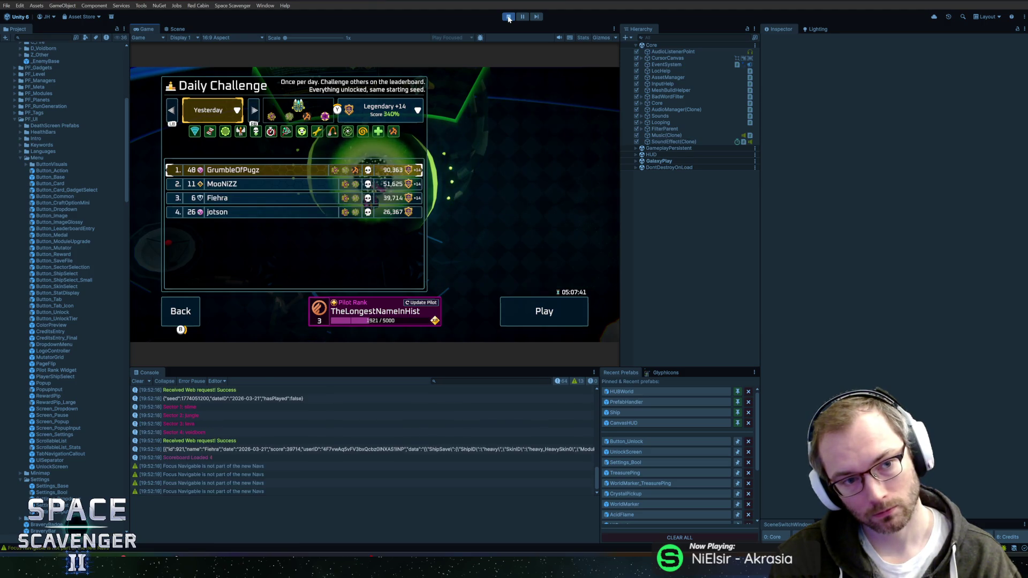
# Move focus between the second and third leaderboard rows, close the screen, and stop Play mode
pyautogui.press('Down')
pyautogui.press('Down')
pyautogui.press('Down')
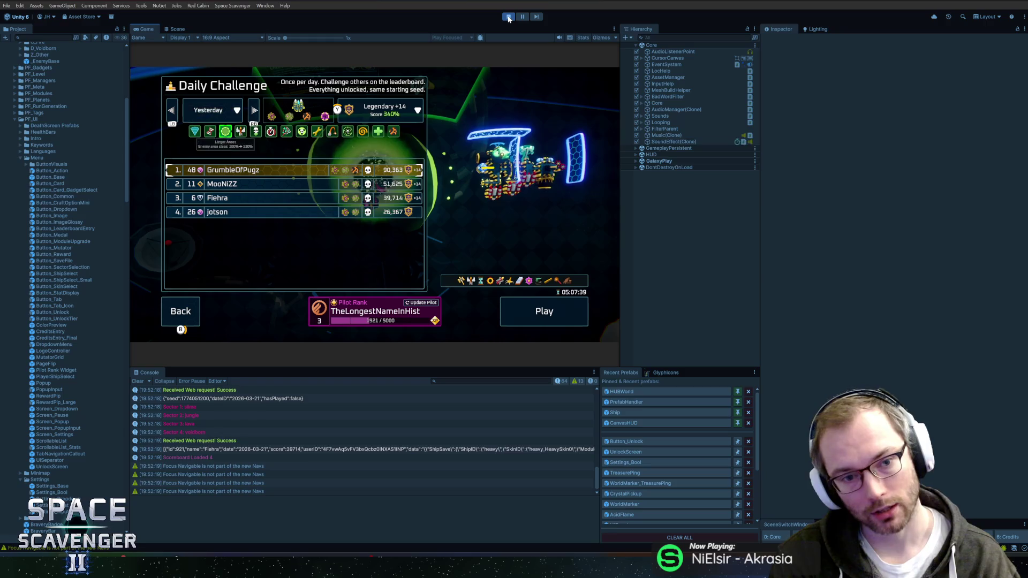
pyautogui.press('Up')
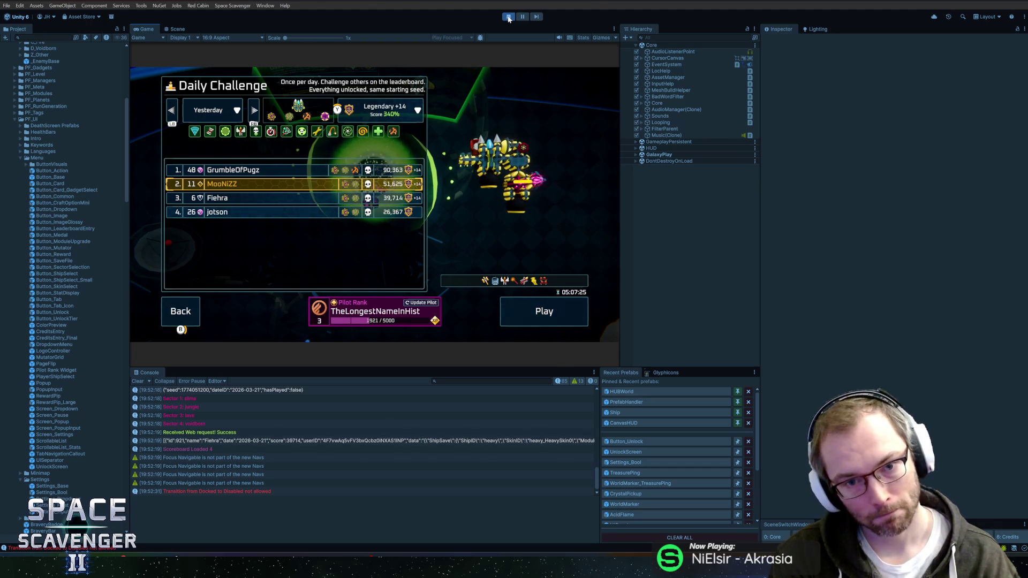
pyautogui.press('Down')
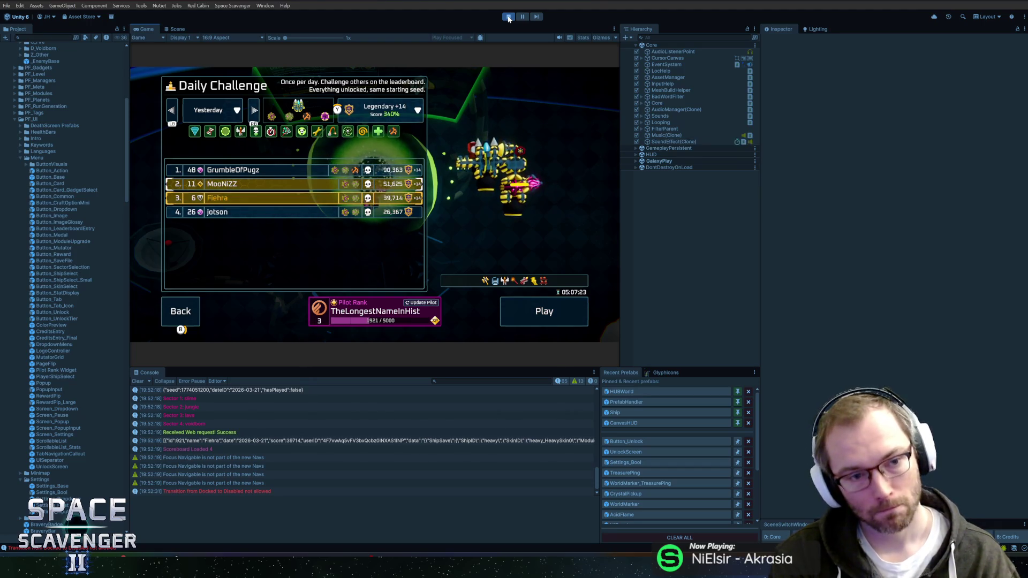
pyautogui.press('Escape')
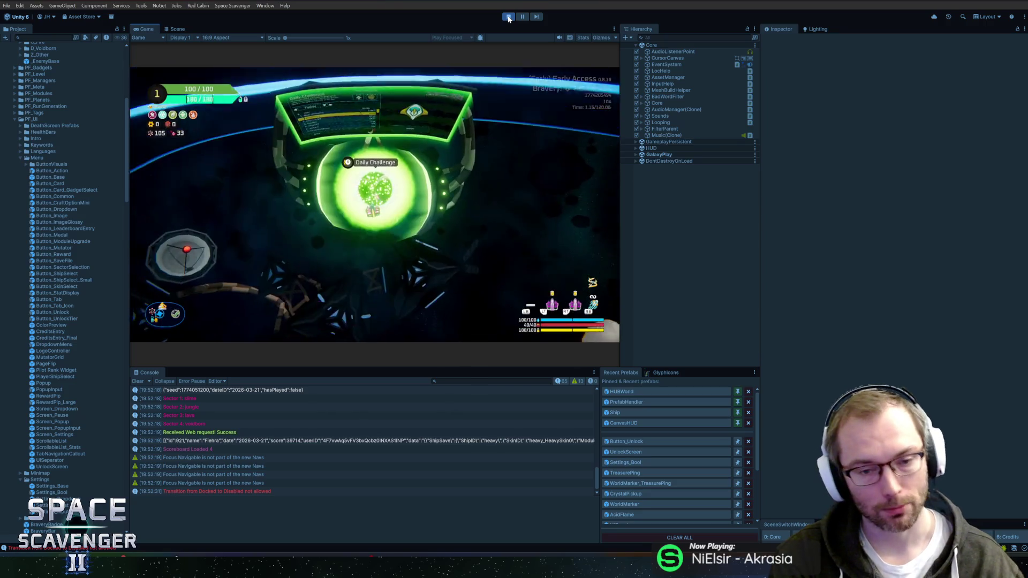
pyautogui.click(508, 18)
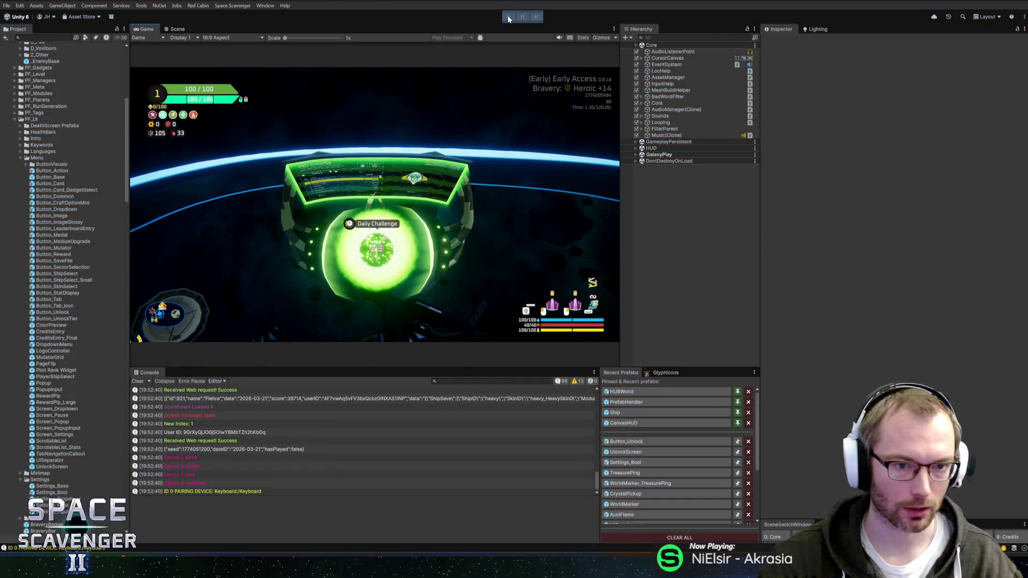